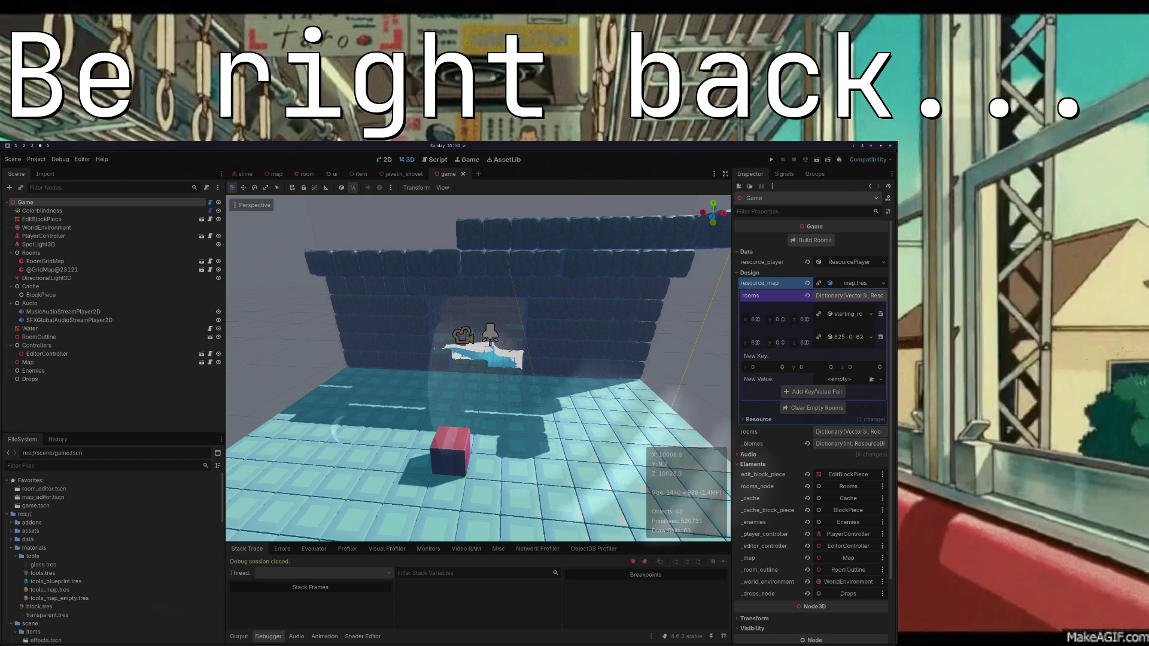
Close the game scene tab and start the game with Play.
{"action": "mouse_move", "coordinate": [479, 359]}
{"action": "left_mouse_down"}
{"action": "mouse_move", "coordinate": [489, 401]}
{"action": "mouse_move", "coordinate": [559, 424]}
{"action": "mouse_move", "coordinate": [708, 381]}
{"action": "left_mouse_up"}
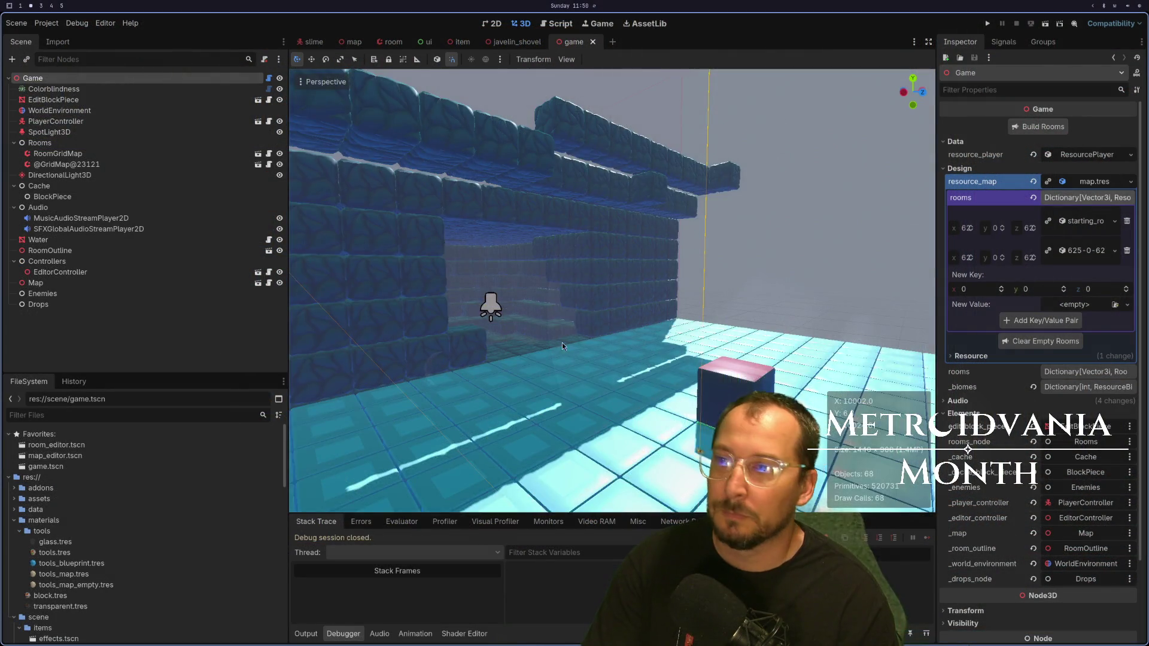
{"action": "mouse_move", "coordinate": [562, 343]}
{"action": "left_mouse_down"}
{"action": "mouse_move", "coordinate": [678, 367]}
{"action": "mouse_move", "coordinate": [653, 379]}
{"action": "mouse_move", "coordinate": [771, 314]}
{"action": "mouse_move", "coordinate": [726, 351]}
{"action": "left_mouse_up"}
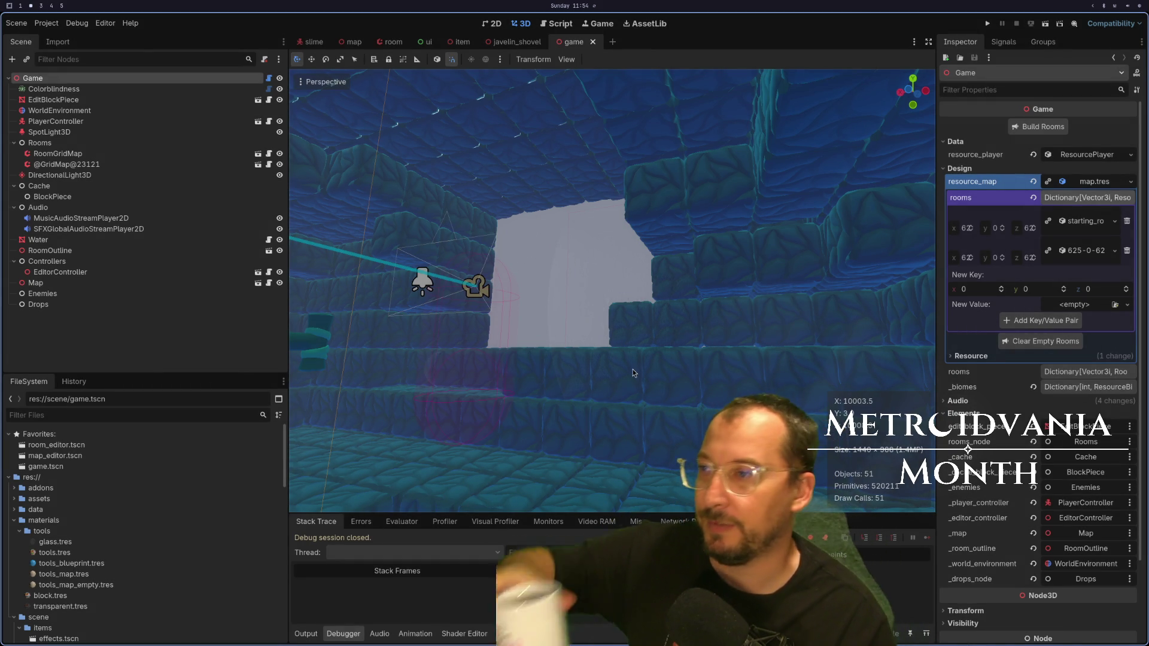
{"action": "scroll", "coordinate": [513, 328], "scroll_direction": "down", "scroll_amount": 10}
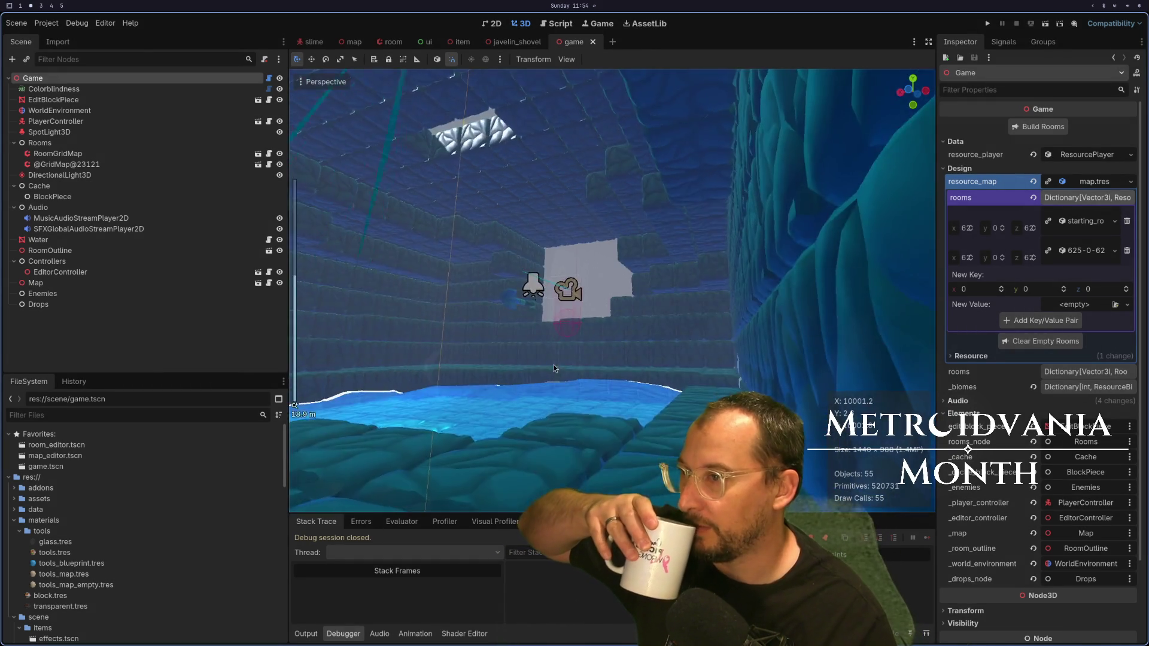
{"action": "scroll", "coordinate": [584, 412], "scroll_direction": "up", "scroll_amount": 5}
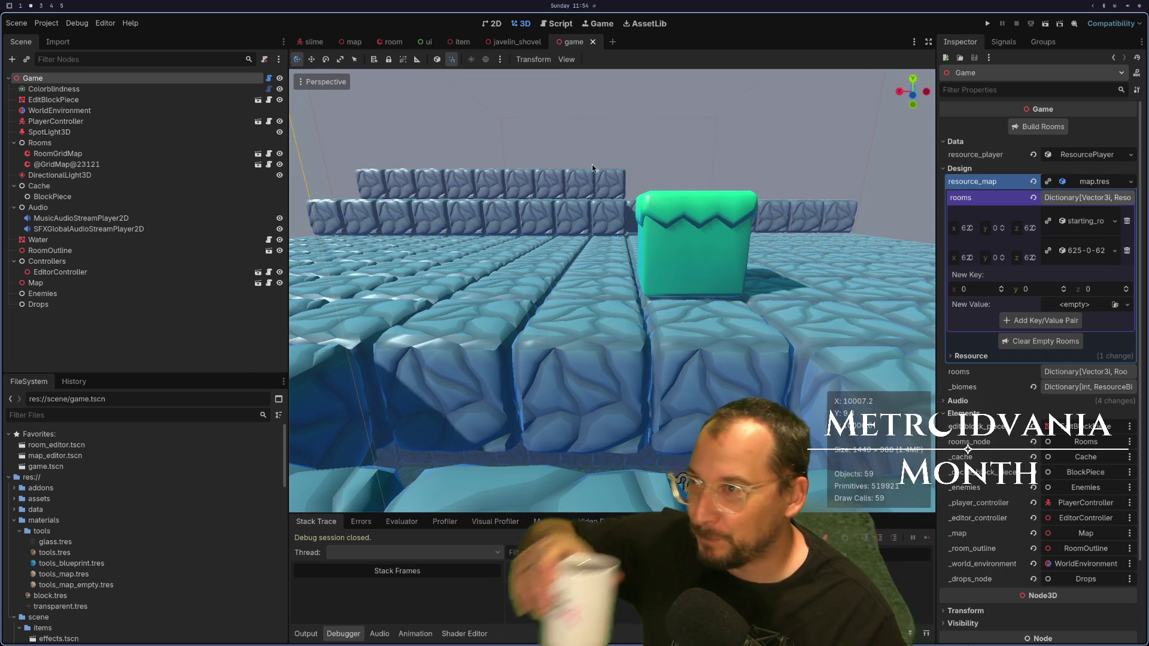
{"action": "left_click", "coordinate": [593, 41]}
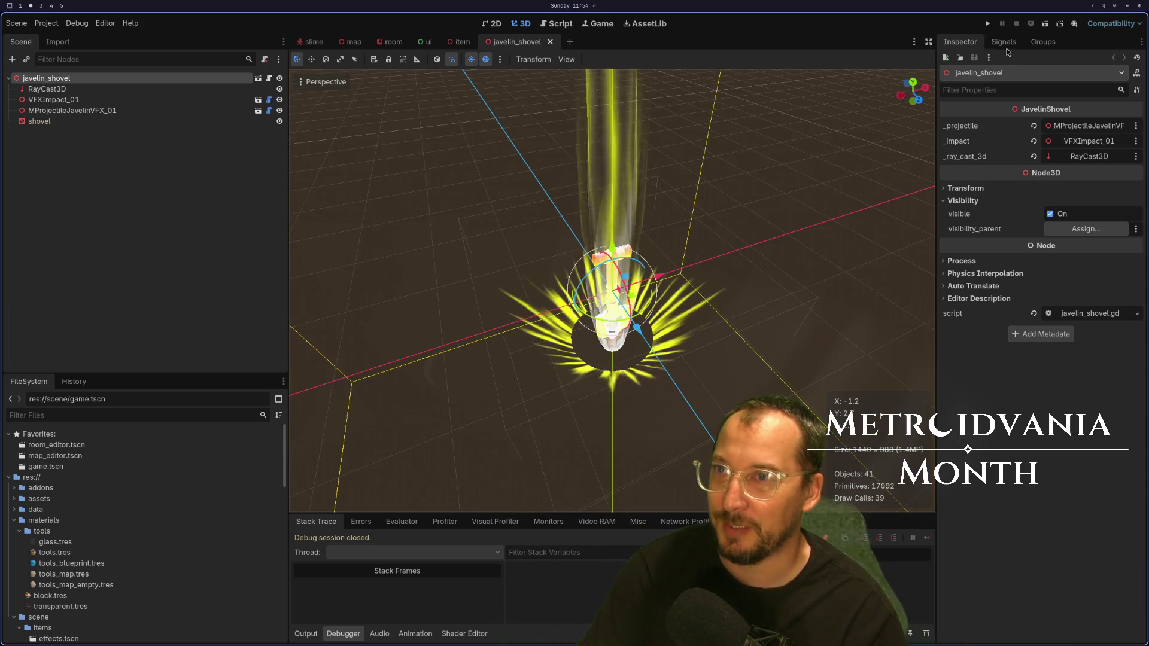
{"action": "left_click", "coordinate": [988, 23]}
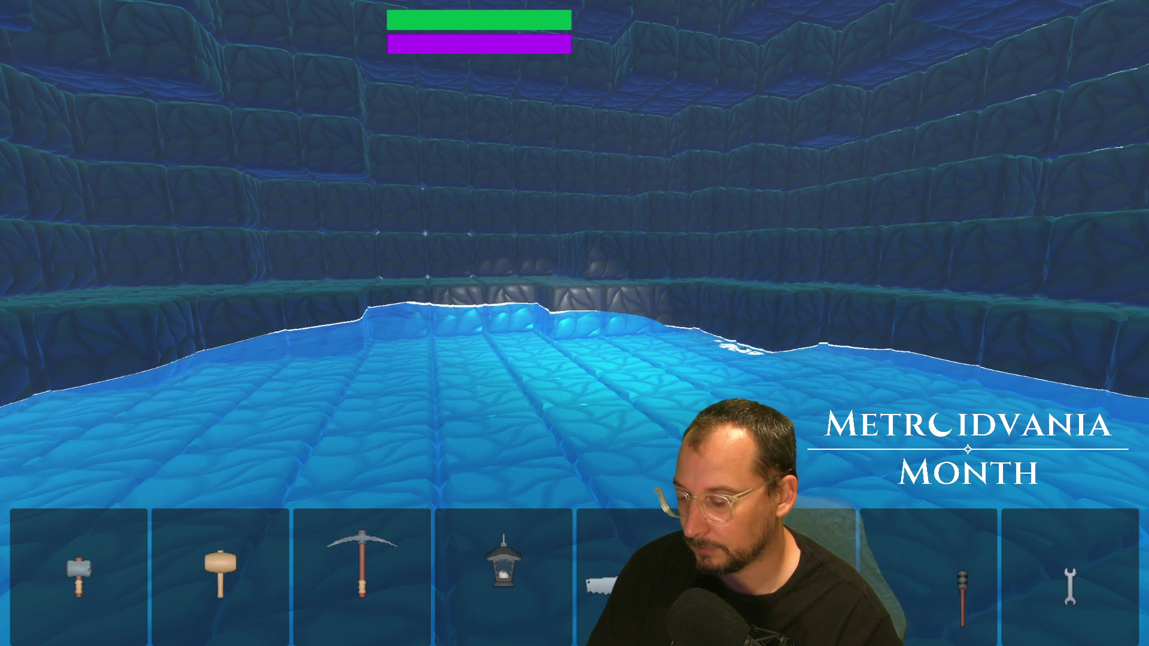
In the running game, enable block editing, shift the brick one tile right, then stop the game.
{"action": "key", "text": "Tab"}
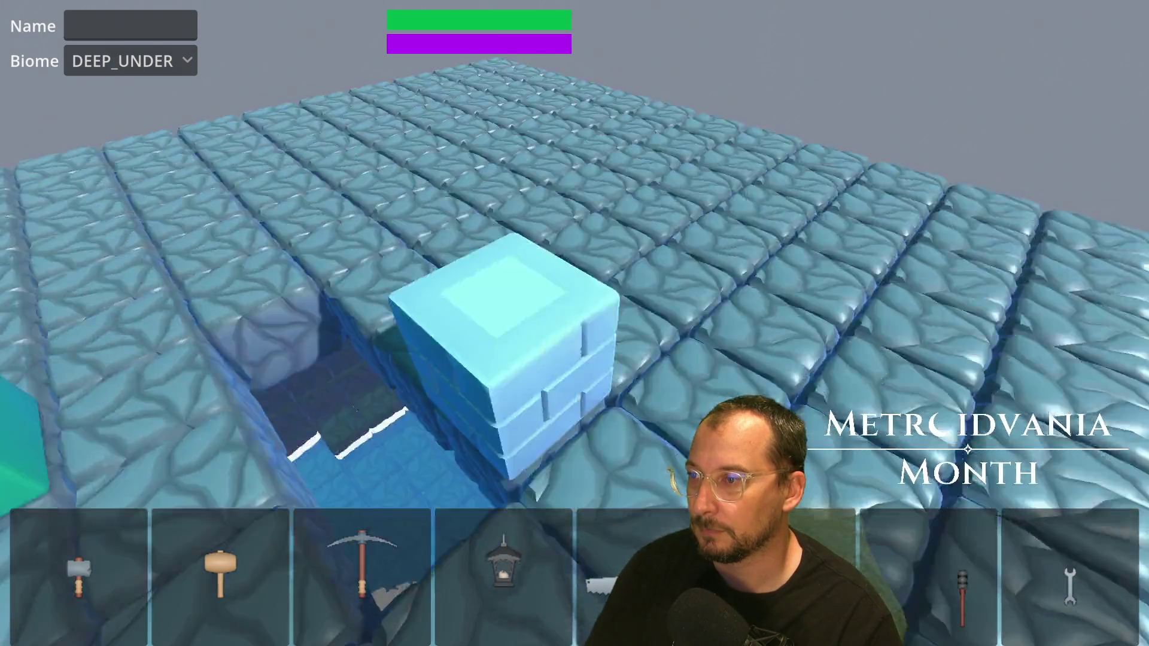
{"action": "key", "text": "Right"}
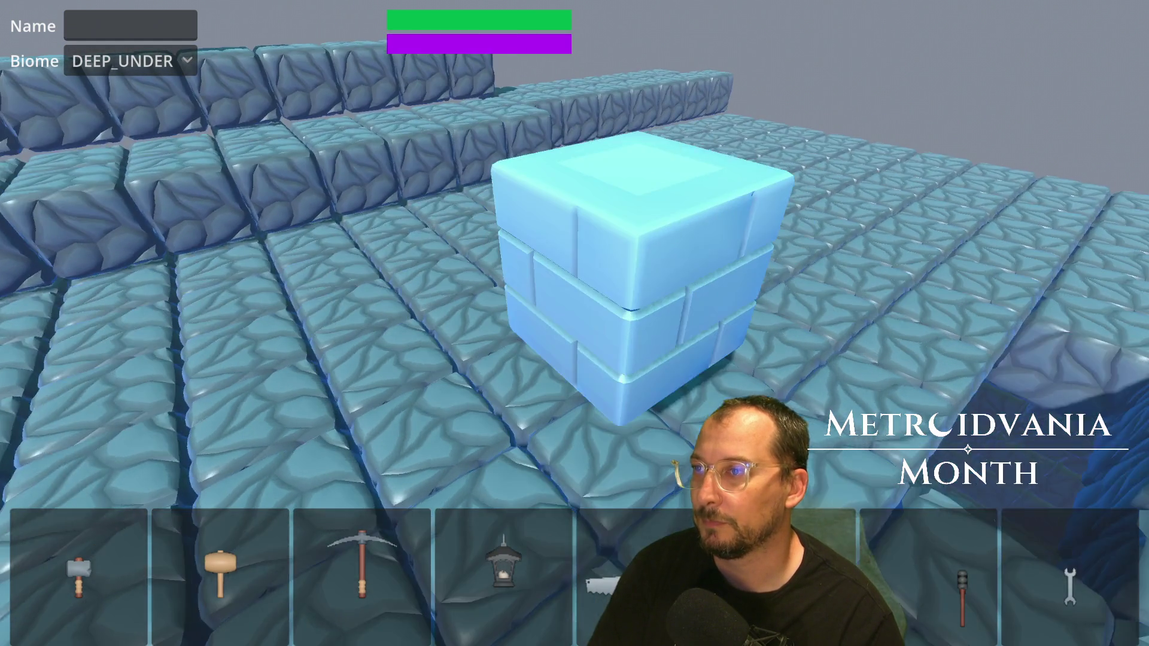
{"action": "key", "text": "F8"}
{"action": "key", "text": "super+1"}
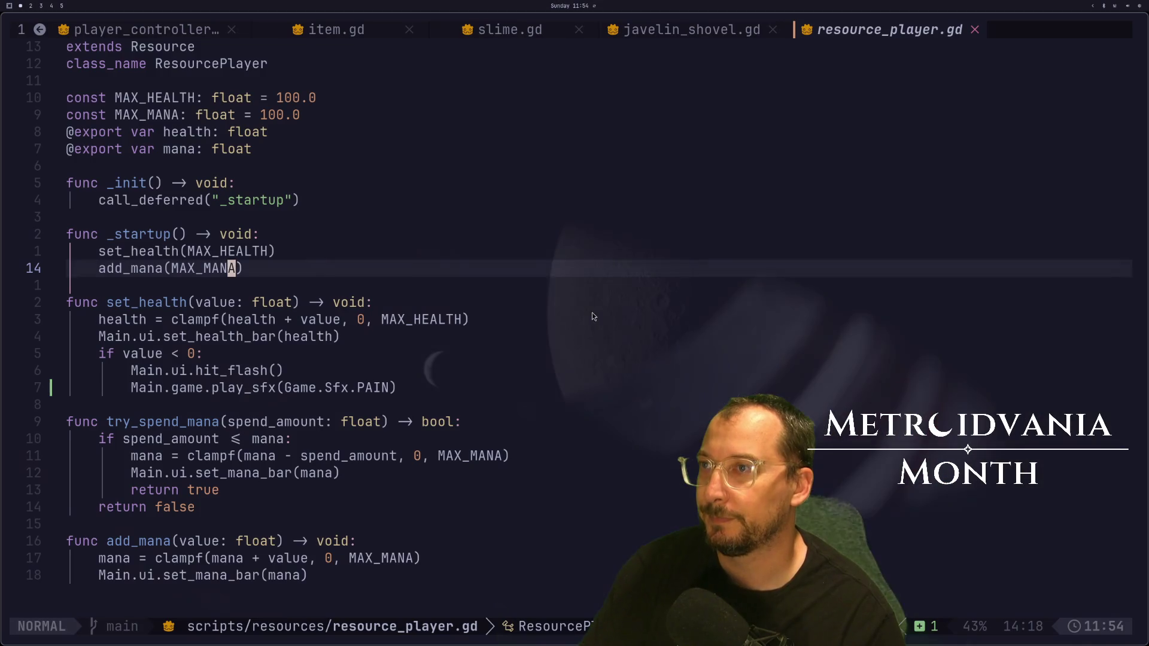
Open editor_controller.gd through the file finder by filtering for 'edit'.
{"action": "key", "text": "4"}
{"action": "key", "text": "k"}
{"action": "key", "text": "dollar"}
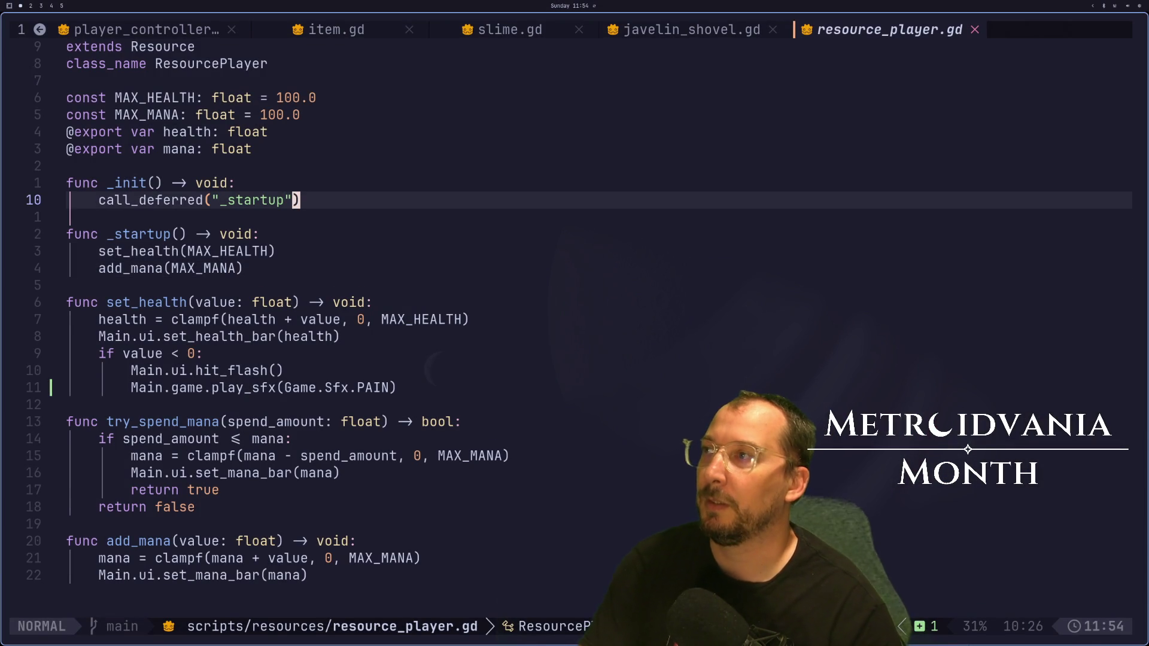
{"action": "key", "text": "space"}
{"action": "key", "text": "f"}
{"action": "key", "text": "f"}
{"action": "type", "text": "edit"}
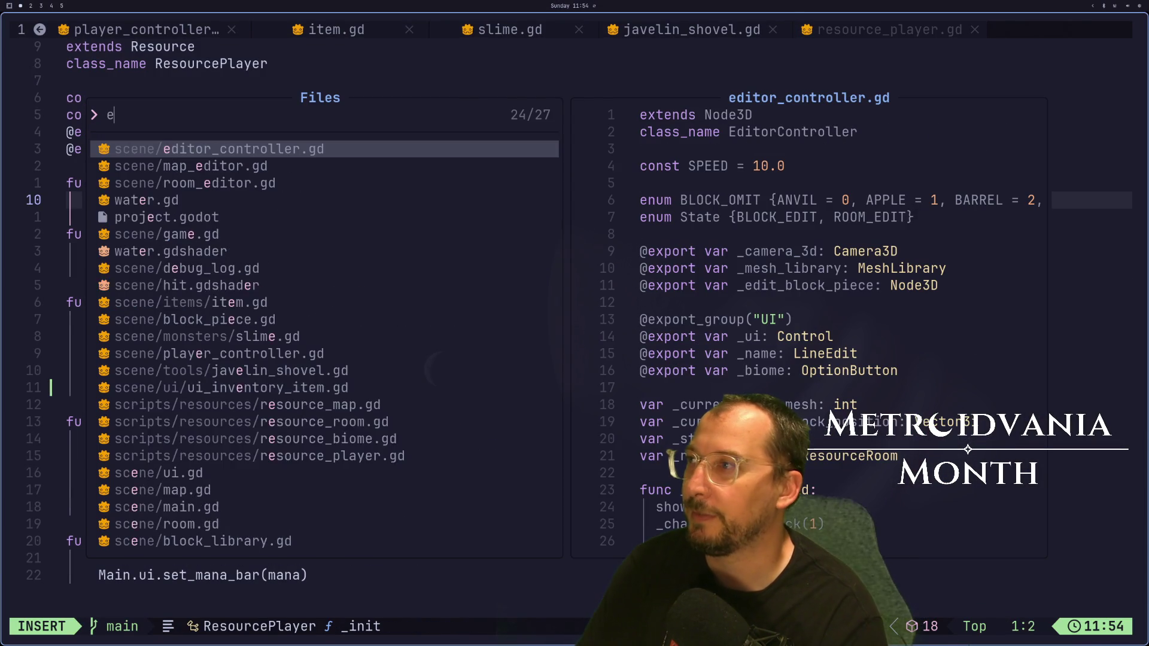
{"action": "key", "text": "Return"}
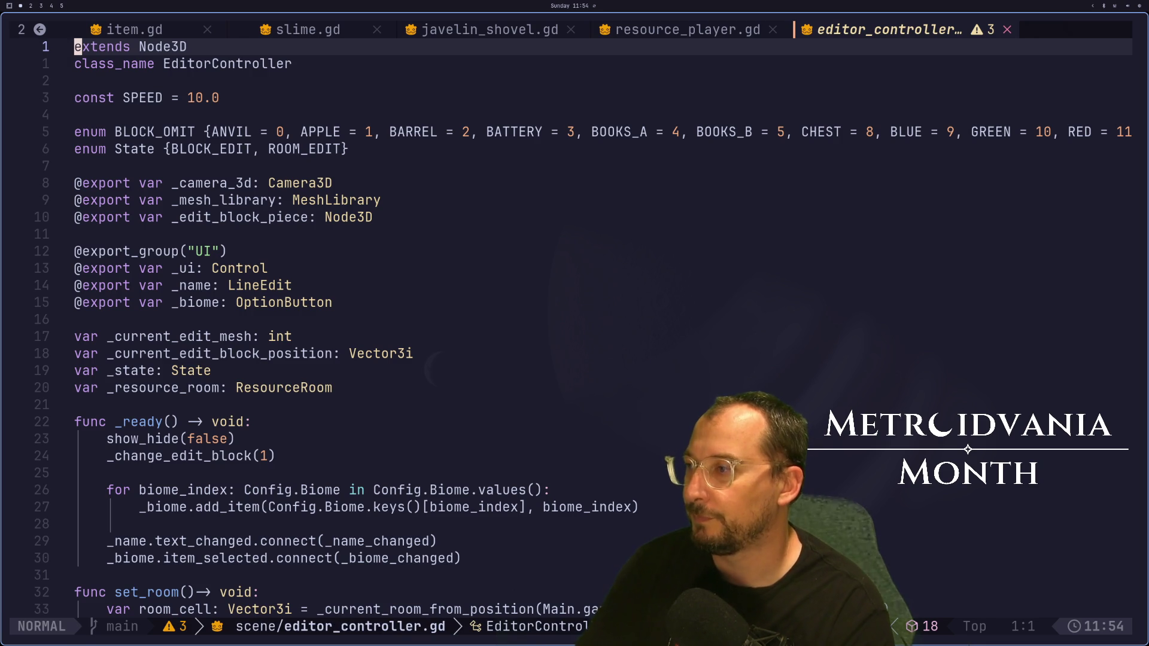
Read the mouse-motion, jump, shift and change_mode handling down to the _set_edit_block call.
{"action": "key", "text": "j"}
{"action": "key", "text": "j"}
{"action": "key", "text": "j"}
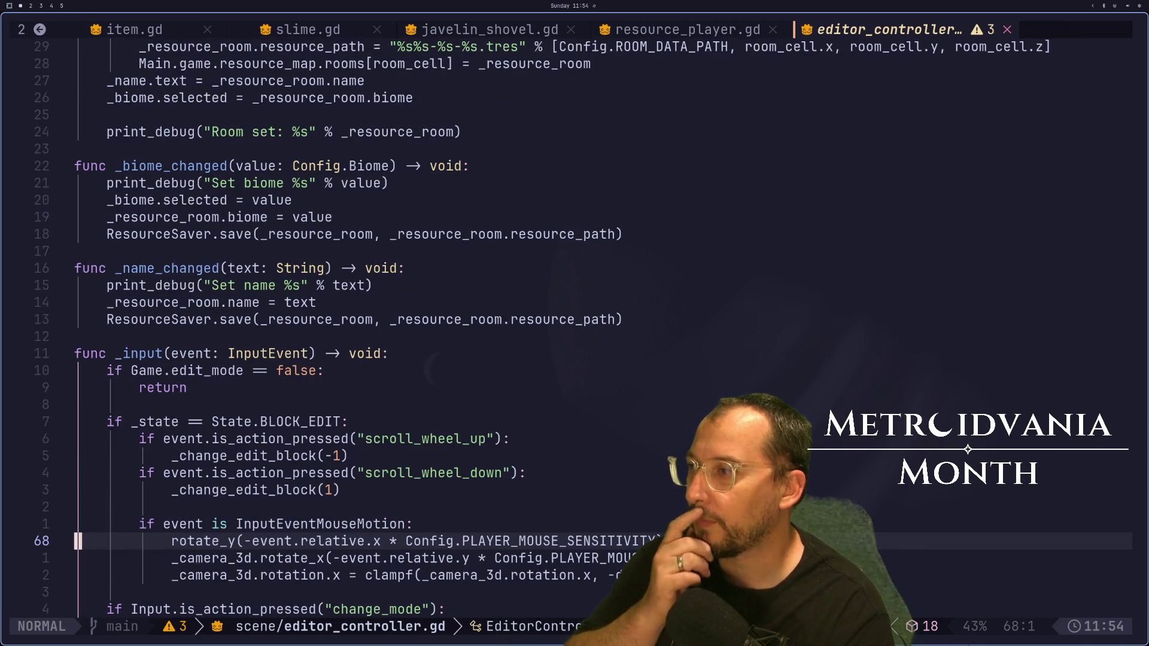
{"action": "key", "text": "j"}
{"action": "key", "text": "j"}
{"action": "key", "text": "j"}
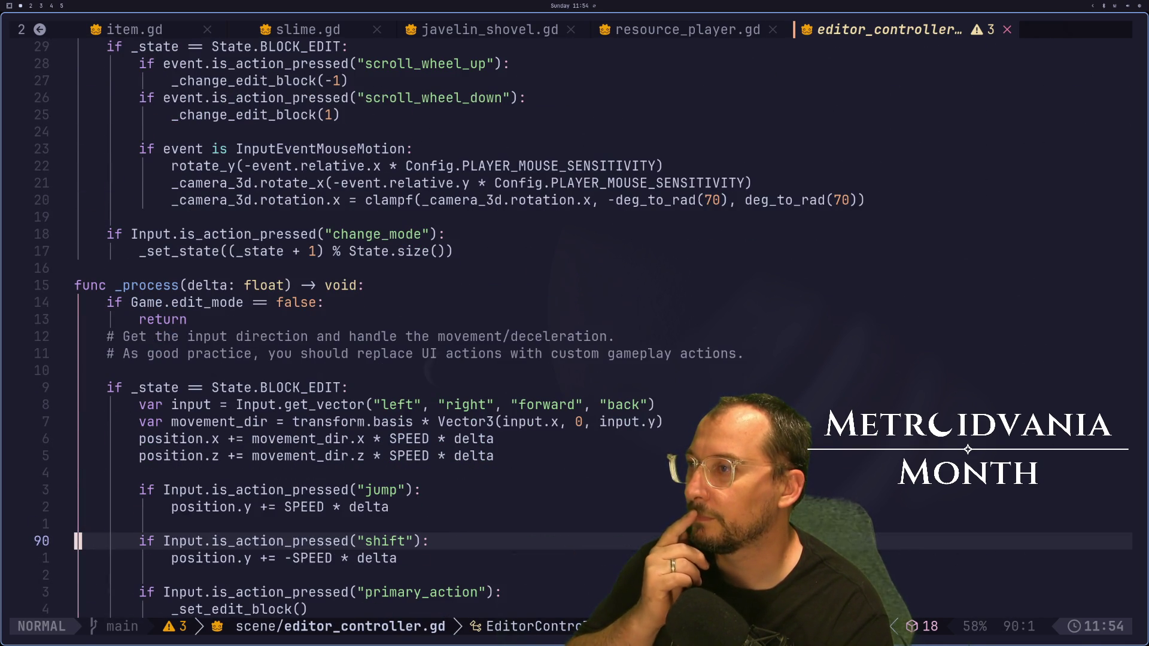
{"action": "key", "text": "k"}
{"action": "key", "text": "k"}
{"action": "key", "text": "k"}
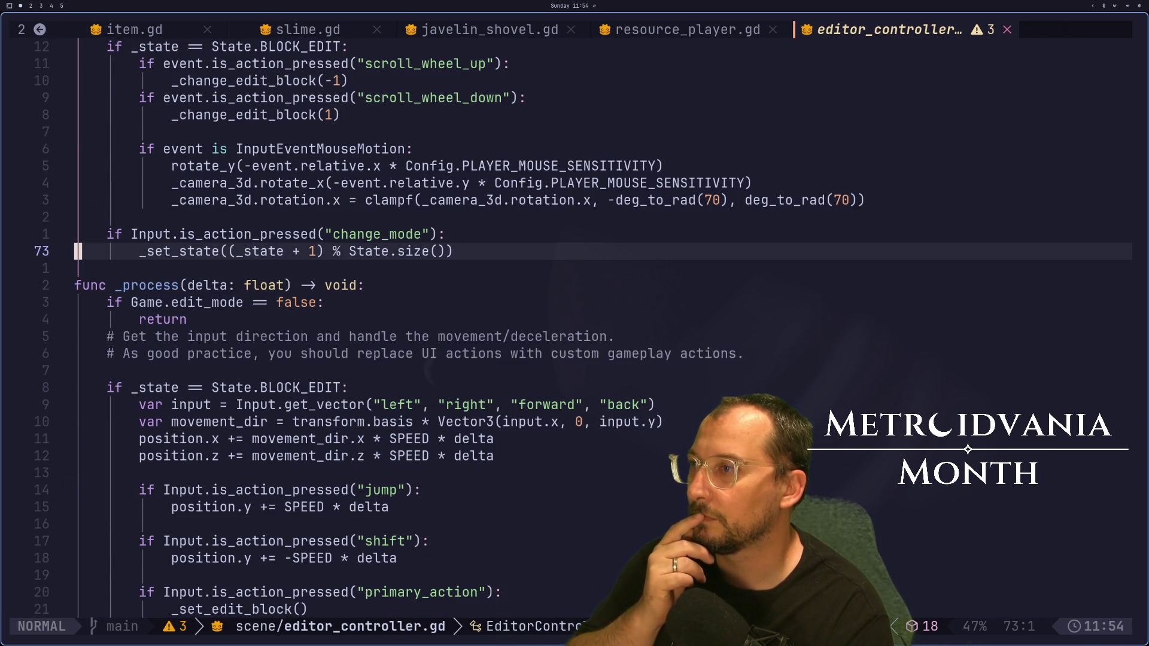
{"action": "key", "text": "j"}
{"action": "key", "text": "j"}
{"action": "key", "text": "j"}
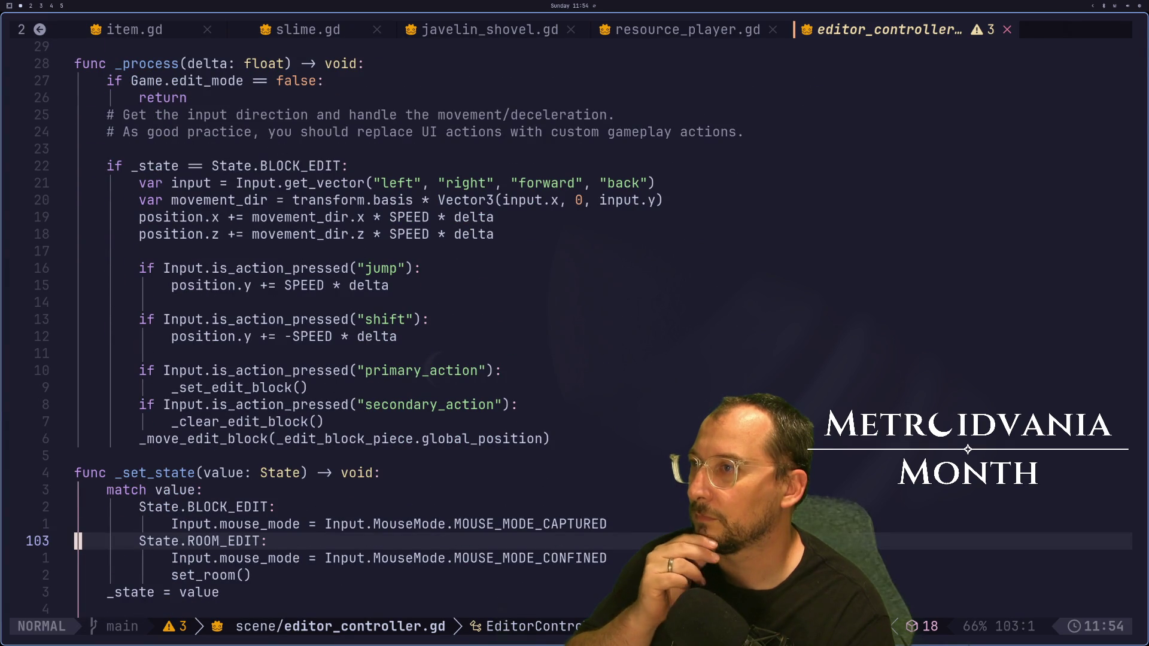
{"action": "key", "text": "k"}
{"action": "key", "text": "k"}
{"action": "key", "text": "k"}
{"action": "key", "text": "k"}
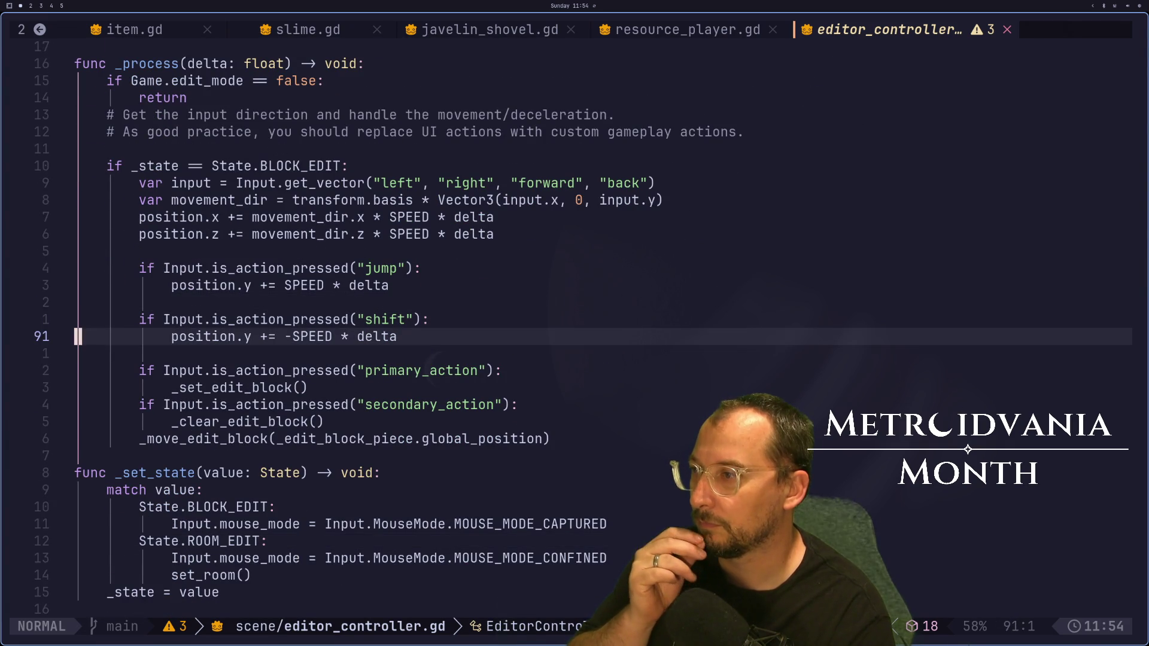
{"action": "key", "text": "j"}
{"action": "key", "text": "j"}
{"action": "key", "text": "j"}
{"action": "key", "text": "l"}
{"action": "key", "text": "l"}
{"action": "key", "text": "l"}
{"action": "key", "text": "l"}
{"action": "key", "text": "l"}
{"action": "key", "text": "l"}
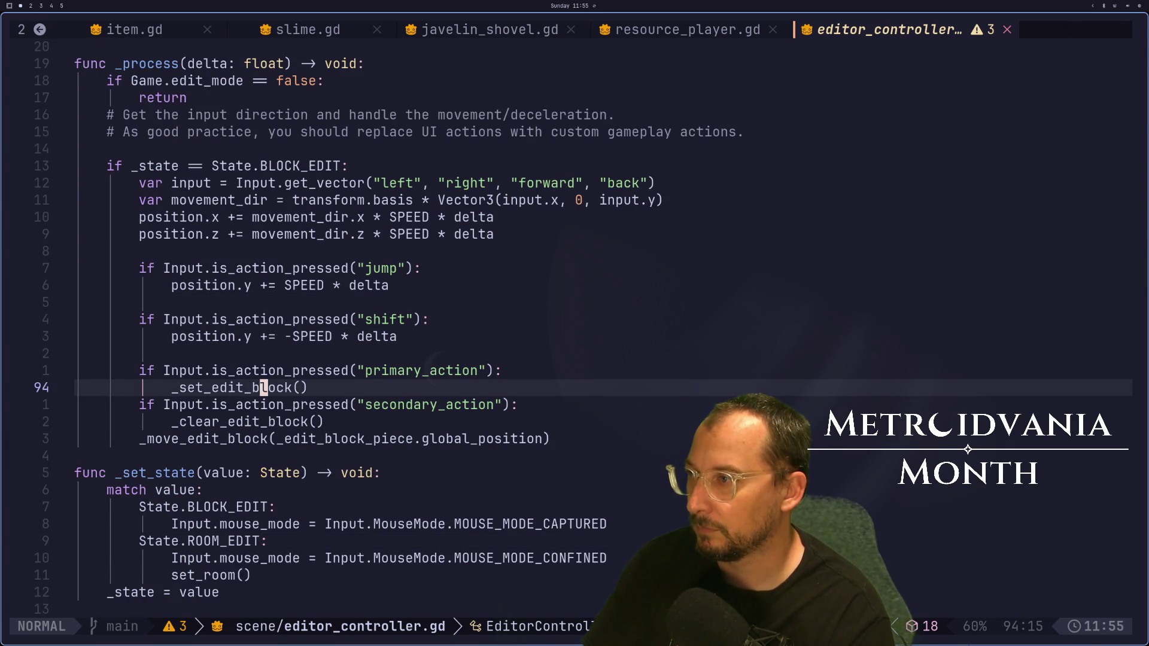
Read through _set_edit_block's room_cell, new-room branch and resource_map lines to the save calls.
{"action": "key", "text": "j"}
{"action": "key", "text": "j"}
{"action": "key", "text": "j"}
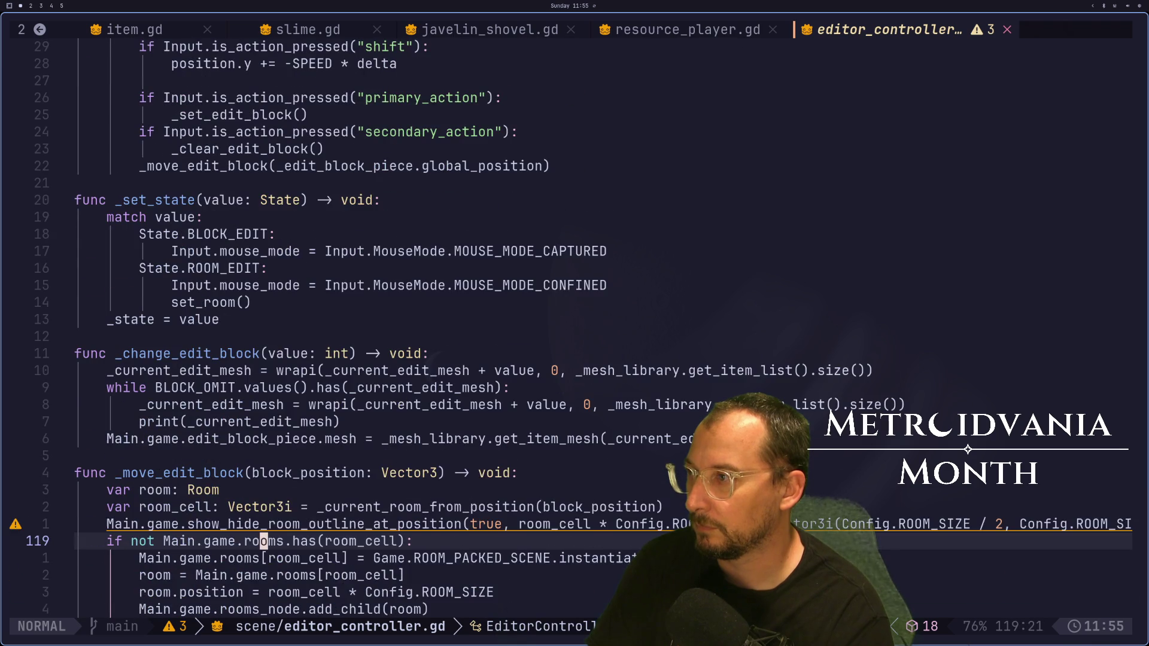
{"action": "key", "text": "j"}
{"action": "key", "text": "j"}
{"action": "key", "text": "j"}
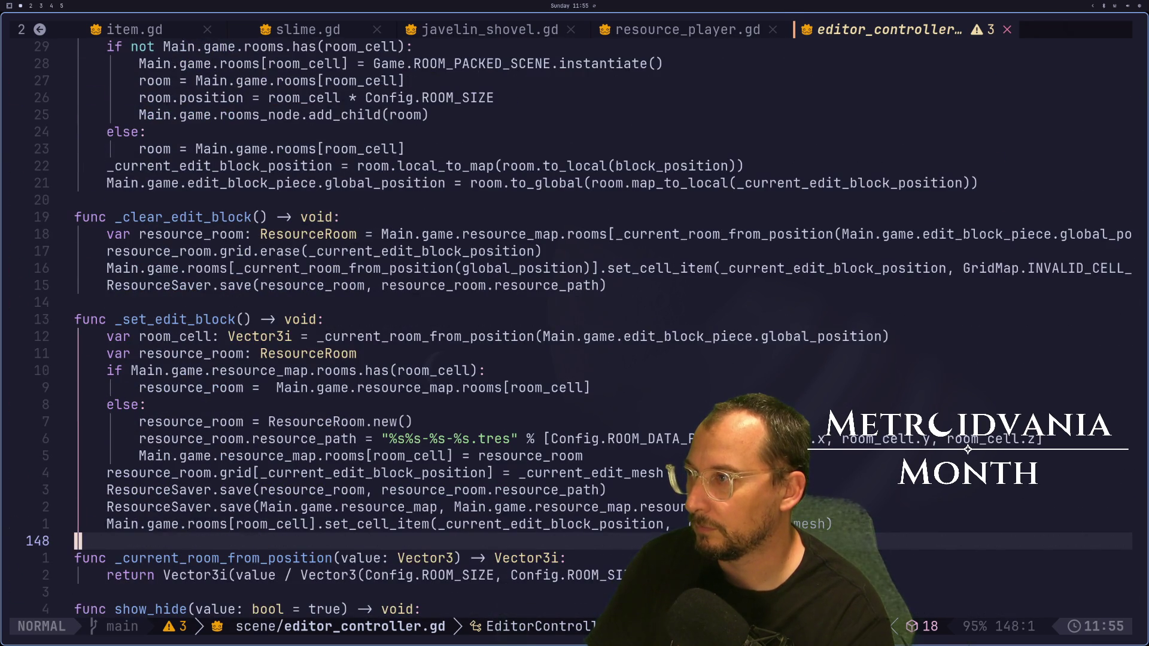
{"action": "key", "text": "k"}
{"action": "key", "text": "k"}
{"action": "key", "text": "k"}
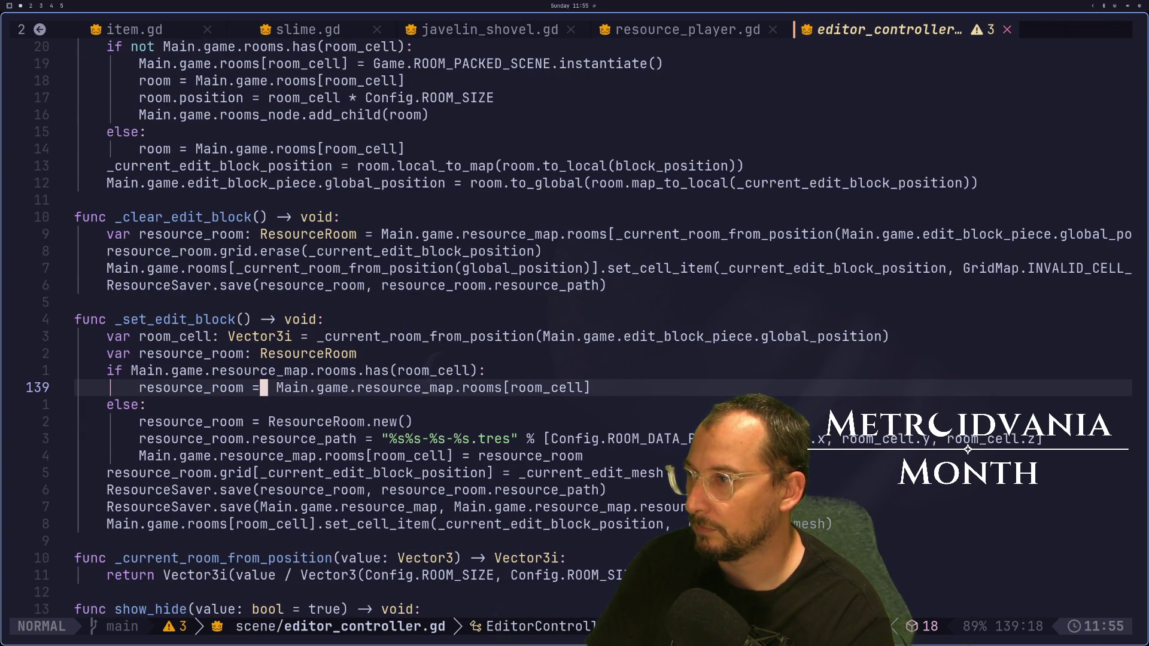
{"action": "key", "text": "k"}
{"action": "key", "text": "k"}
{"action": "key", "text": "k"}
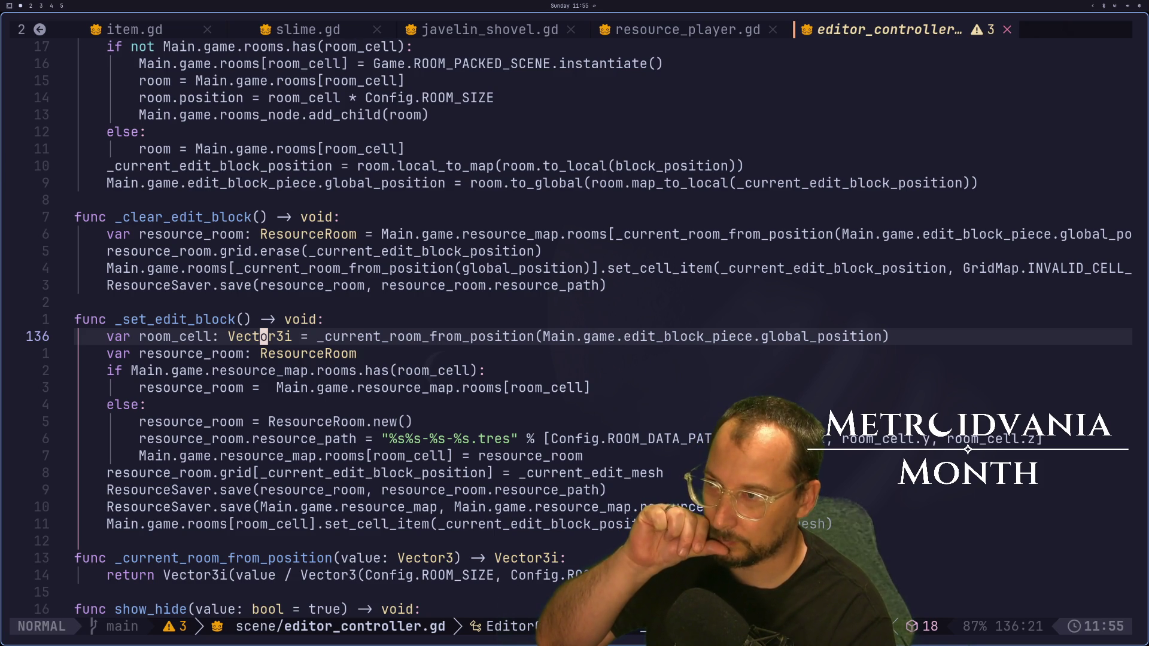
{"action": "key", "text": "j"}
{"action": "key", "text": "j"}
{"action": "key", "text": "j"}
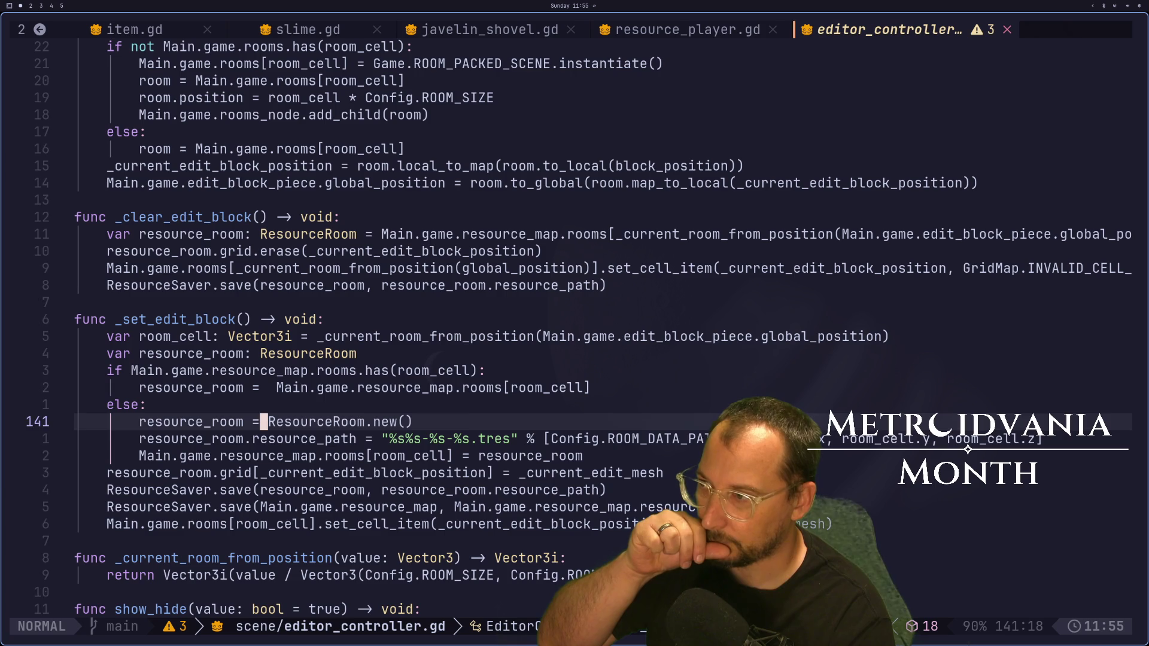
{"action": "key", "text": "j"}
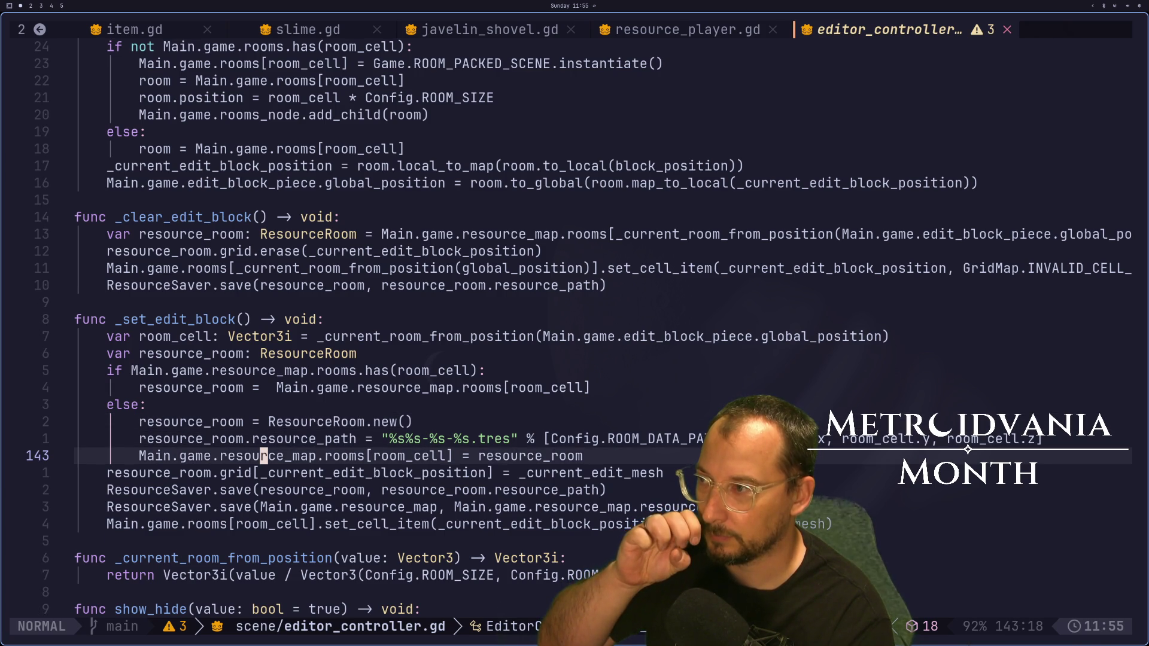
{"action": "key", "text": "j"}
{"action": "key", "text": "j"}
{"action": "key", "text": "j"}
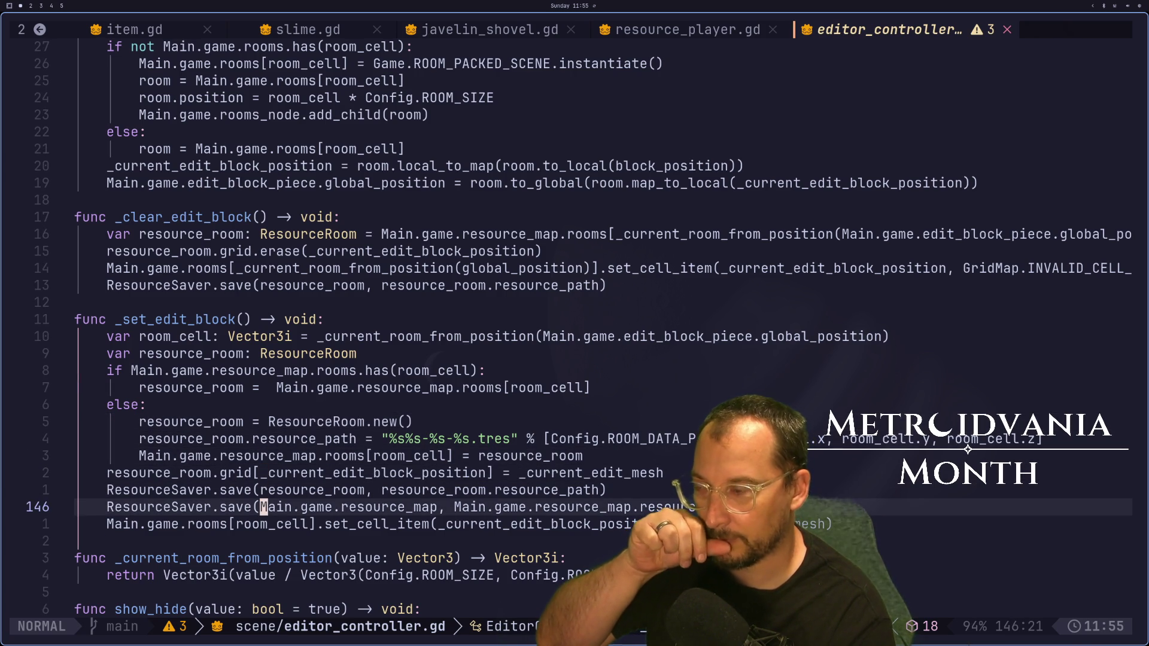
{"action": "key", "text": "h"}
{"action": "key", "text": "h"}
{"action": "key", "text": "h"}
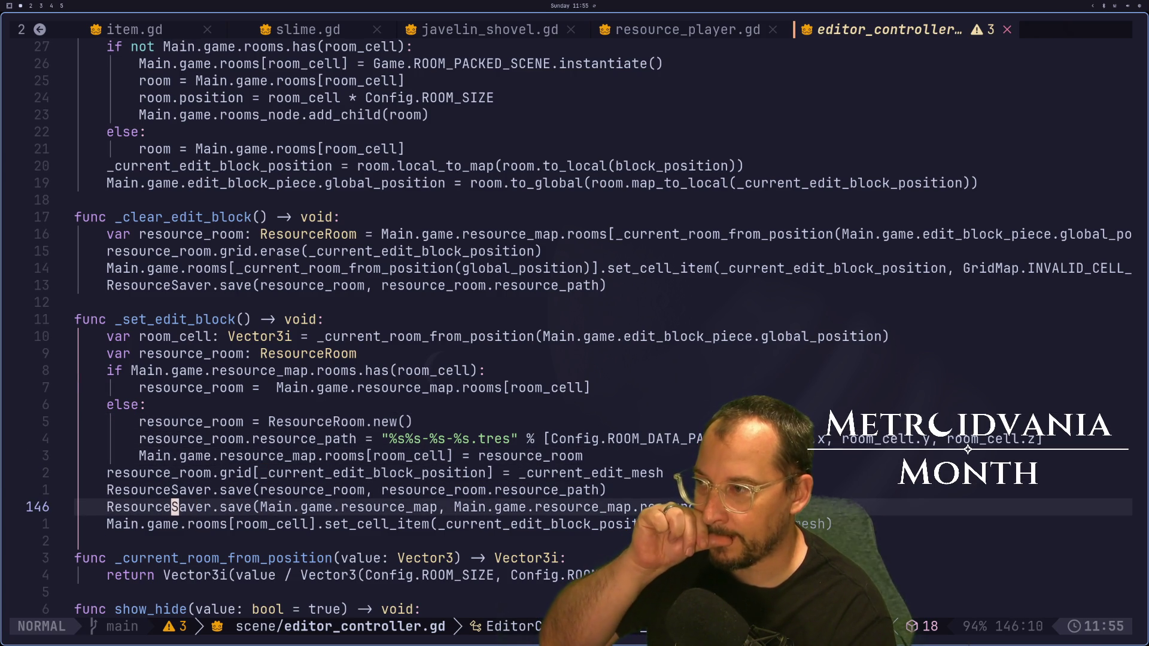
Comment out both ResourceSaver.save lines in _set_edit_block with '#'.
{"action": "key", "text": "h"}
{"action": "key", "text": "h"}
{"action": "key", "text": "h"}
{"action": "type", "text": "ki#"}
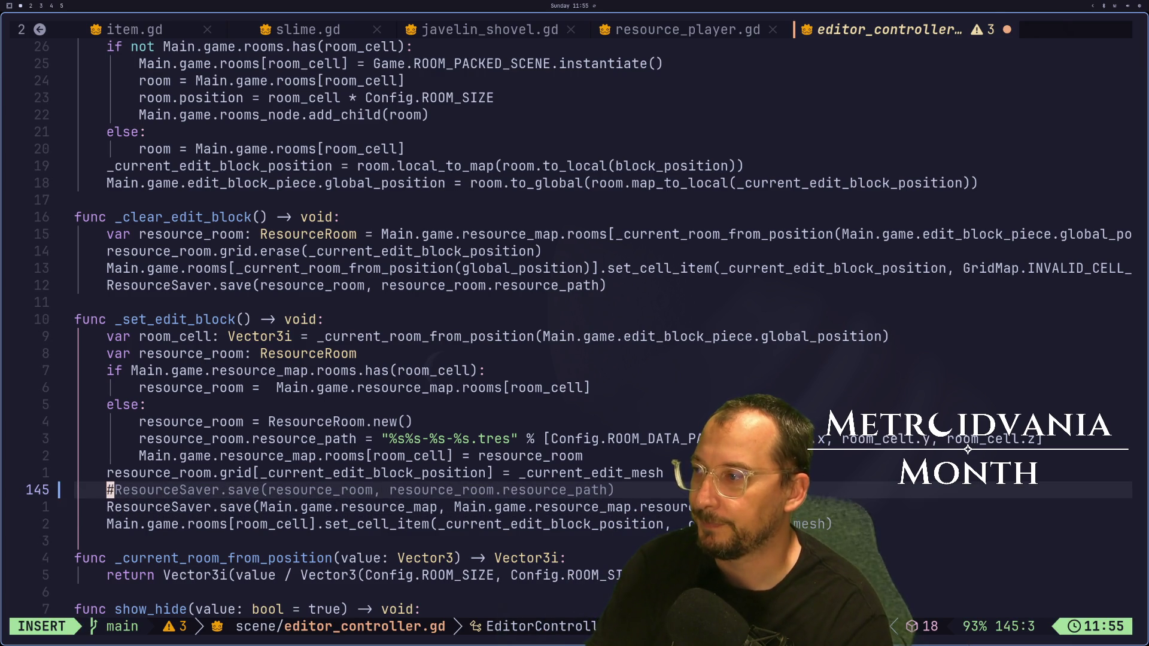
{"action": "key", "text": "Escape"}
{"action": "key", "text": "j"}
{"action": "key", "text": "period"}
{"action": "key", "text": "a"}
{"action": "key", "text": "Escape"}
Save editor_controller.gd with :w and run the game from Godot with F5.
{"action": "key", "text": "colon"}
{"action": "type", "text": "w"}
{"action": "key", "text": "Return"}
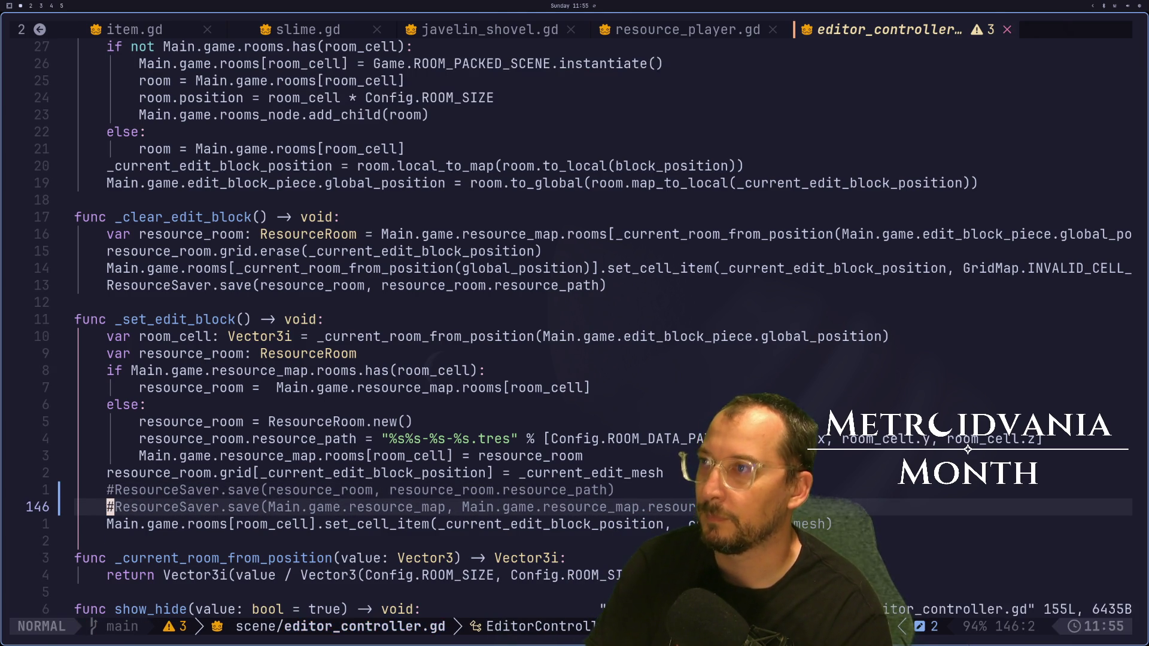
{"action": "key", "text": "super+2"}
{"action": "key", "text": "F5"}
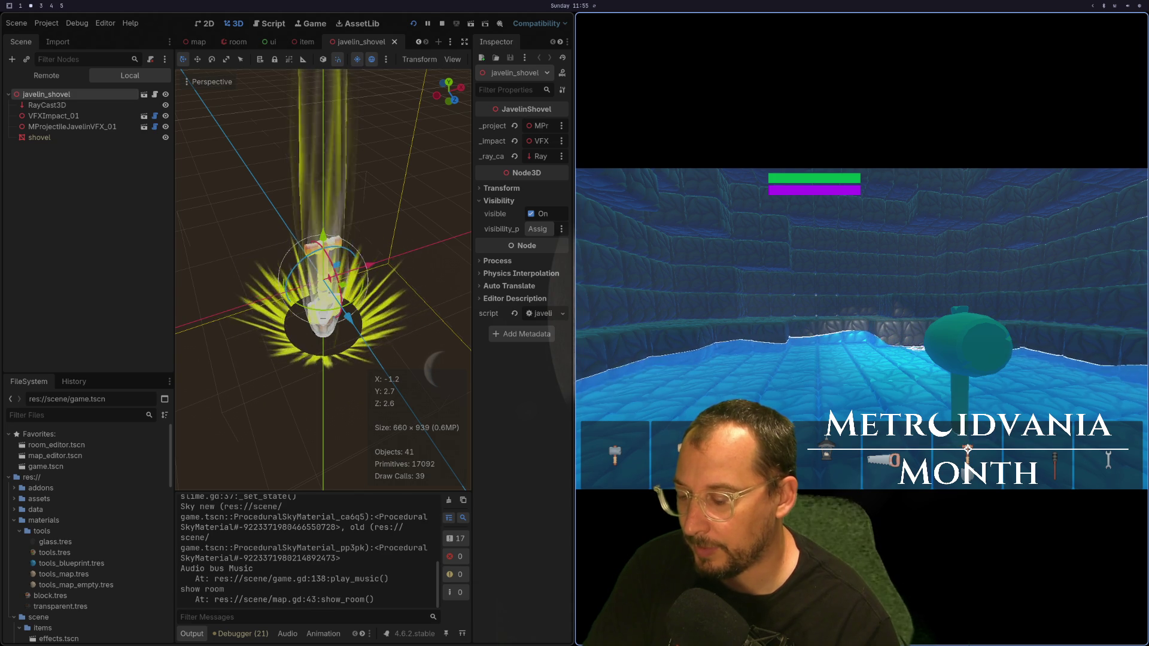
Turn on the game's block-editing mode with Tab, then return to the Neovim workspace.
{"action": "key", "text": "Tab"}
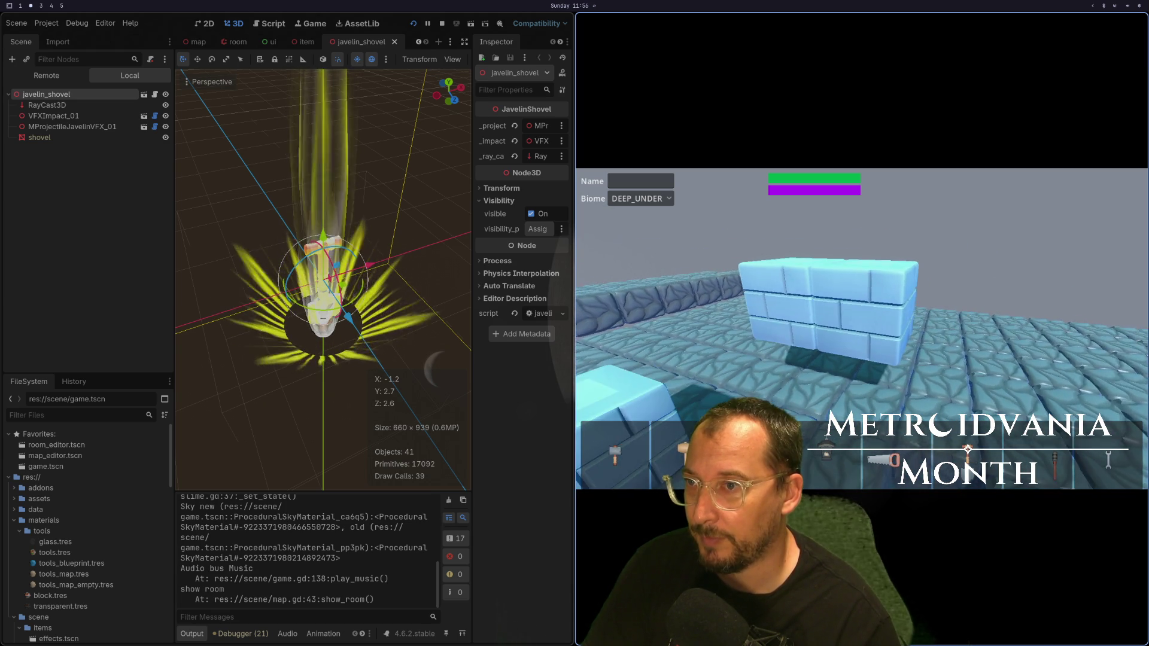
{"action": "key", "text": "super+1"}
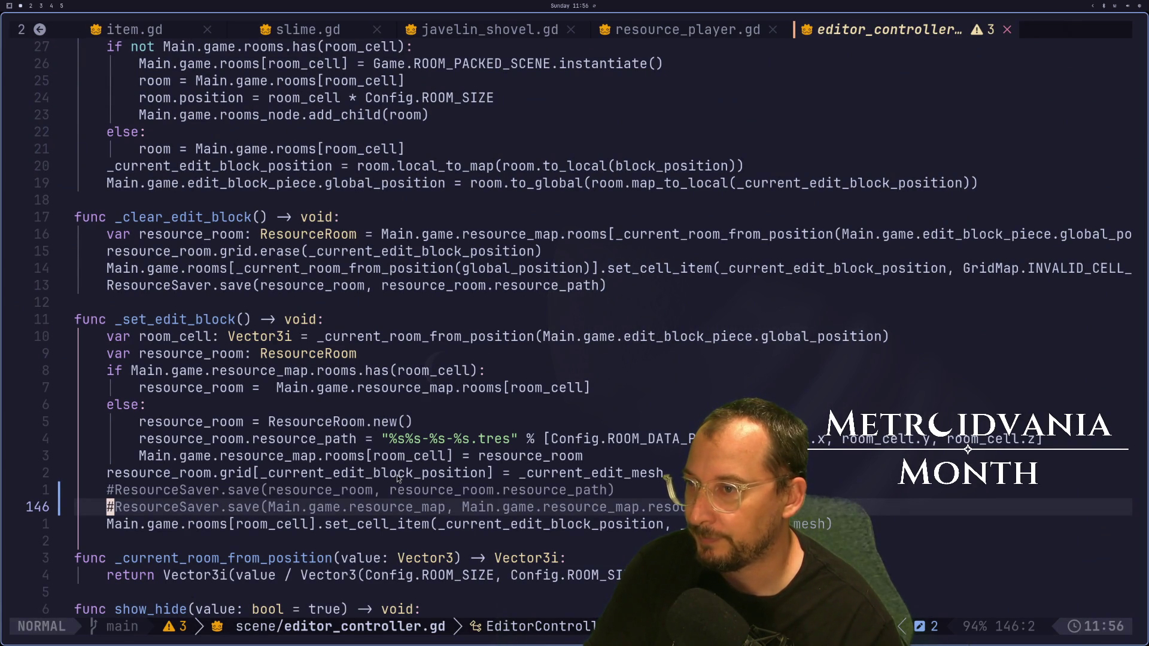
{"action": "key", "text": "k"}
{"action": "type", "text": "jji"}
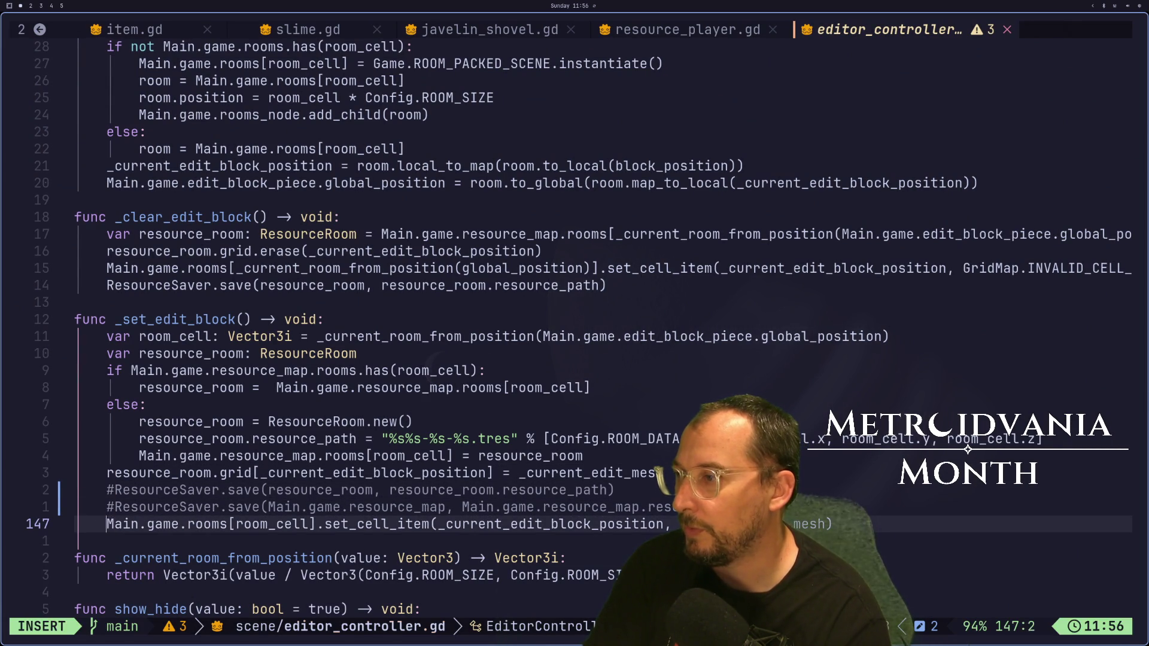
{"action": "type", "text": "#"}
{"action": "key", "text": "Escape"}
{"action": "type", "text": ":w"}
{"action": "key", "text": "Return"}
{"action": "key", "text": "super+1"}
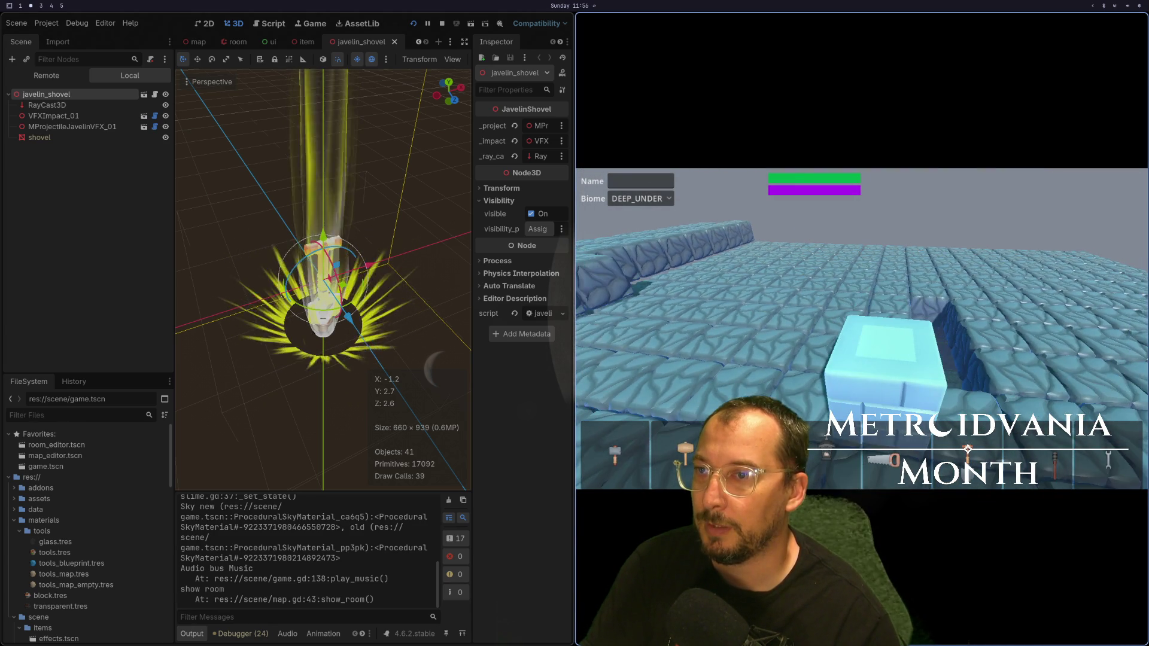
{"action": "key", "text": "F8"}
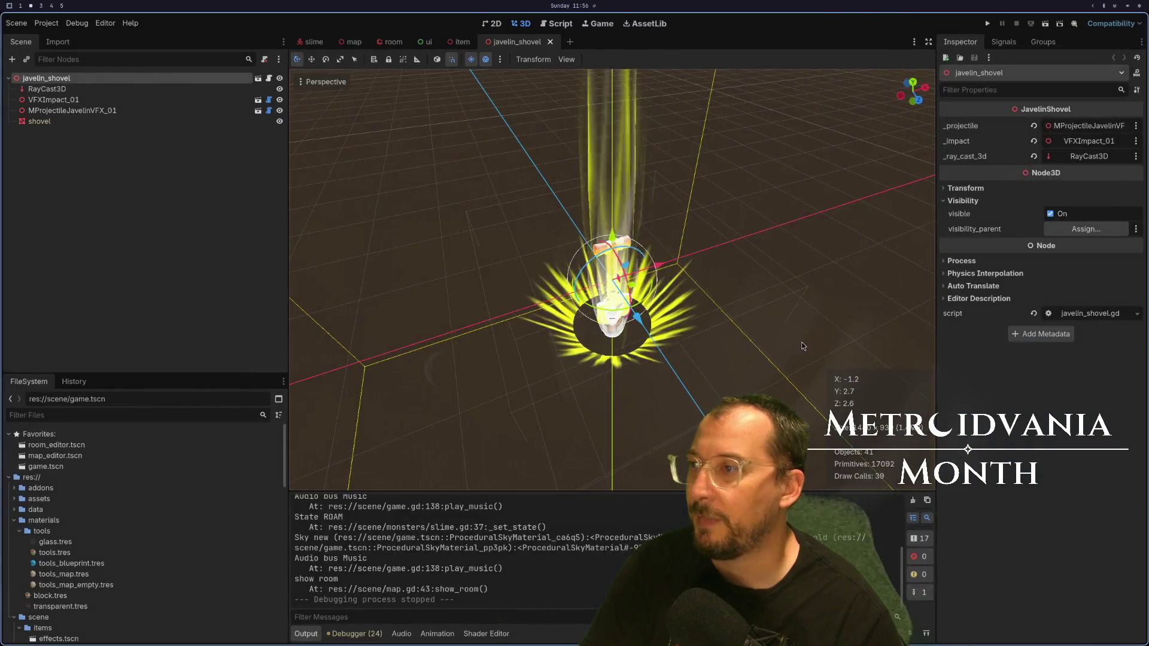
{"action": "key", "text": "super+2"}
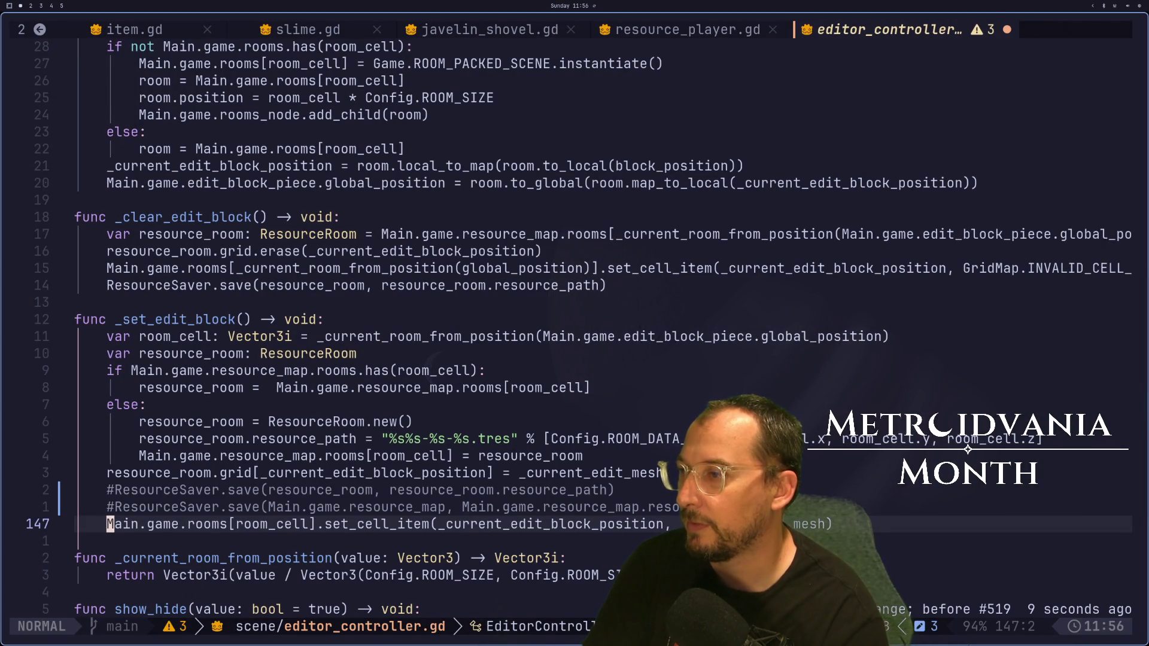
{"action": "type", "text": ":w"}
{"action": "key", "text": "Return"}
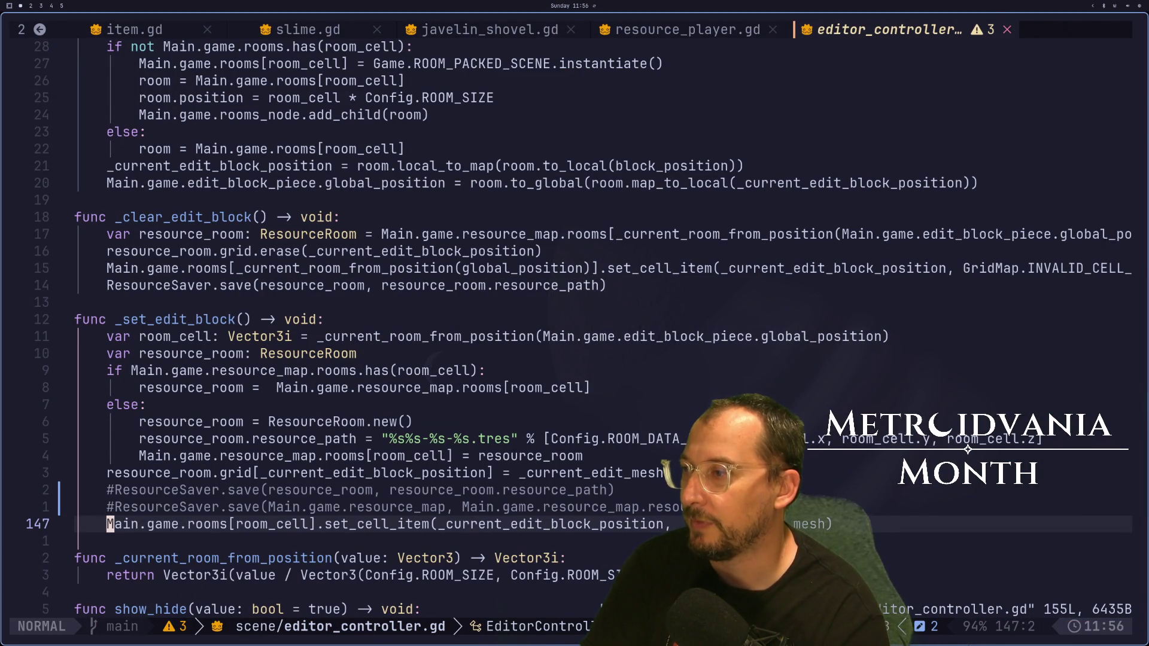
{"action": "key", "text": "f"}
{"action": "key", "text": "a"}
{"action": "key", "text": "semicolon"}
{"action": "key", "text": "w"}
{"action": "key", "text": "w"}
{"action": "key", "text": "w"}
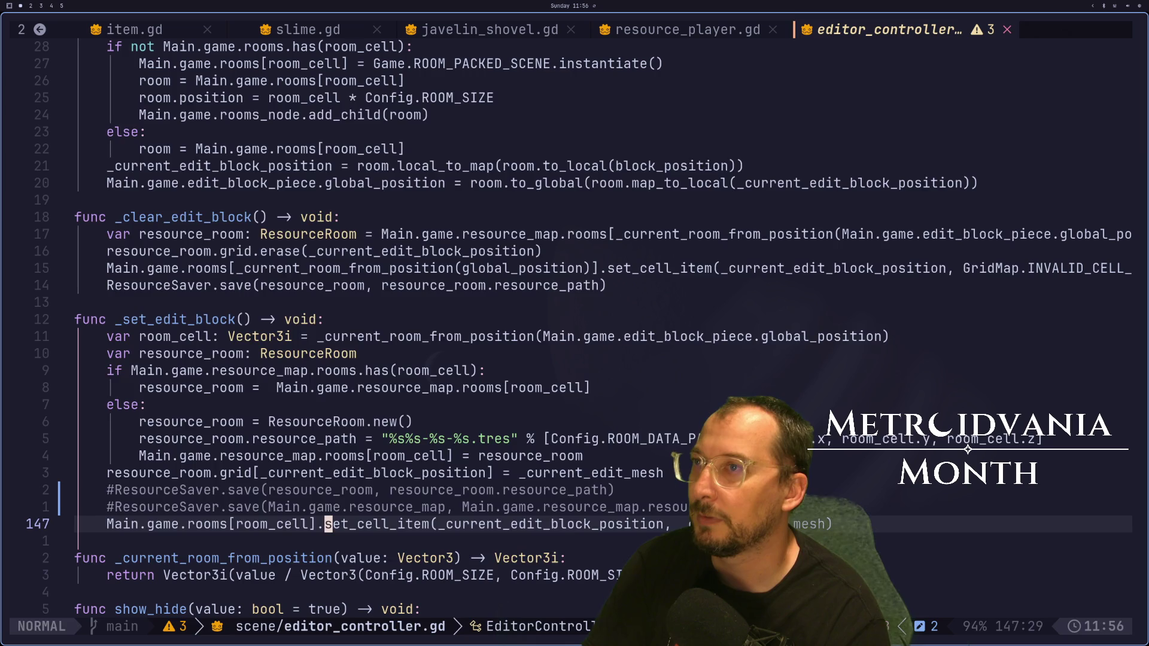
{"action": "key", "text": "space"}
{"action": "key", "text": "space"}
{"action": "type", "text": "re"}
{"action": "key", "text": "Down"}
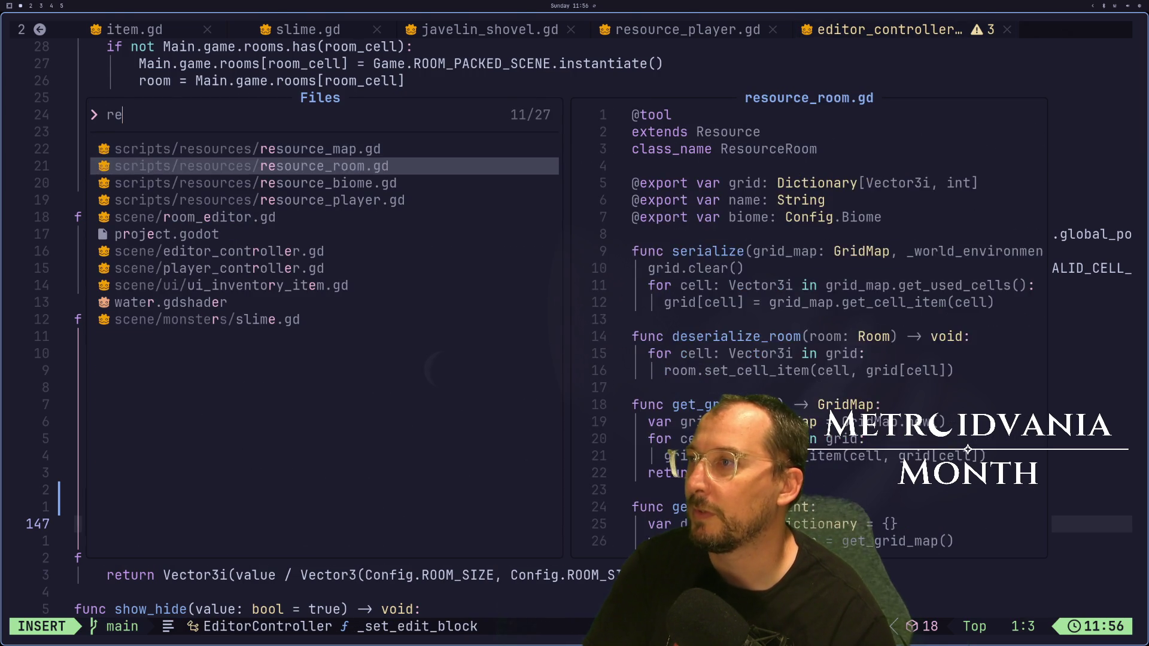
{"action": "key", "text": "Return"}
{"action": "key", "text": "j"}
{"action": "key", "text": "j"}
{"action": "key", "text": "j"}
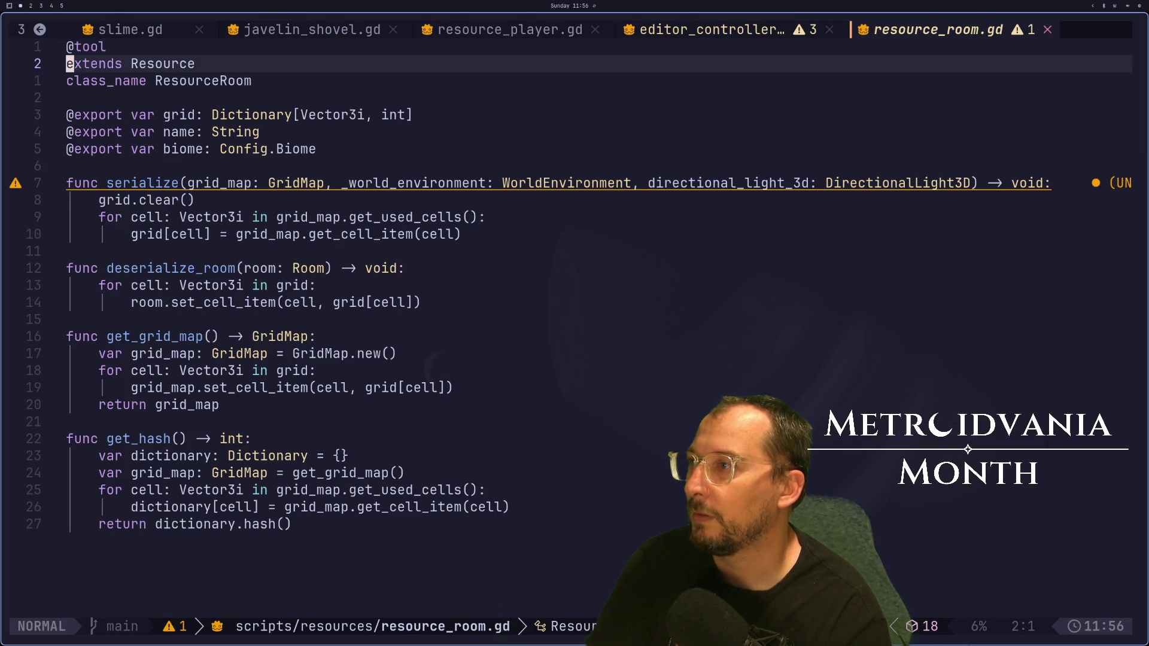
{"action": "key", "text": "k"}
{"action": "key", "text": "k"}
{"action": "key", "text": "k"}
{"action": "key", "text": "k"}
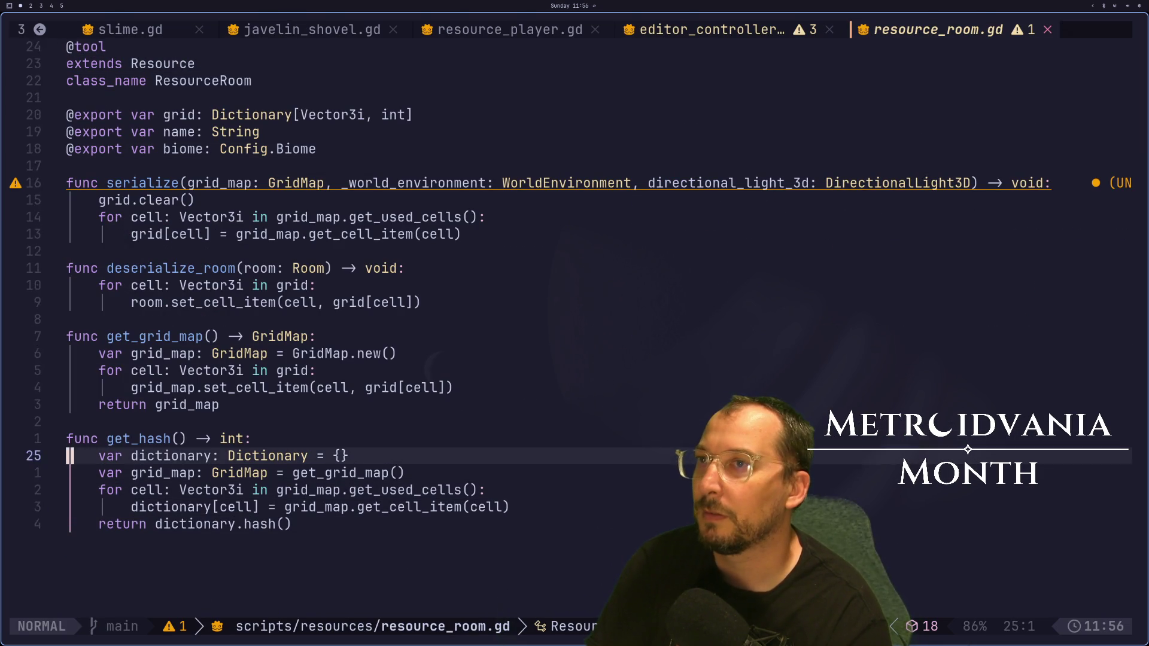
{"action": "left_click", "coordinate": [1047, 29]}
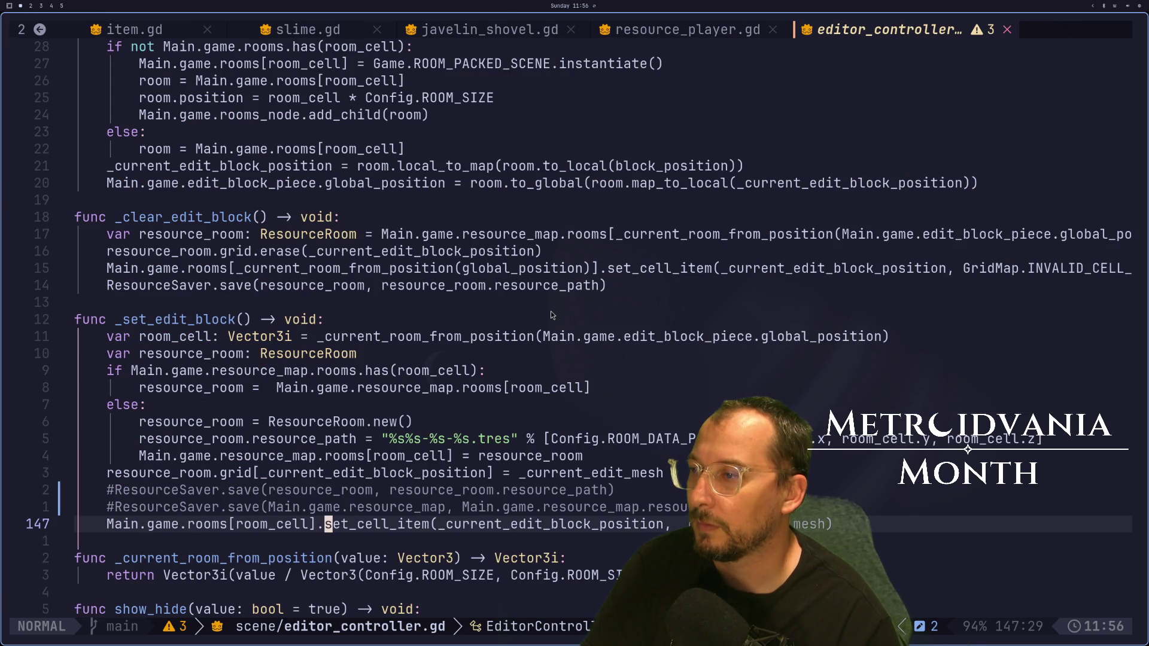
{"action": "key", "text": "space"}
{"action": "key", "text": "space"}
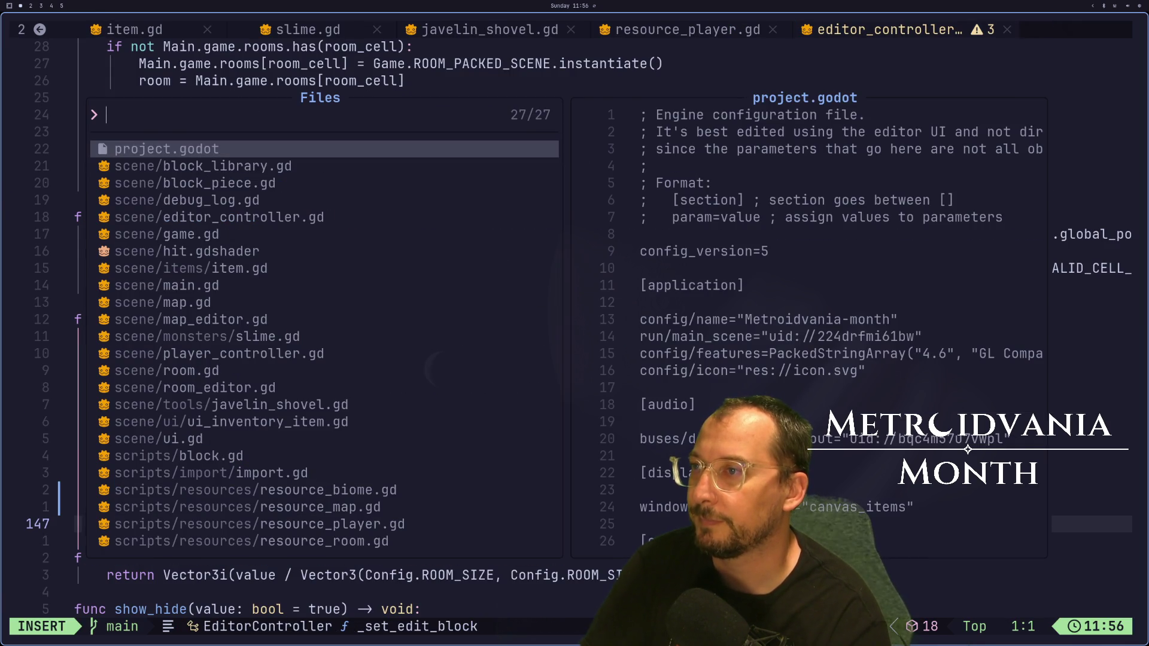
{"action": "key", "text": "Escape"}
{"action": "key", "text": "Escape"}
{"action": "key", "text": "space"}
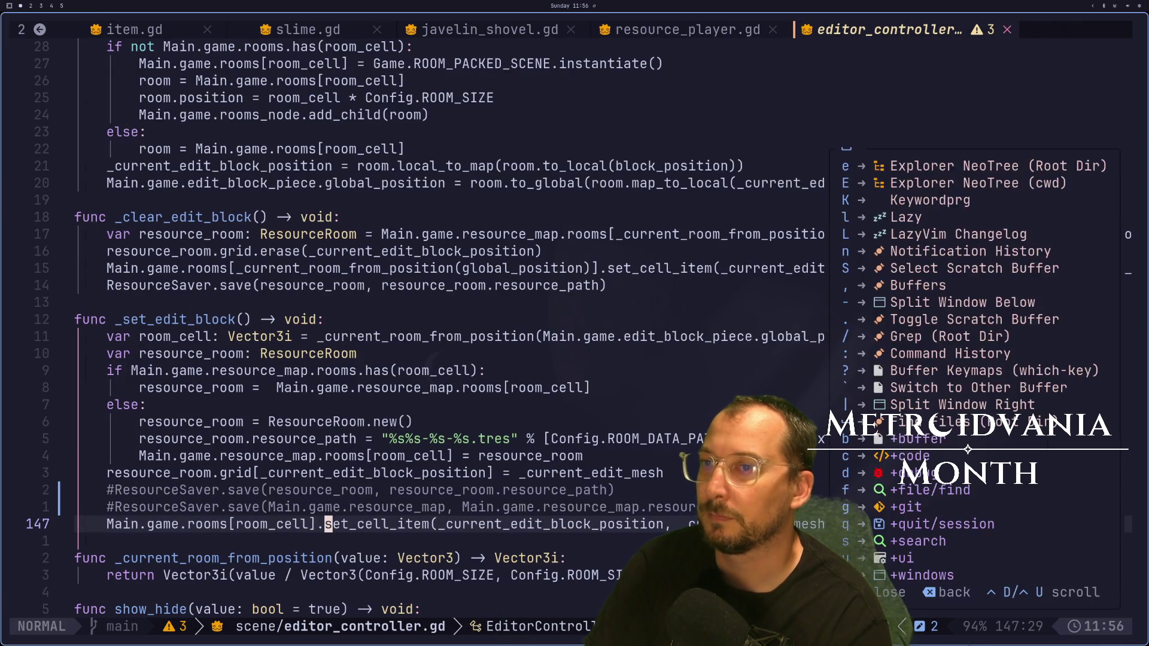
Search the .gd files for set_cell_item in Grug FAR, review the 7 matches, and close it.
{"action": "type", "text": "srset_c"}
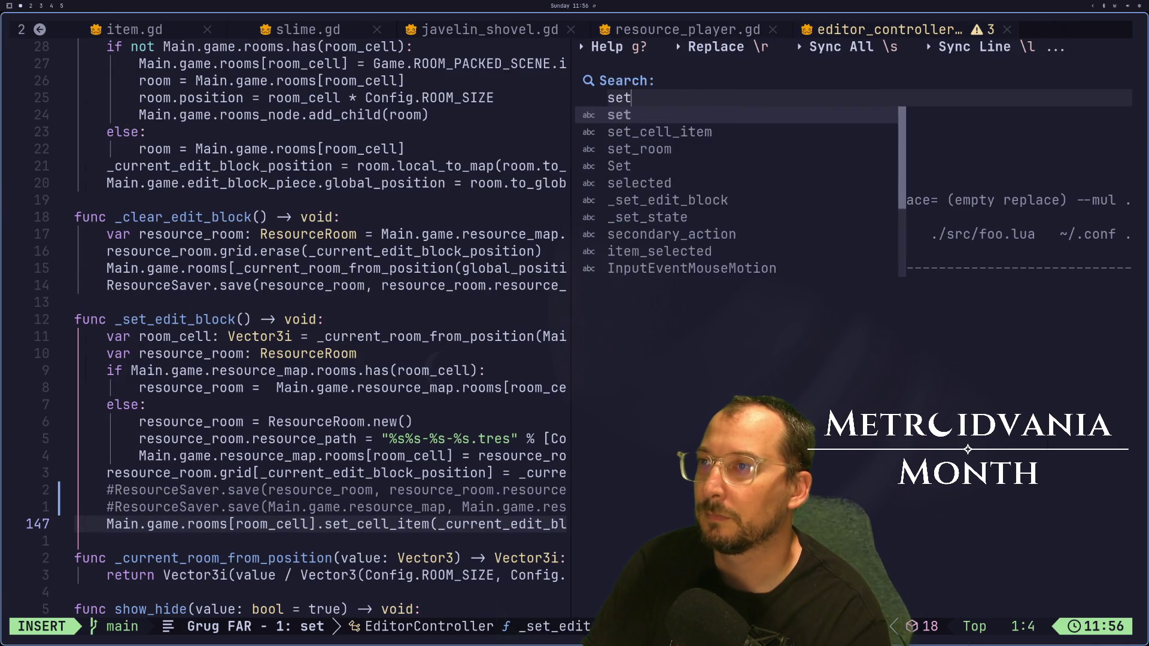
{"action": "key", "text": "Return"}
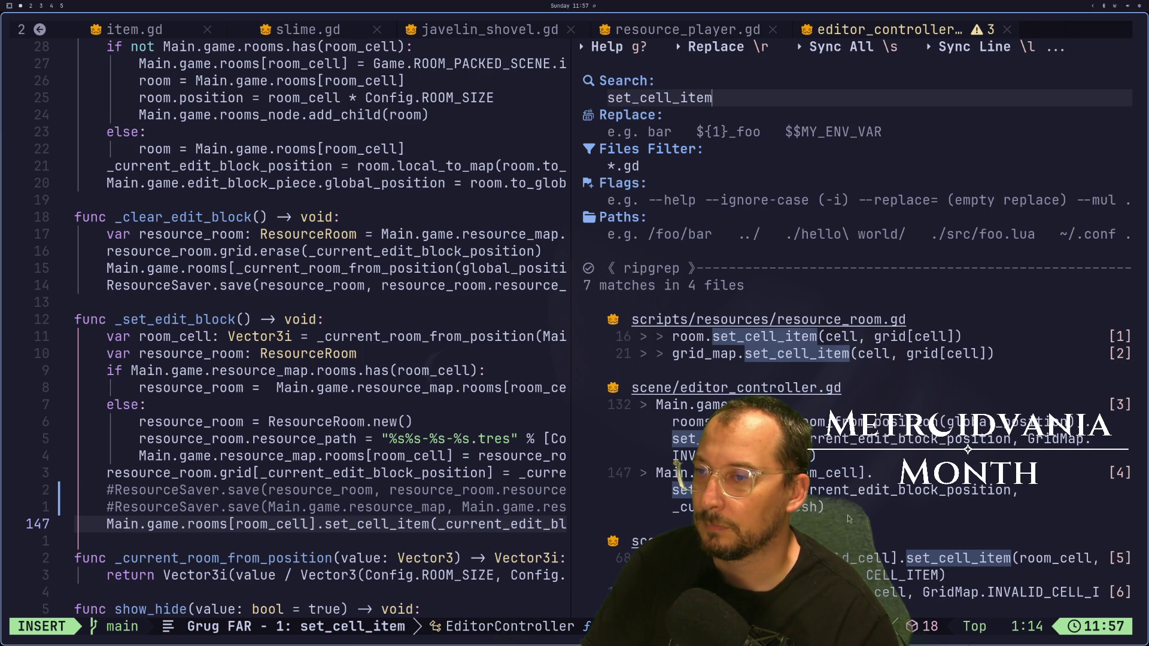
{"action": "scroll", "coordinate": [848, 518], "scroll_direction": "down", "scroll_amount": 3}
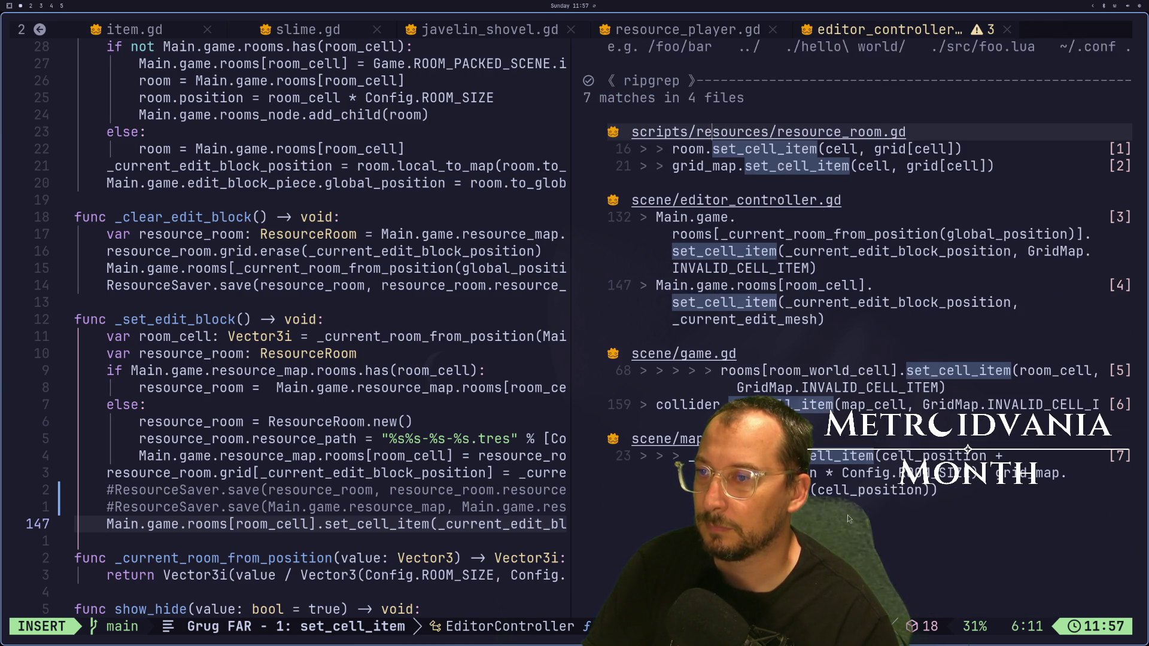
{"action": "scroll", "coordinate": [848, 519], "scroll_direction": "up", "scroll_amount": 1}
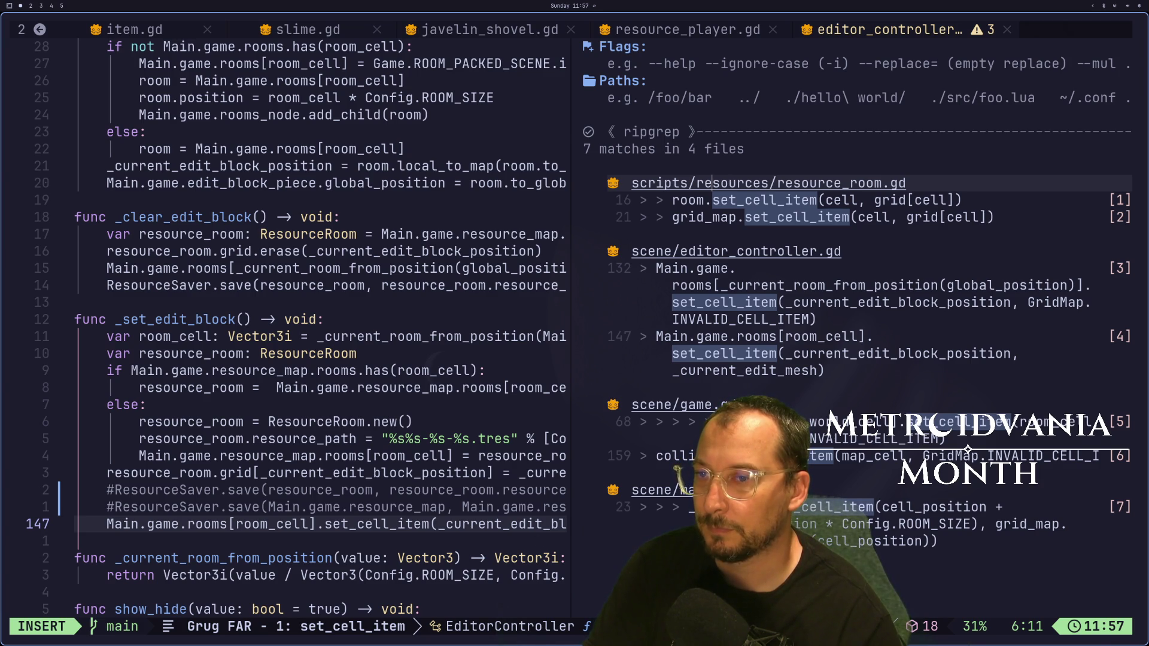
{"action": "key", "text": "Escape"}
{"action": "key", "text": "q"}
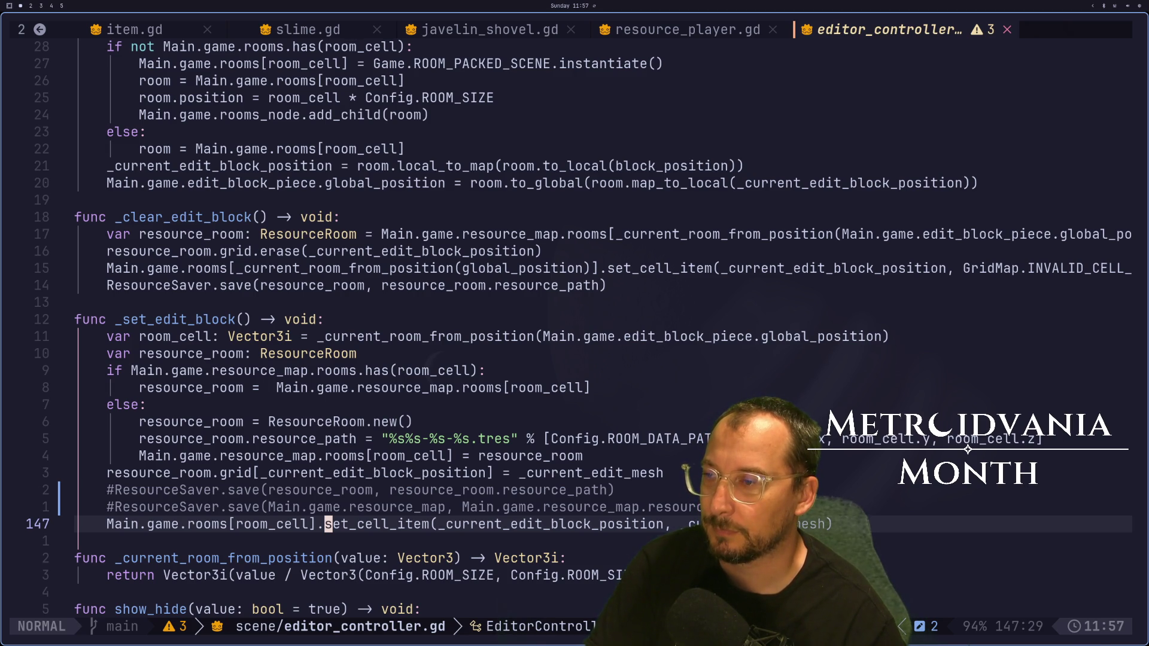
{"action": "key", "text": "super+2"}
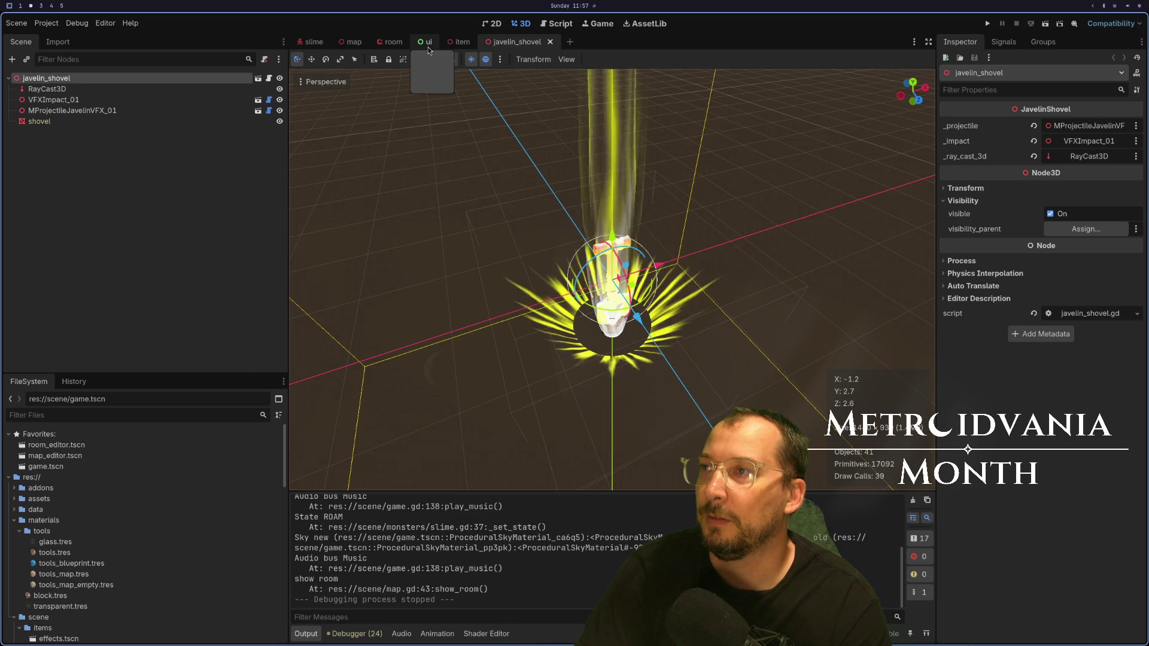
Check the map and room scenes, then open game.tscn from Favorites in the FileSystem dock.
{"action": "left_click", "coordinate": [354, 48]}
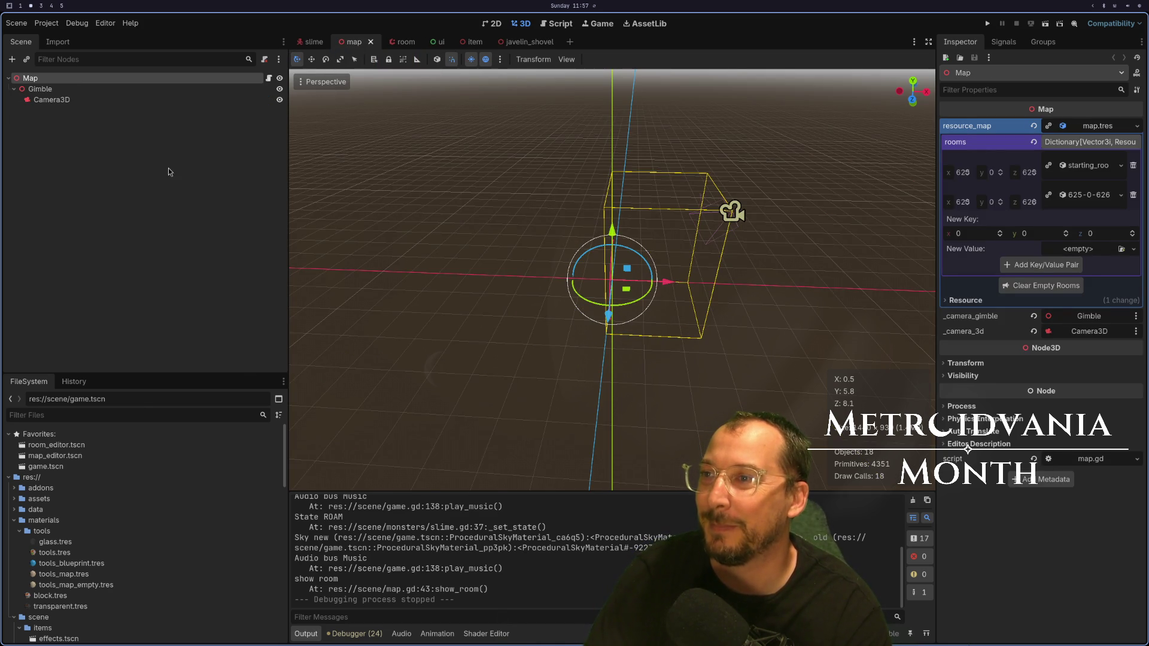
{"action": "key", "text": "super+1"}
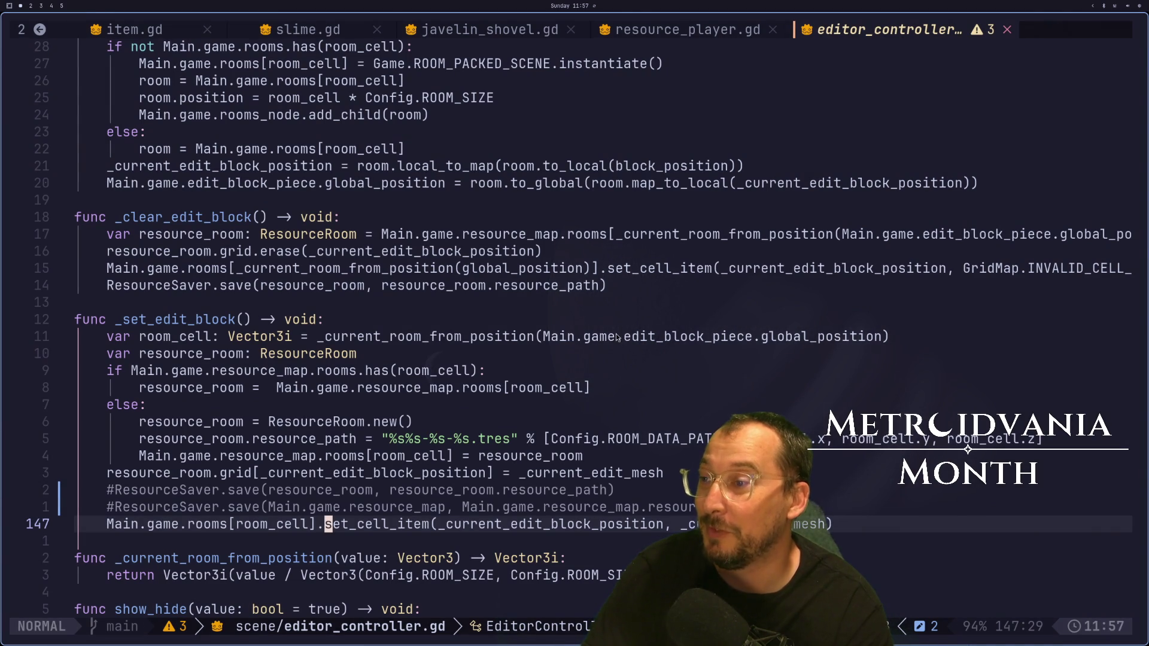
{"action": "key", "text": "super+2"}
{"action": "key", "text": "super+1"}
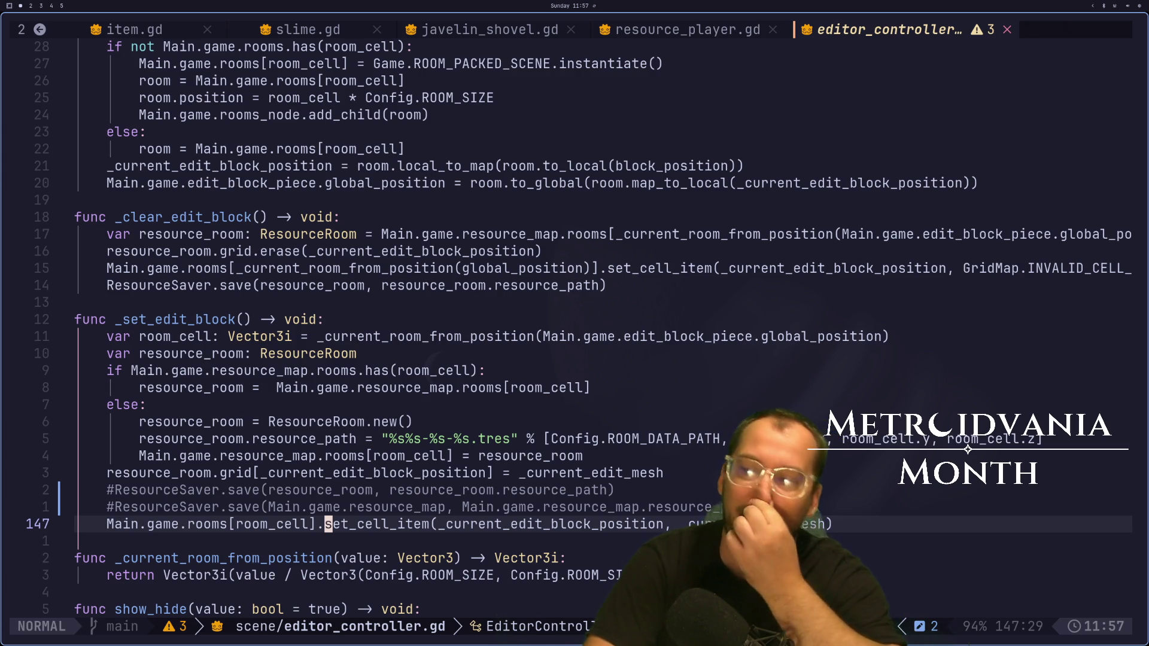
{"action": "key", "text": "super+2"}
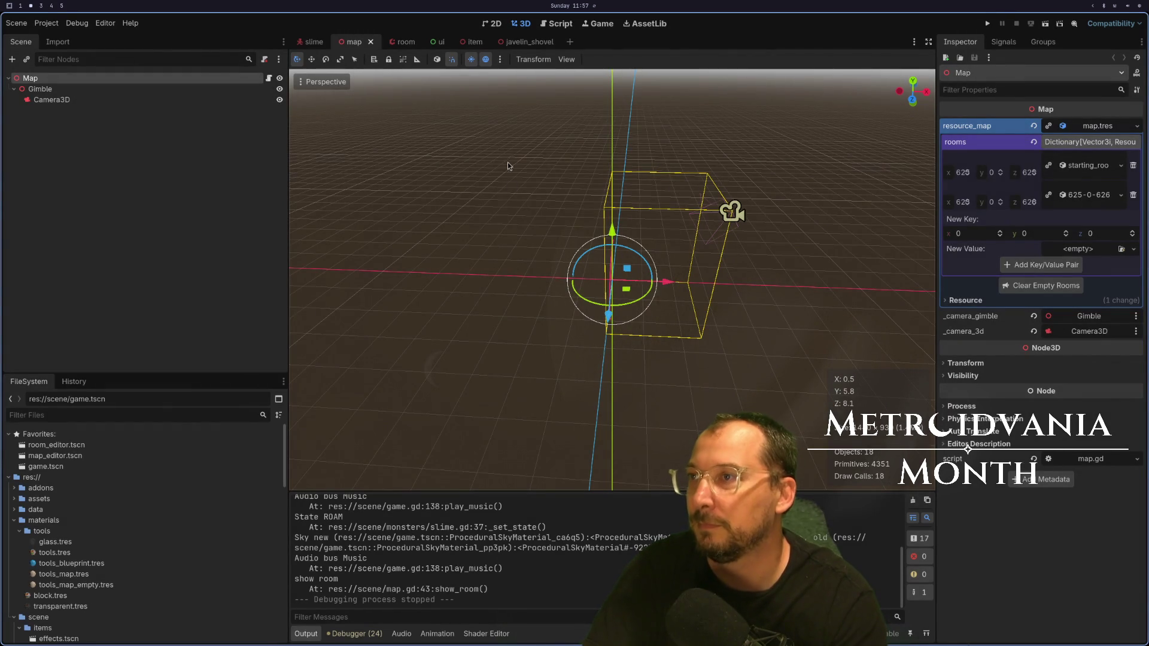
{"action": "left_click", "coordinate": [395, 44]}
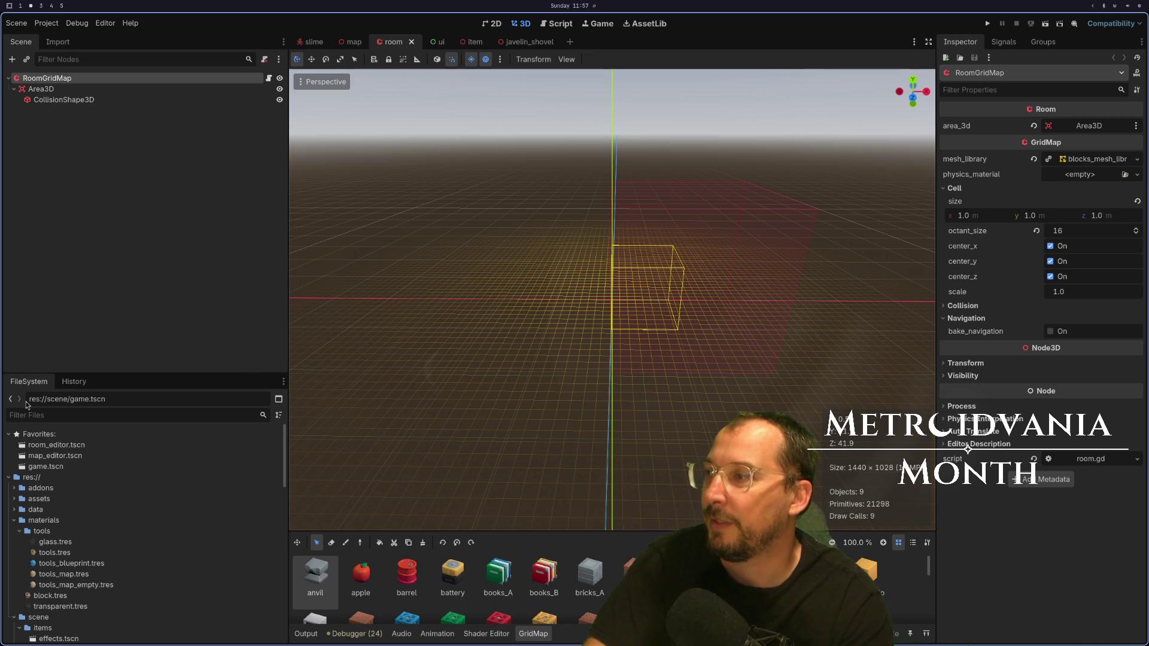
{"action": "double_click", "coordinate": [45, 466]}
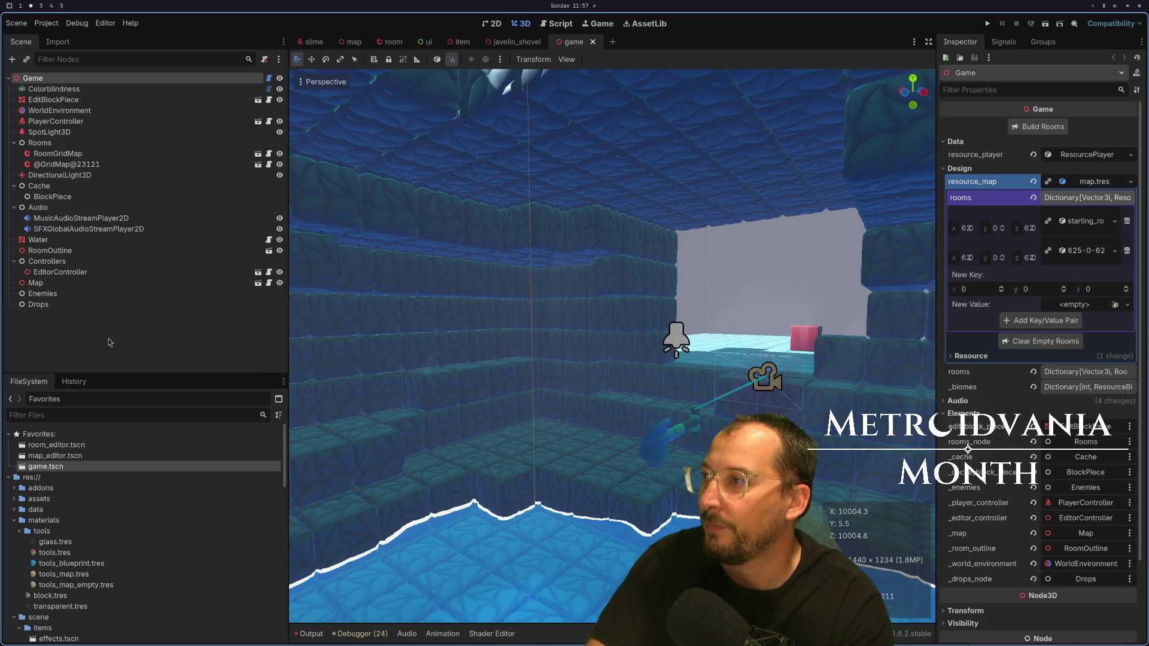
Select RoomGridMap and expand its Process properties, leaving the mode on Inherit.
{"action": "left_click", "coordinate": [77, 155]}
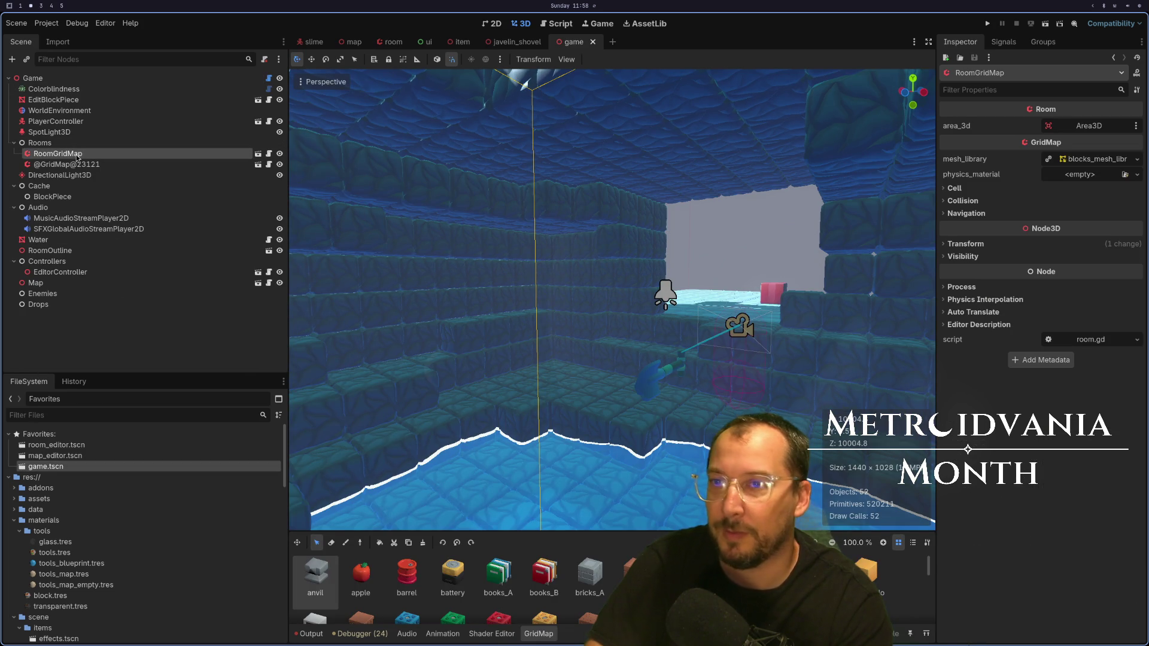
{"action": "left_click", "coordinate": [1005, 287]}
{"action": "left_click", "coordinate": [1078, 298]}
{"action": "left_click", "coordinate": [1079, 299]}
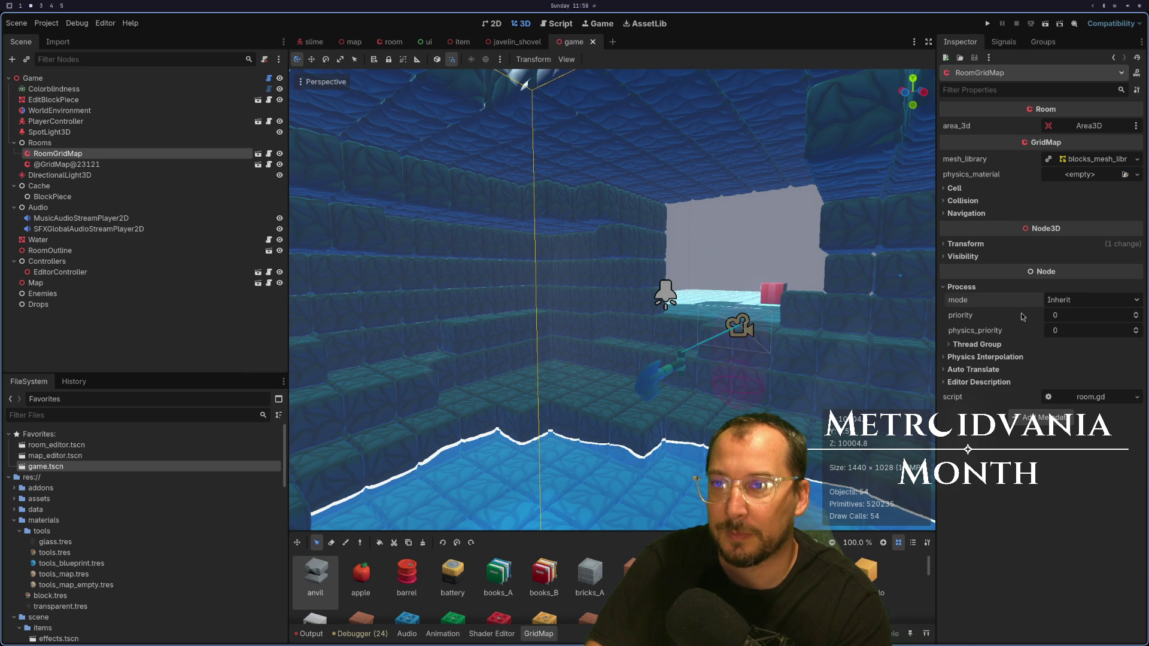
Expand Thread Group and open the documentation for the process_thread_group property.
{"action": "left_click", "coordinate": [982, 344]}
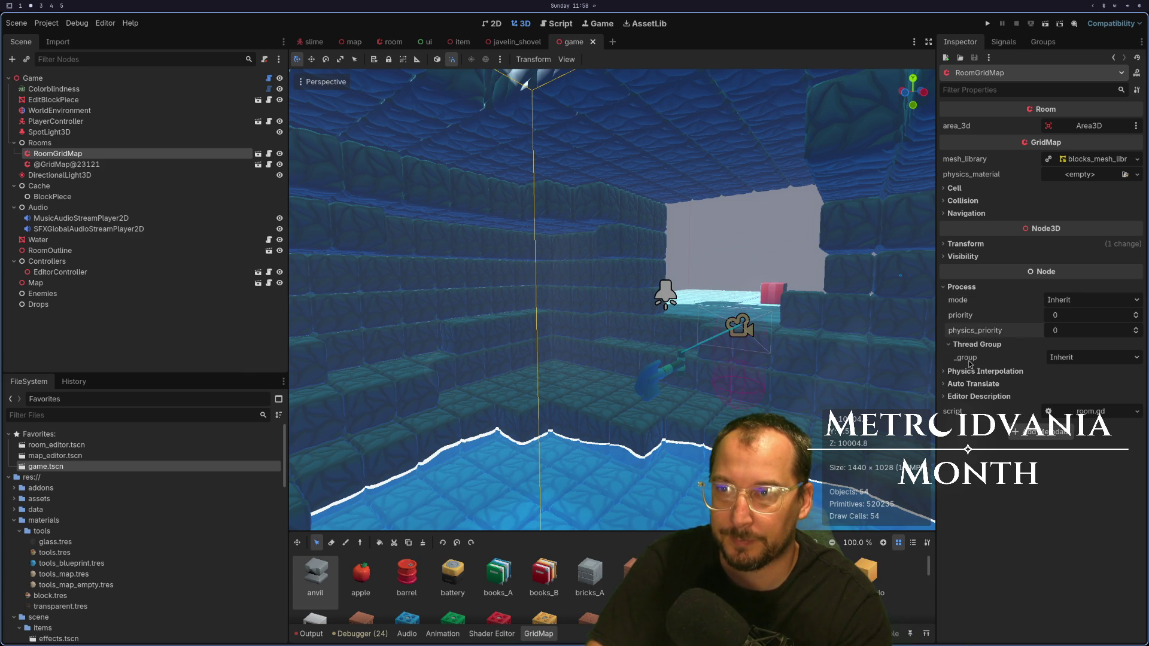
{"action": "mouse_move", "coordinate": [970, 363]}
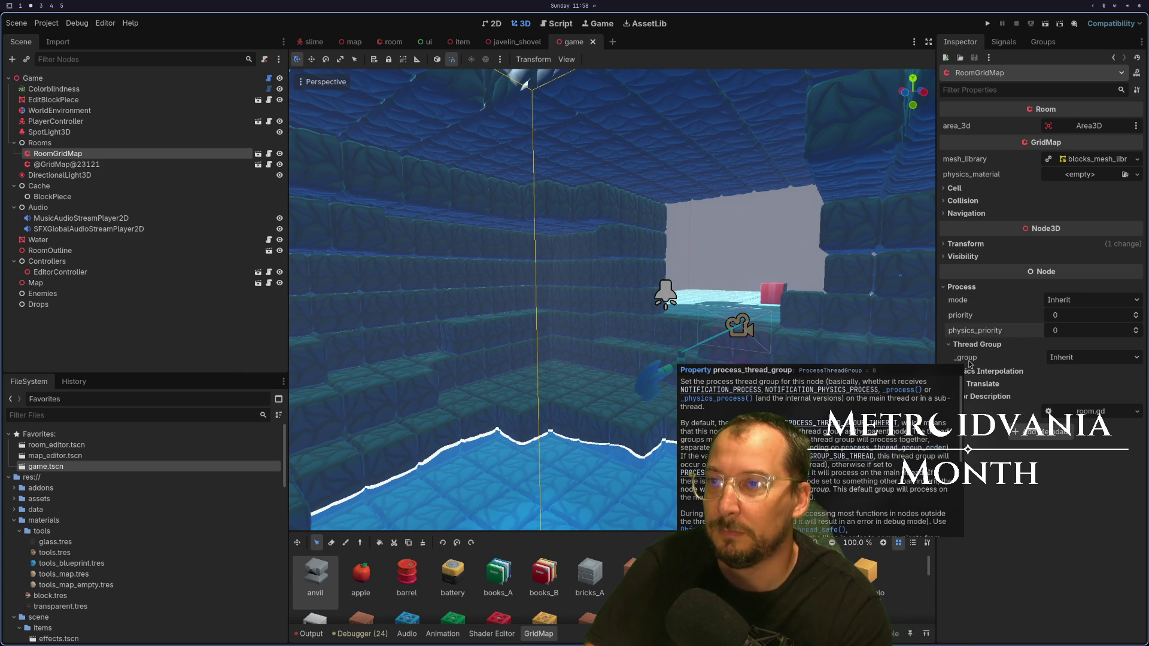
{"action": "right_click", "coordinate": [970, 363]}
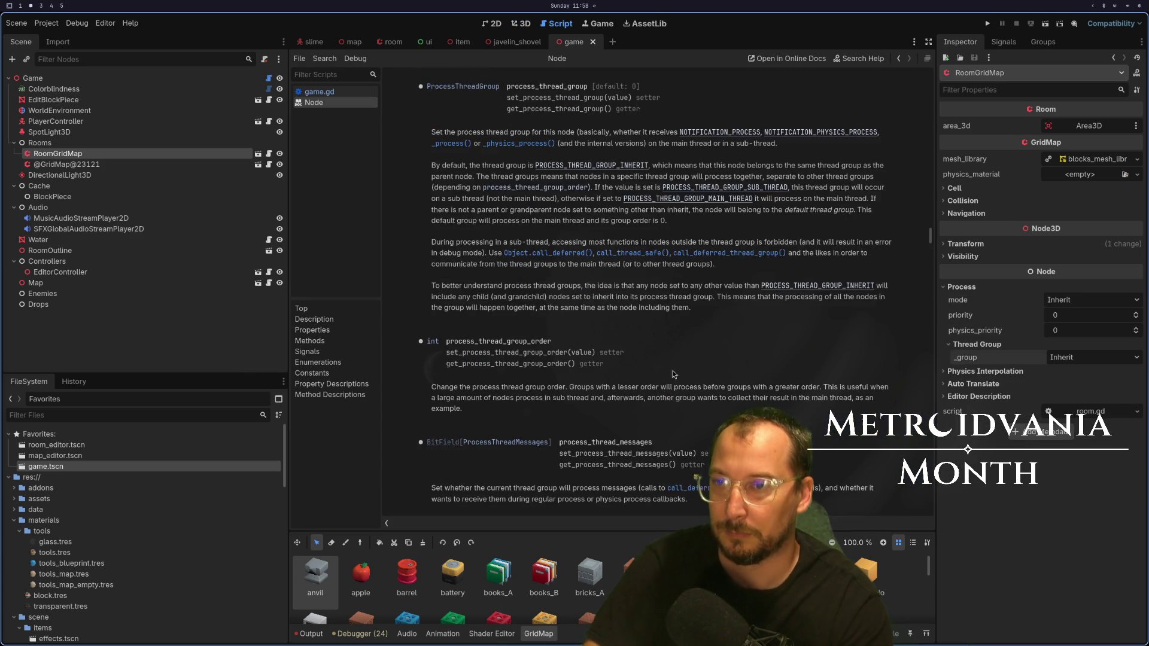
{"action": "left_click", "coordinate": [1032, 433]}
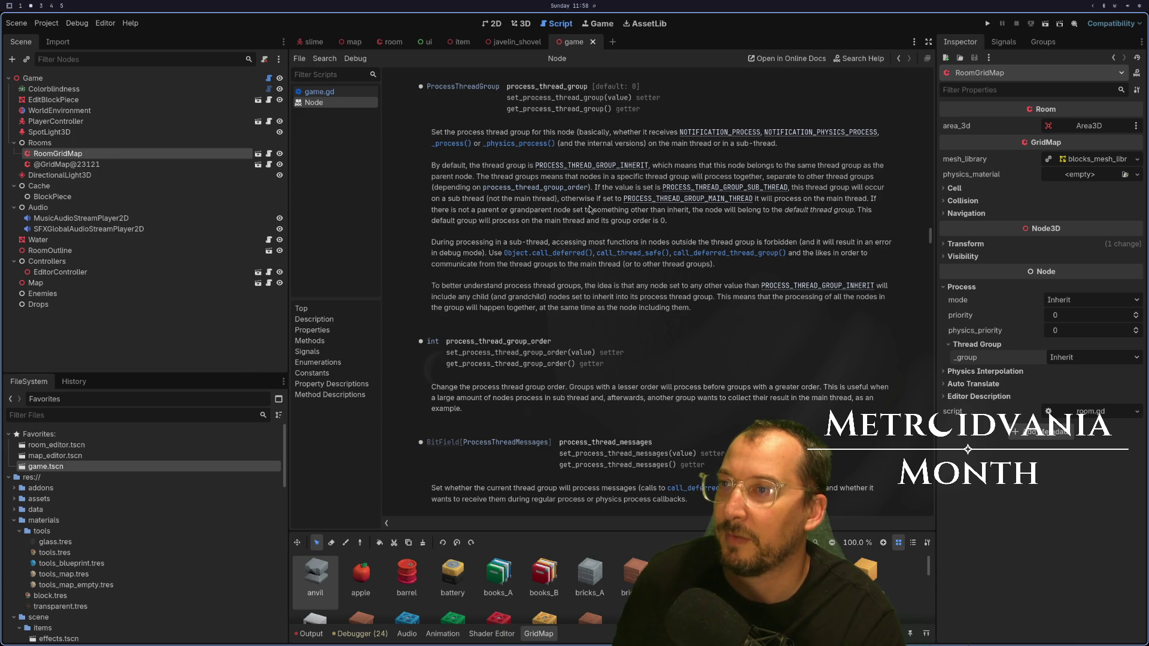
Set RoomGridMap's thread group to Sub Thread after briefly trying Main Thread.
{"action": "left_click", "coordinate": [1101, 359]}
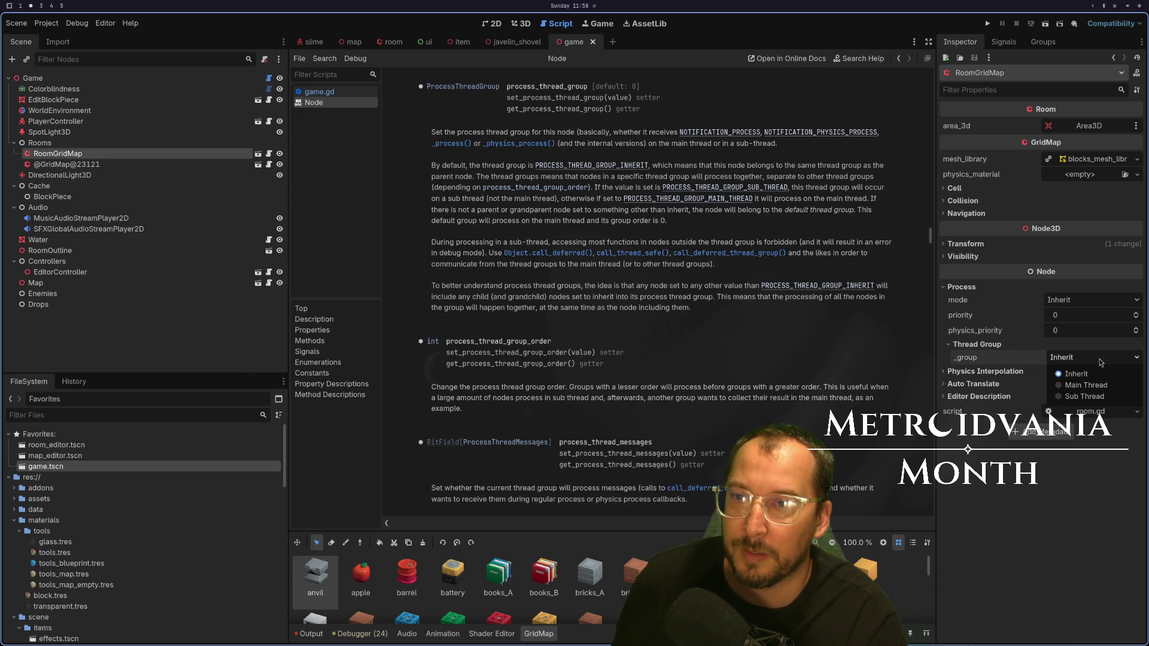
{"action": "left_click", "coordinate": [1084, 385]}
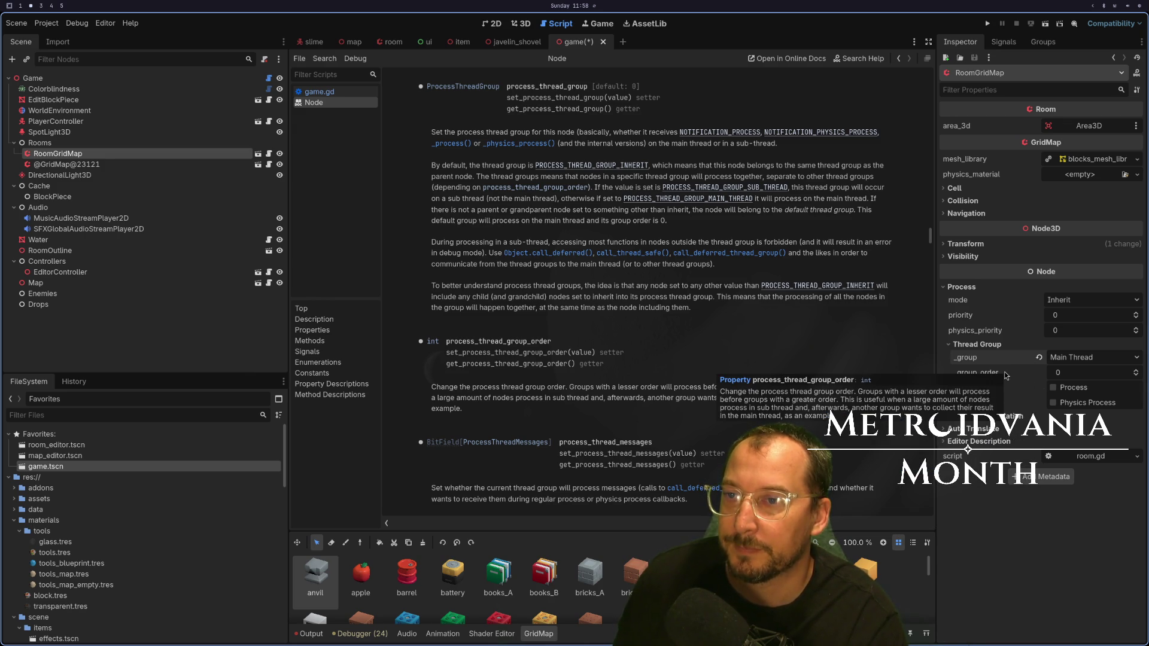
{"action": "left_click", "coordinate": [1039, 357]}
{"action": "left_click", "coordinate": [1068, 357]}
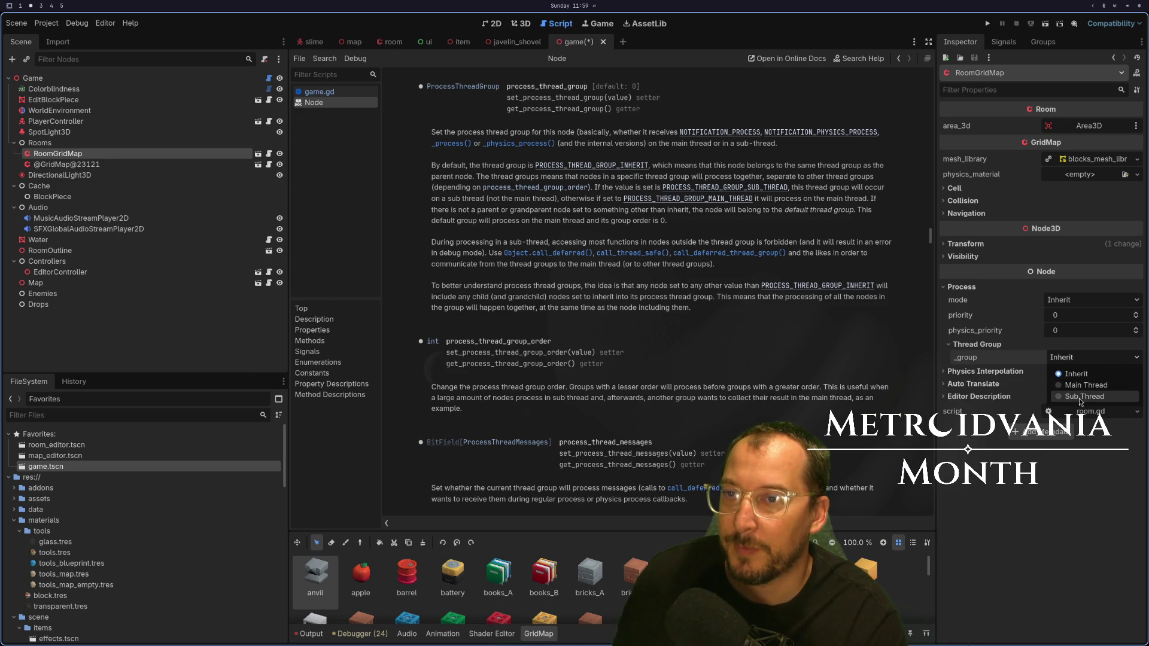
{"action": "left_click", "coordinate": [1081, 396]}
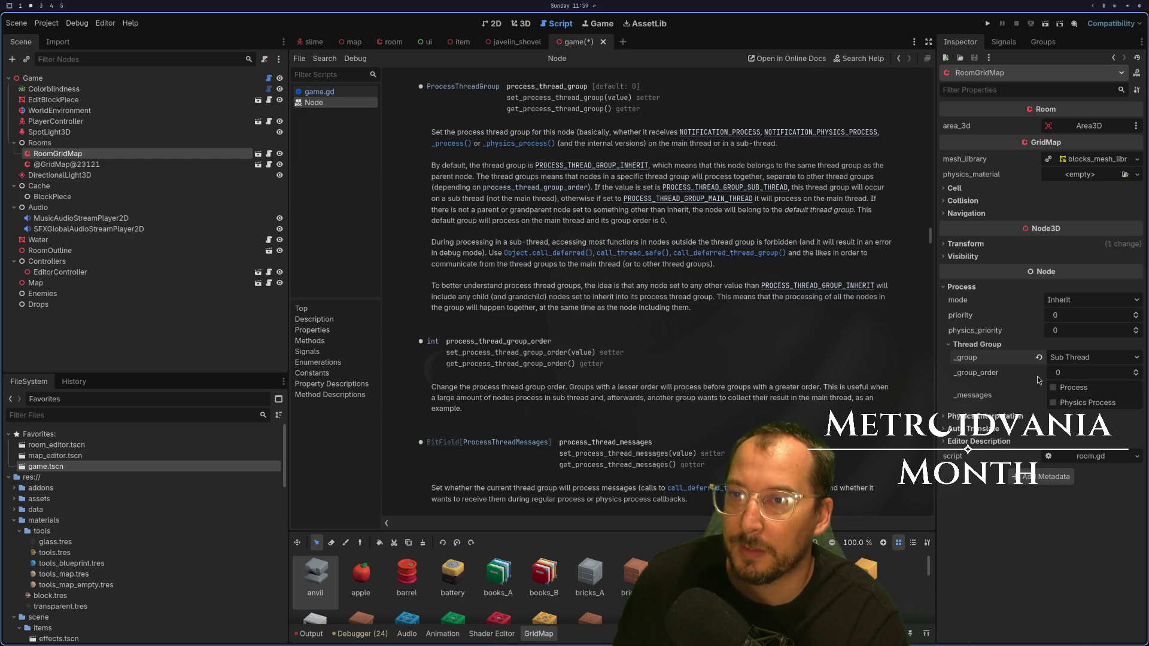
{"action": "mouse_move", "coordinate": [1039, 379]}
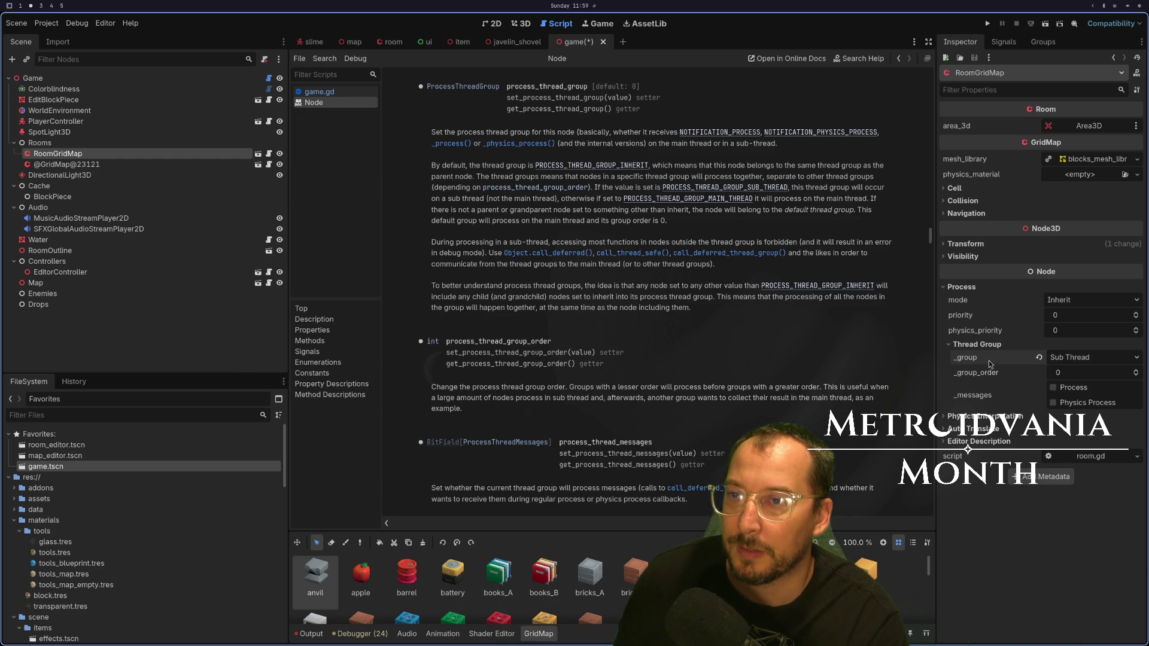
{"action": "mouse_move", "coordinate": [990, 364]}
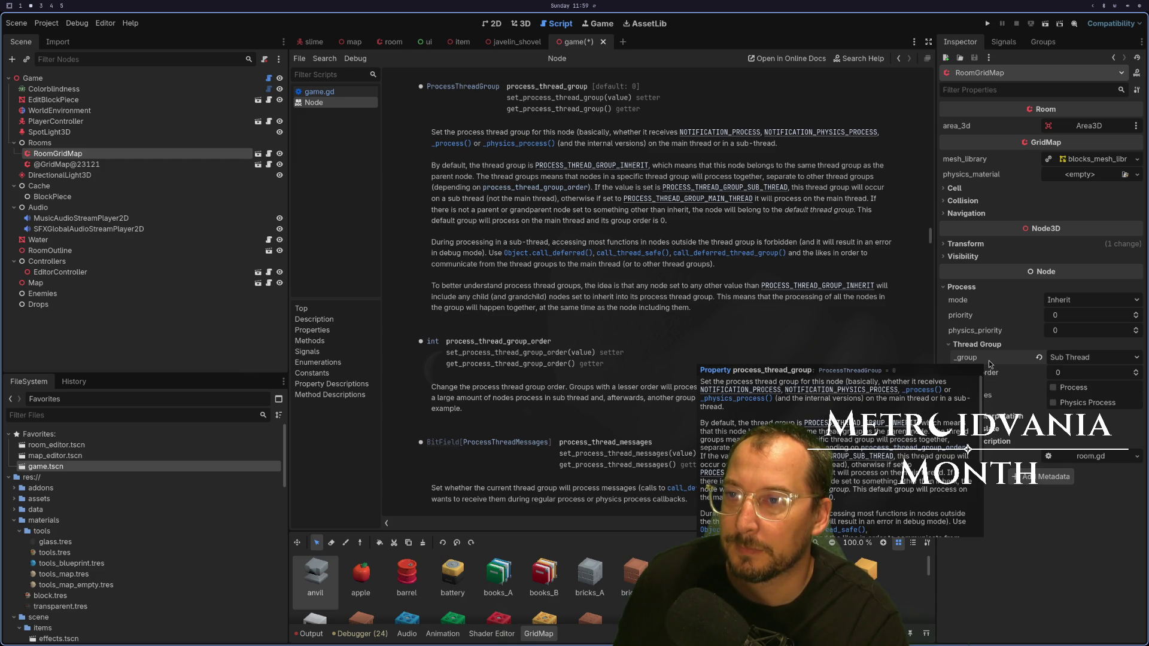
{"action": "left_click", "coordinate": [186, 167]}
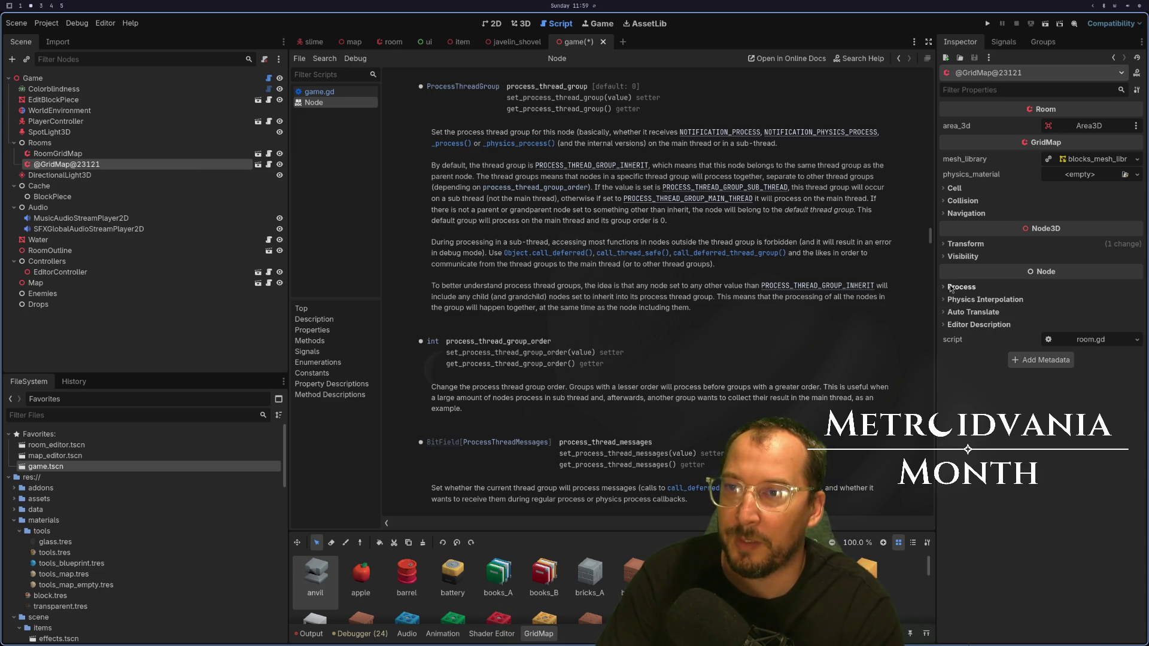
{"action": "left_click", "coordinate": [1093, 357]}
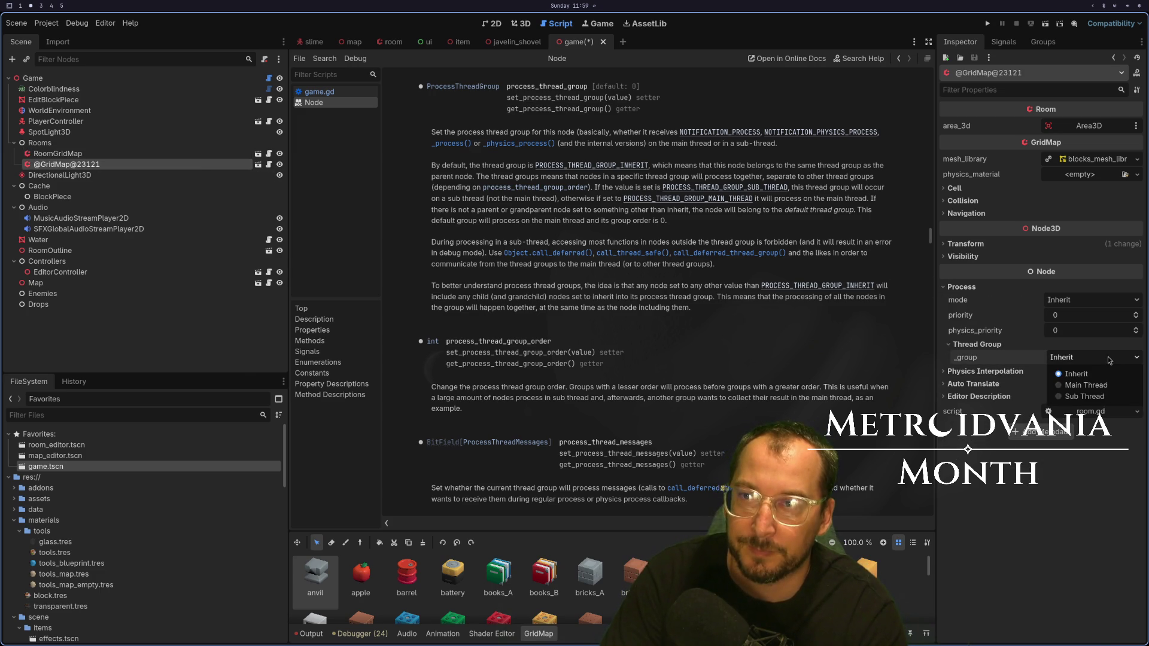
{"action": "left_click", "coordinate": [1078, 400]}
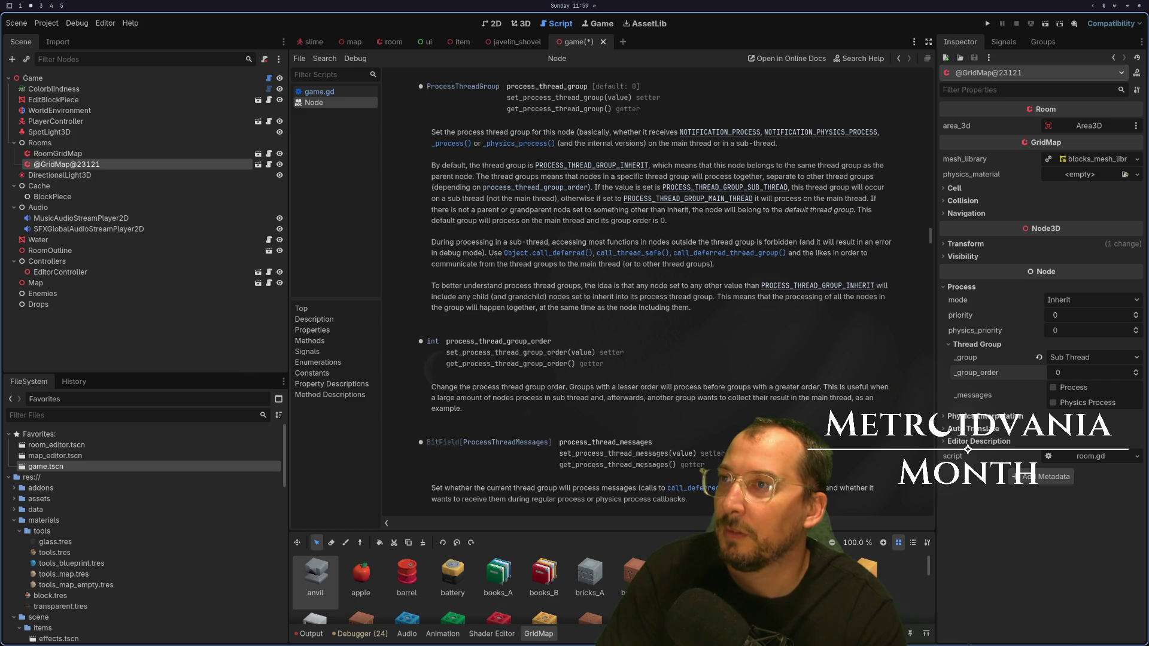
{"action": "left_click", "coordinate": [988, 23]}
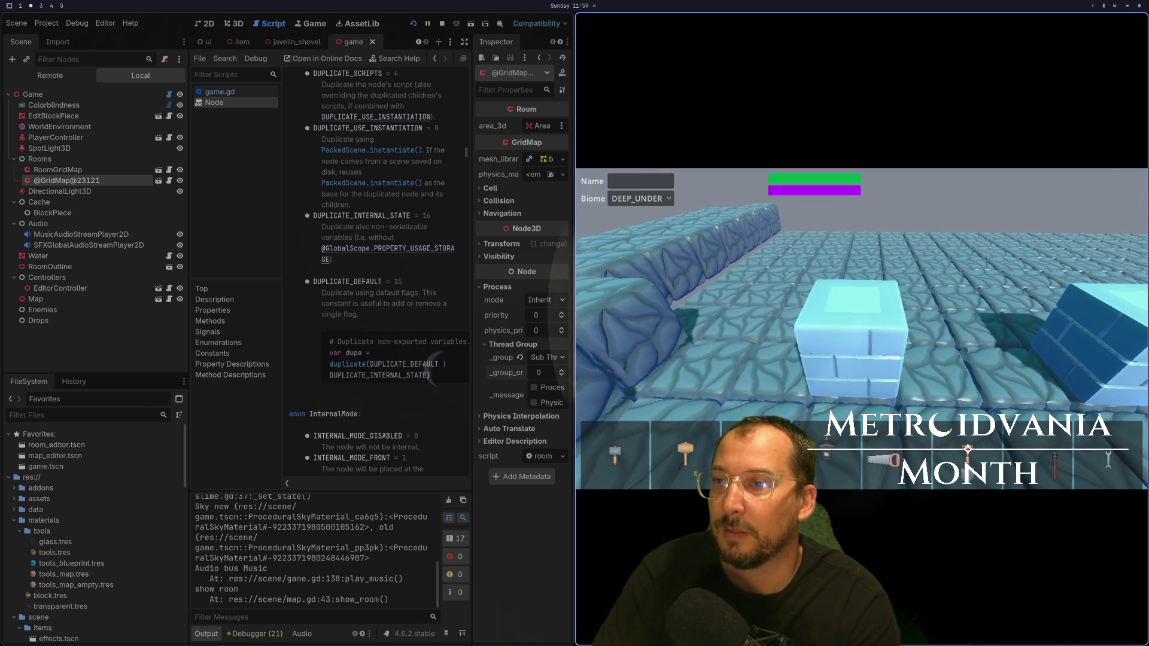
In editor_controller.gd, move to the first line of _set_edit_block's body.
{"action": "key", "text": "super+1"}
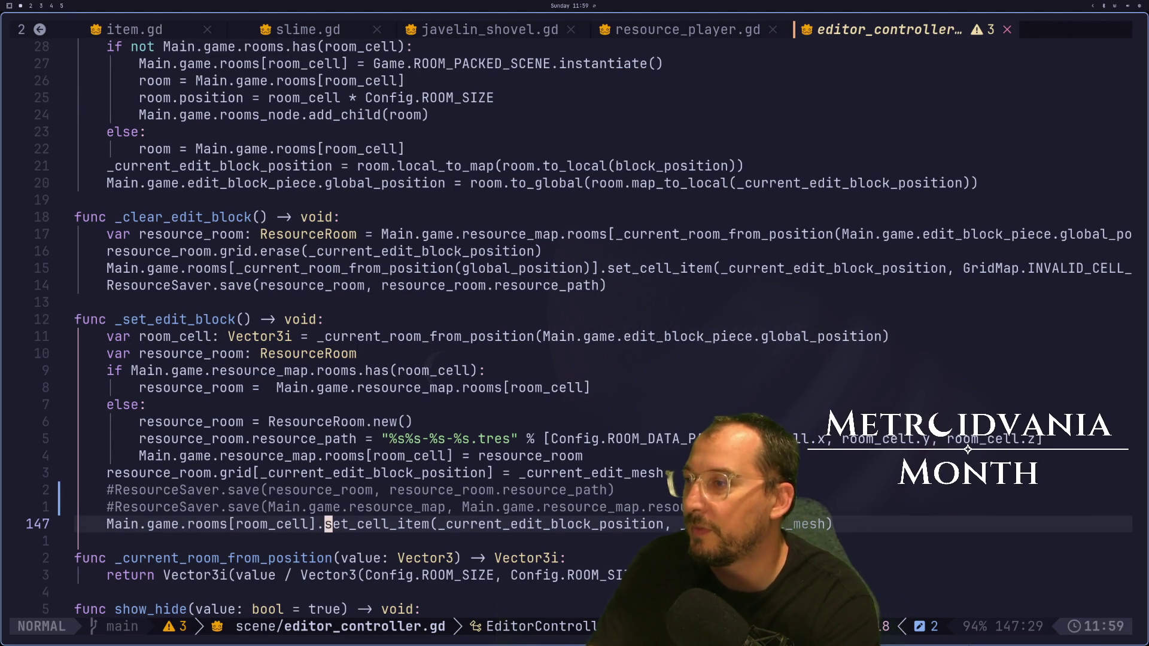
{"action": "key", "text": "b"}
{"action": "key", "text": "b"}
{"action": "key", "text": "b"}
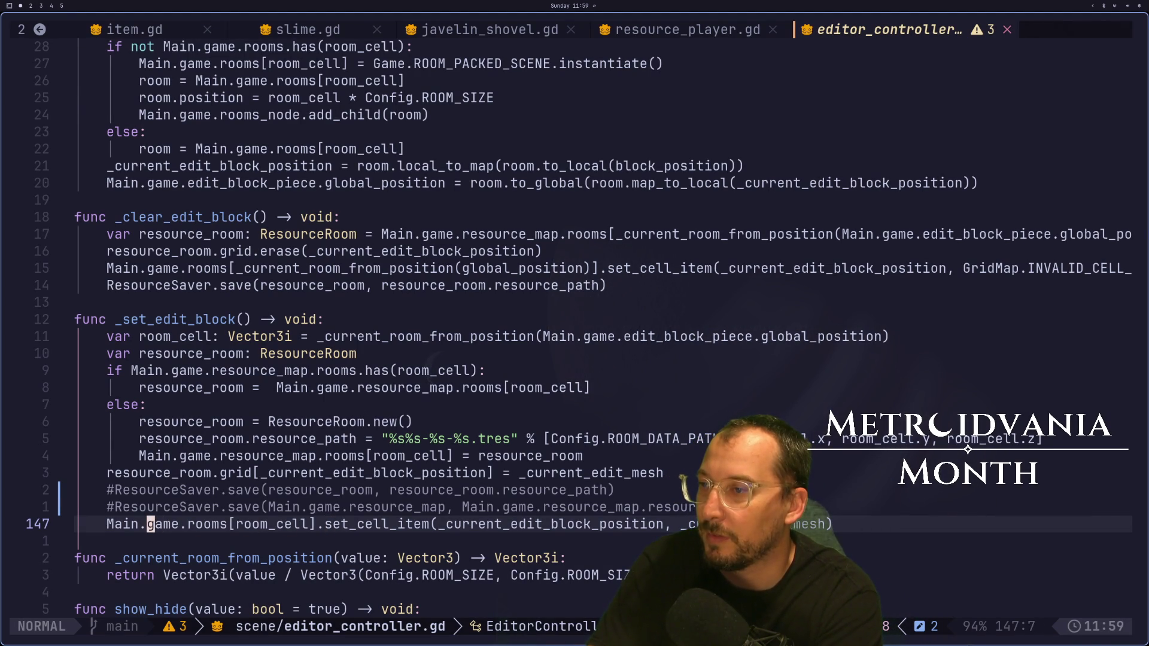
{"action": "key", "text": "k"}
{"action": "key", "text": "k"}
{"action": "key", "text": "k"}
{"action": "key", "text": "j"}
{"action": "key", "text": "j"}
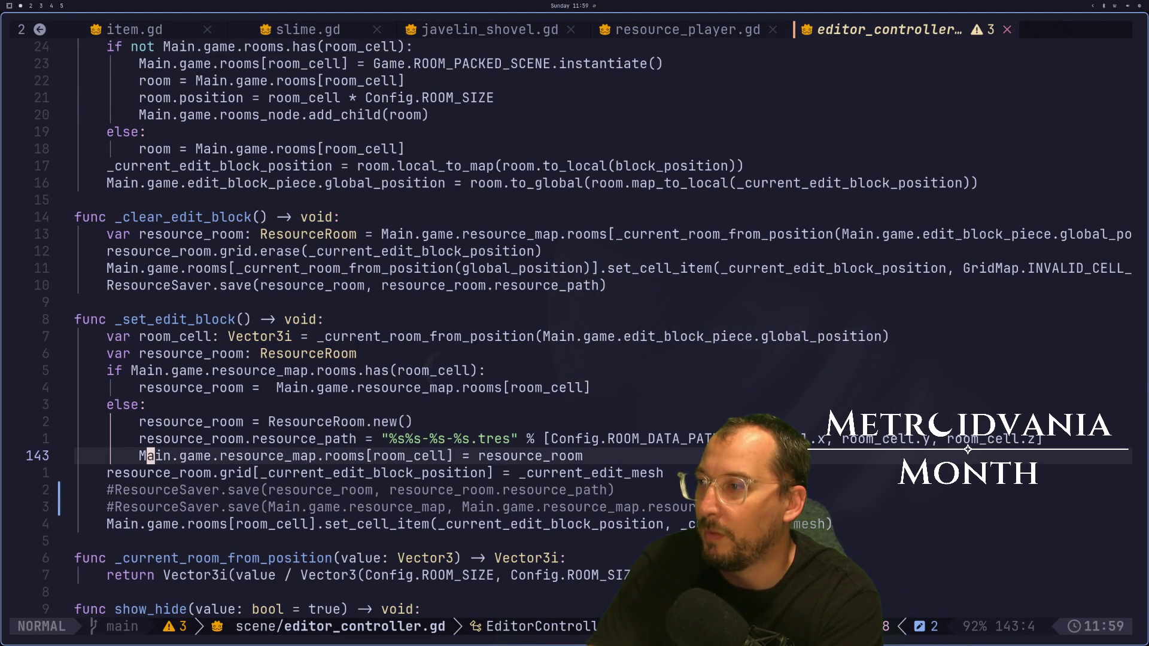
{"action": "key", "text": "0"}
{"action": "key", "text": "k"}
{"action": "key", "text": "k"}
{"action": "key", "text": "k"}
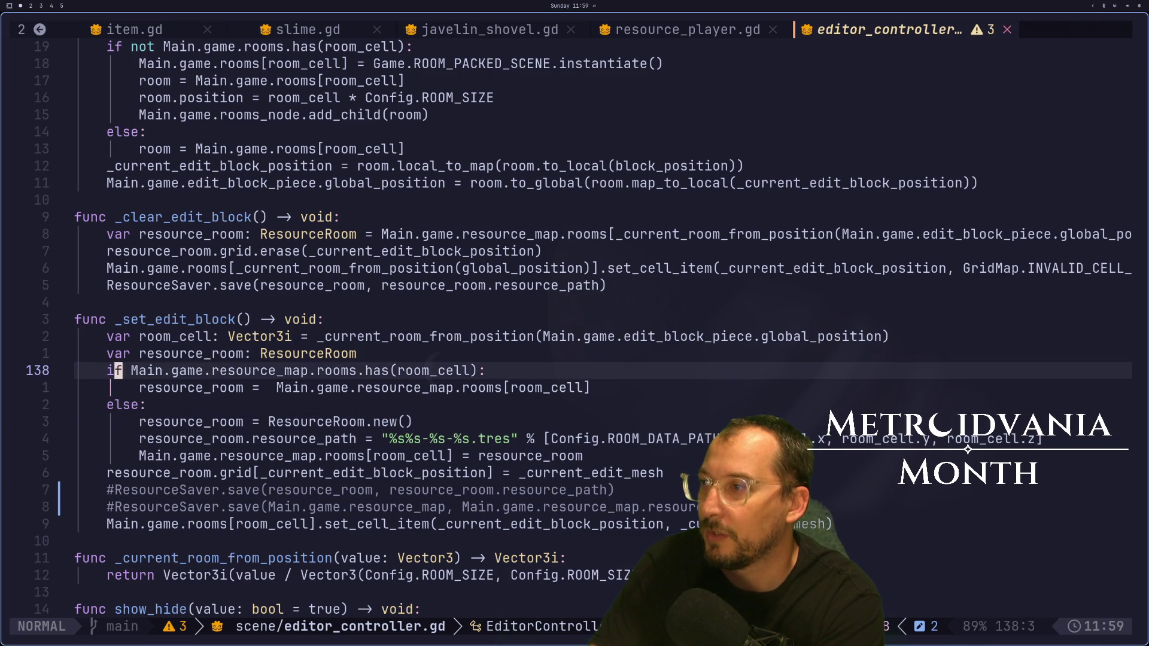
{"action": "key", "text": "k"}
{"action": "key", "text": "k"}
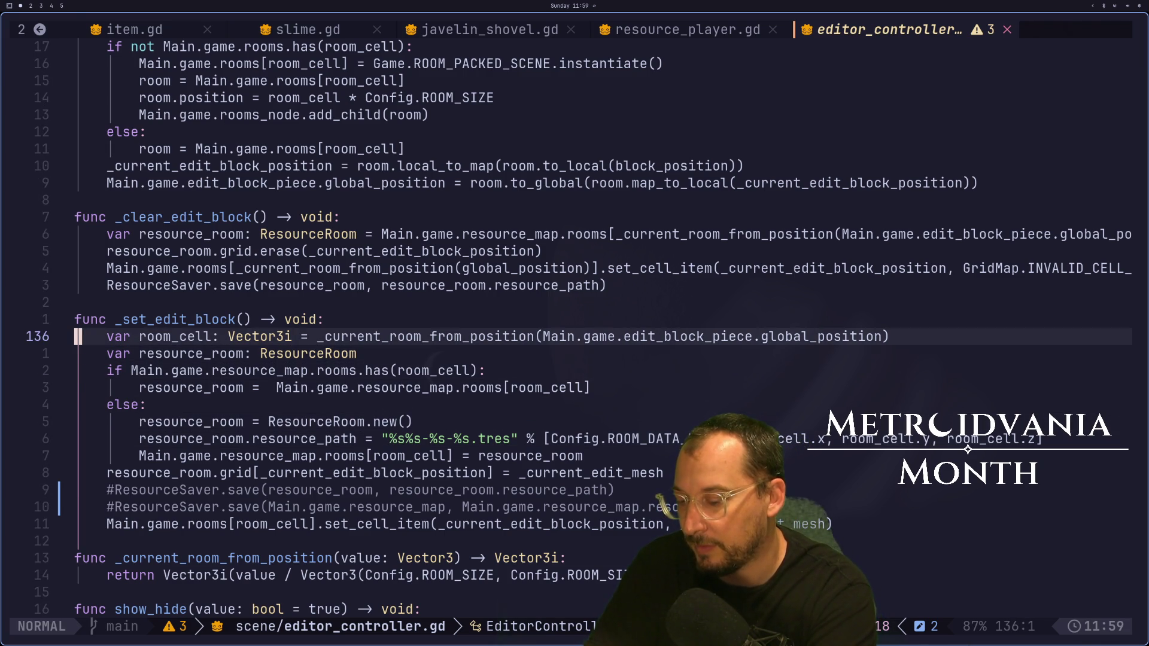
Comment out the resource_room lines with gc8j, keeping the room_cell line active.
{"action": "key", "text": "g"}
{"action": "key", "text": "c"}
{"action": "key", "text": "8"}
{"action": "key", "text": "j"}
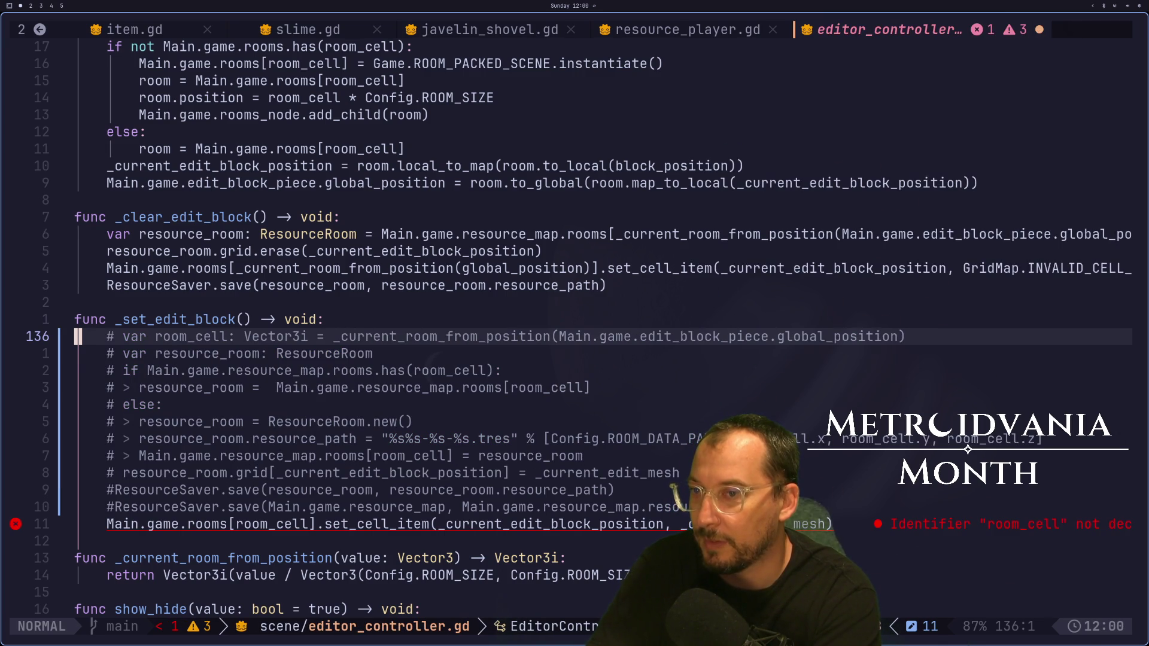
{"action": "key", "text": "u"}
{"action": "key", "text": "j"}
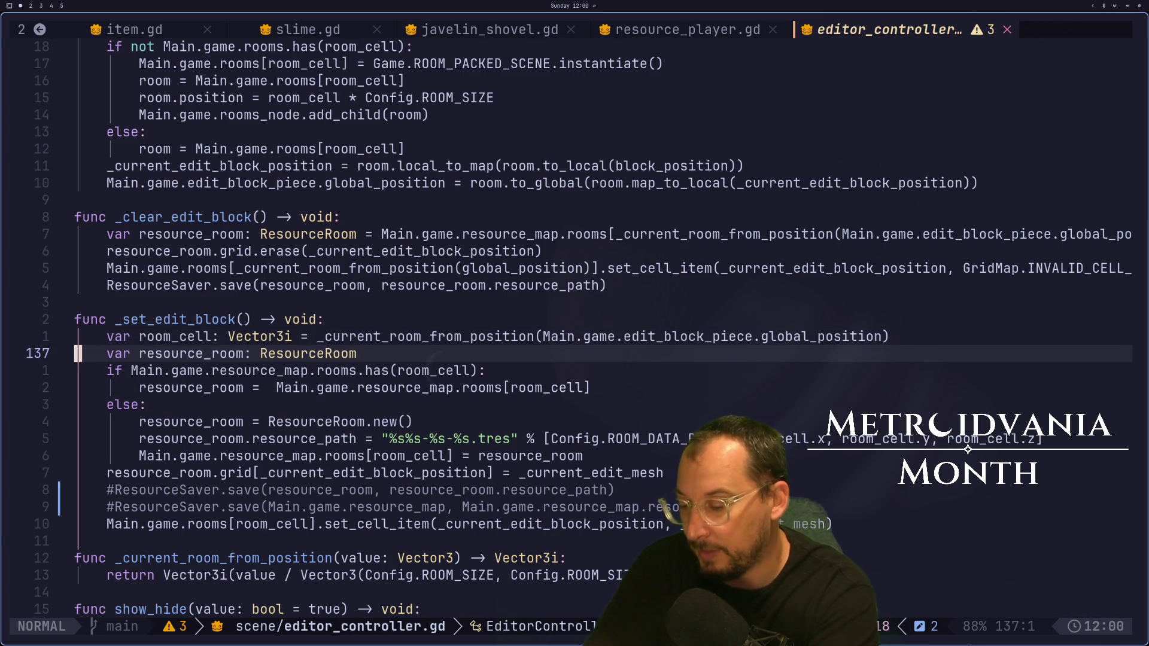
{"action": "key", "text": "g"}
{"action": "key", "text": "c"}
{"action": "key", "text": "8"}
{"action": "key", "text": "j"}
Save editor_controller.gd with :w and switch back to the running game.
{"action": "key", "text": "colon"}
{"action": "type", "text": "w"}
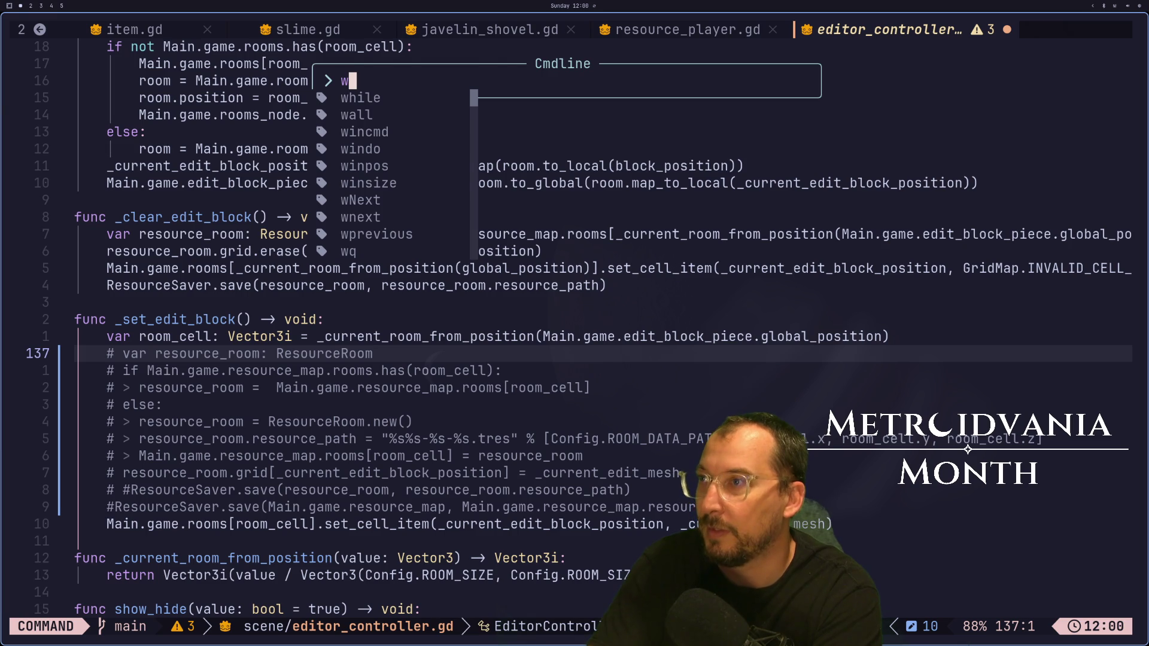
{"action": "key", "text": "Return"}
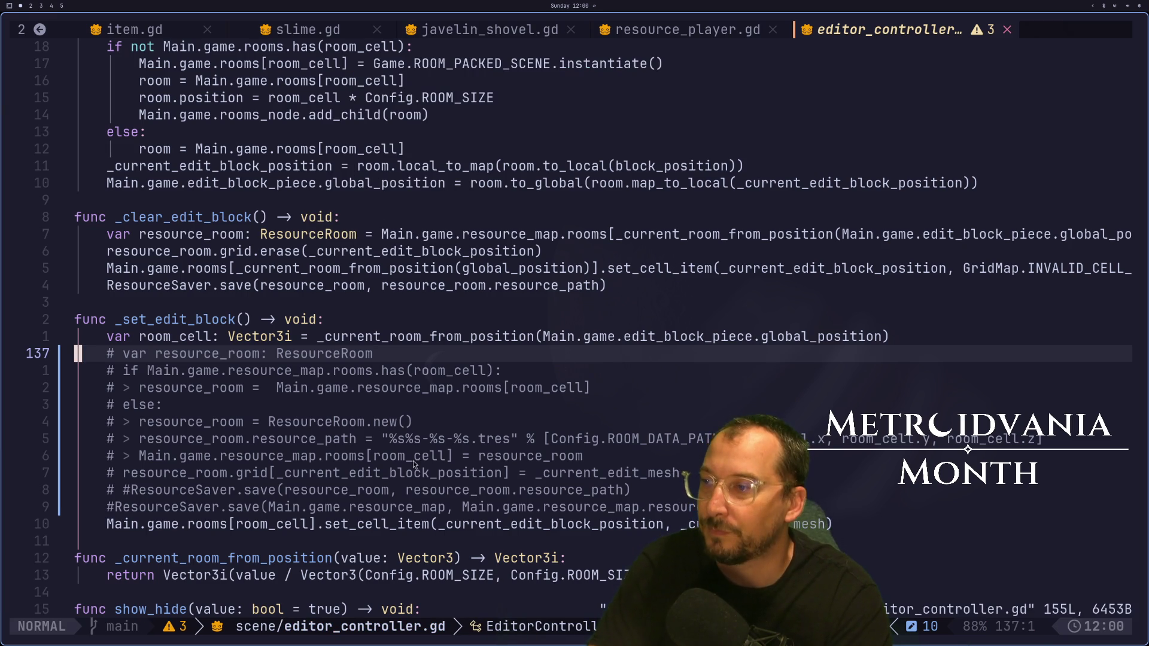
{"action": "key", "text": "super+2"}
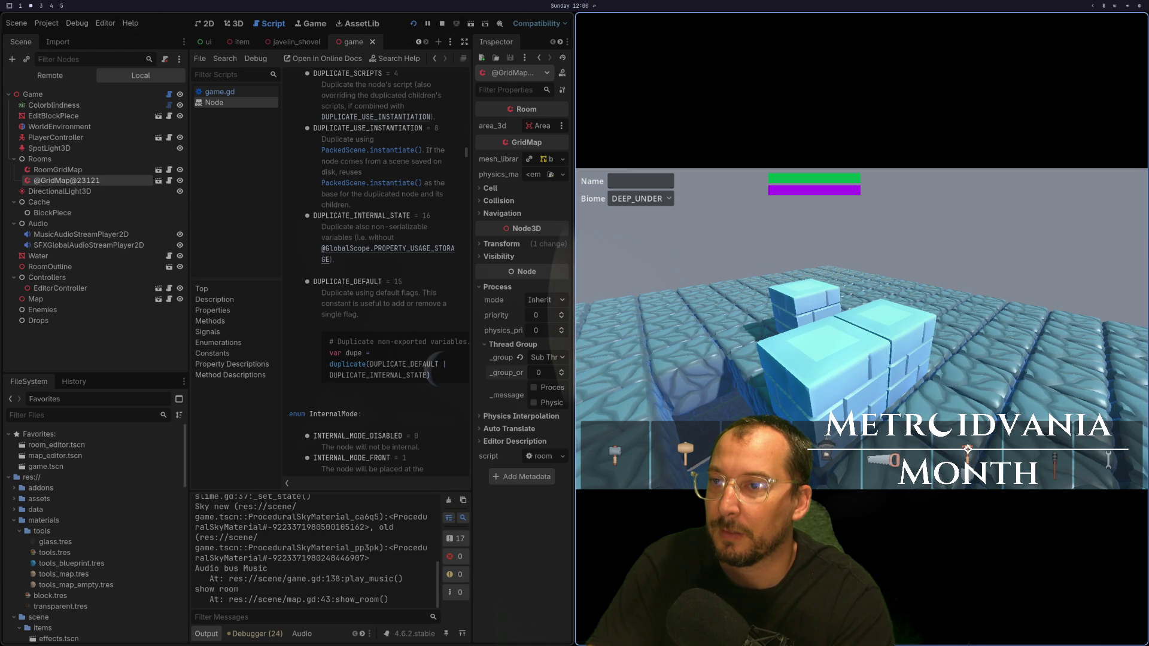
Expand the running game's live scene tree through UI and Game to the Rooms node.
{"action": "left_click", "coordinate": [24, 76]}
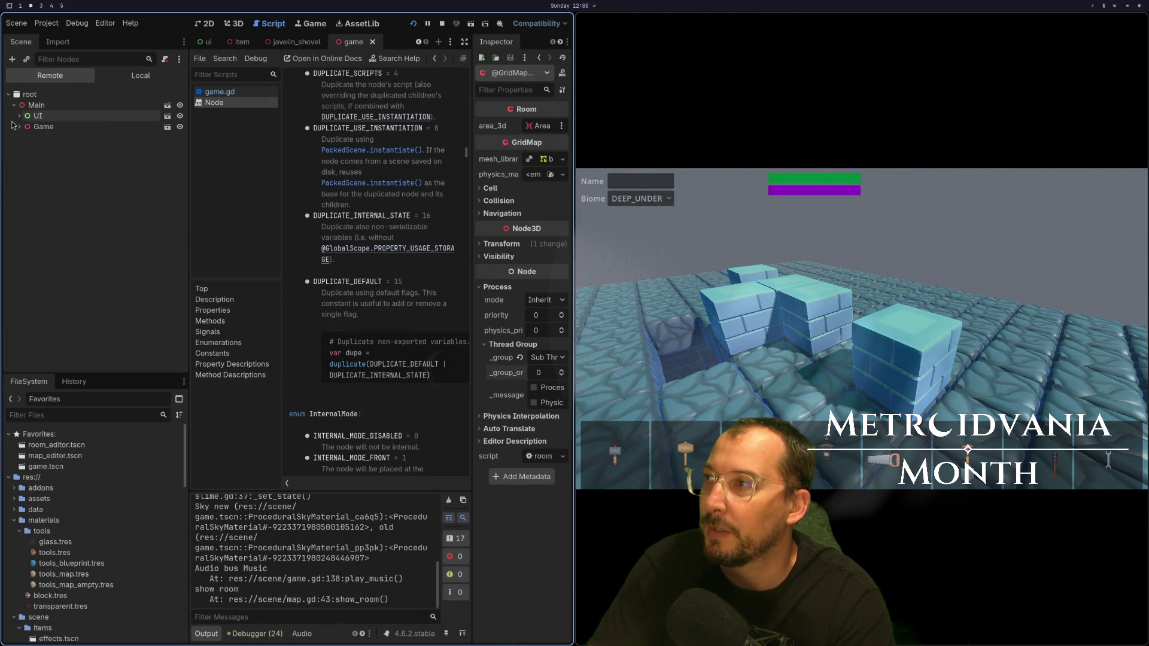
{"action": "left_click", "coordinate": [19, 115]}
{"action": "left_click", "coordinate": [19, 158]}
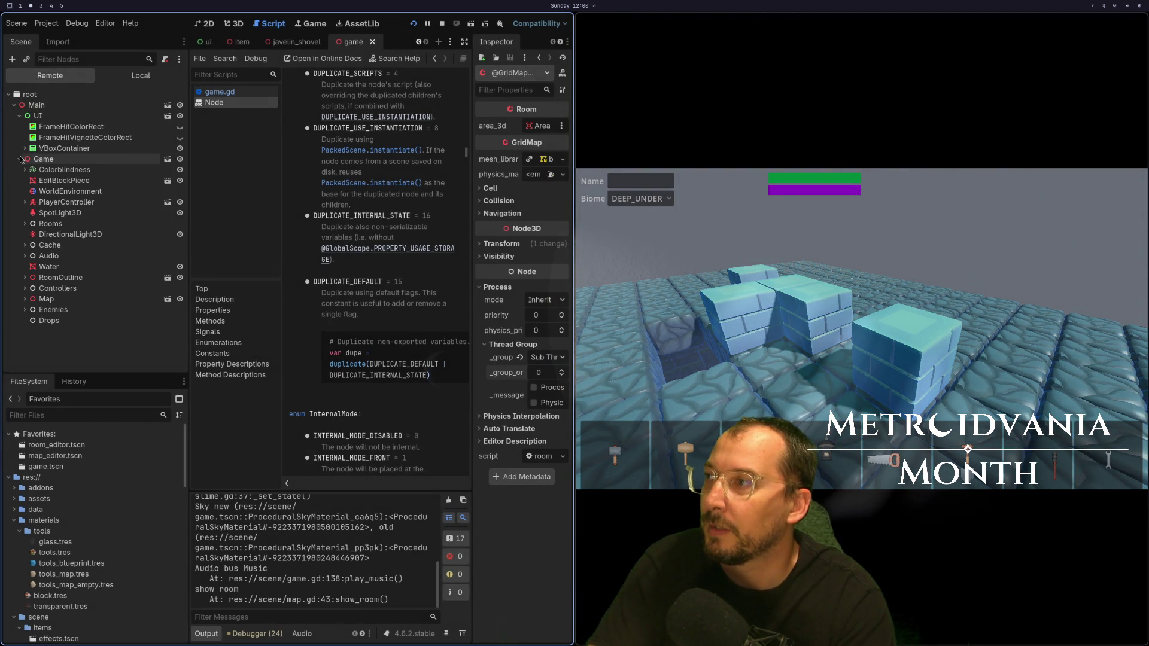
{"action": "left_click", "coordinate": [22, 224]}
{"action": "left_click", "coordinate": [24, 224]}
Inspect the live RoomGridMap's process mode unchanged, then stop the game and return to Neovim.
{"action": "left_click", "coordinate": [40, 233]}
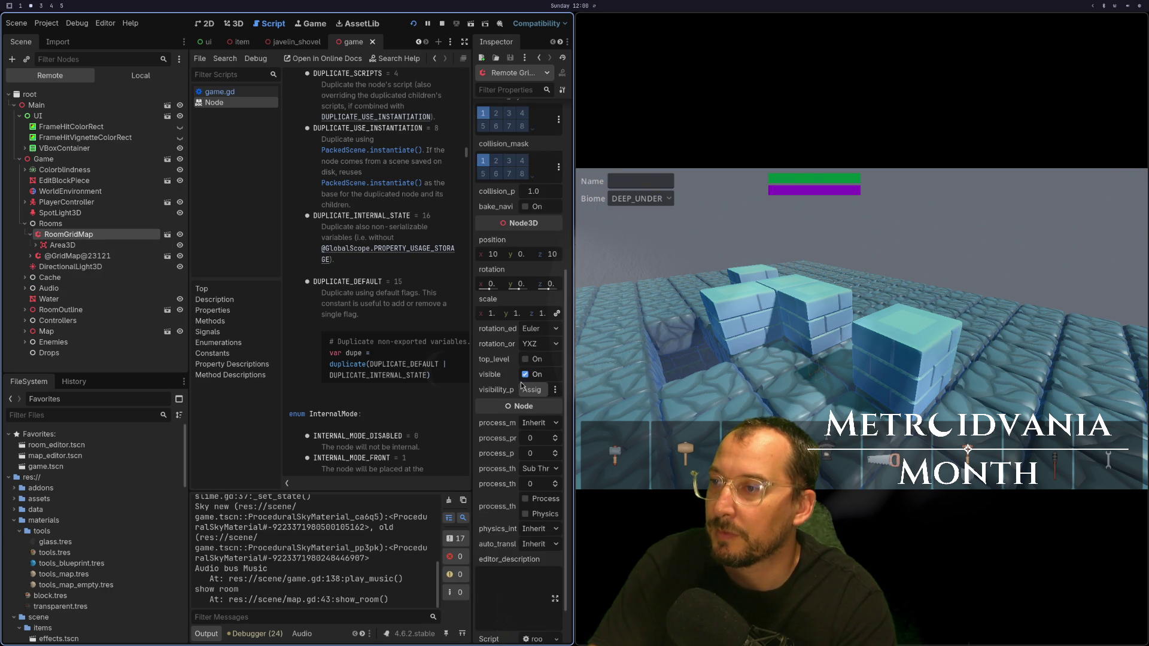
{"action": "scroll", "coordinate": [522, 386], "scroll_direction": "down", "scroll_amount": 2}
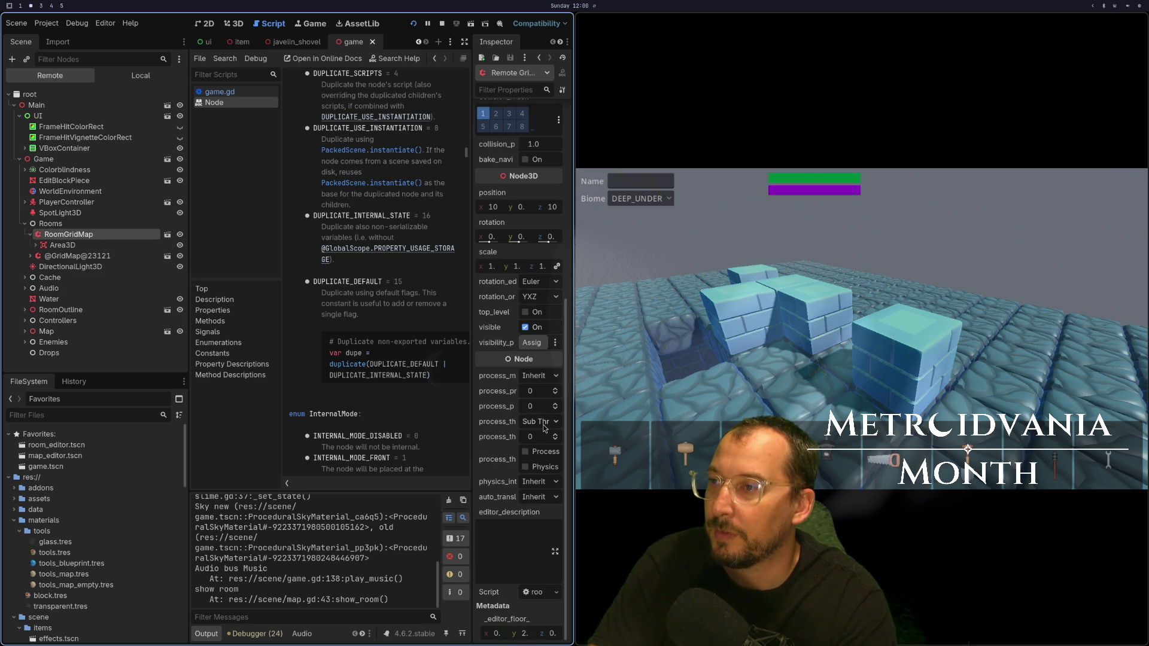
{"action": "left_click", "coordinate": [540, 378]}
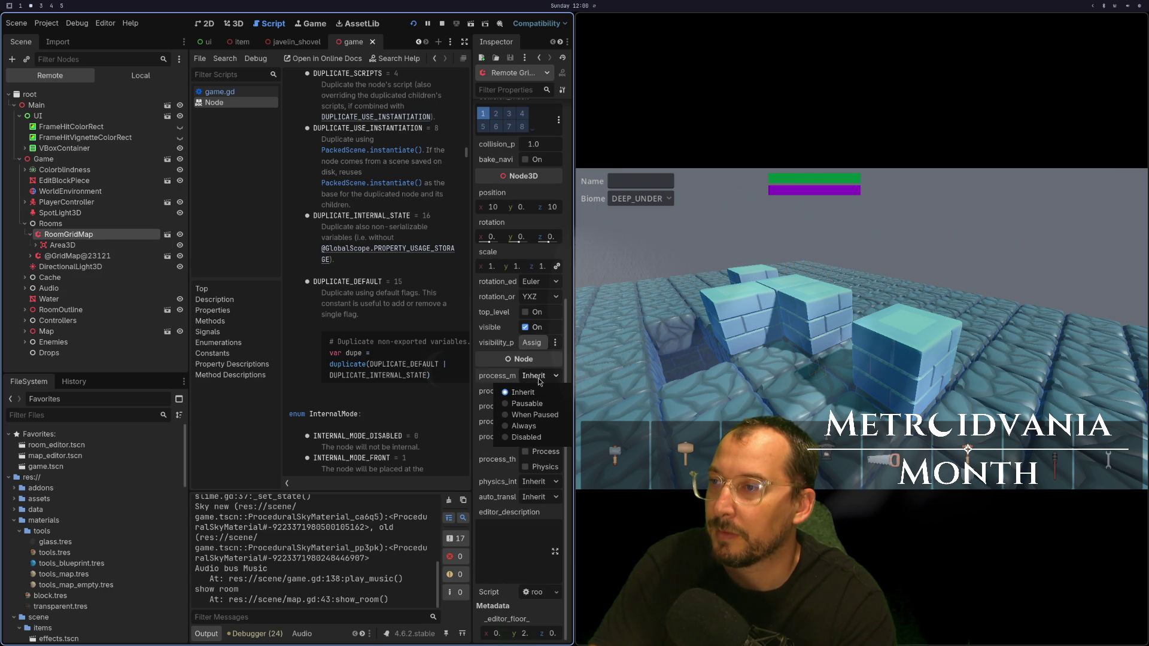
{"action": "left_click", "coordinate": [540, 378]}
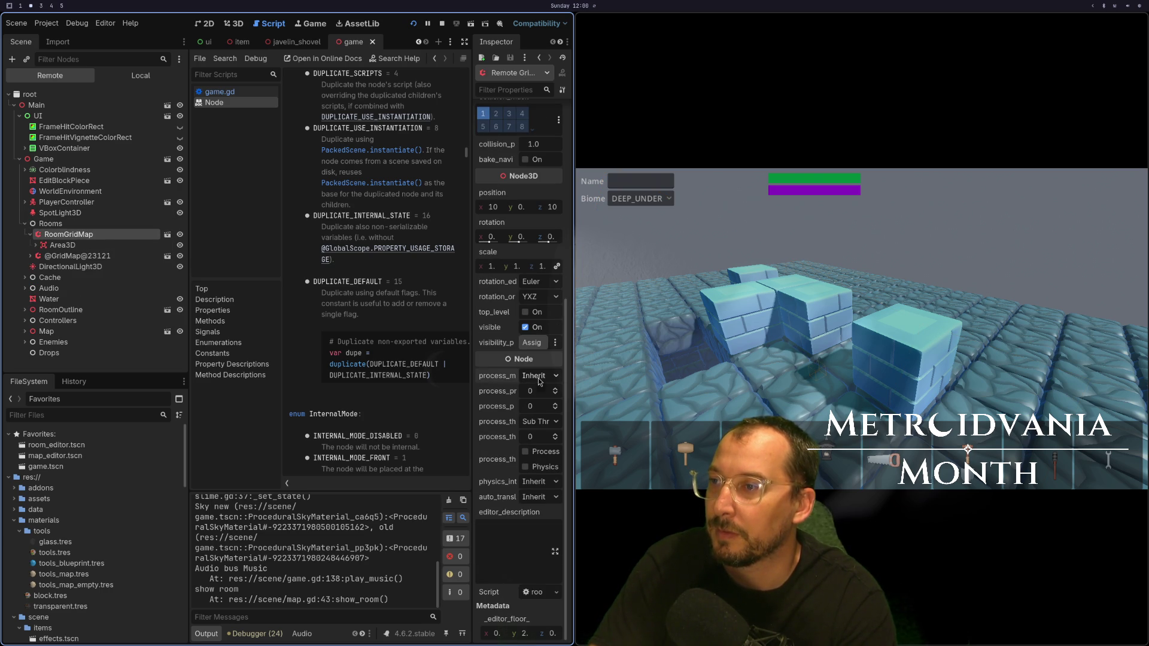
{"action": "left_click", "coordinate": [441, 23]}
{"action": "key", "text": "super+1"}
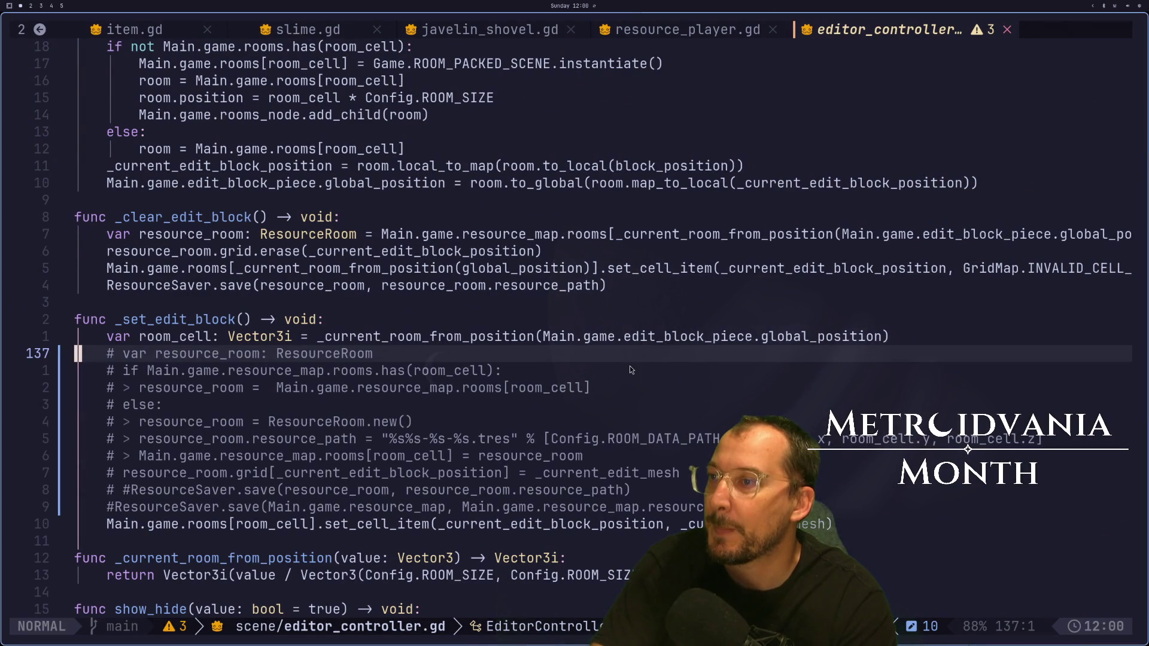
Uncomment _set_edit_block's room-creation block and both ResourceSaver.save calls, then write editor_controller.gd.
{"action": "key", "text": "g"}
{"action": "key", "text": "c"}
{"action": "key", "text": "8"}
{"action": "key", "text": "j"}
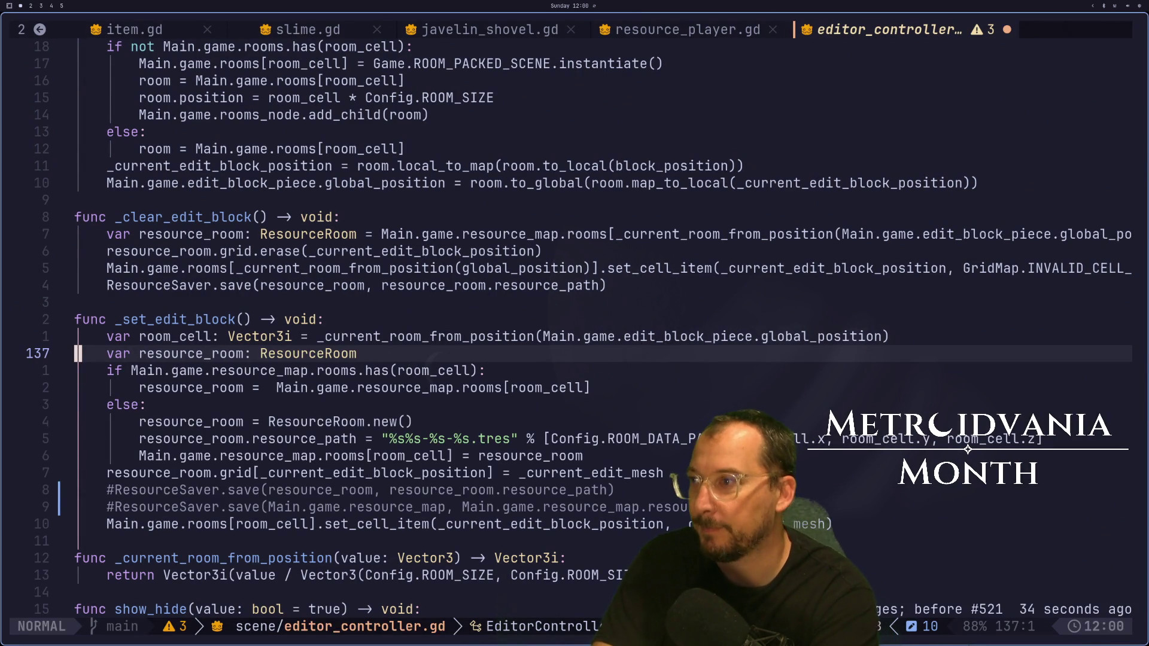
{"action": "key", "text": "j"}
{"action": "key", "text": "j"}
{"action": "key", "text": "j"}
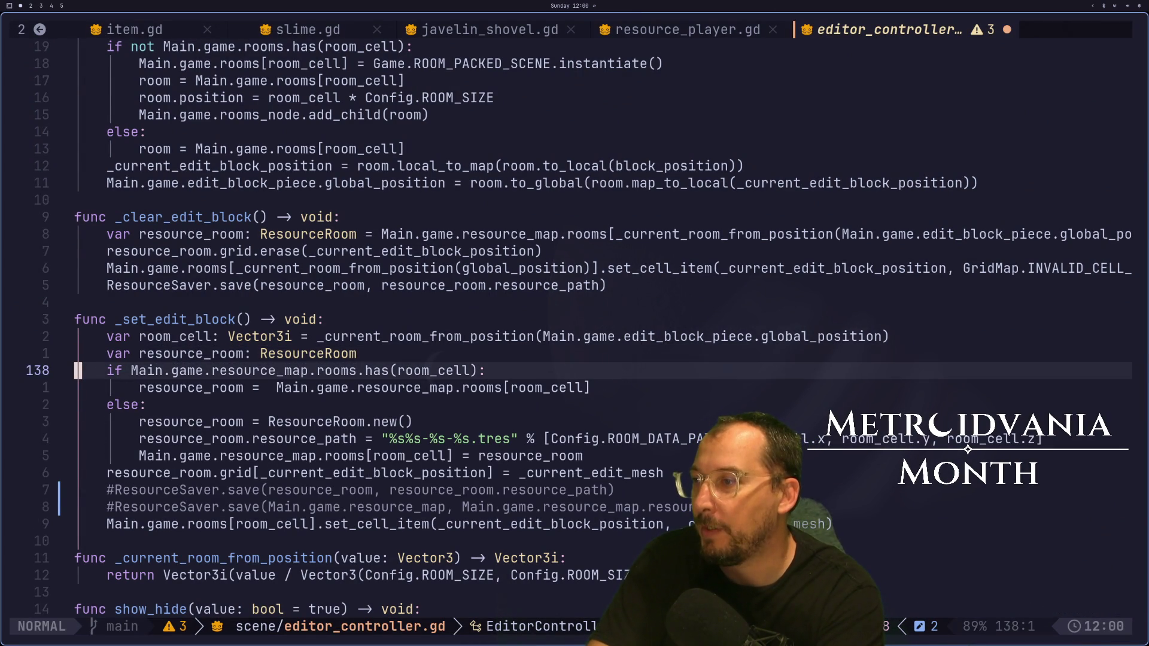
{"action": "type", "text": "Vjgc"}
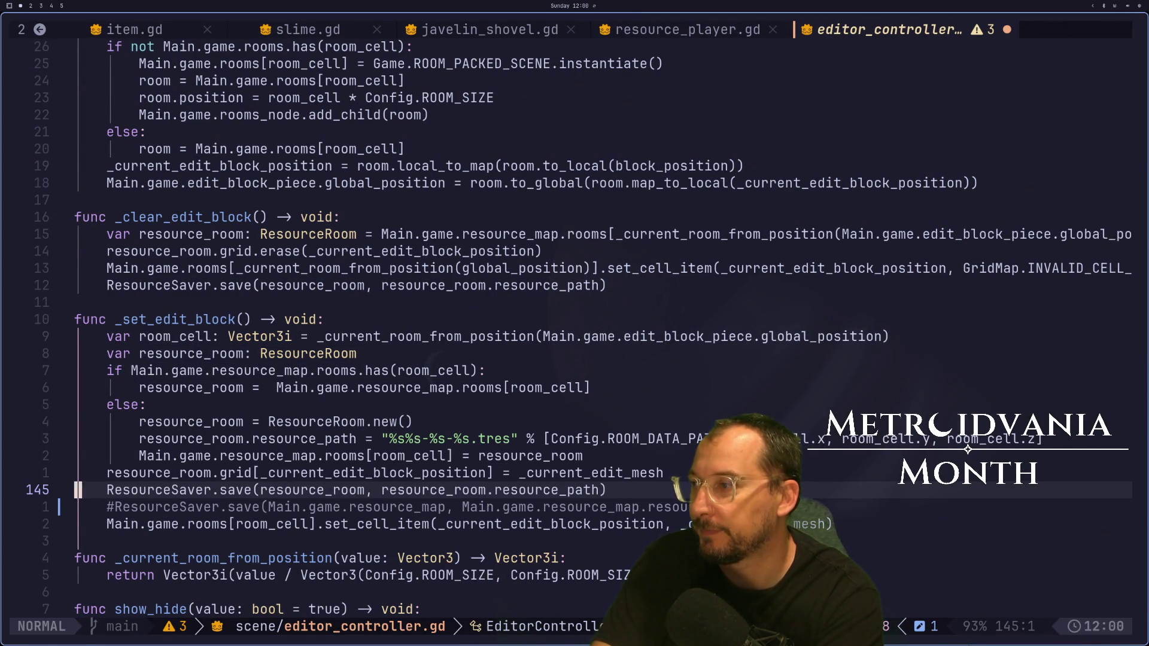
{"action": "type", "text": ":w"}
{"action": "key", "text": "Return"}
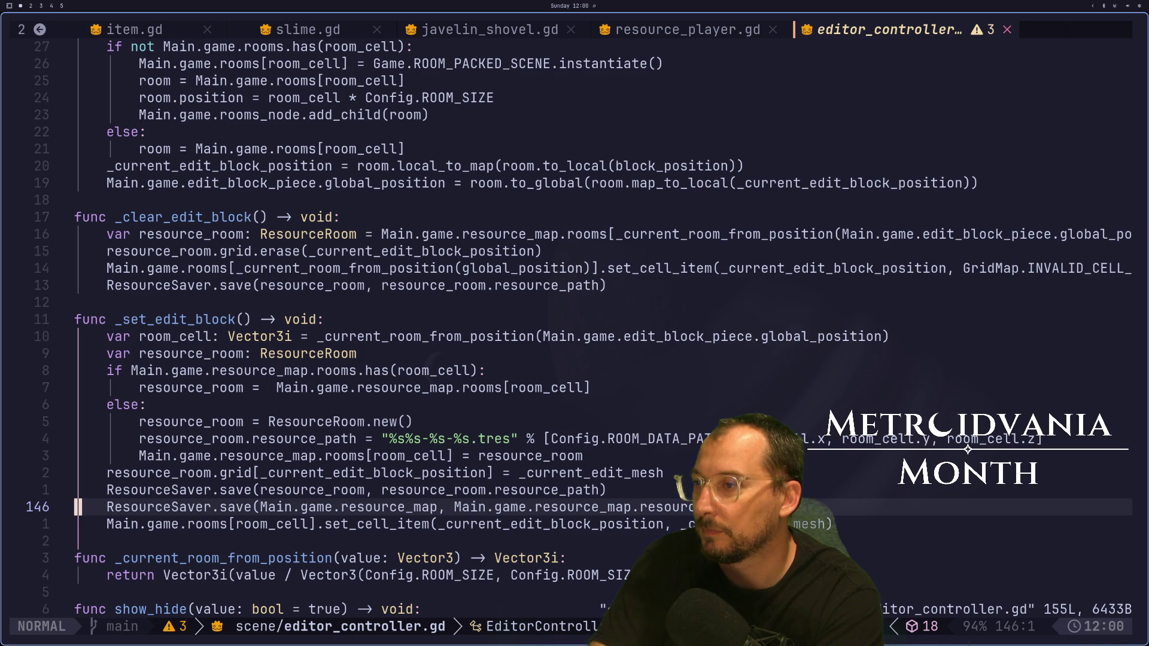
Wrap line 147's set_cell_item call in call_deferred using the completion menu.
{"action": "key", "text": "j"}
{"action": "key", "text": "w"}
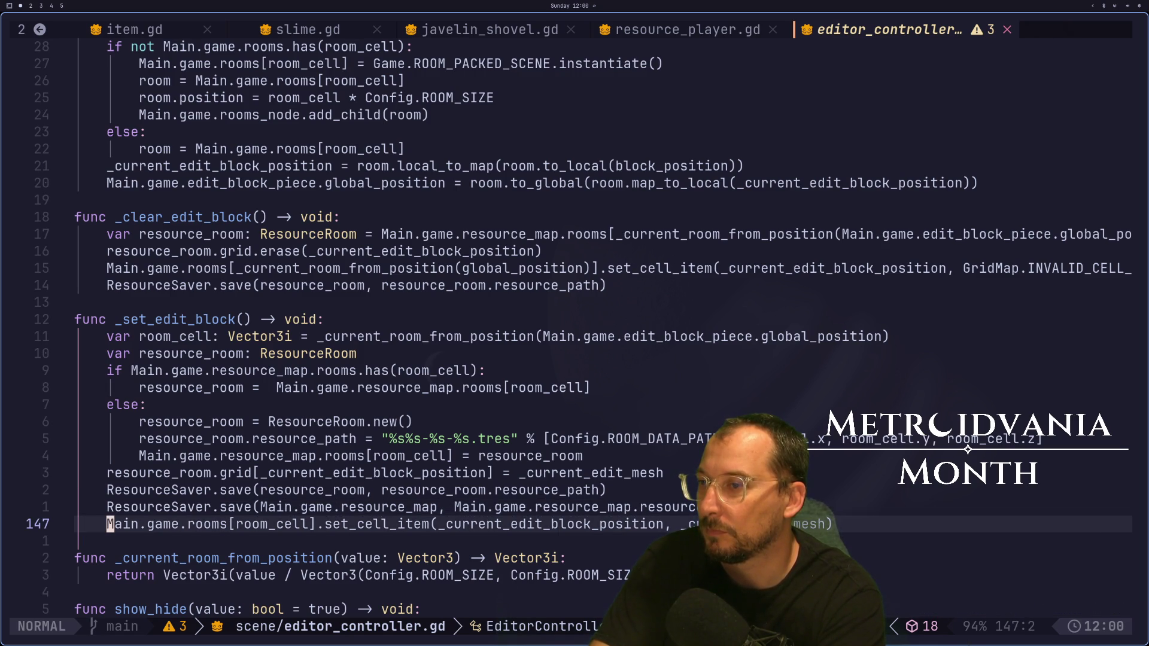
{"action": "type", "text": "icall"}
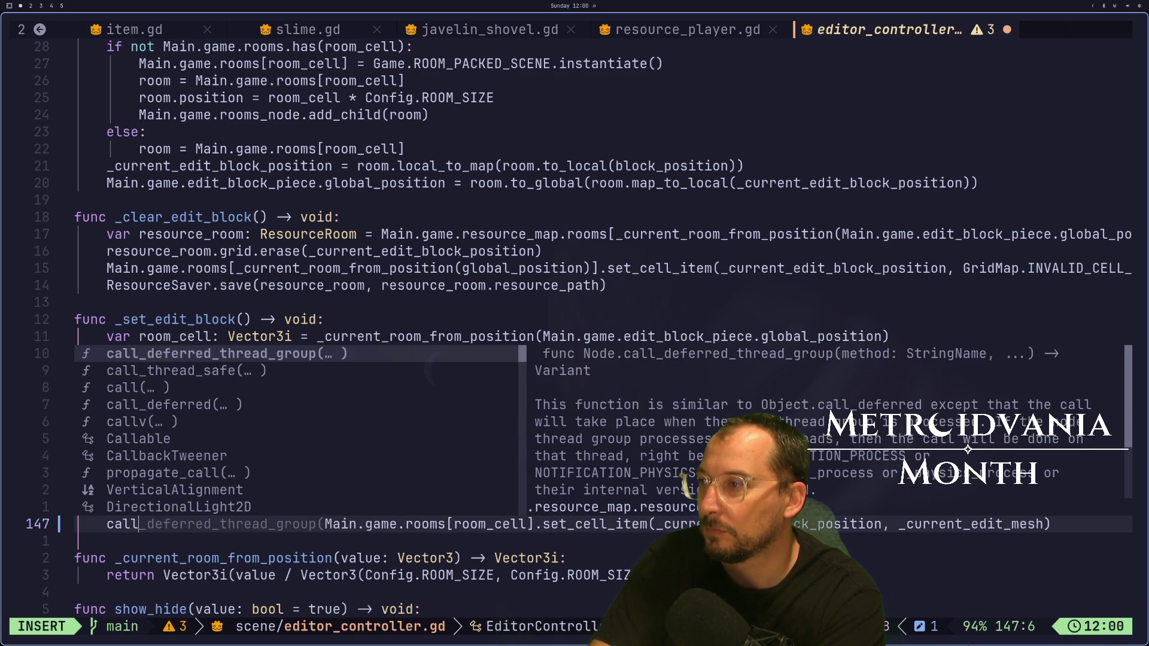
{"action": "key", "text": "ctrl+n"}
{"action": "key", "text": "ctrl+n"}
{"action": "key", "text": "ctrl+n"}
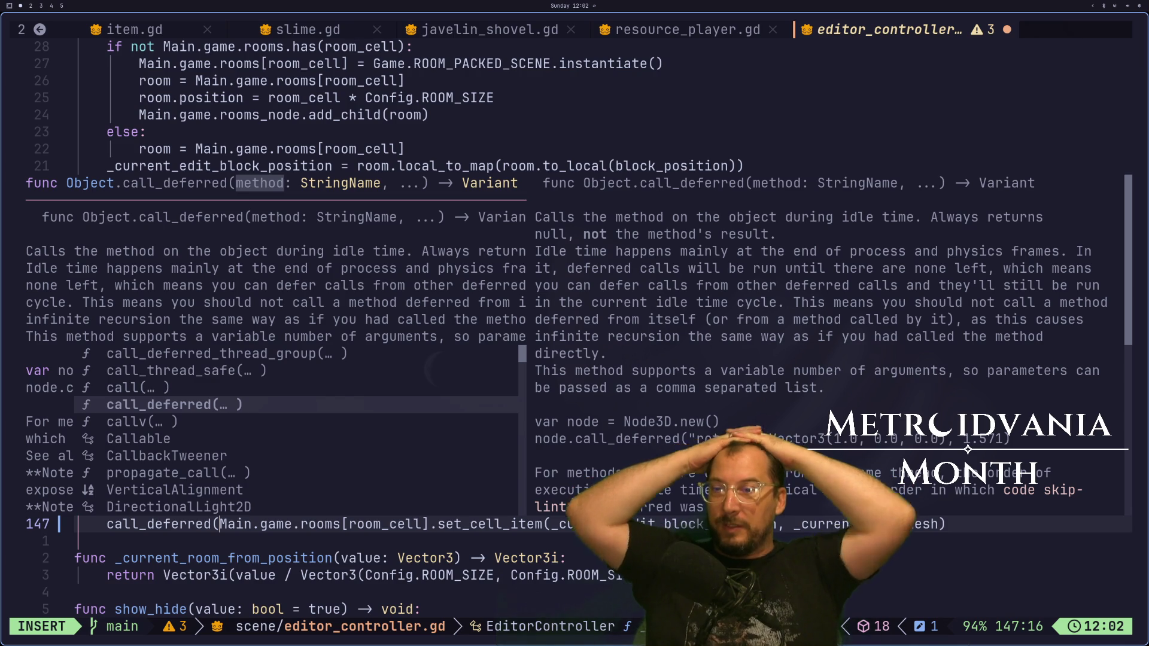
{"action": "key", "text": "Escape"}
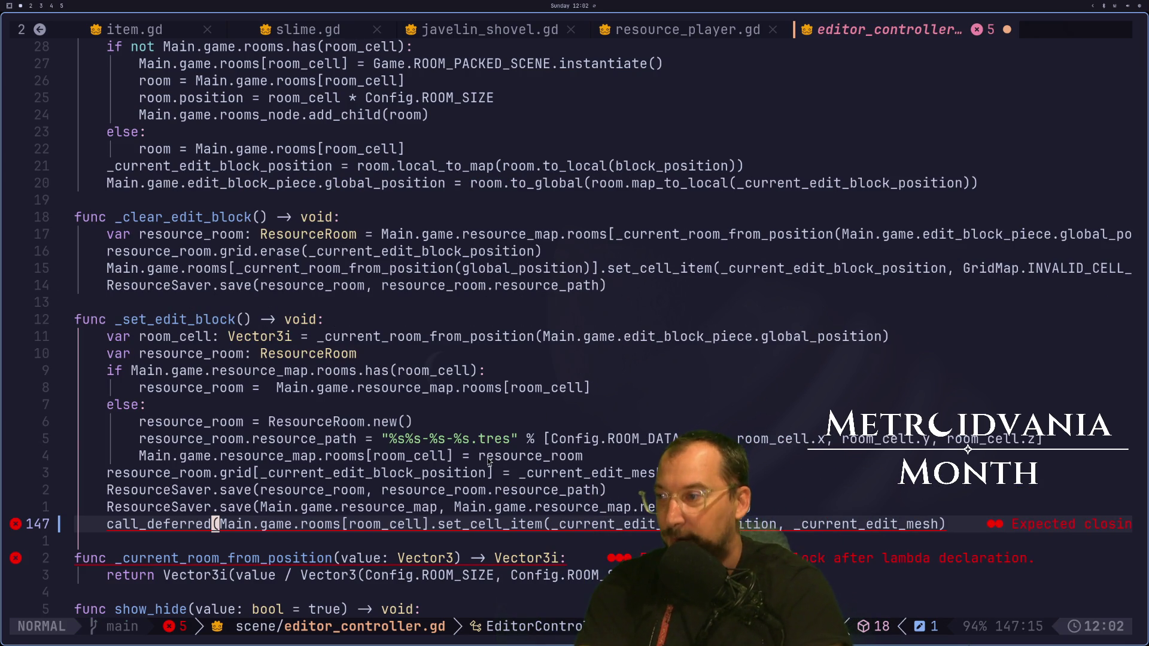
Move Main.game.rooms[room_cell] in front of call_deferred, joined with a dot.
{"action": "key", "text": "l"}
{"action": "key", "text": "v"}
{"action": "key", "text": "e"}
{"action": "key", "text": "e"}
{"action": "key", "text": "e"}
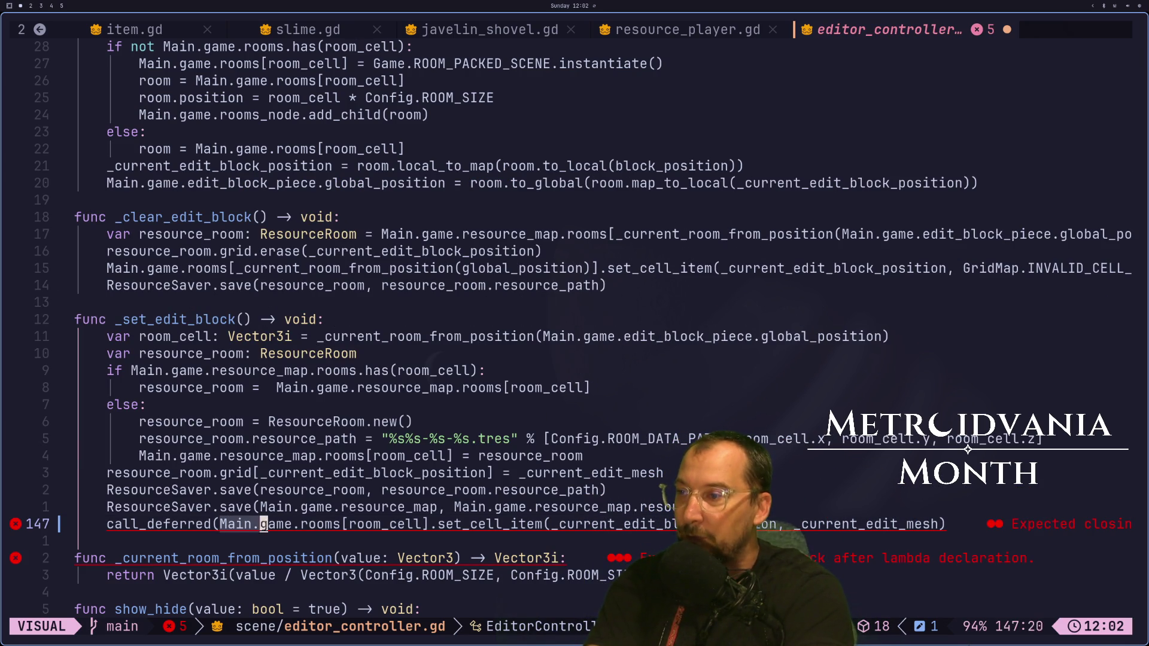
{"action": "key", "text": "l"}
{"action": "key", "text": "l"}
{"action": "key", "text": "l"}
{"action": "key", "text": "d"}
{"action": "left_click", "coordinate": [175, 524]}
{"action": "key", "text": "h"}
{"action": "key", "text": "h"}
{"action": "key", "text": "h"}
{"action": "type", "text": "l"}
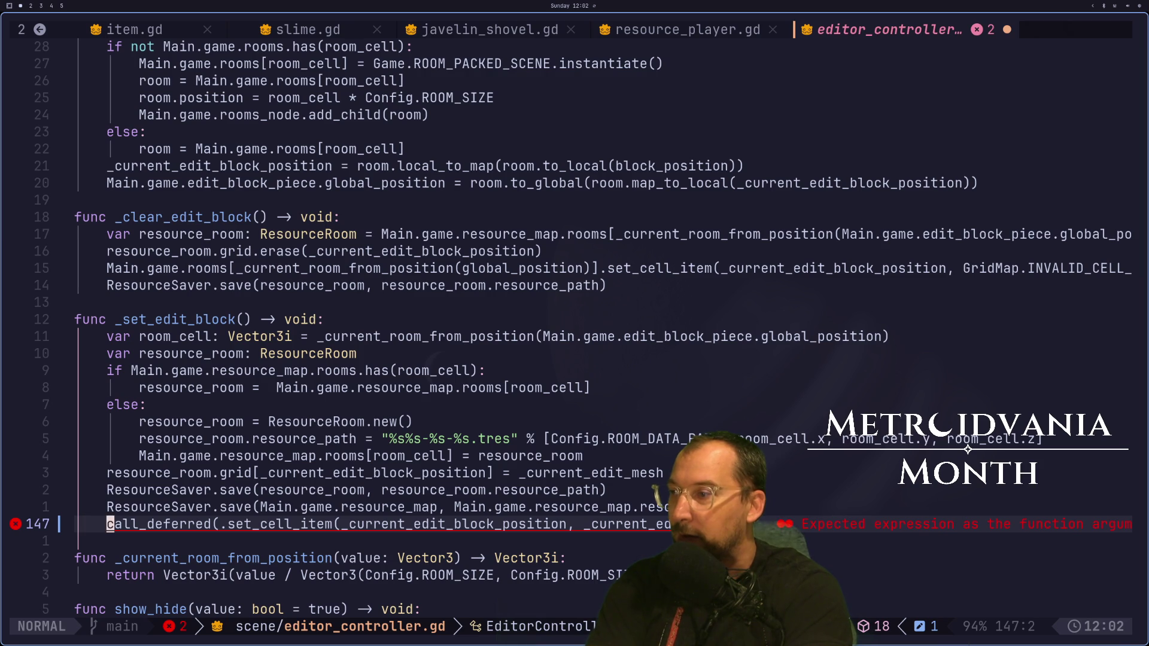
{"action": "type", "text": "Pa."}
{"action": "key", "text": "Escape"}
Quote "set_cell_item" as call_deferred's first argument and separate it from the arguments with a comma.
{"action": "key", "text": "e"}
{"action": "key", "text": "e"}
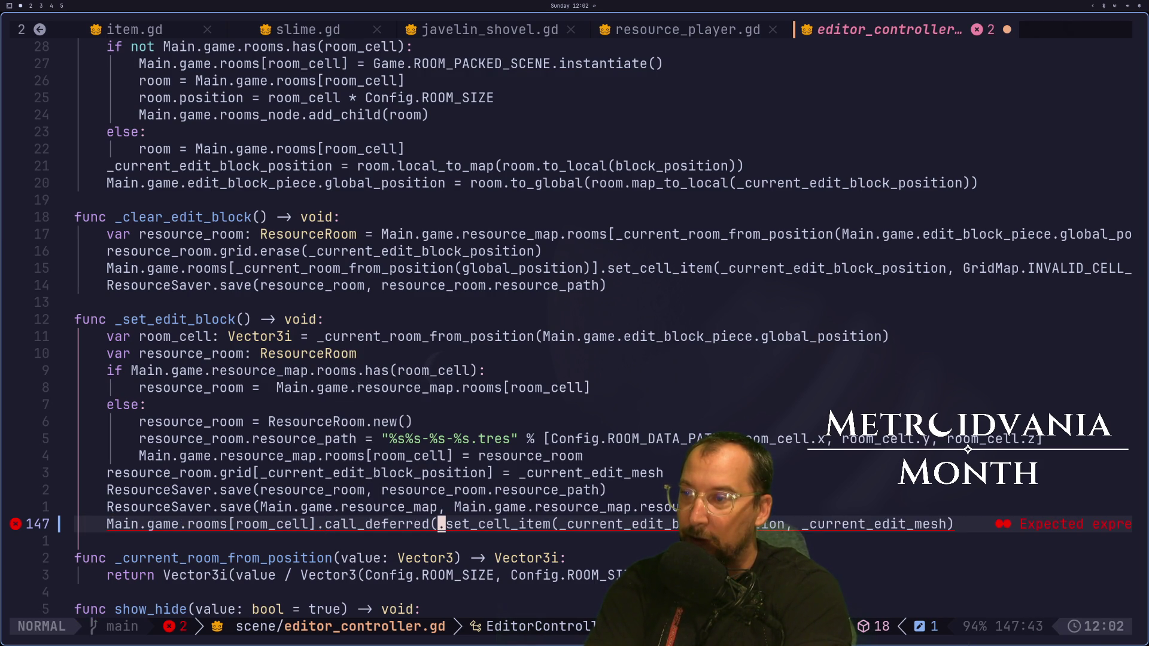
{"action": "type", "text": "s"}
{"action": "type", "text": "\""}
{"action": "key", "text": "Escape"}
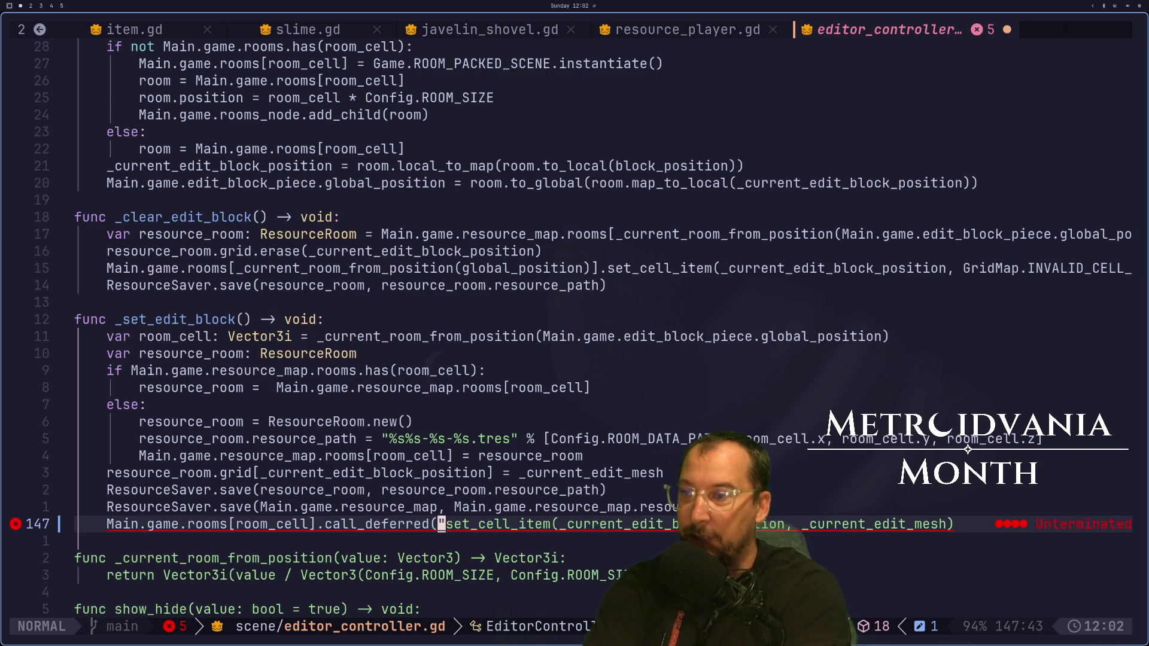
{"action": "key", "text": "w"}
{"action": "key", "text": "w"}
{"action": "key", "text": "w"}
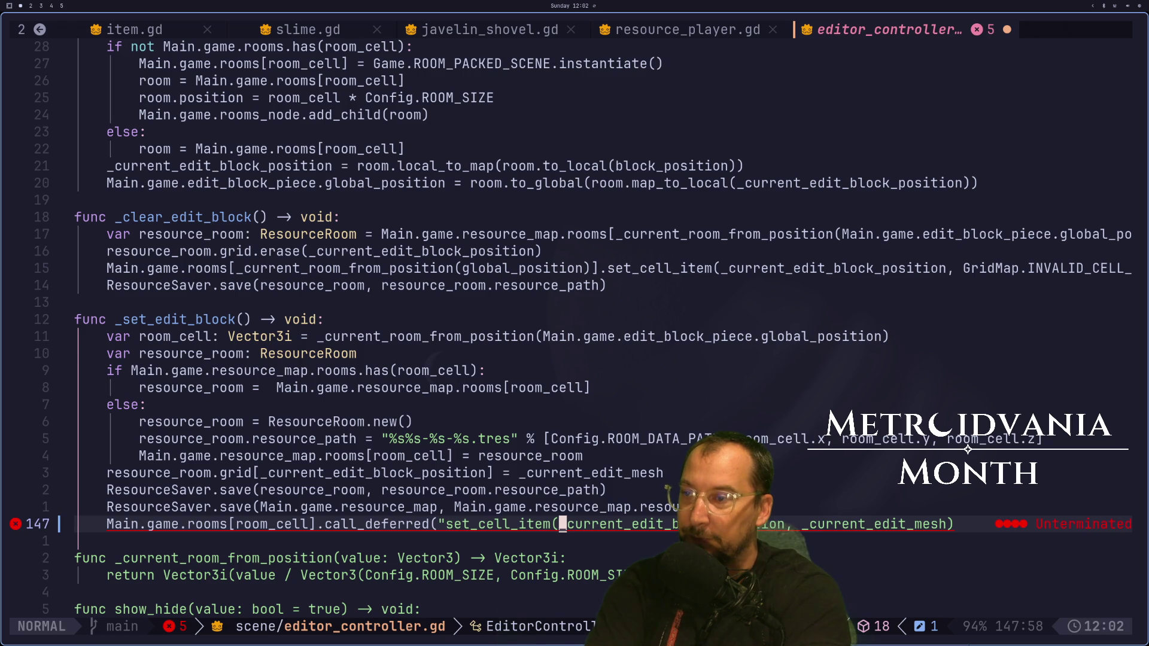
{"action": "key", "text": "i"}
{"action": "key", "text": "BackSpace"}
{"action": "type", "text": "\","}
{"action": "key", "text": "Escape"}
{"action": "type", "text": "xi,"}
{"action": "key", "text": "Escape"}
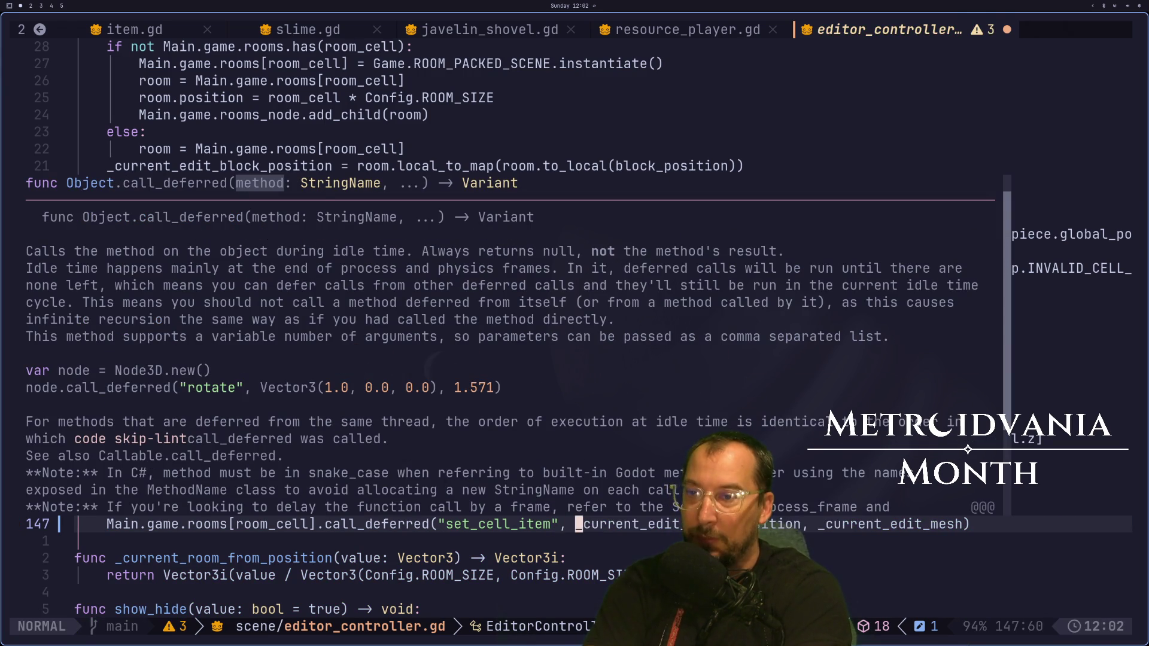
Save editor_controller.gd and return to the Godot editor.
{"action": "key", "text": "w"}
{"action": "key", "text": "w"}
{"action": "type", "text": ":w"}
{"action": "key", "text": "Return"}
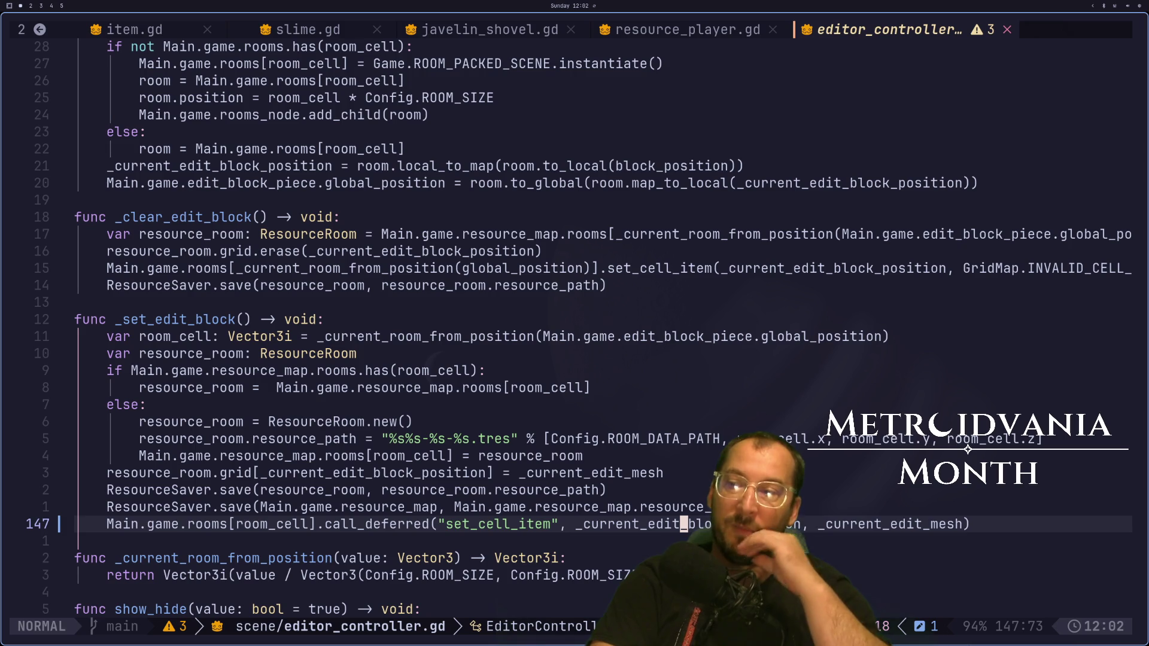
{"action": "key", "text": "super+2"}
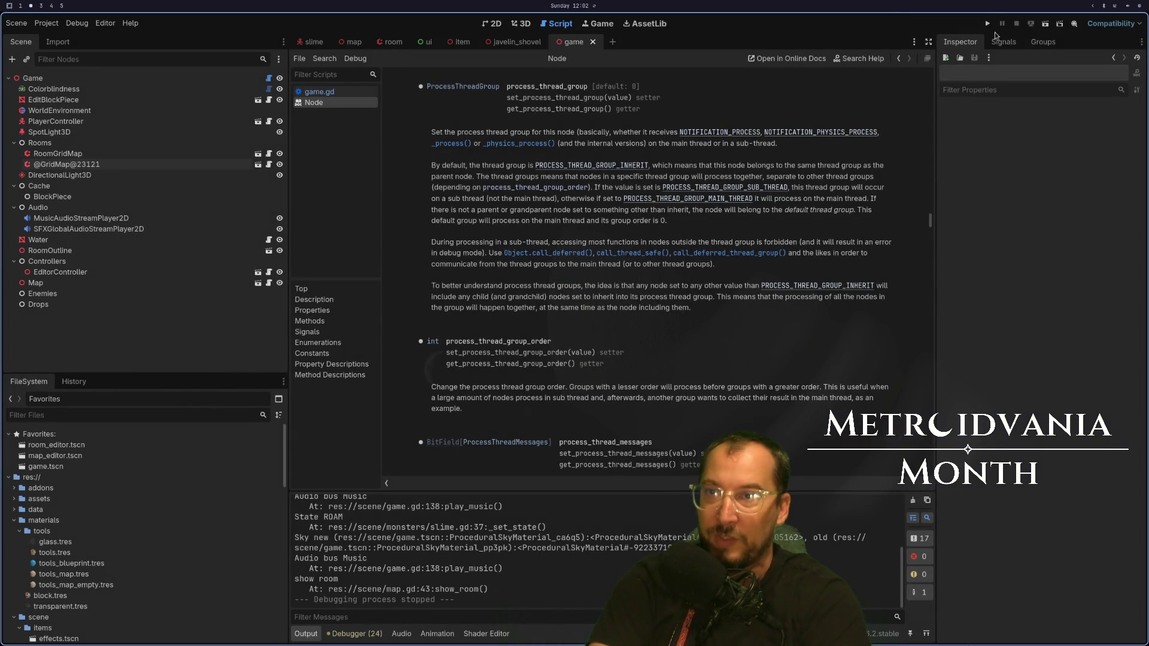
Run the project to test placing brick blocks, close the game scene tab, and return to Neovim.
{"action": "left_click", "coordinate": [987, 23]}
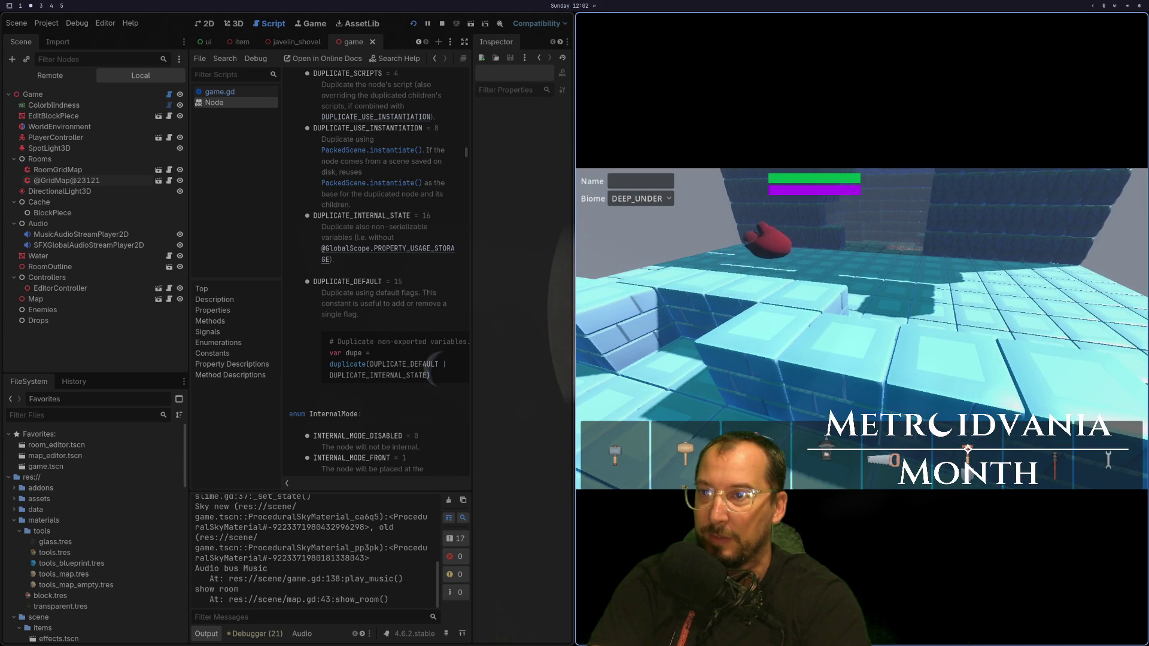
{"action": "left_click", "coordinate": [372, 42]}
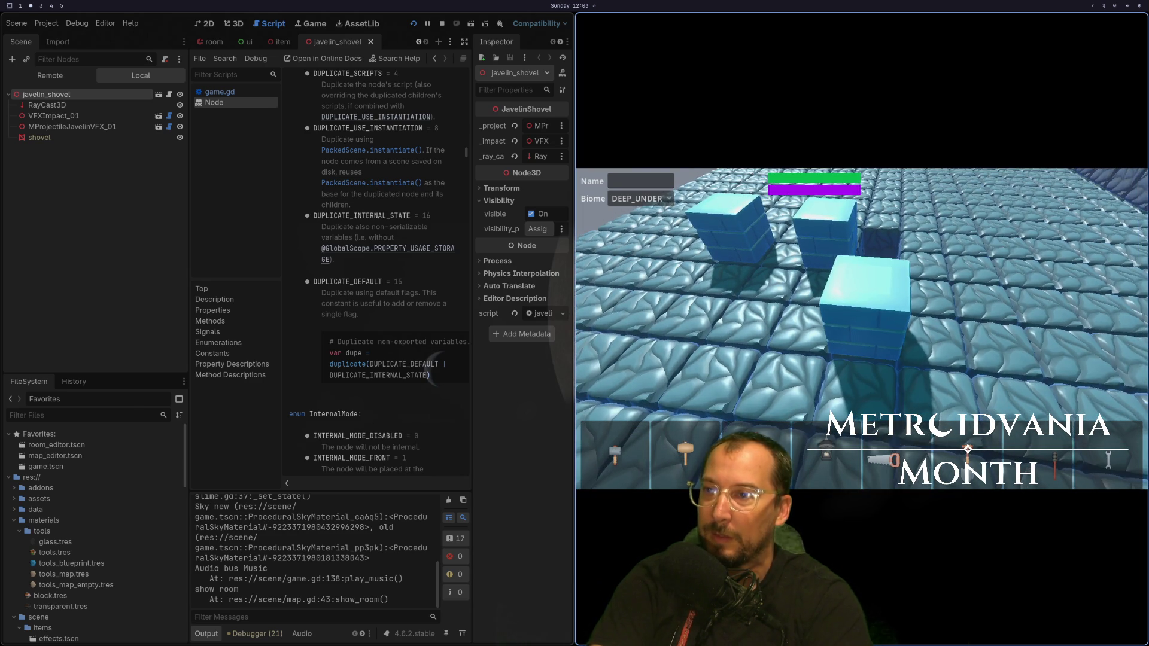
{"action": "key", "text": "super+1"}
Open room.gd through the project file finder.
{"action": "key", "text": "2"}
{"action": "key", "text": "3"}
{"action": "key", "text": "k"}
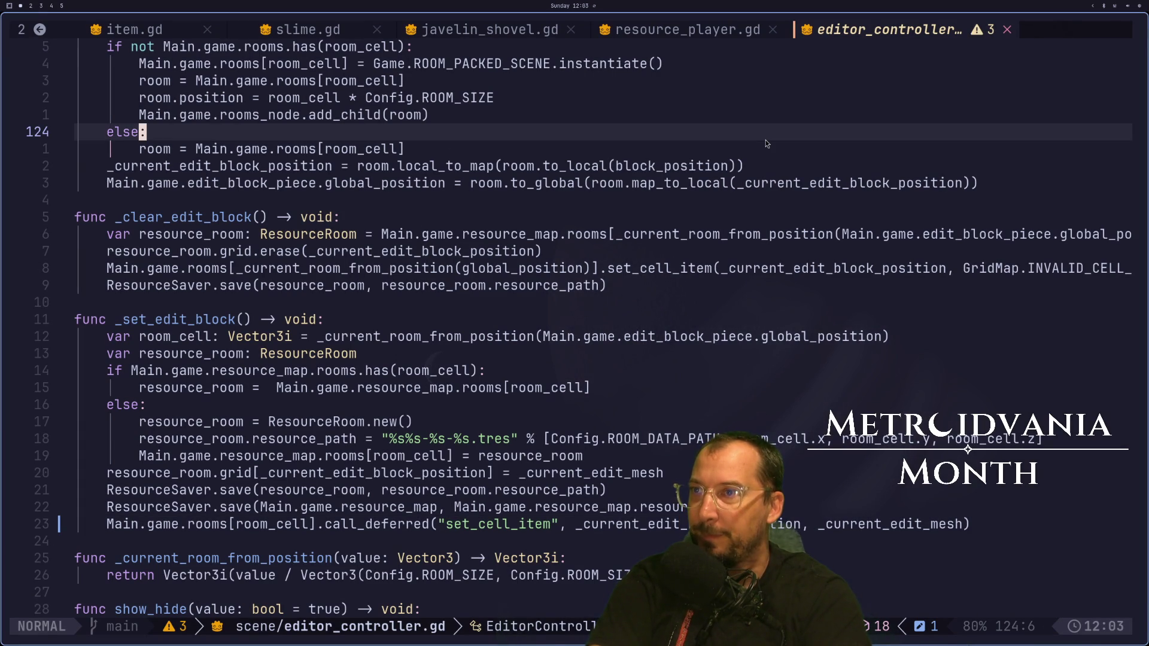
{"action": "key", "text": "space"}
{"action": "key", "text": "space"}
{"action": "type", "text": "ro"}
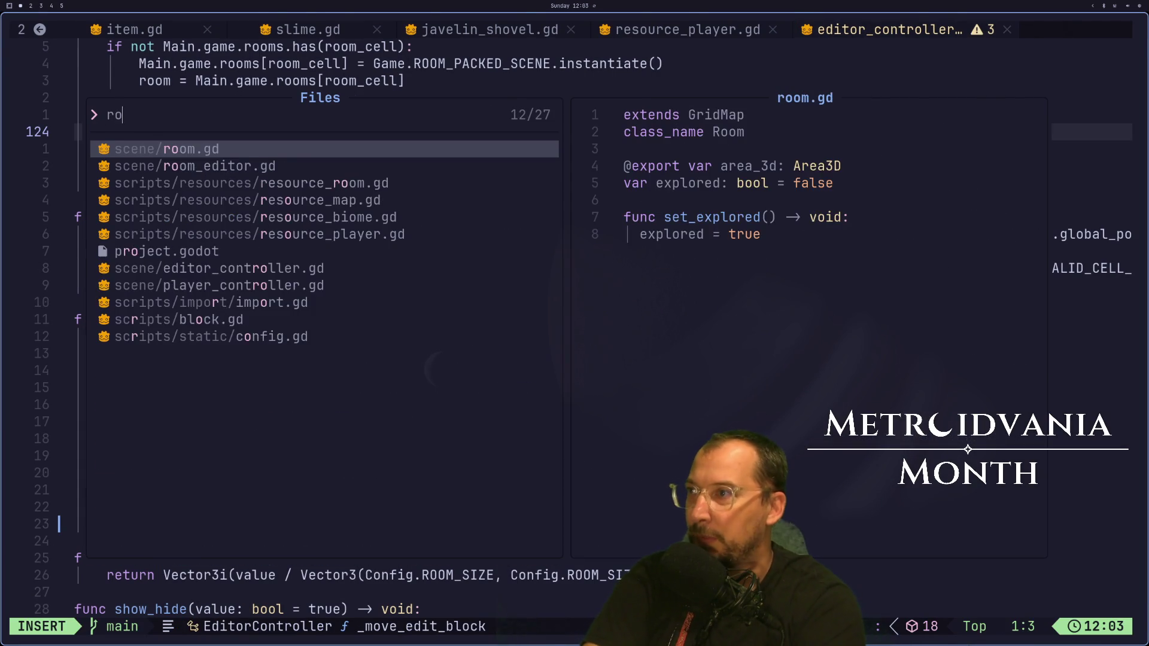
{"action": "key", "text": "Return"}
{"action": "key", "text": "i"}
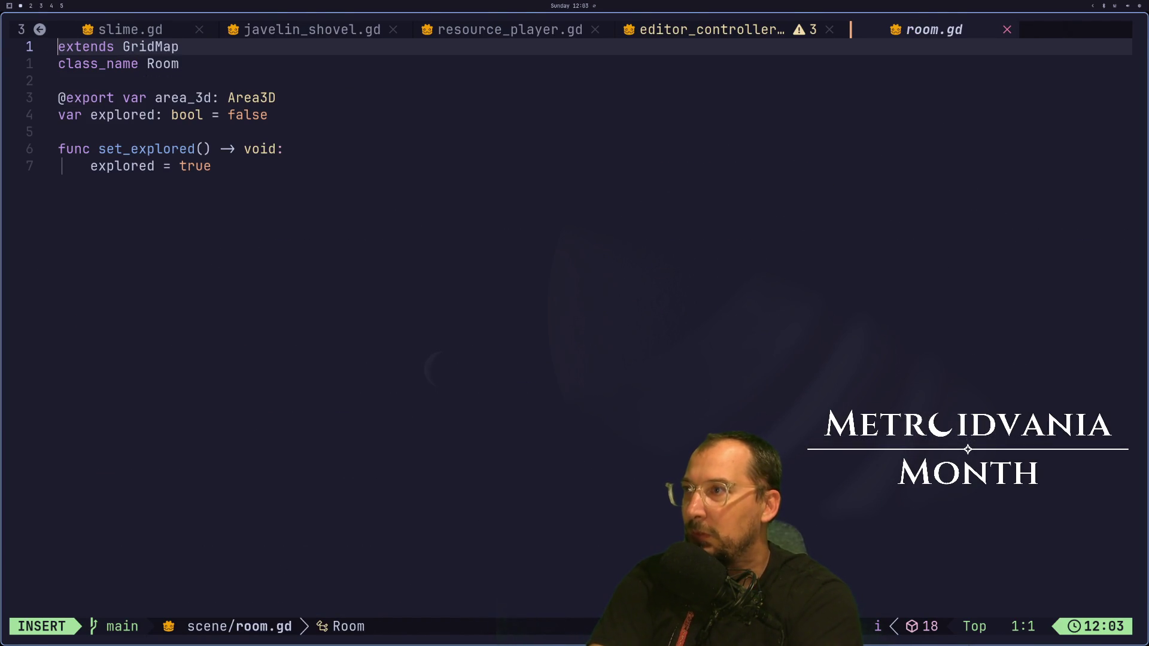
{"action": "key", "text": "Escape"}
{"action": "key", "text": "O"}
{"action": "key", "text": "Escape"}
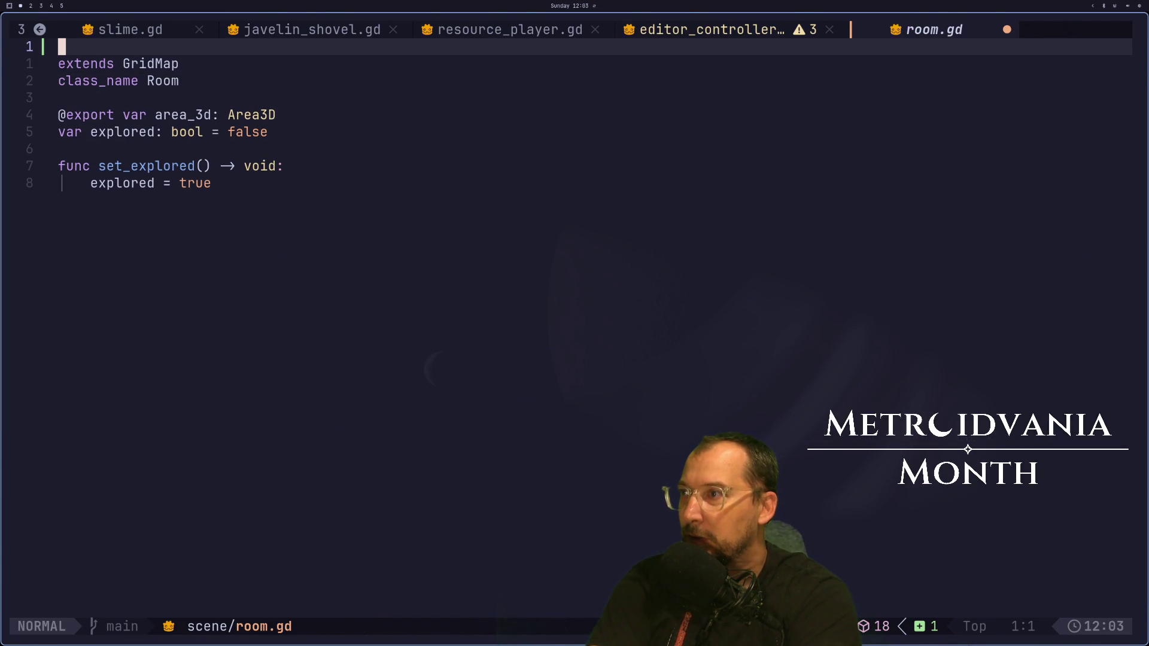
{"action": "type", "text": "itool"}
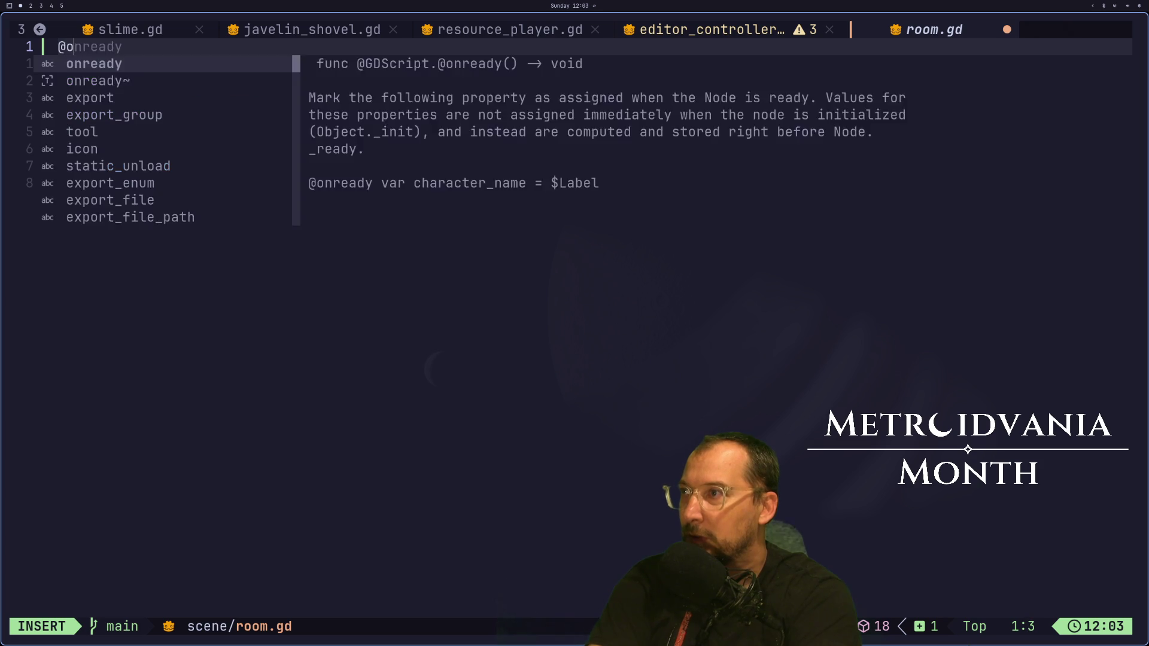
{"action": "key", "text": "Escape"}
{"action": "type", "text": ":w"}
{"action": "key", "text": "Return"}
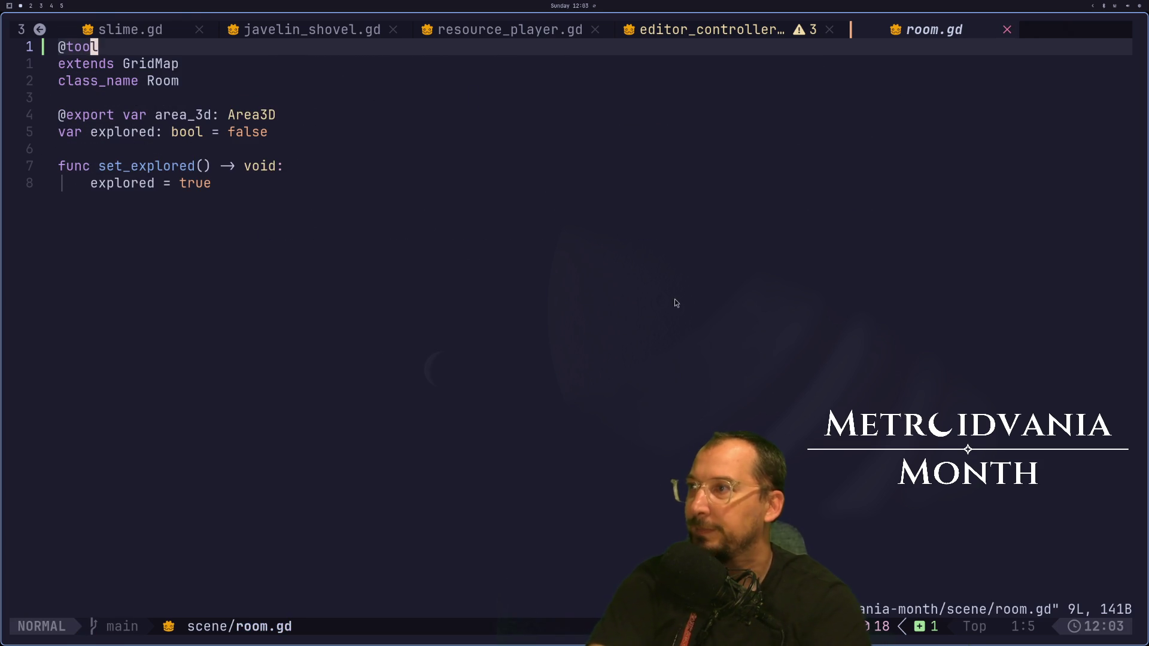
{"action": "key", "text": "super+2"}
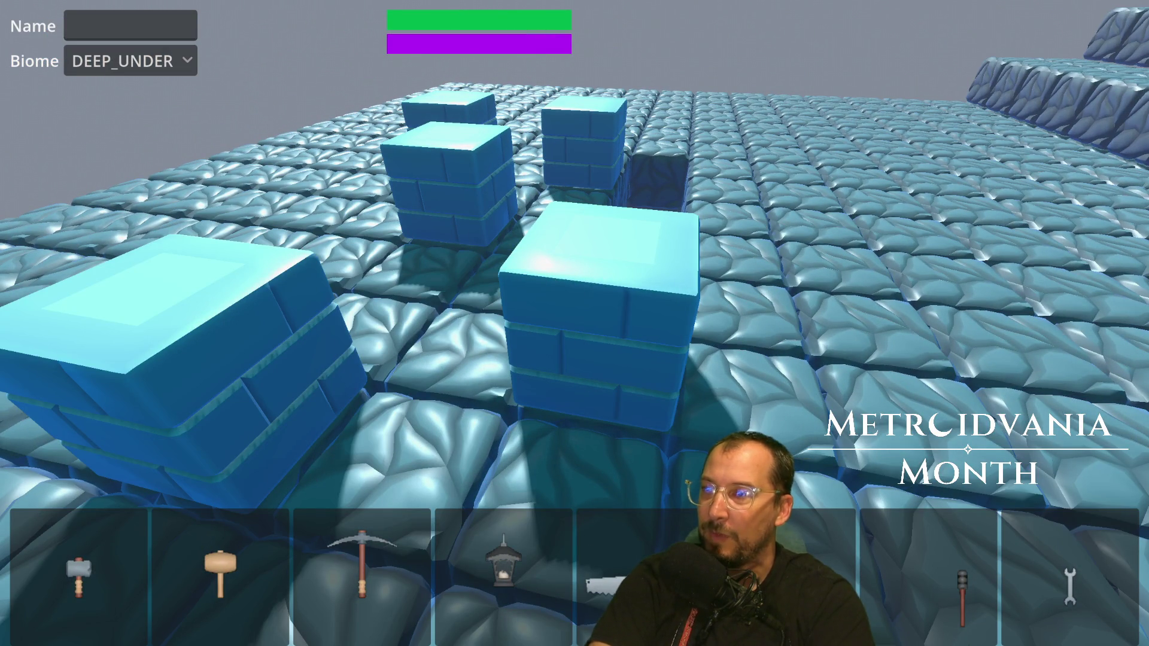
Stop the game, open the room scene and reset its octant_size to 8.
{"action": "key", "text": "F8"}
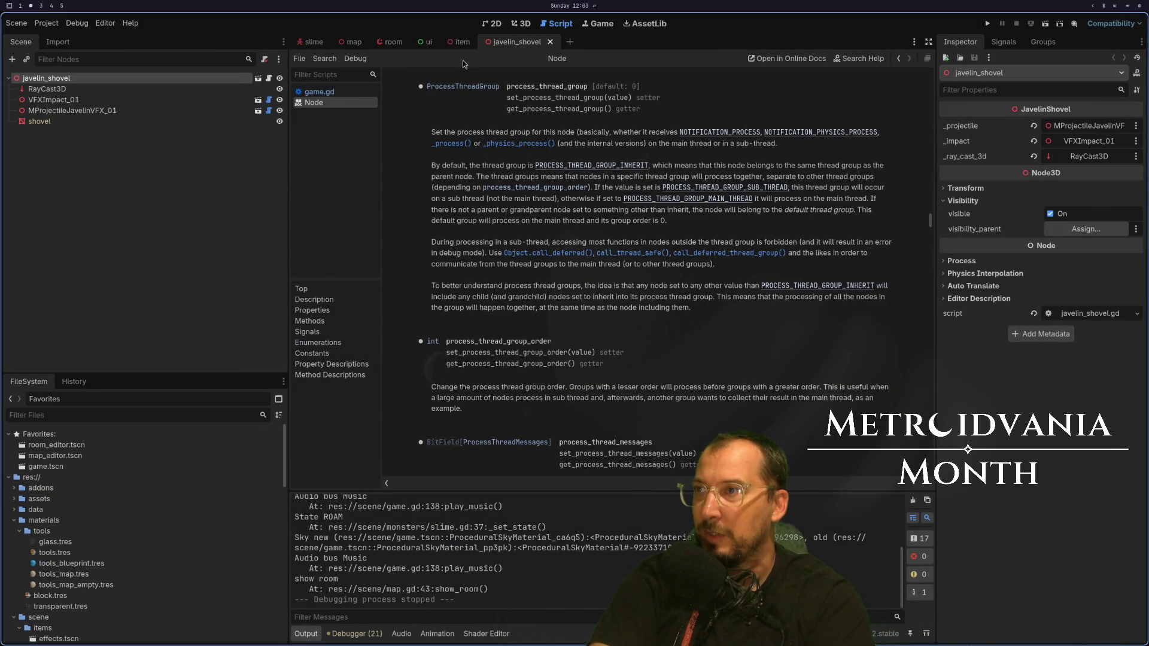
{"action": "left_click", "coordinate": [394, 47]}
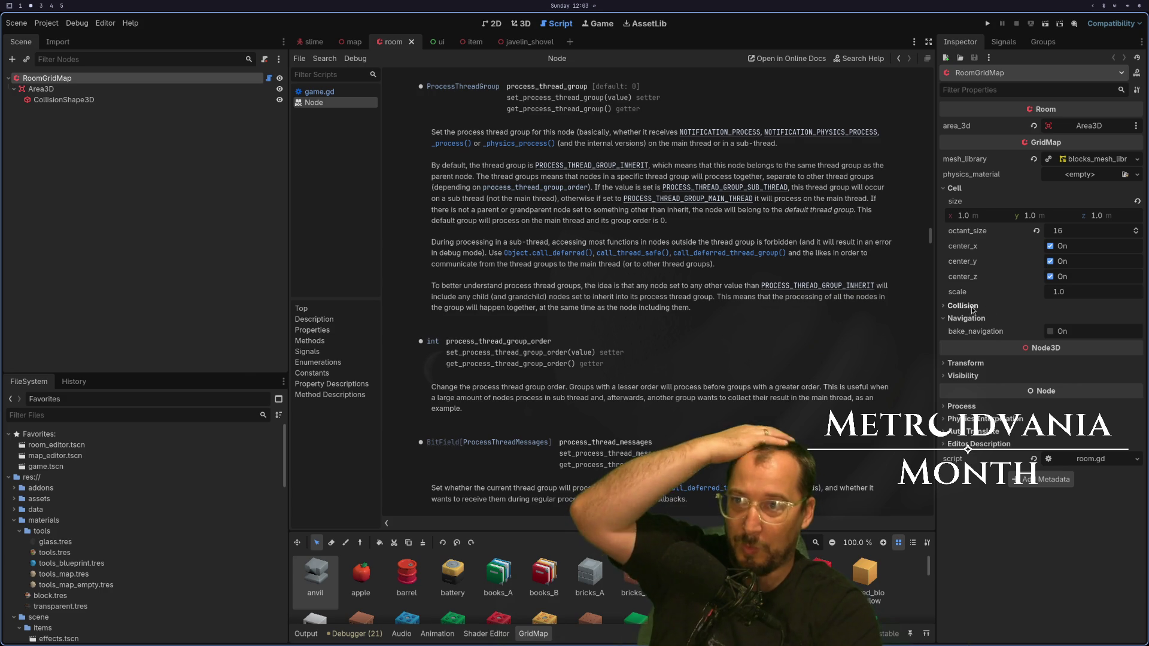
{"action": "left_click", "coordinate": [1037, 230]}
Run the project with the room change, then stop and relaunch it.
{"action": "left_click", "coordinate": [988, 24]}
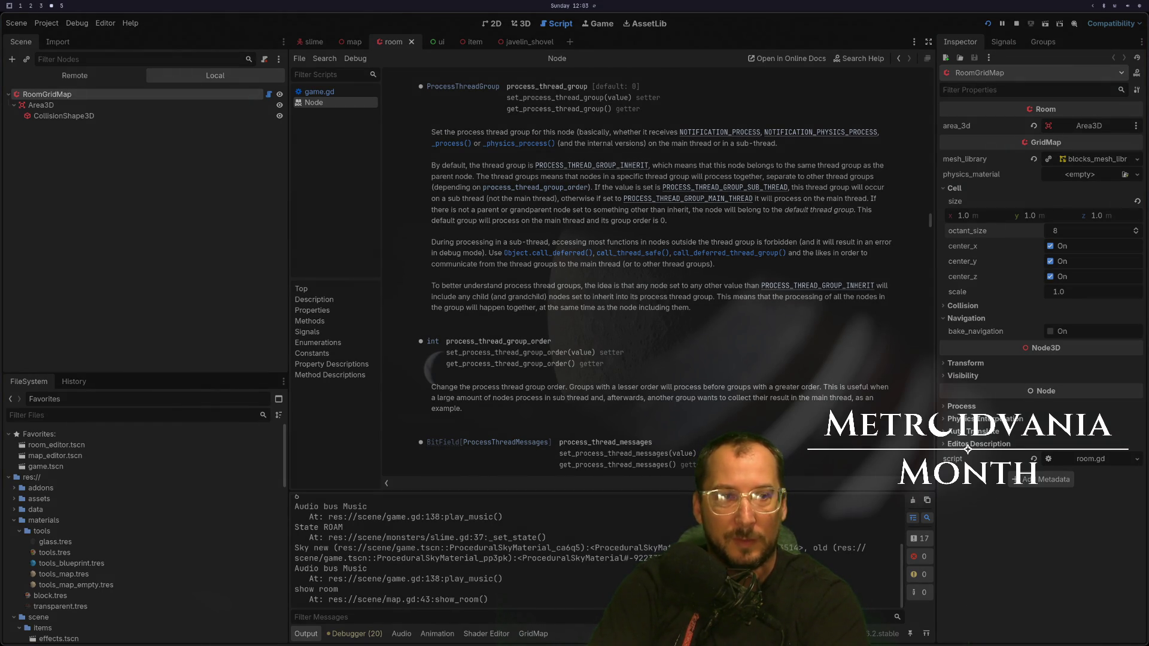
{"action": "key", "text": "F8"}
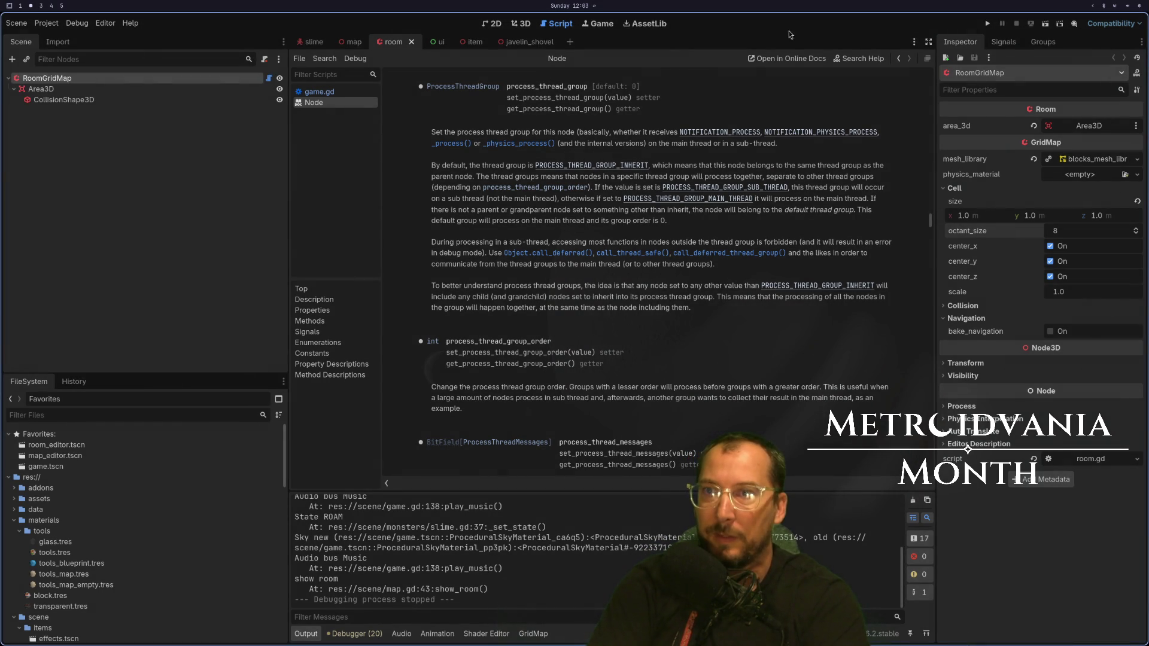
{"action": "left_click", "coordinate": [988, 24]}
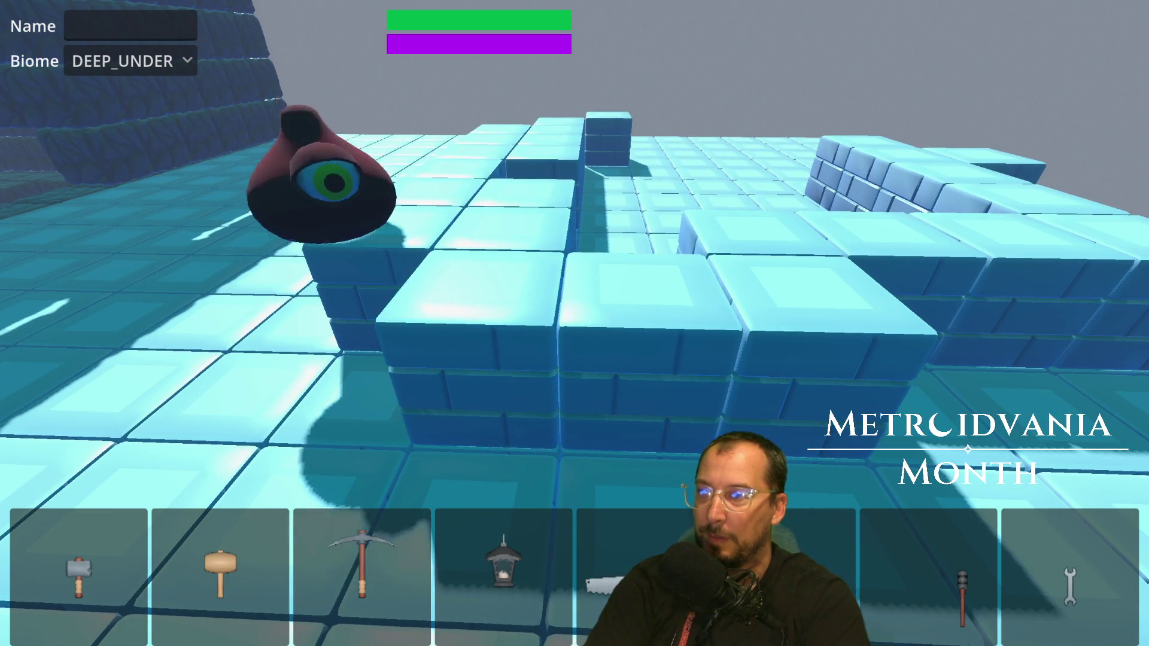
In editor_controller.gd, undo the call_deferred wrapping on line 147 and save the file.
{"action": "key", "text": "shift+h"}
{"action": "key", "text": "shift+h"}
{"action": "key", "text": "shift+h"}
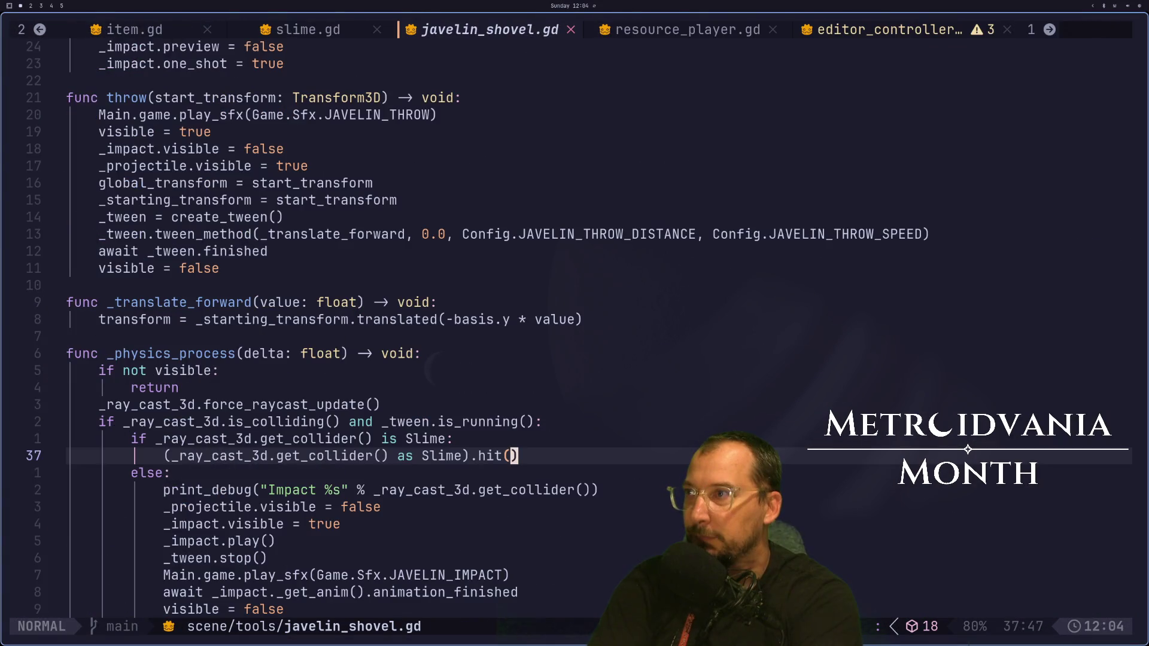
{"action": "key", "text": "shift+l"}
{"action": "key", "text": "shift+l"}
{"action": "key", "text": "shift+l"}
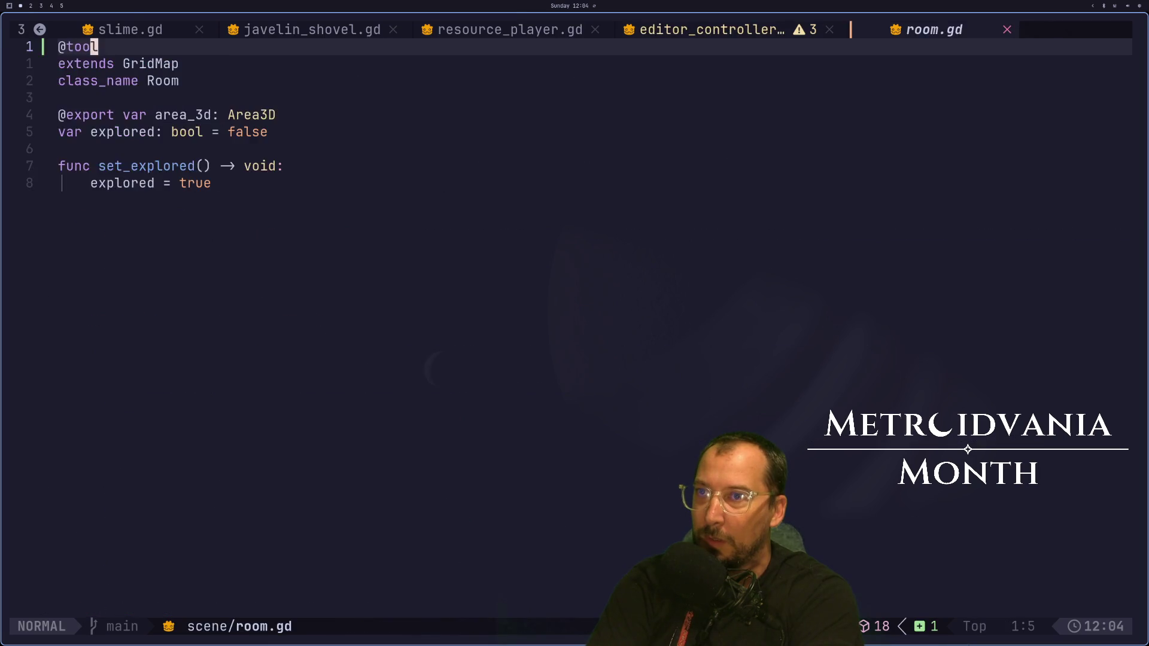
{"action": "key", "text": "shift+l"}
{"action": "key", "text": "shift+l"}
{"action": "key", "text": "shift+l"}
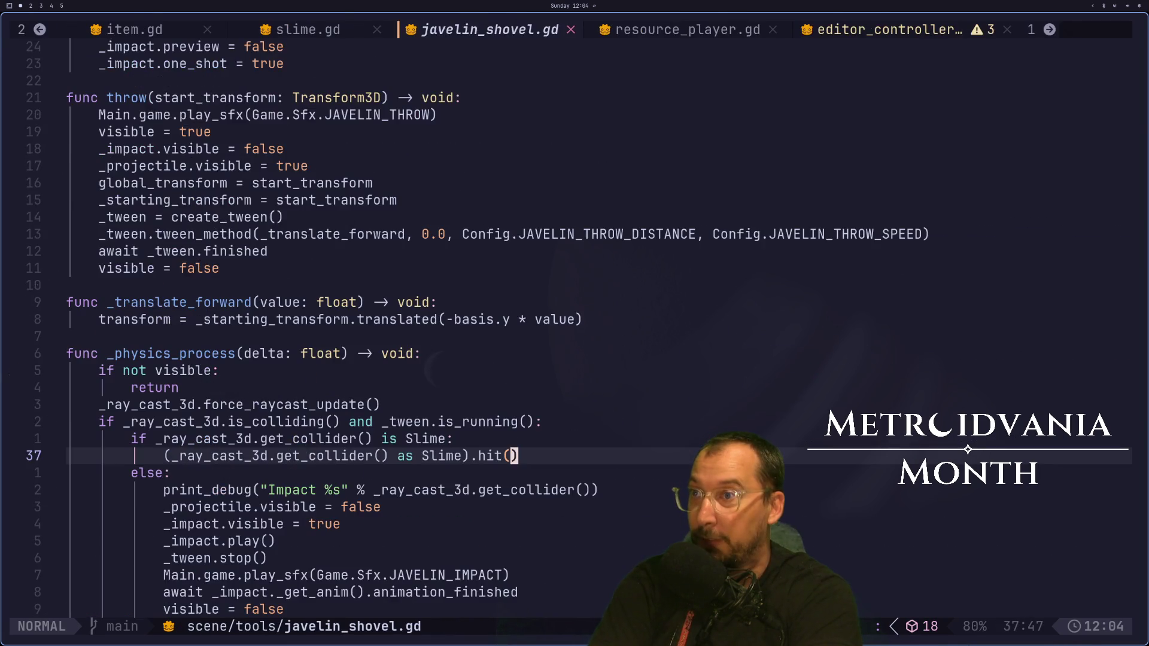
{"action": "key", "text": "shift+l"}
{"action": "key", "text": "shift+l"}
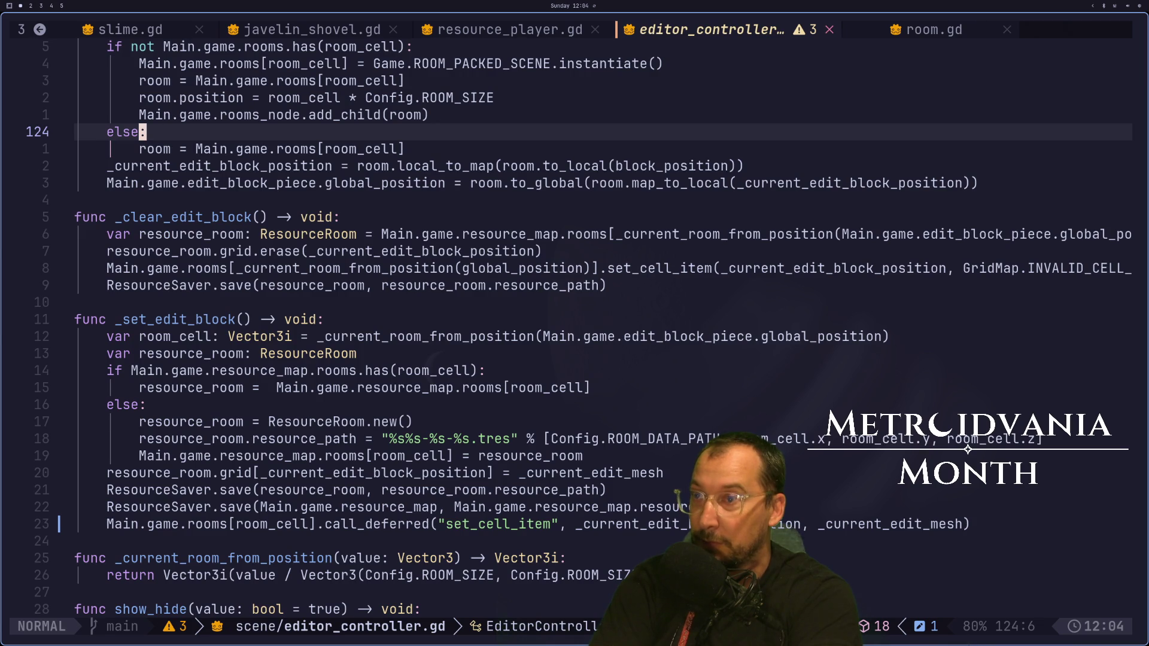
{"action": "key", "text": "j"}
{"action": "key", "text": "j"}
{"action": "key", "text": "j"}
{"action": "key", "text": "j"}
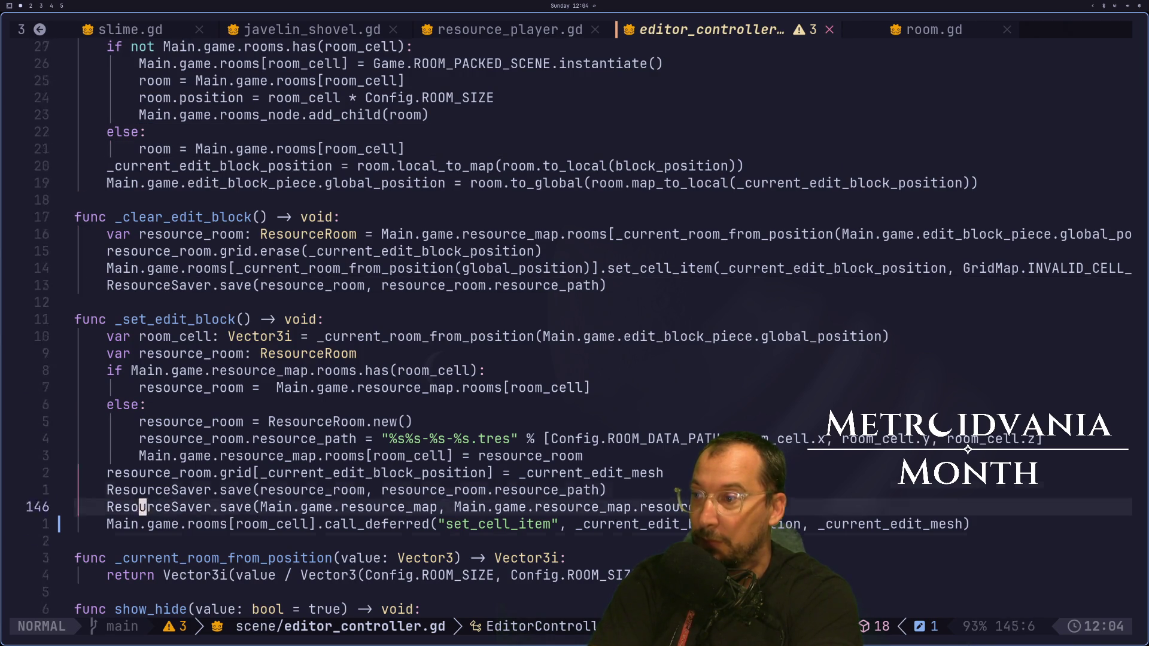
{"action": "key", "text": "k"}
{"action": "key", "text": "k"}
{"action": "key", "text": "k"}
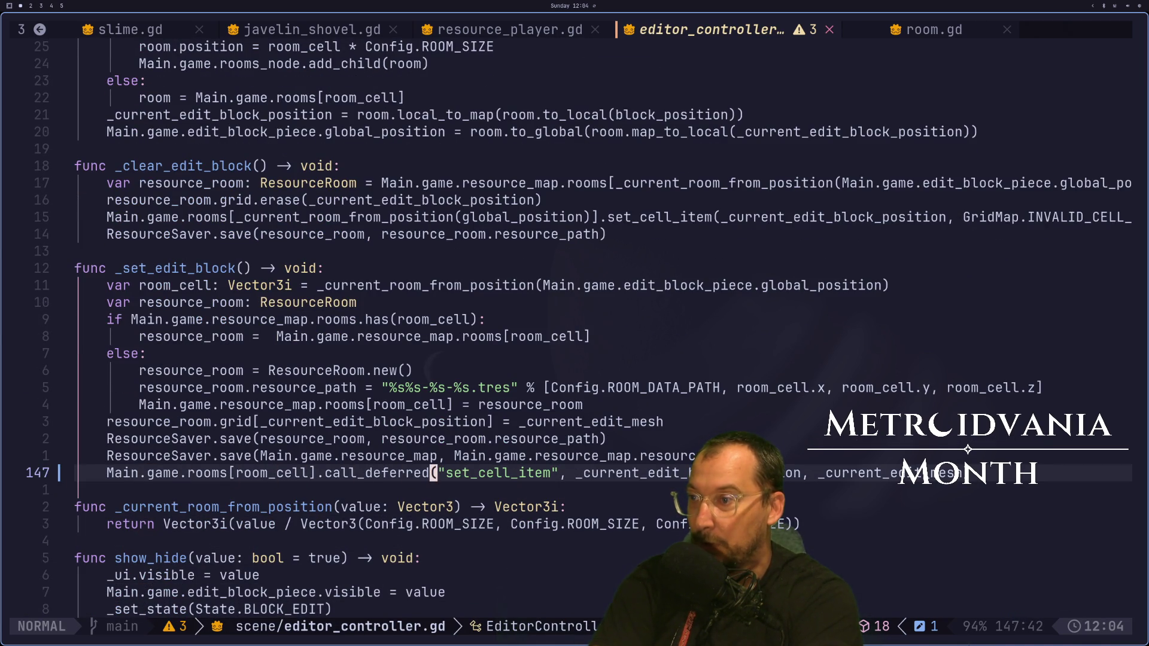
{"action": "key", "text": "u"}
{"action": "key", "text": "u"}
{"action": "key", "text": "u"}
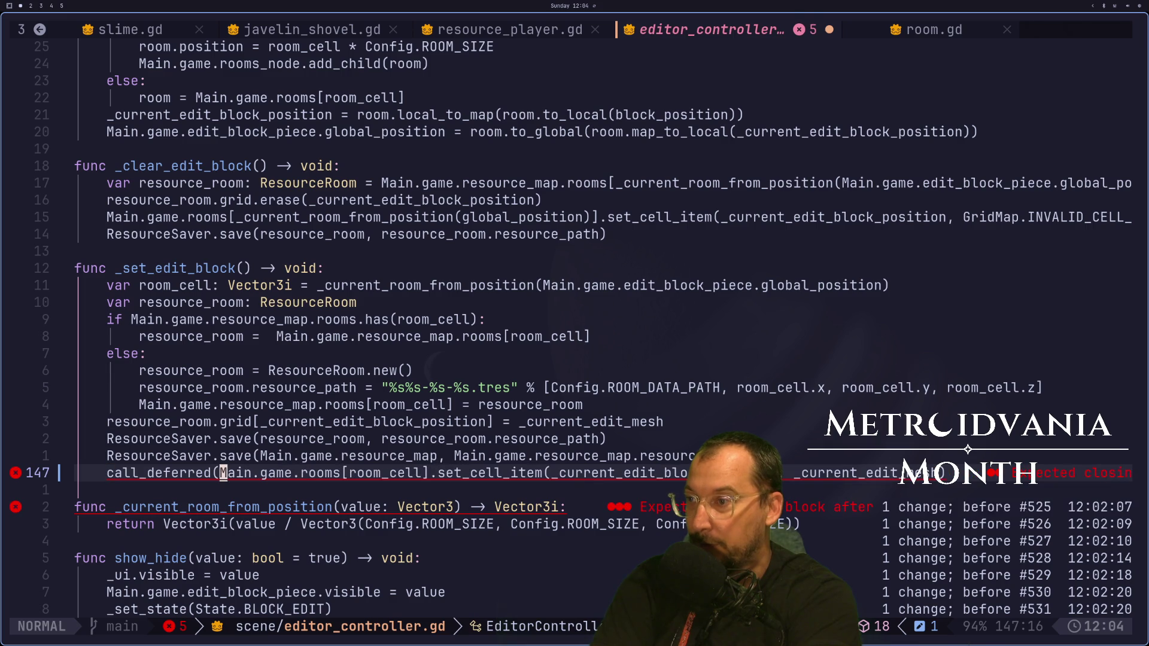
{"action": "key", "text": "u"}
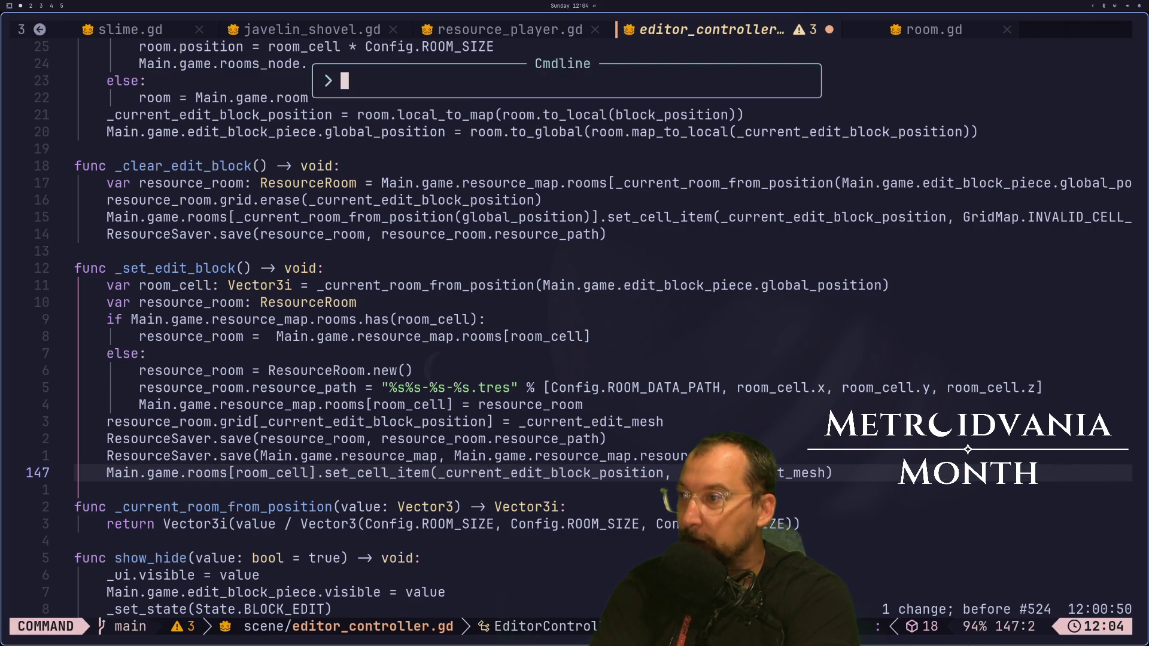
{"action": "type", "text": ":w"}
{"action": "key", "text": "Return"}
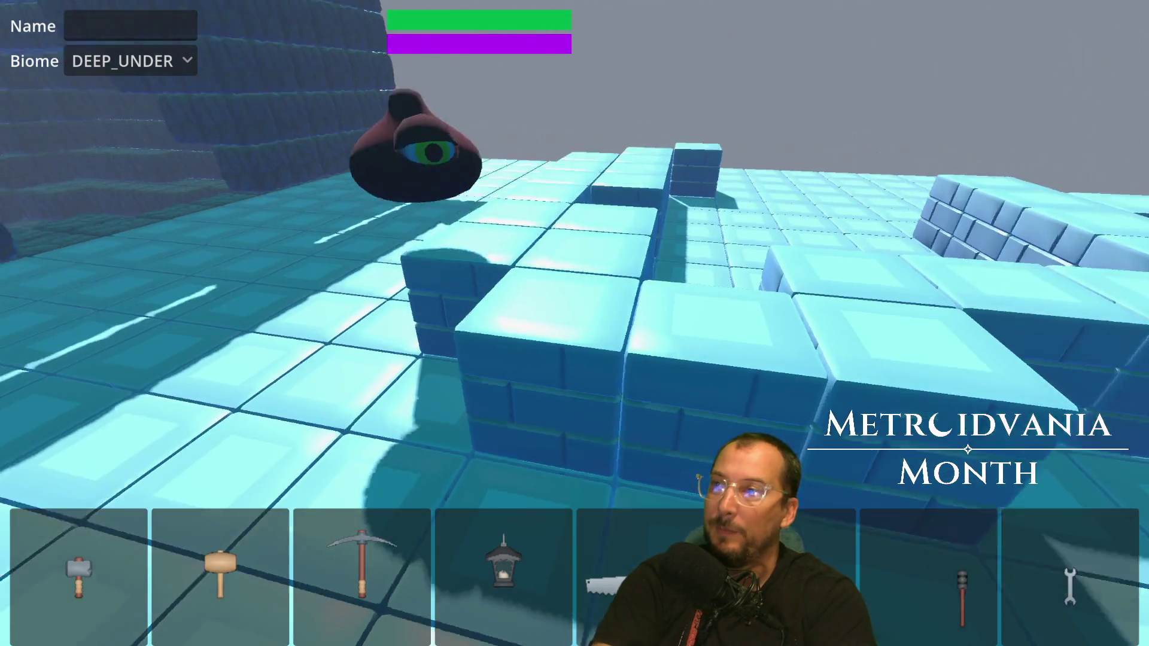
Close the room scene tab and open game.tscn by filtering the FileSystem for 'game'.
{"action": "key", "text": "super+2"}
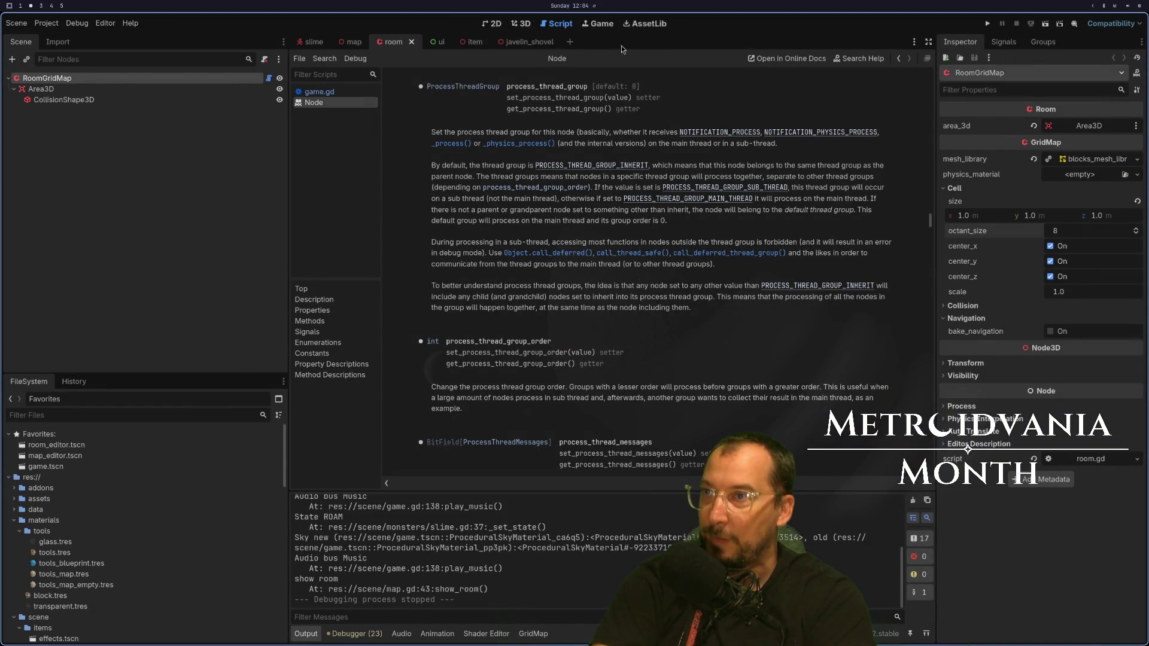
{"action": "left_click", "coordinate": [412, 42]}
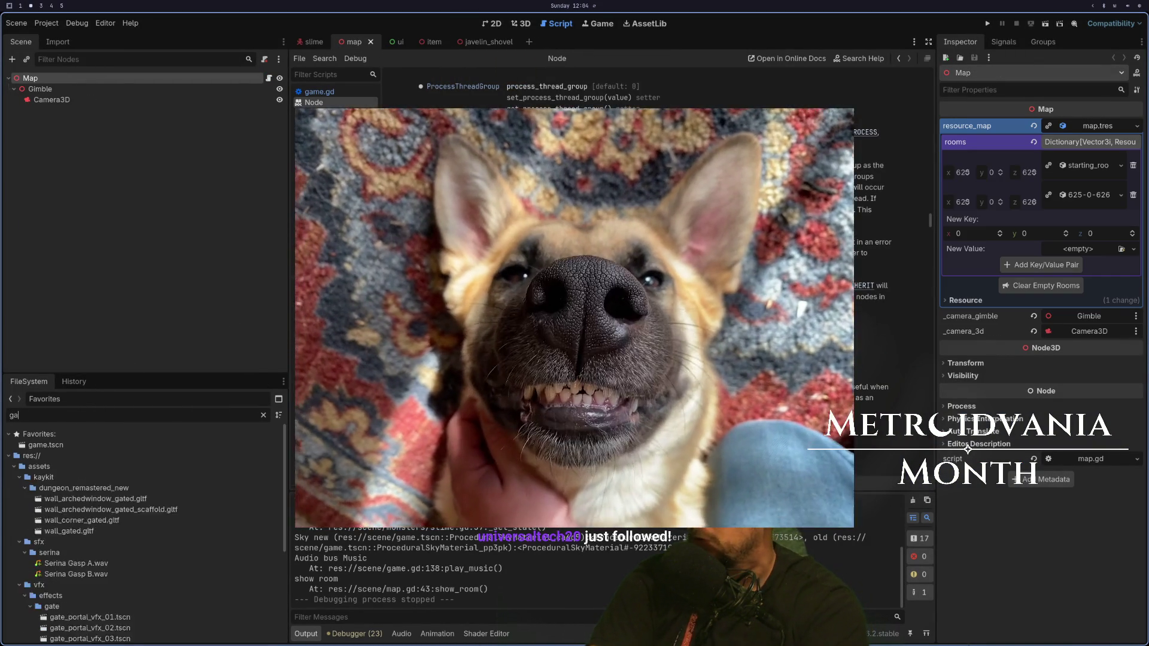
{"action": "type", "text": "game"}
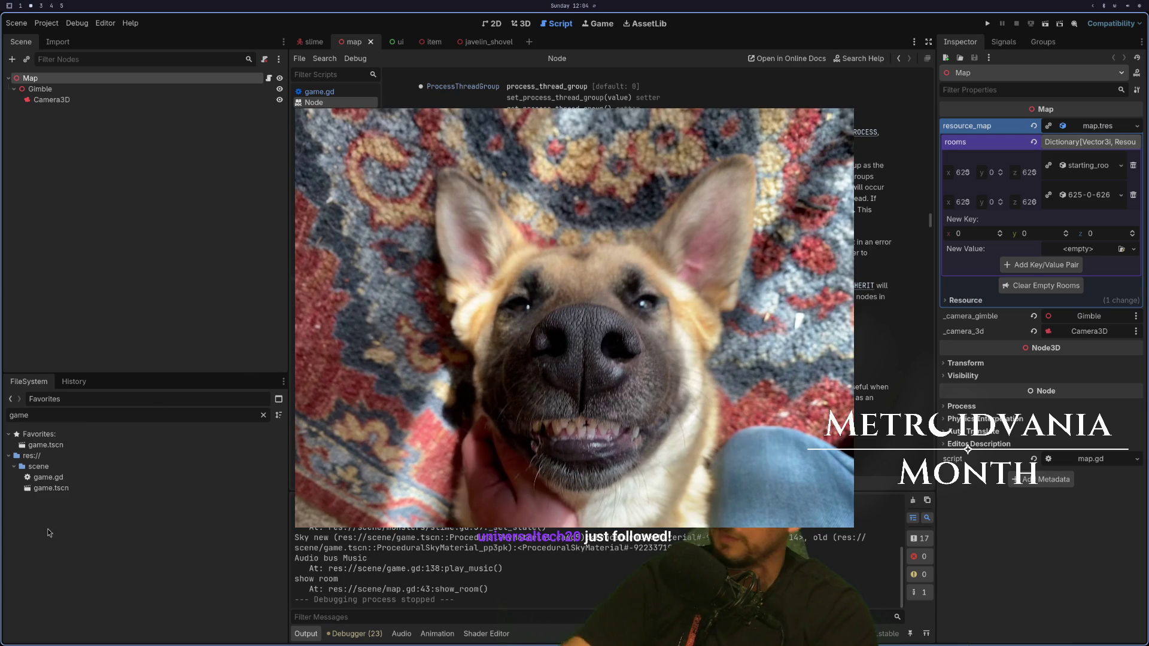
{"action": "double_click", "coordinate": [60, 488]}
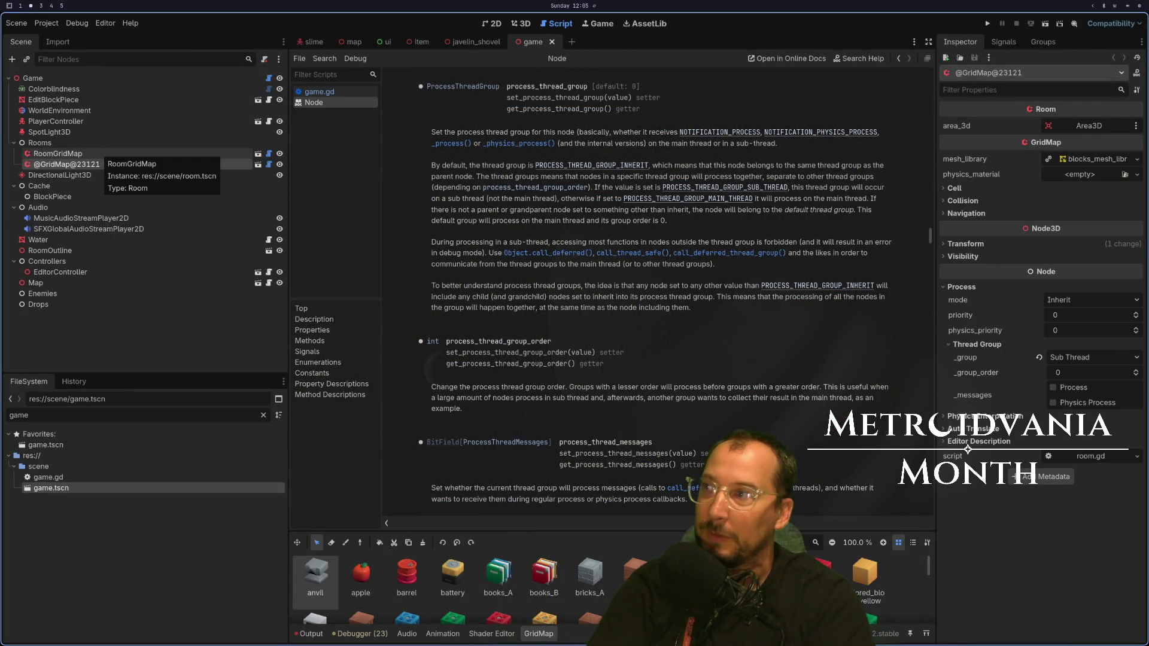
Add RoomGridMap to the selection, revert its Thread Group to Inherit, and save game.tscn.
{"action": "left_click", "coordinate": [103, 156], "text": "ctrl"}
{"action": "left_click", "coordinate": [956, 288]}
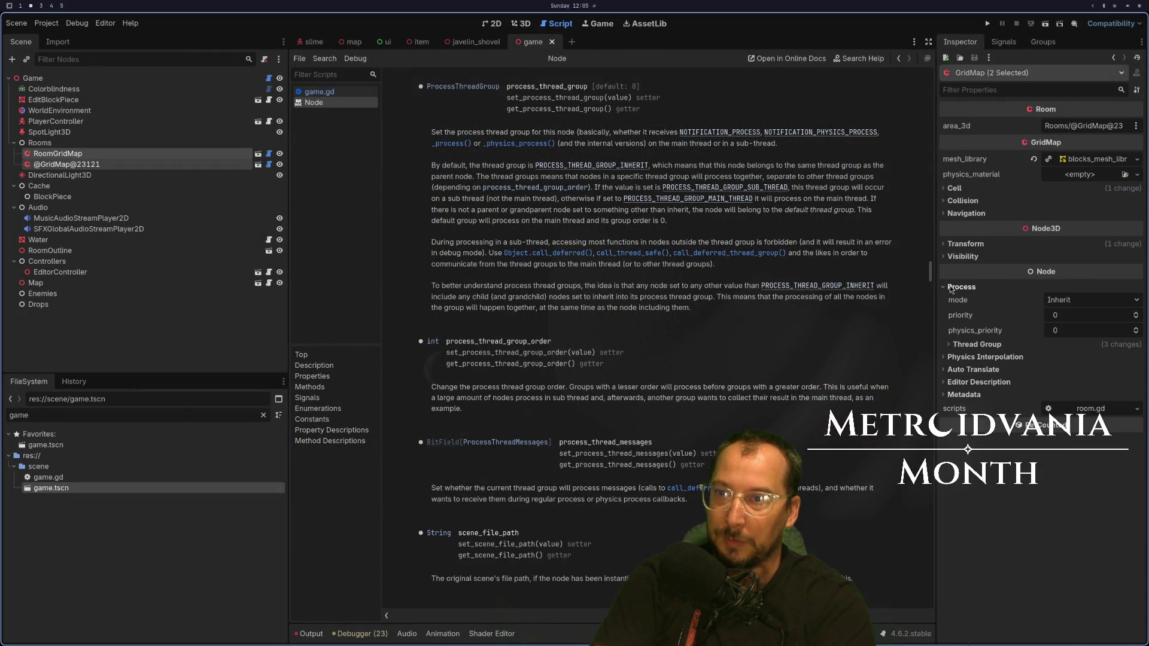
{"action": "left_click", "coordinate": [967, 346]}
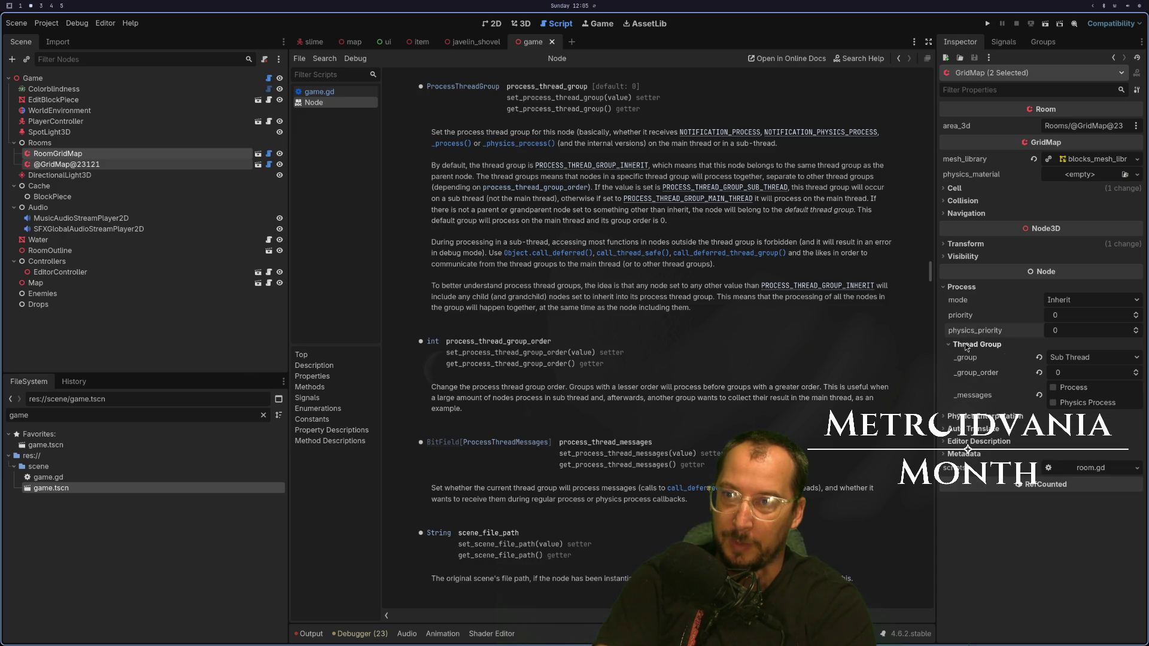
{"action": "left_click", "coordinate": [1039, 358]}
{"action": "key", "text": "ctrl+s"}
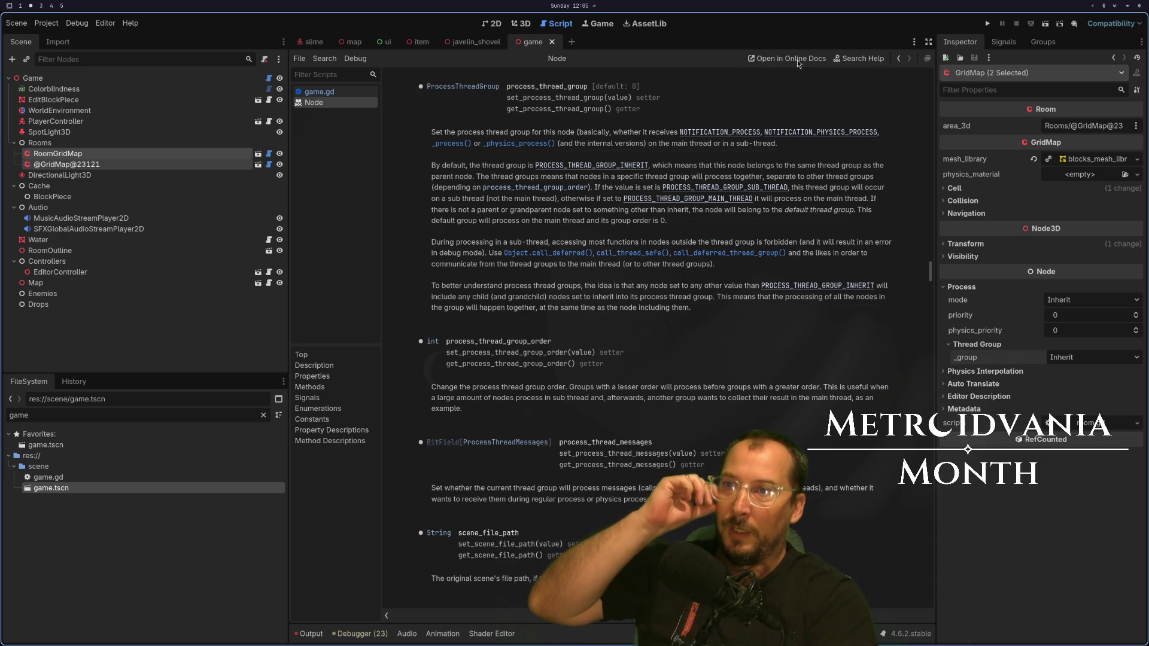
Switch to the 3D view and clear the Output log.
{"action": "left_click", "coordinate": [522, 27]}
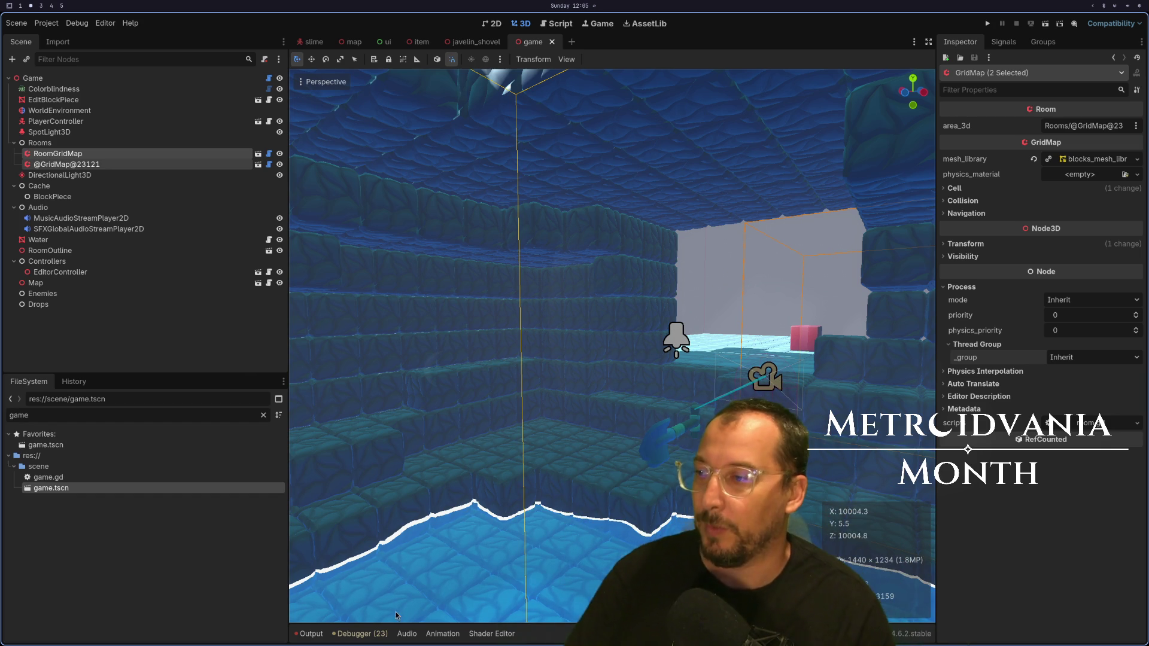
{"action": "left_click", "coordinate": [294, 634]}
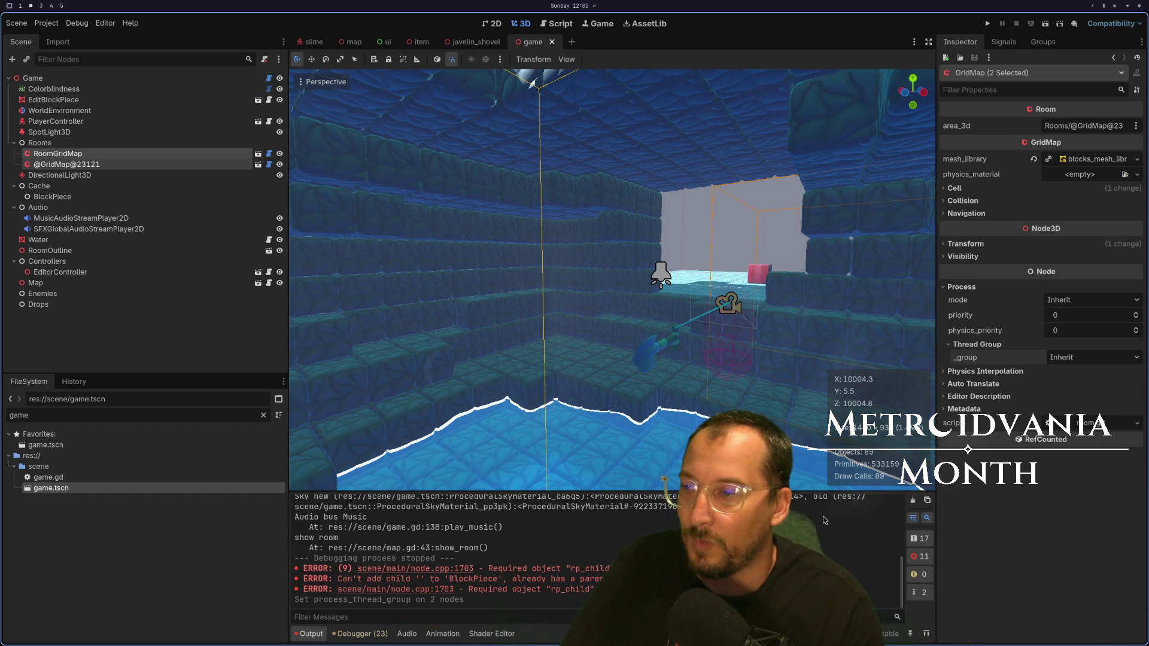
{"action": "left_click", "coordinate": [913, 503]}
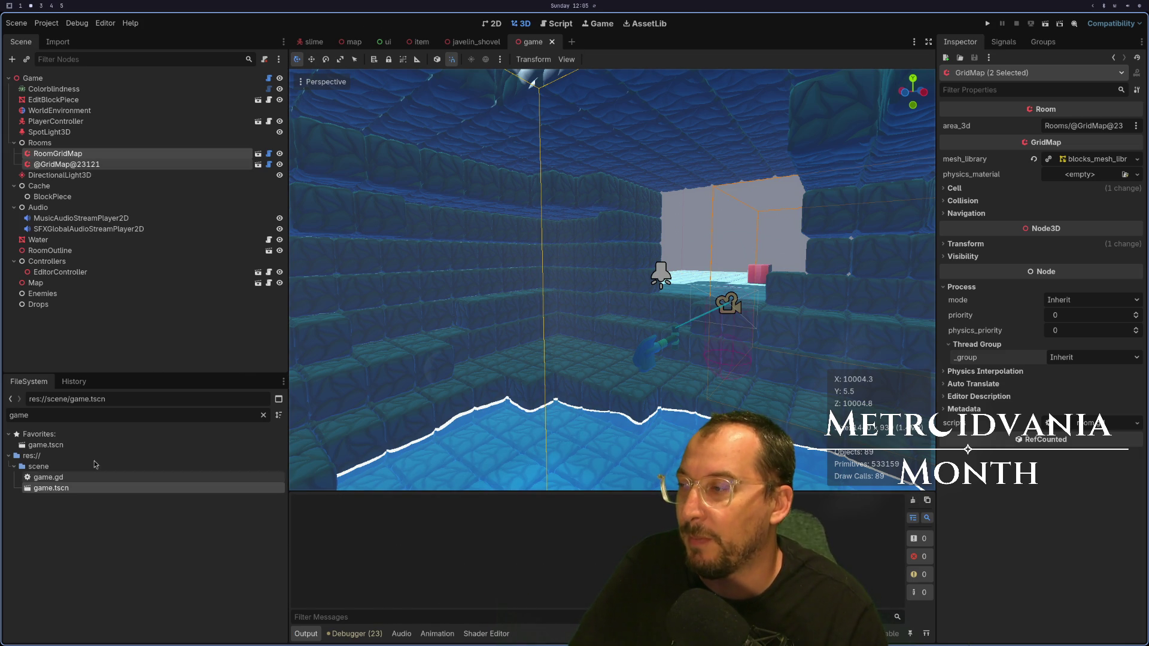
Open room.tscn by filtering the FileSystem for 'room'.
{"action": "type", "text": "rom"}
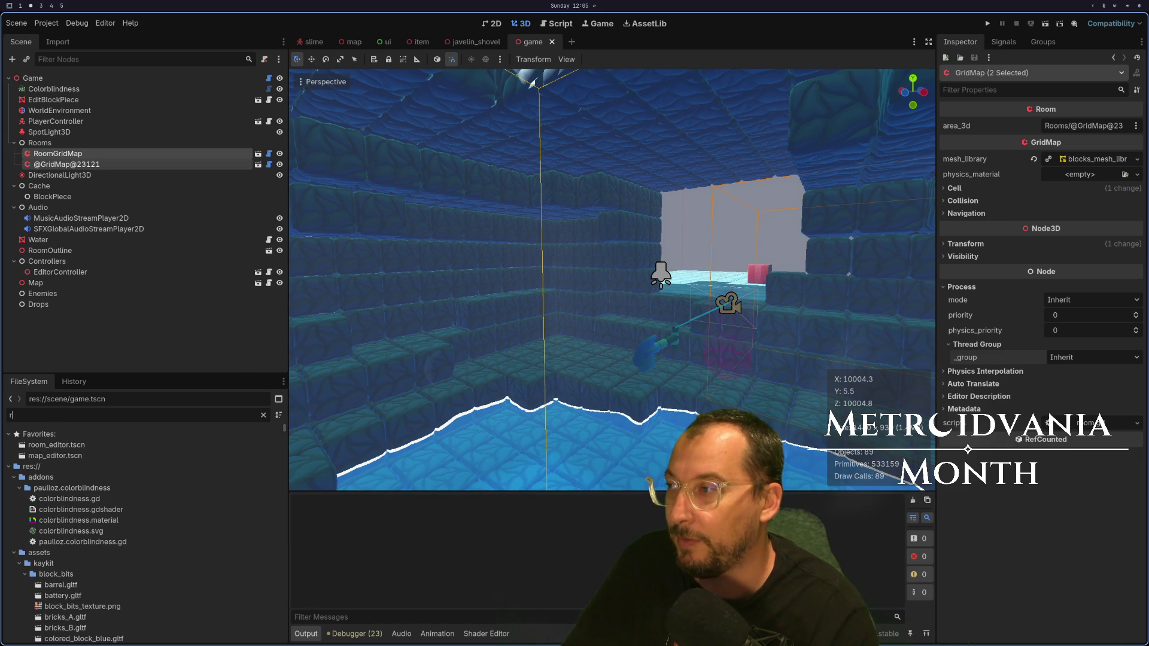
{"action": "key", "text": "BackSpace"}
{"action": "type", "text": "om"}
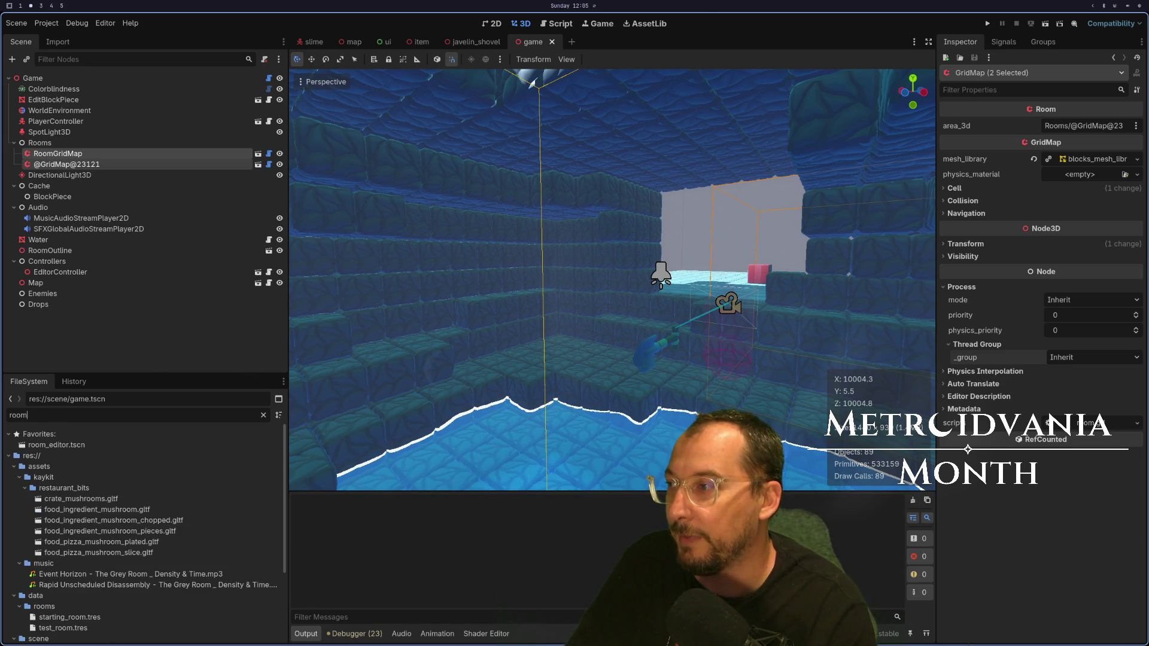
{"action": "scroll", "coordinate": [68, 587], "scroll_direction": "down", "scroll_amount": 3}
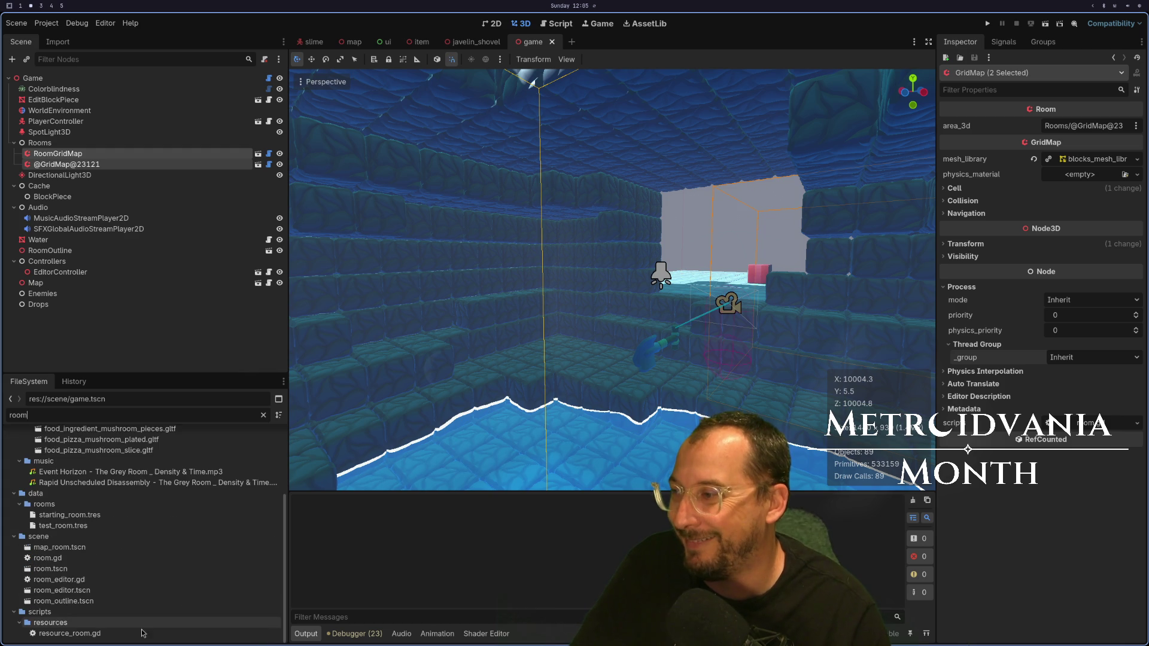
{"action": "double_click", "coordinate": [50, 569]}
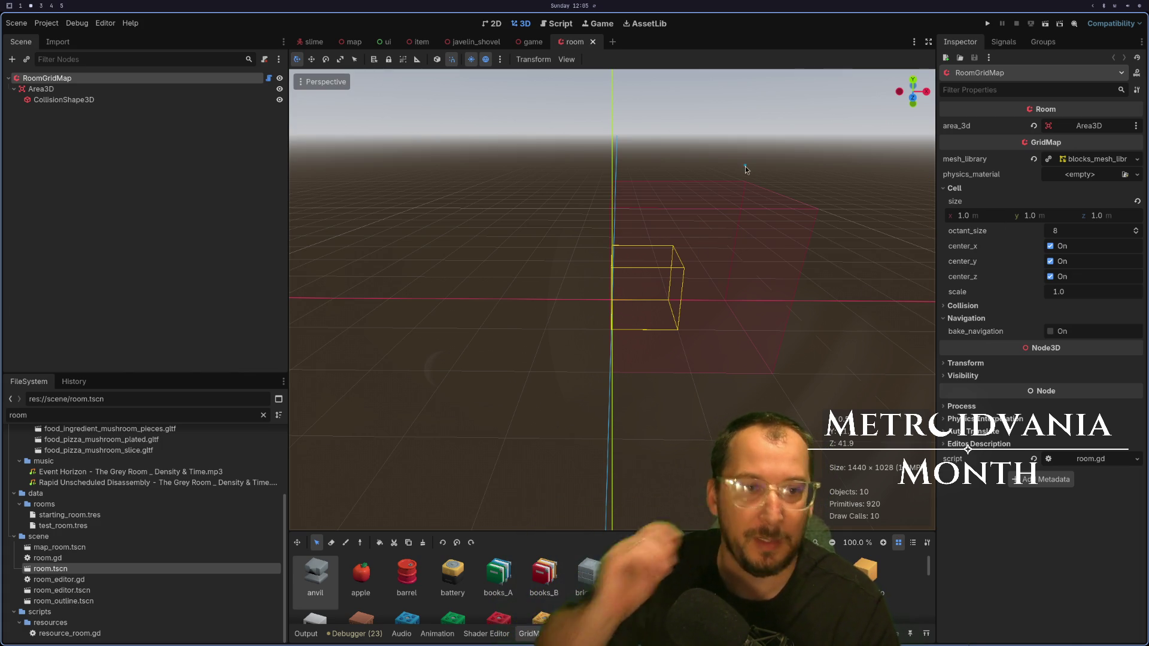
{"action": "key", "text": "super+1"}
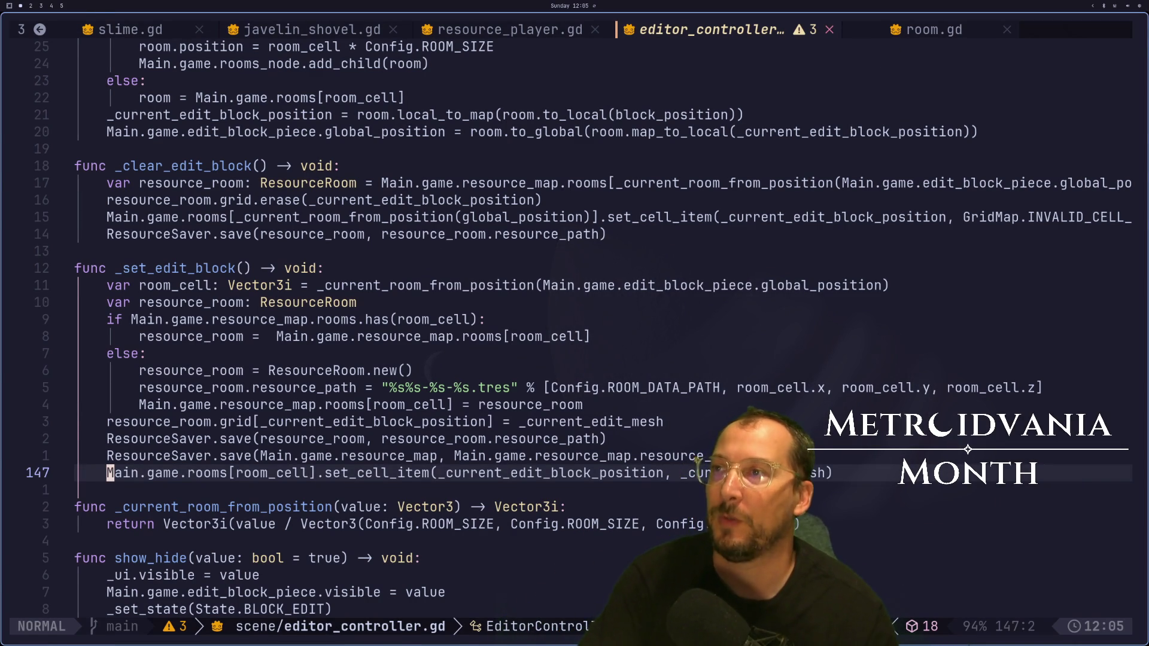
{"action": "key", "text": "super+2"}
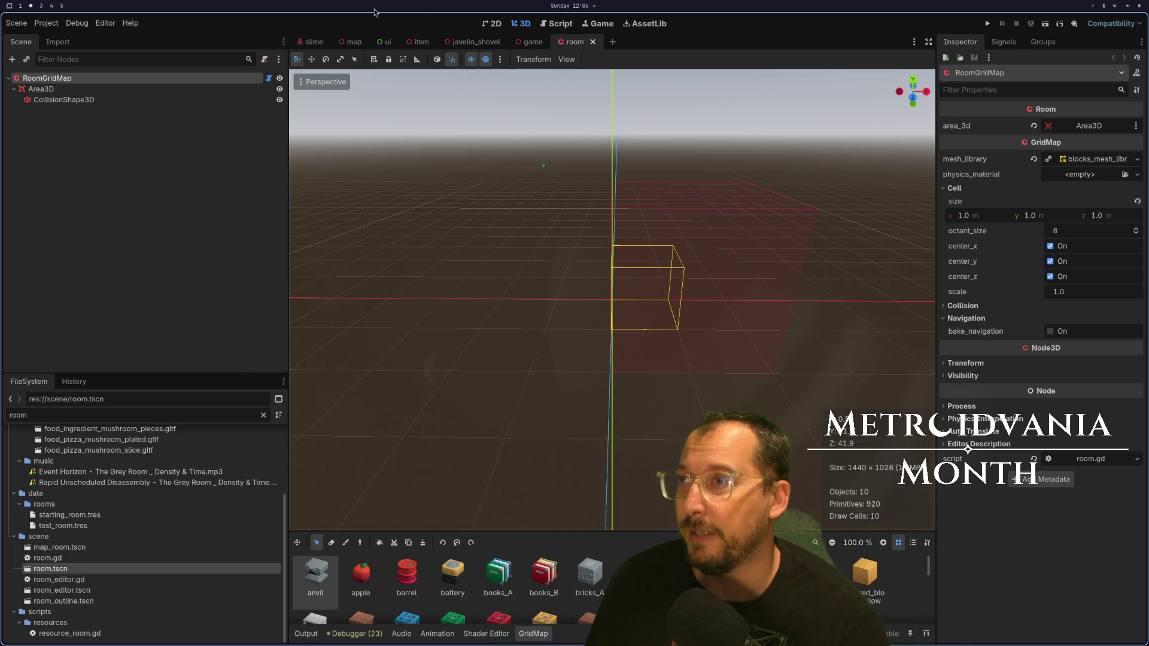
Search the Asset Library for 'phantom' and download and install the Phantom Camera addon into res://addons.
{"action": "left_click", "coordinate": [530, 42]}
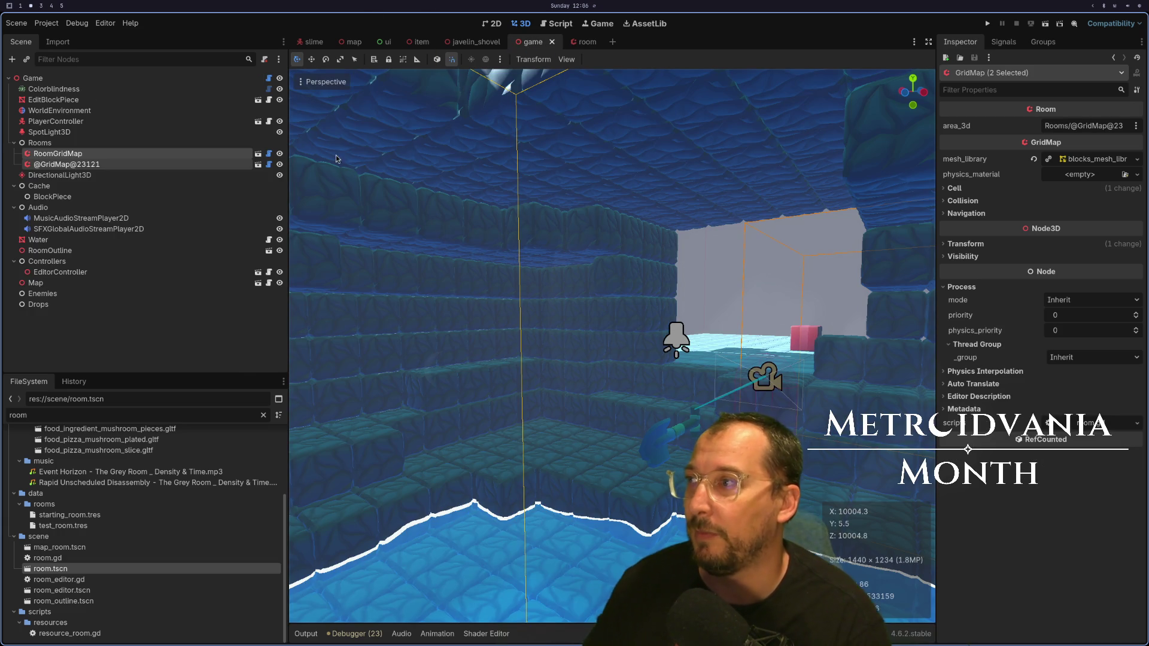
{"action": "left_click", "coordinate": [122, 79]}
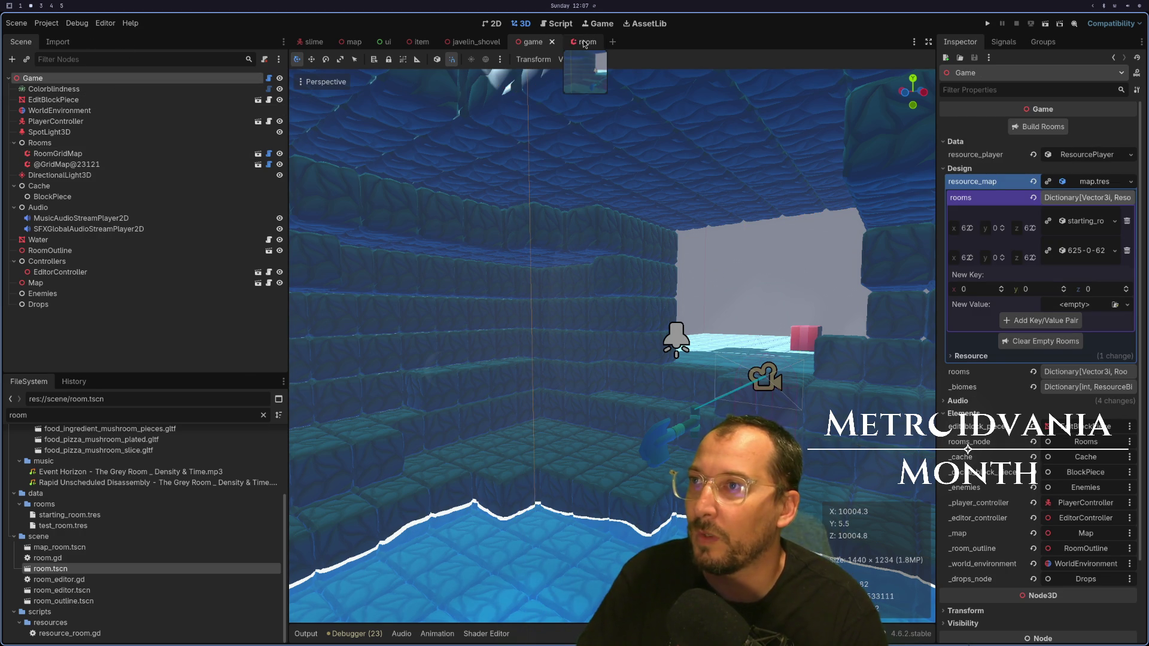
{"action": "left_click", "coordinate": [646, 23]}
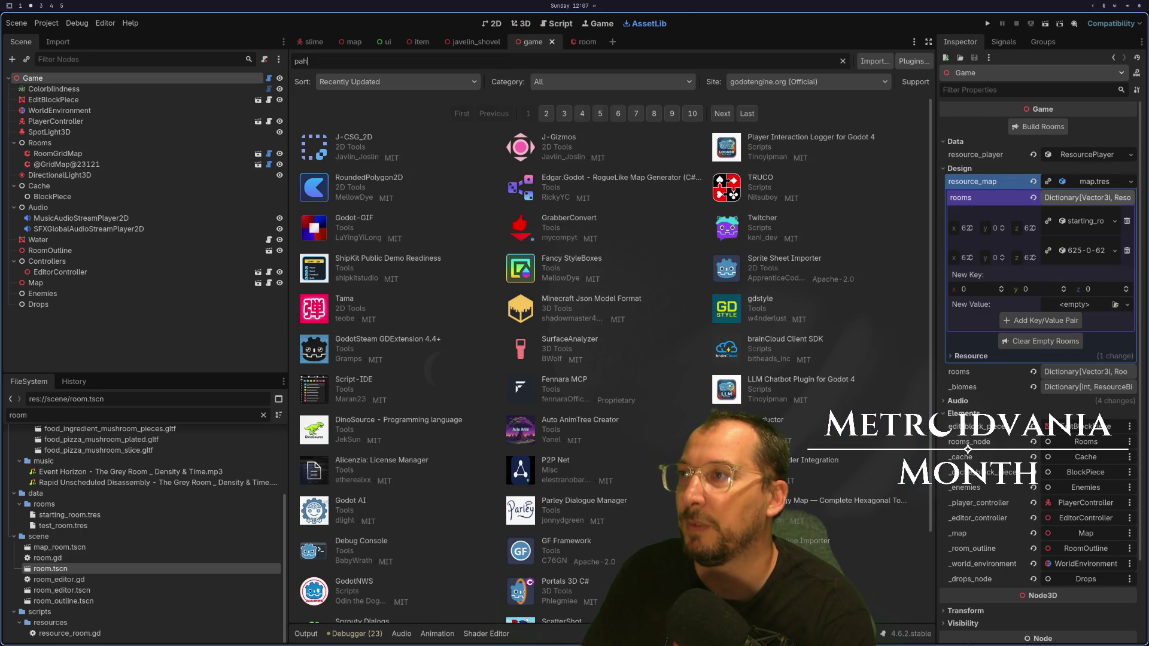
{"action": "type", "text": "phantom"}
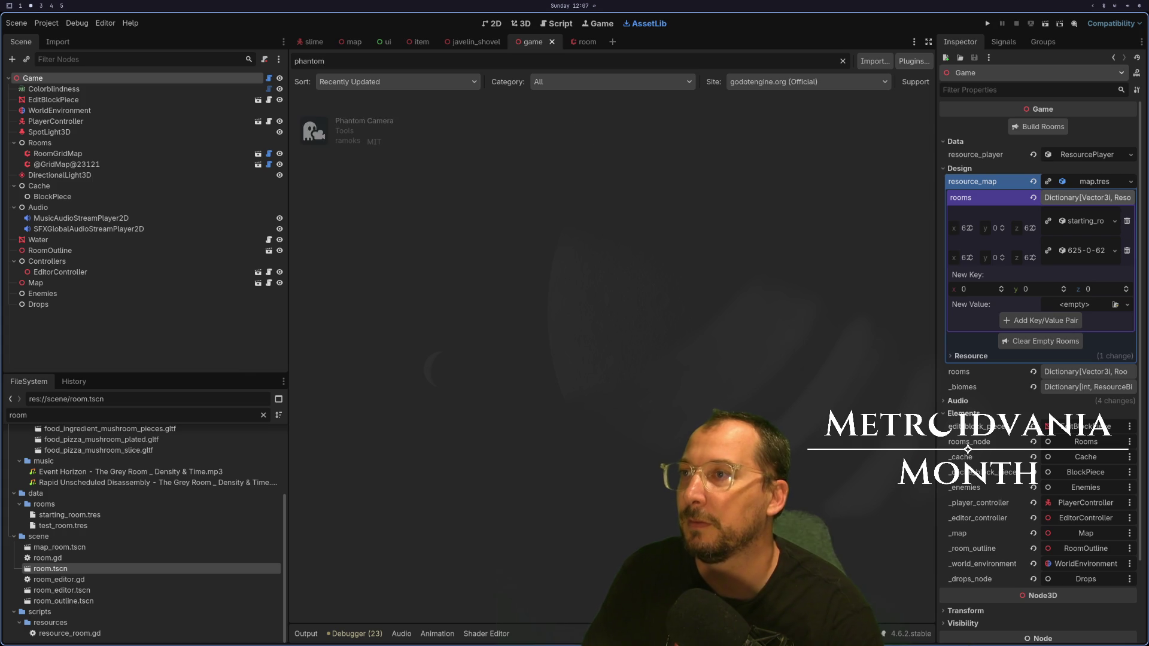
{"action": "left_click", "coordinate": [365, 121]}
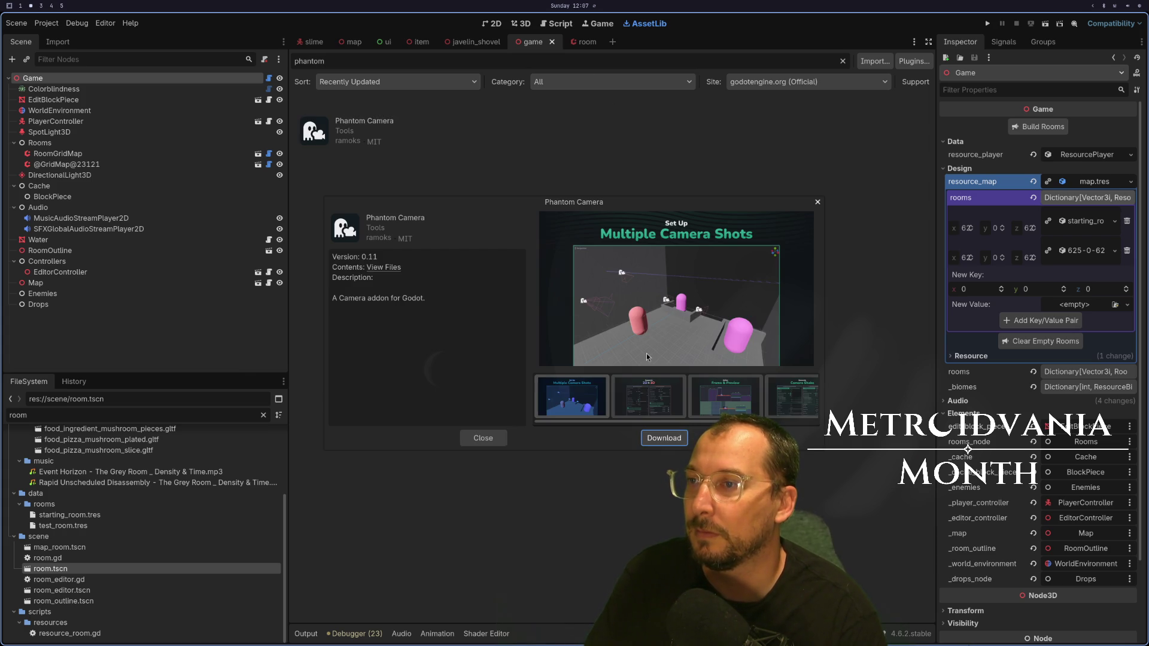
{"action": "left_click", "coordinate": [652, 440]}
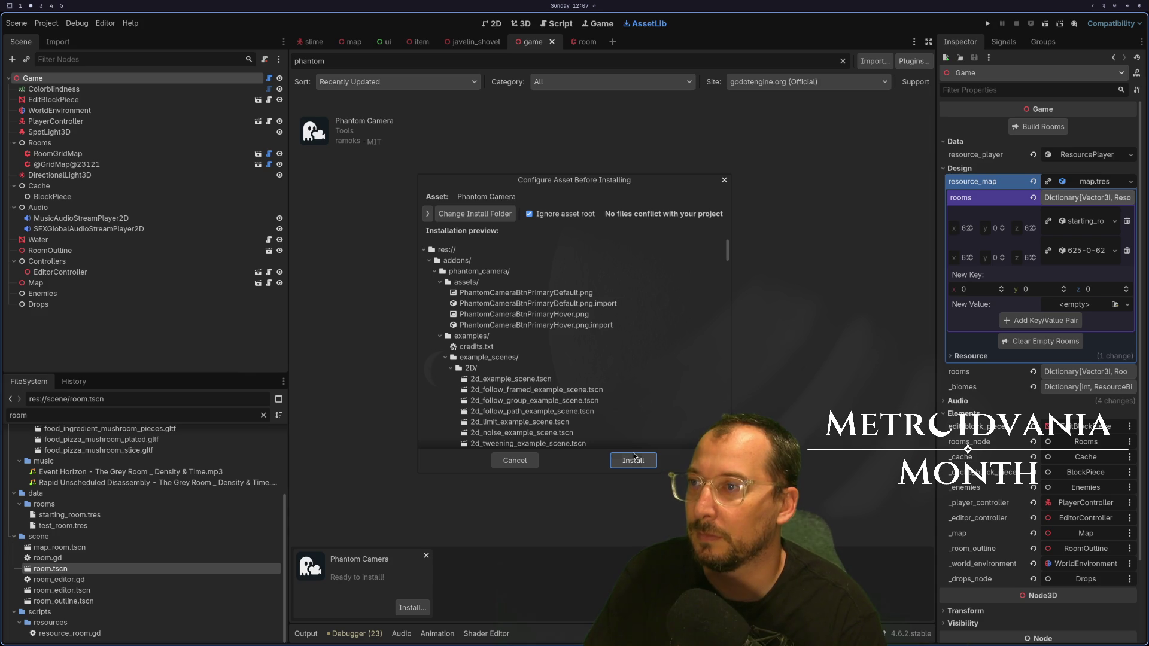
{"action": "left_click", "coordinate": [633, 463]}
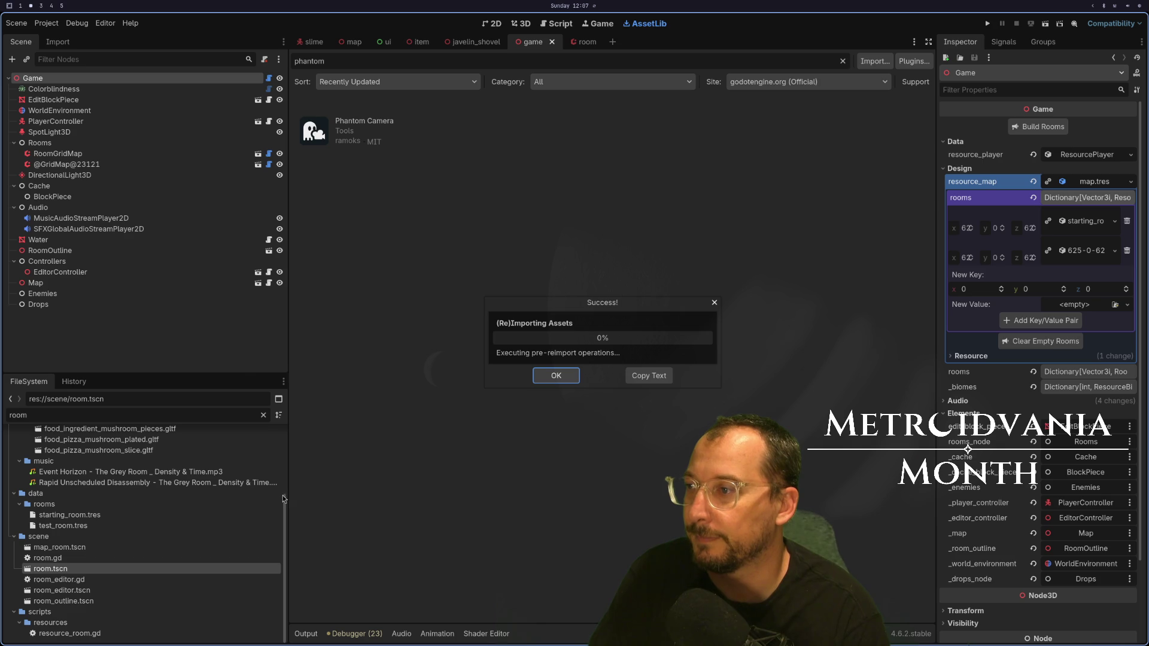
Relaunch Godot from the app launcher and open the Metroidvania-month project in the editor.
{"action": "key", "text": "super+1"}
{"action": "key", "text": "super+2"}
{"action": "key", "text": "super+3"}
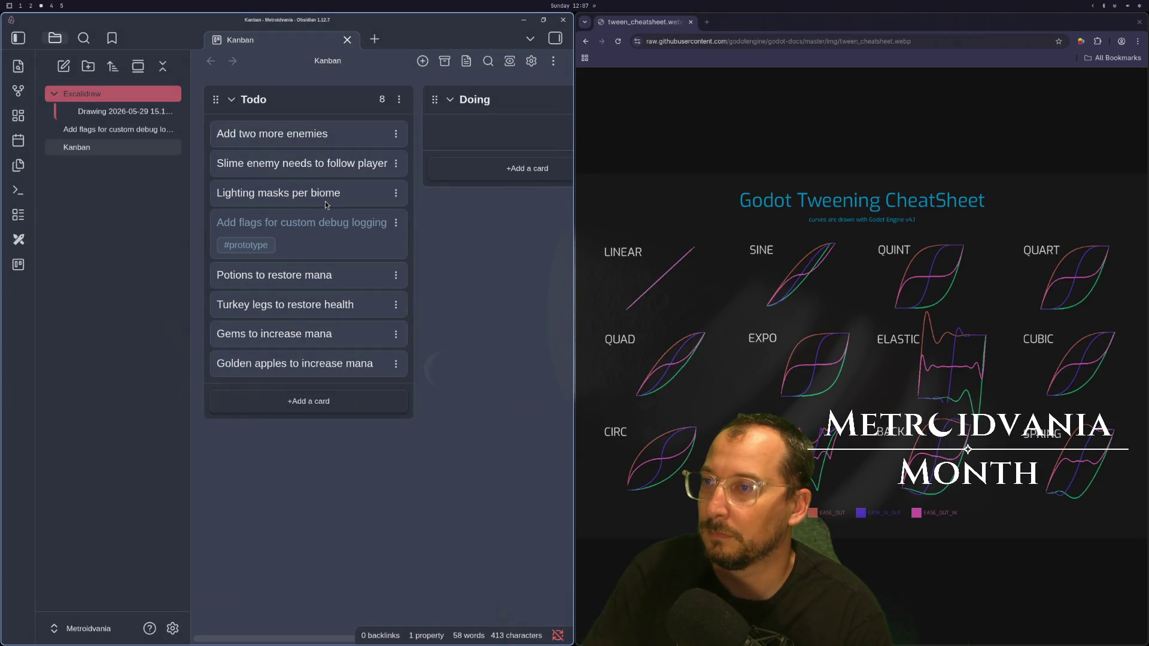
{"action": "key", "text": "super+1"}
{"action": "key", "text": "super+2"}
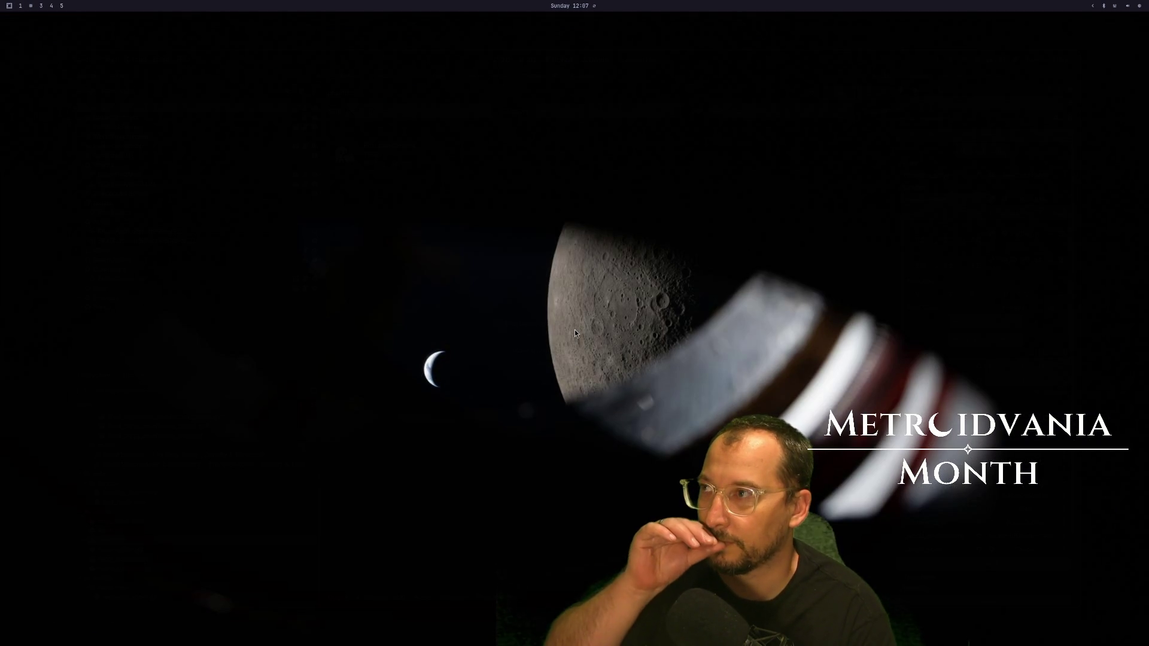
{"action": "key", "text": "super+d"}
{"action": "type", "text": "go"}
{"action": "key", "text": "Return"}
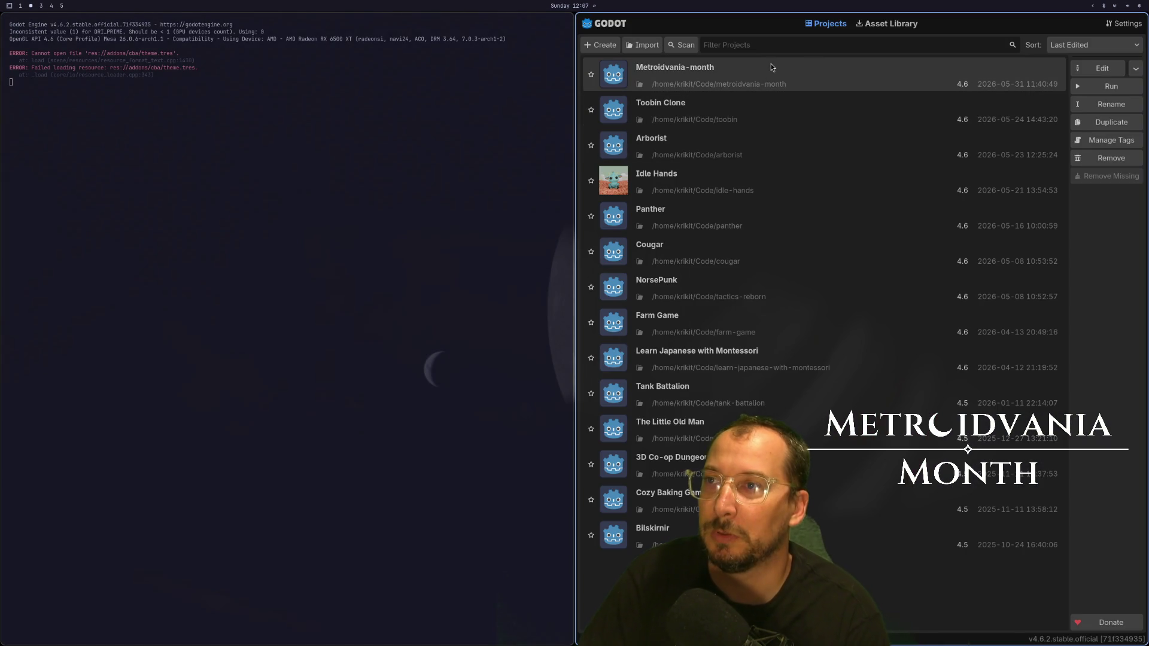
{"action": "left_click", "coordinate": [1114, 64]}
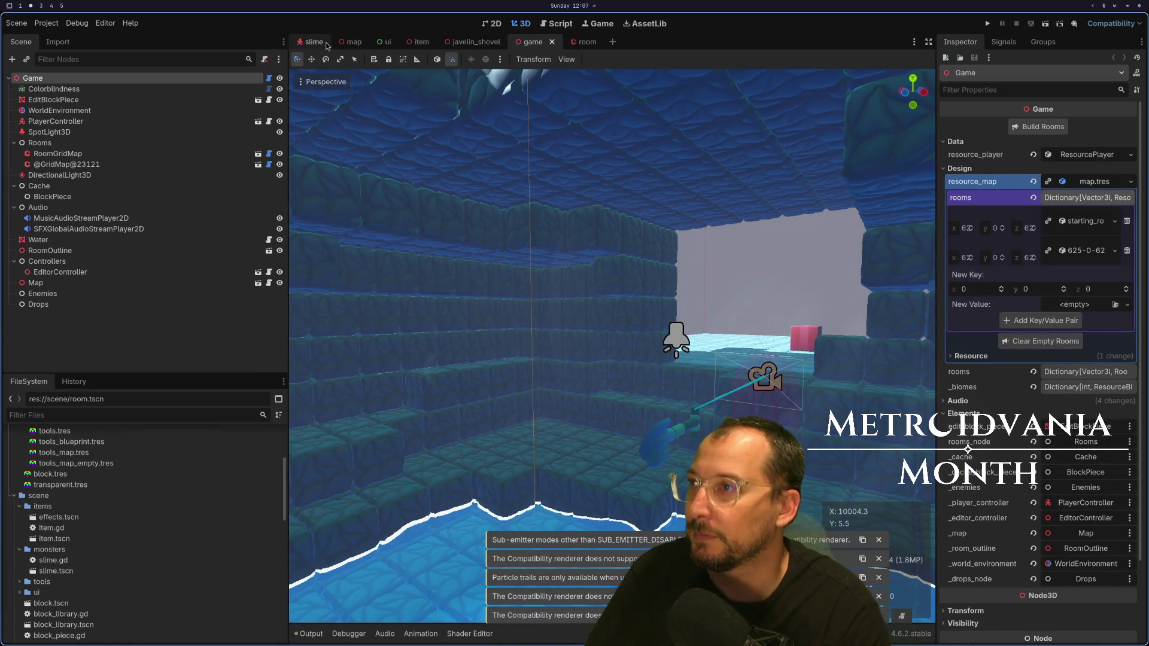
{"action": "left_click", "coordinate": [317, 42]}
Close the slime, map, ui, item, javelin_shovel, game and room scene tabs.
{"action": "middle_click", "coordinate": [324, 46]}
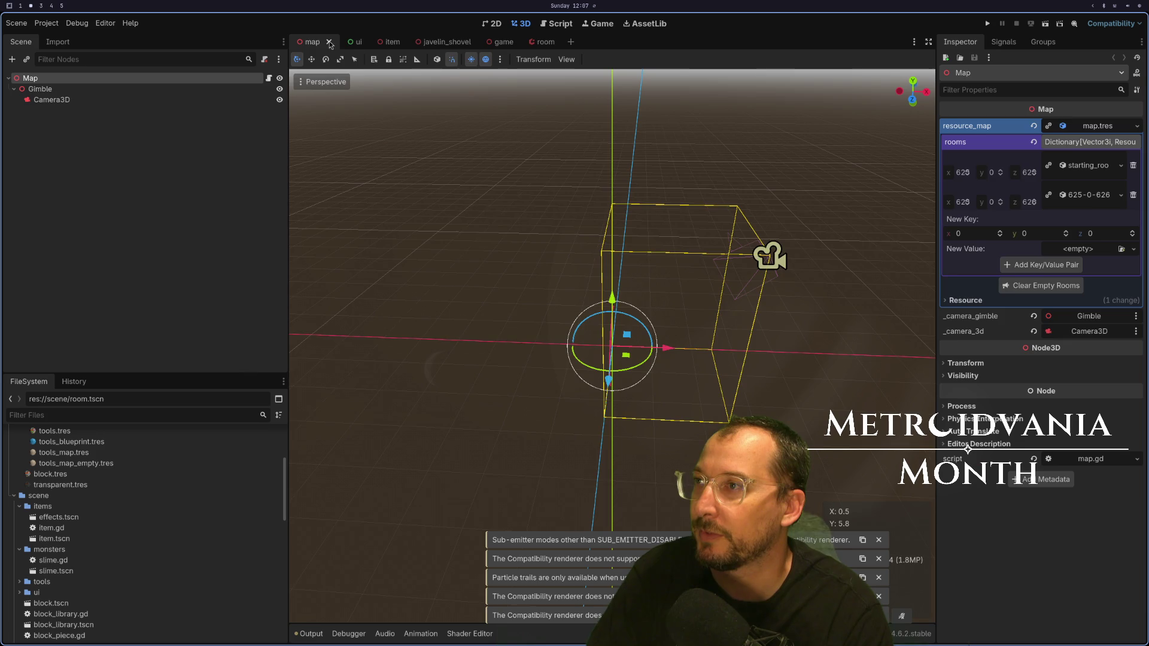
{"action": "middle_click", "coordinate": [324, 46]}
{"action": "middle_click", "coordinate": [325, 46]}
{"action": "middle_click", "coordinate": [323, 45]}
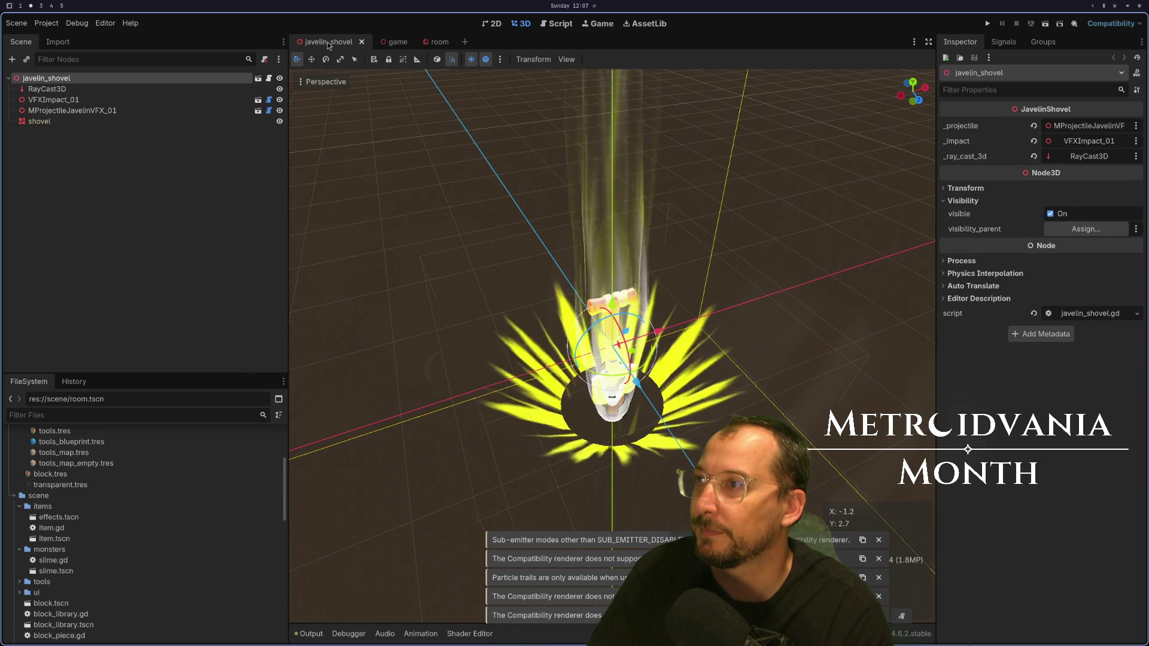
{"action": "middle_click", "coordinate": [346, 46]}
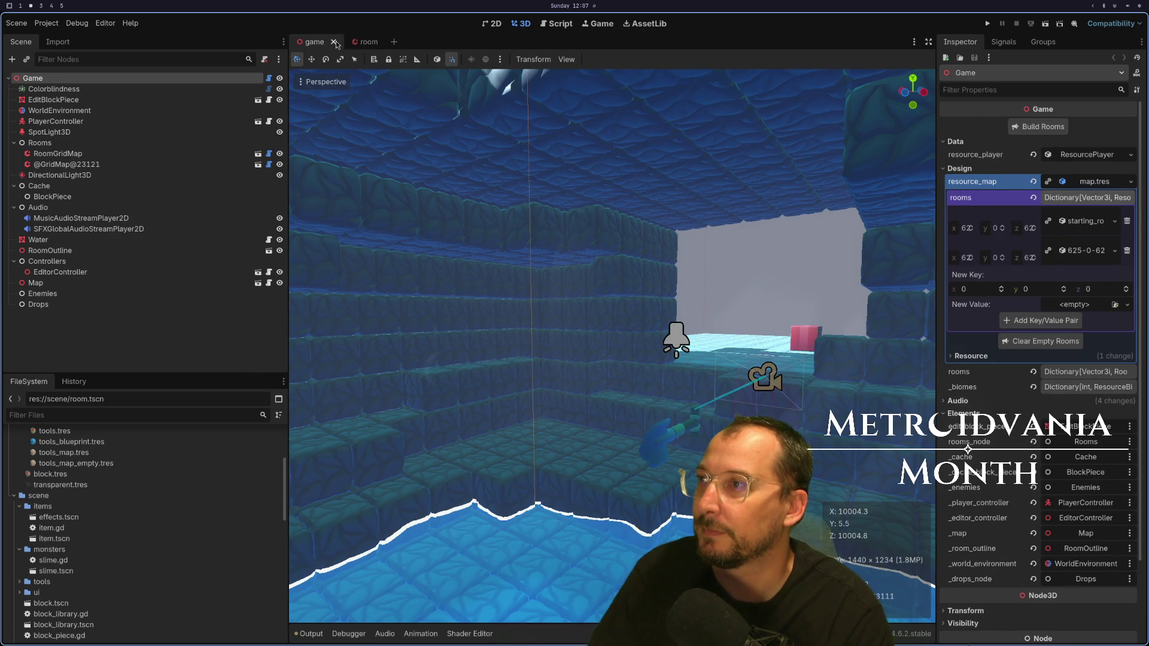
{"action": "middle_click", "coordinate": [337, 44]}
{"action": "middle_click", "coordinate": [337, 44]}
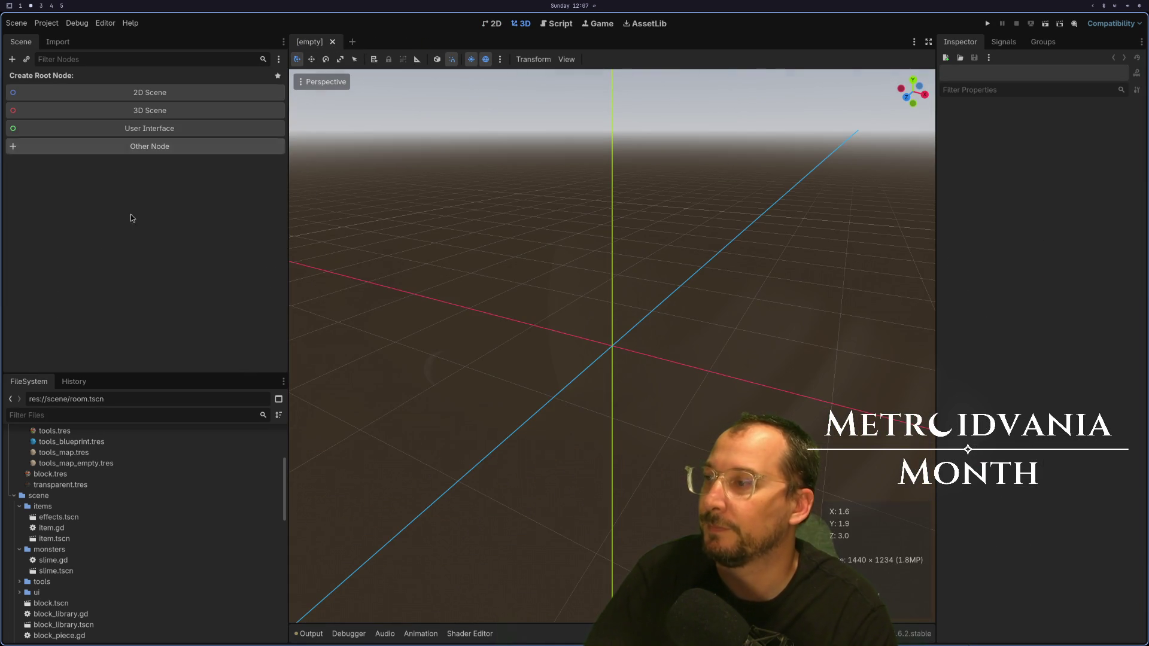
Open glass.tres from the materials folder, then expand res://addons to find phantom_camera.
{"action": "scroll", "coordinate": [56, 460], "scroll_direction": "up", "scroll_amount": 4}
{"action": "left_click", "coordinate": [16, 520]}
{"action": "left_click", "coordinate": [13, 523]}
{"action": "left_click", "coordinate": [13, 523]}
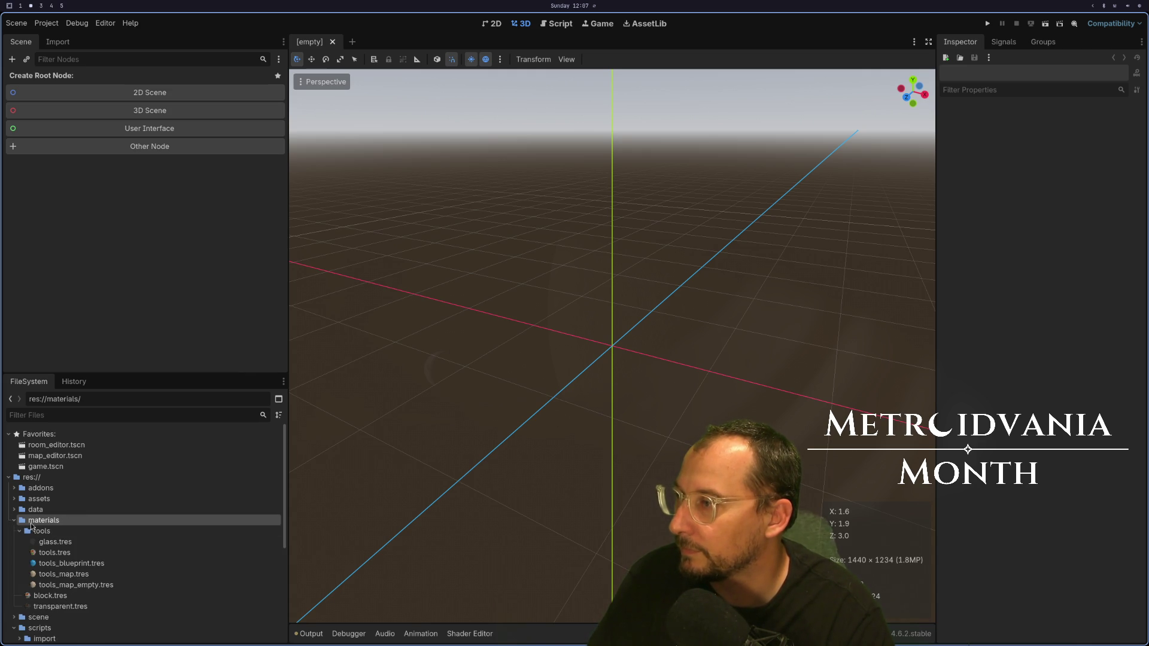
{"action": "double_click", "coordinate": [51, 544]}
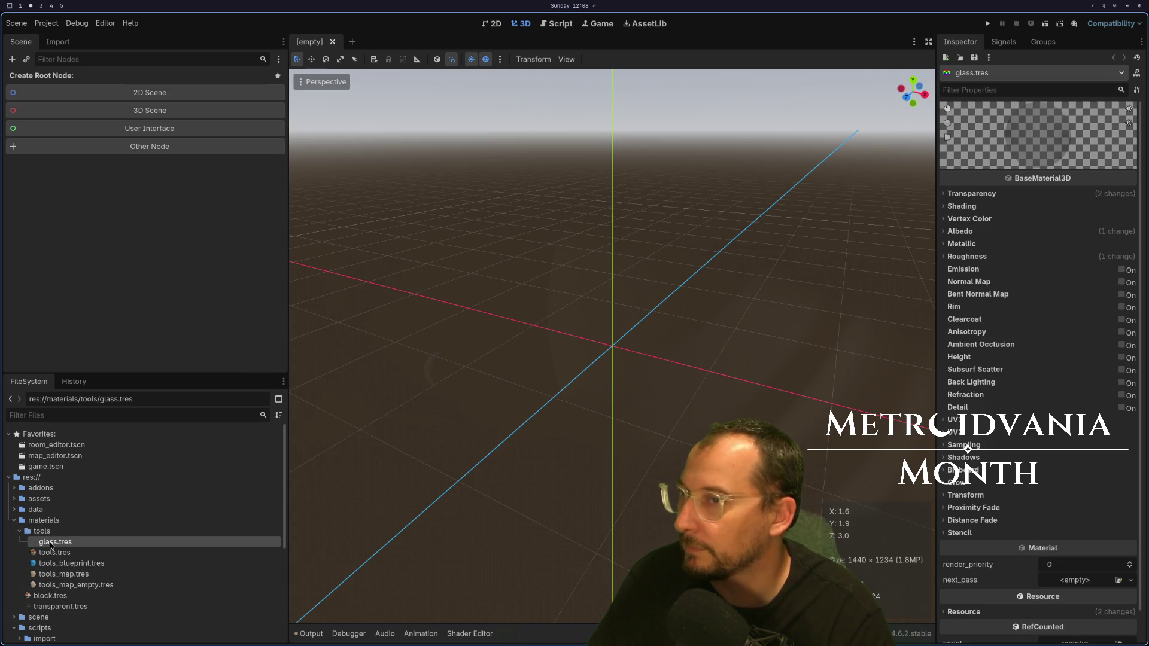
{"action": "left_click", "coordinate": [14, 520]}
{"action": "left_click", "coordinate": [14, 488]}
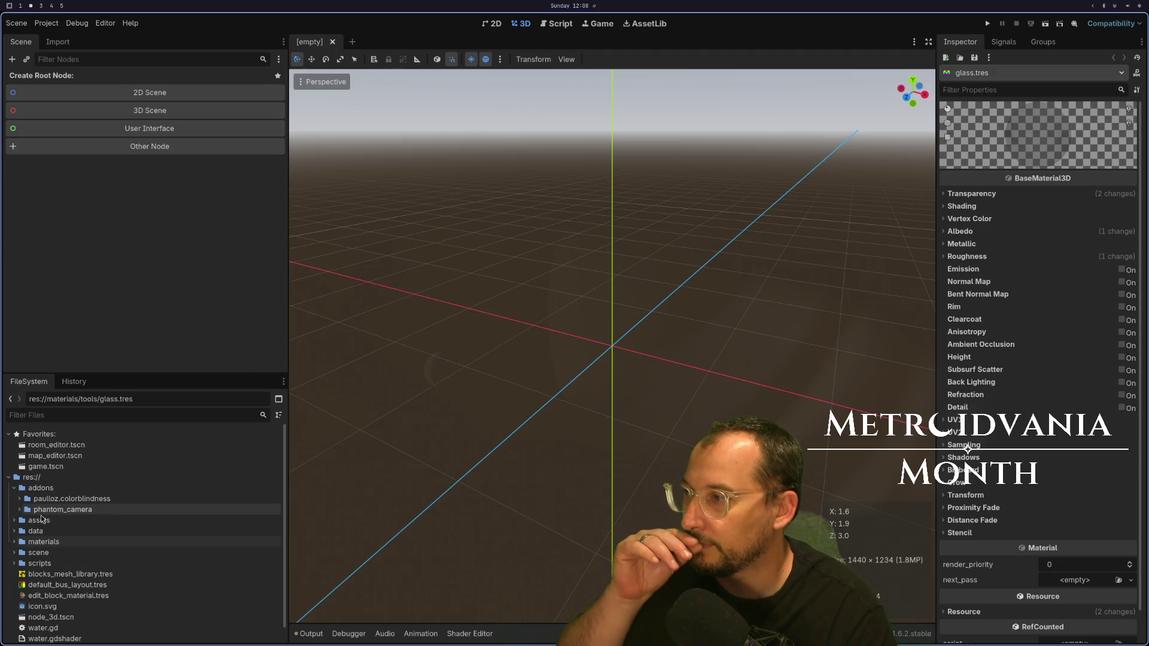
Enable the Phantom Camera plugin in Project Settings > Plugins, then save and reload.
{"action": "left_click", "coordinate": [14, 487]}
{"action": "left_click", "coordinate": [47, 22]}
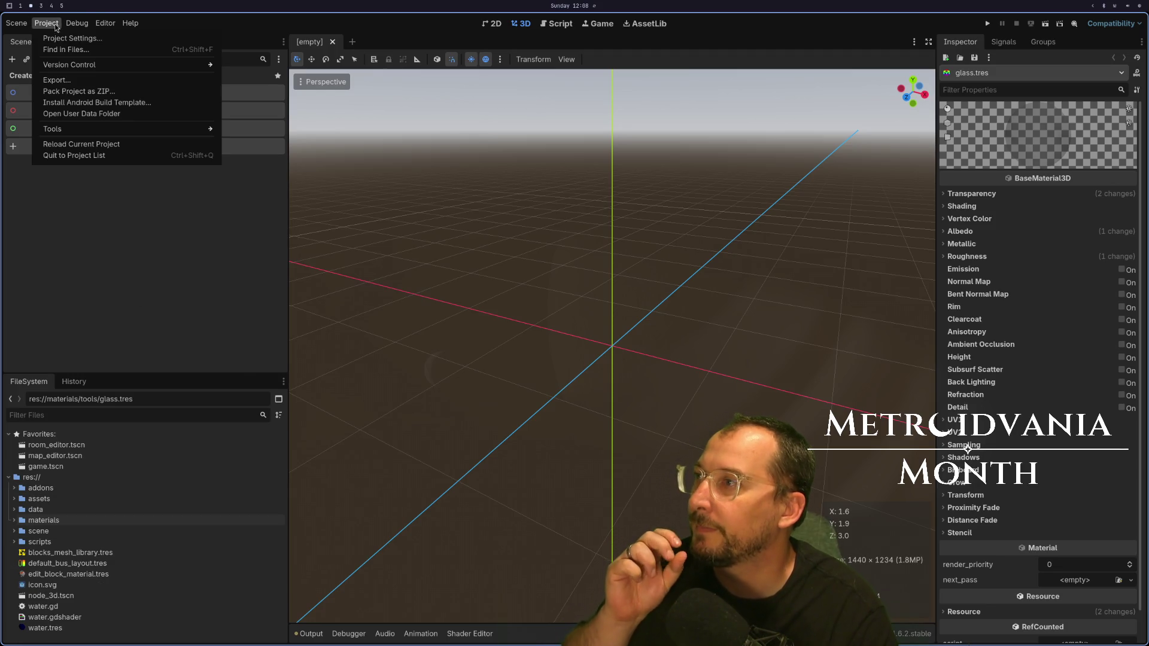
{"action": "left_click", "coordinate": [54, 40]}
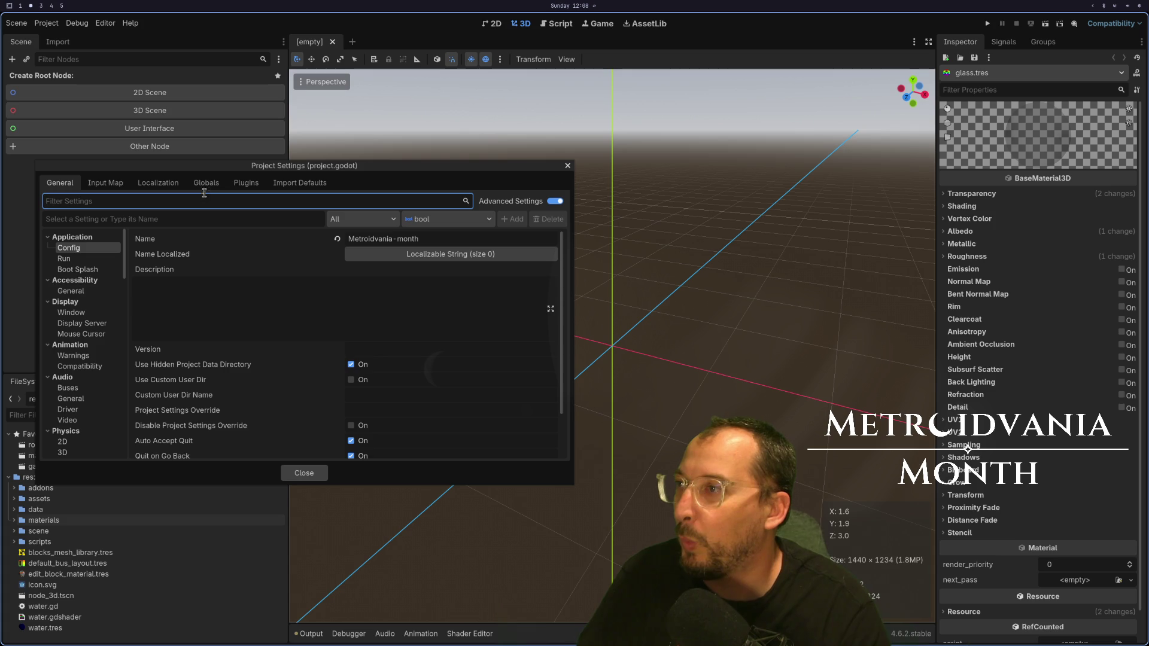
{"action": "left_click", "coordinate": [244, 183]}
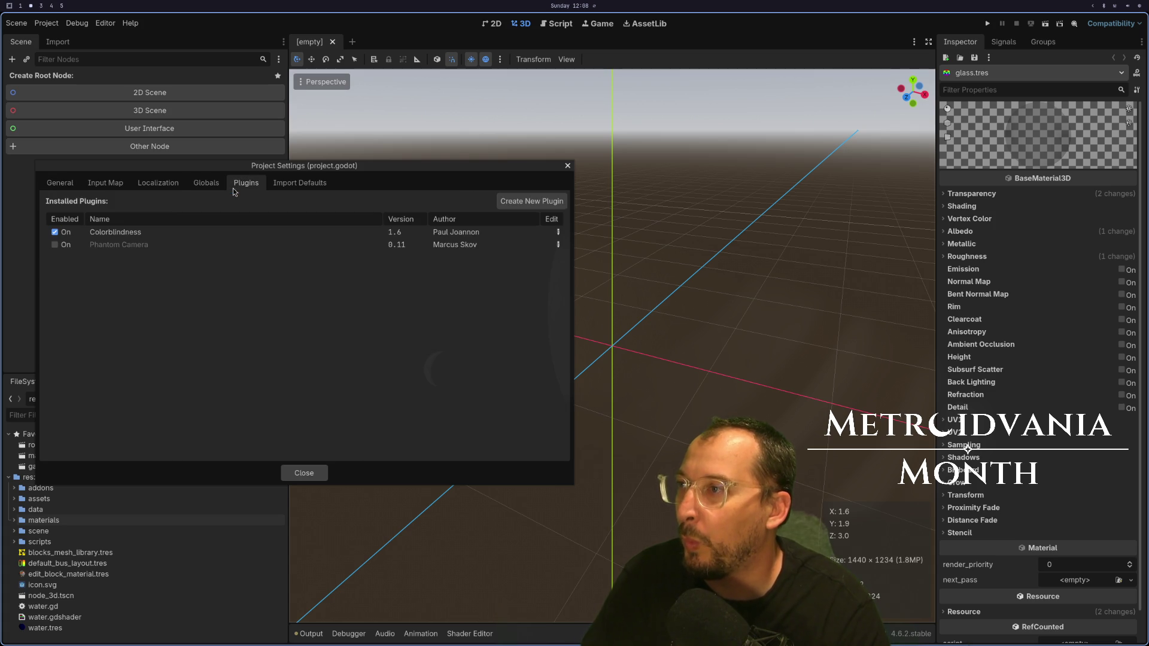
{"action": "left_click", "coordinate": [54, 246]}
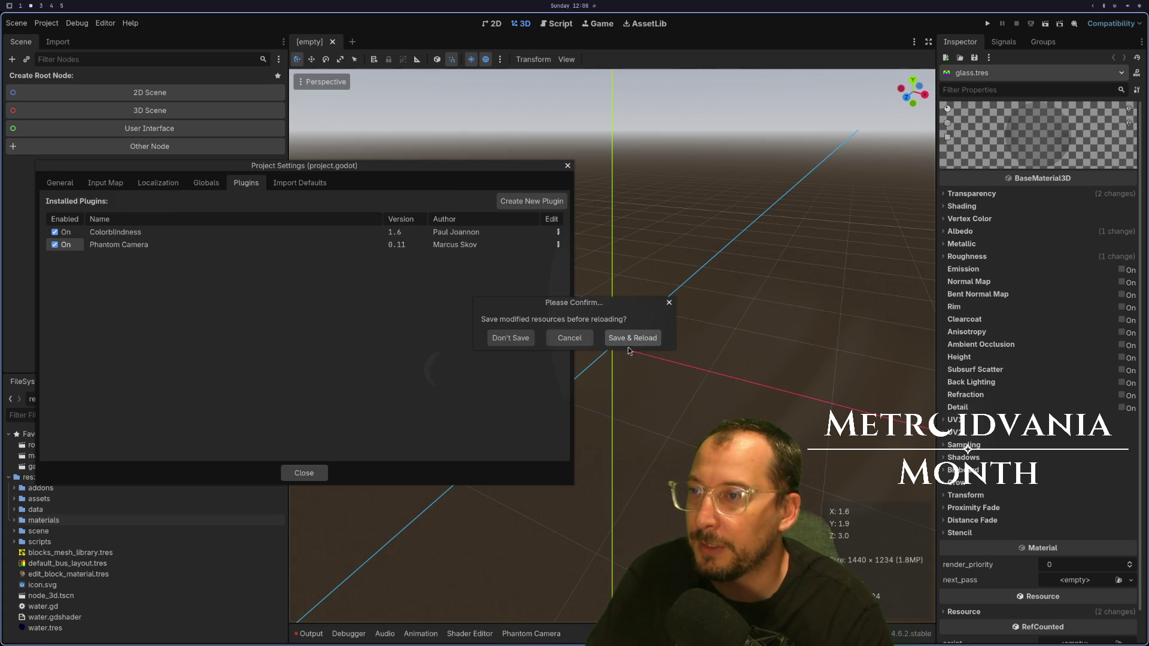
{"action": "left_click", "coordinate": [637, 343]}
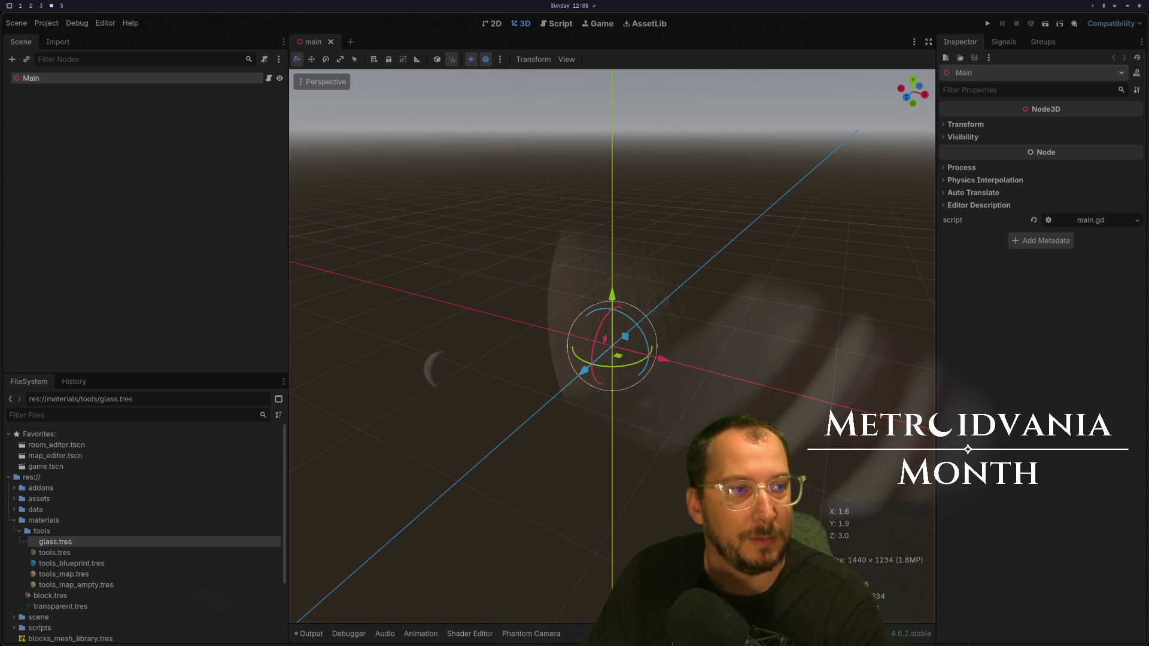
Close the javelin_shovel.gd, slime.gd and item.gd buffers in Neovim, keeping game.gd open.
{"action": "key", "text": "super+2"}
{"action": "key", "text": "super+1"}
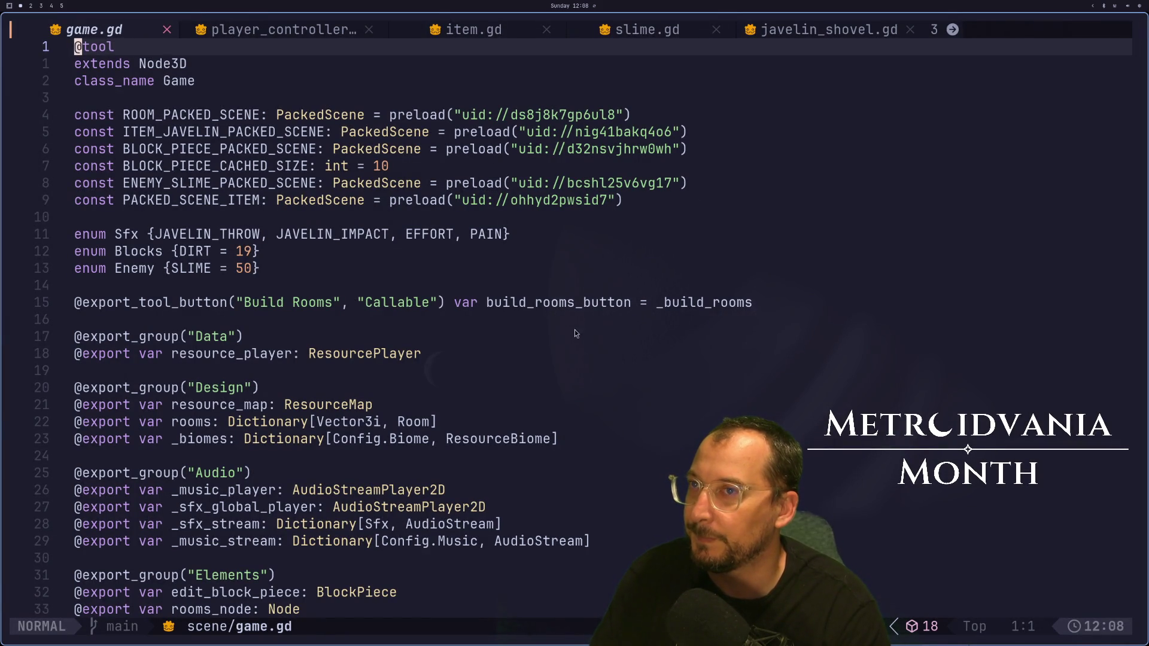
{"action": "left_click", "coordinate": [910, 30]}
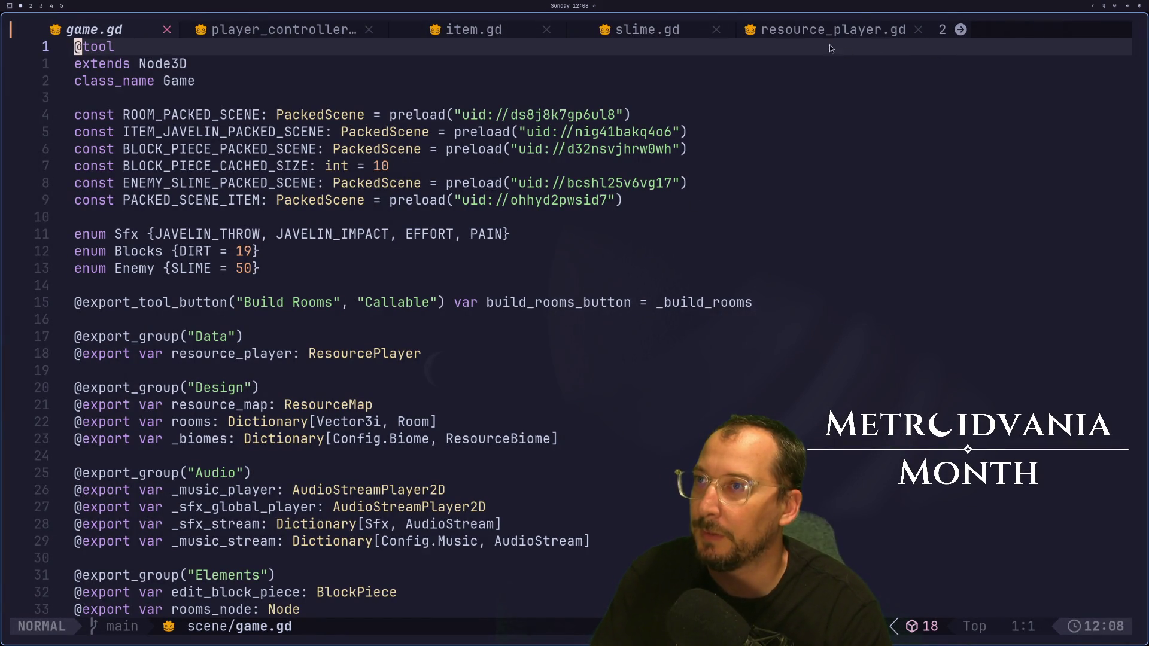
{"action": "left_click", "coordinate": [716, 34]}
{"action": "left_click", "coordinate": [546, 33]}
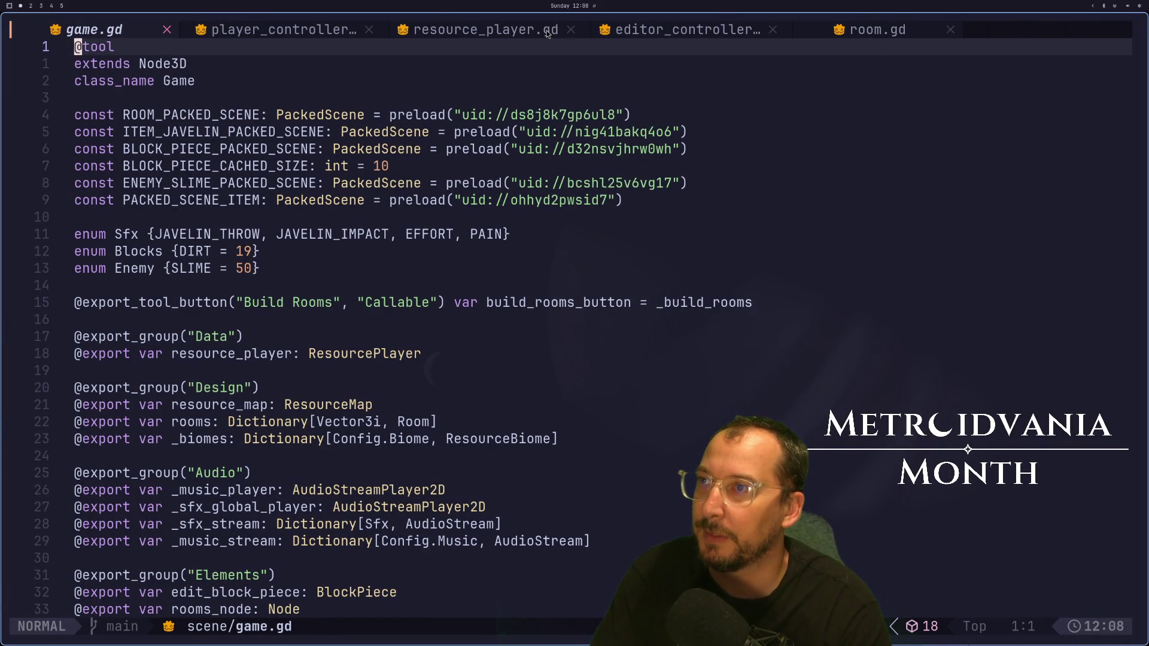
{"action": "key", "text": "super+2"}
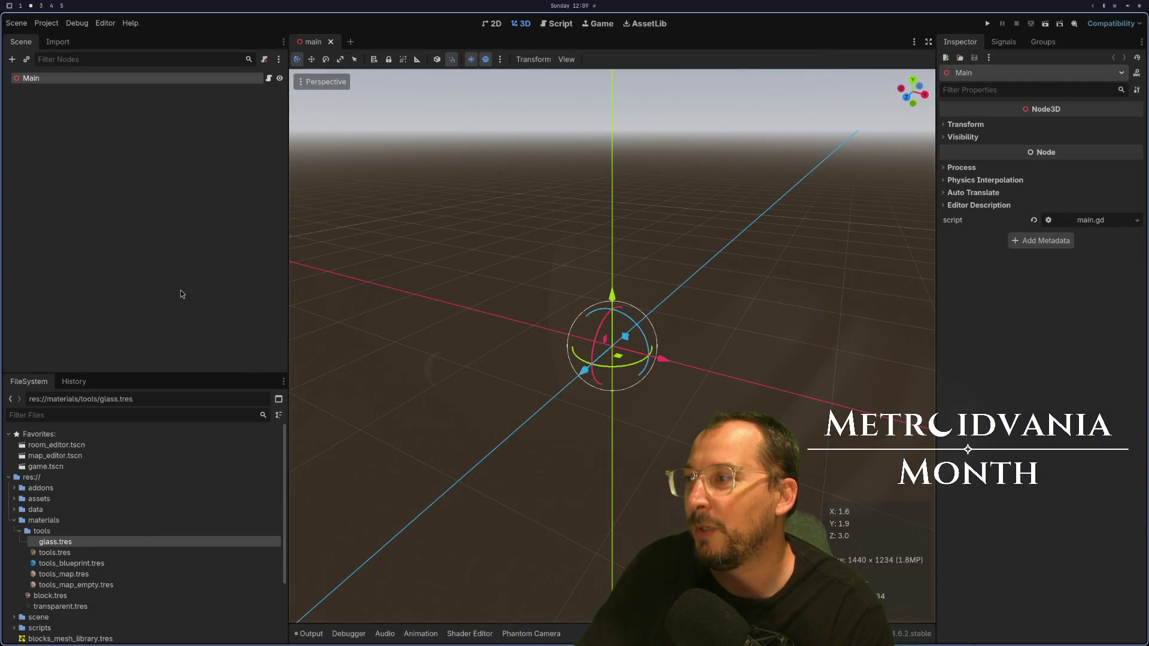
Choose New Scene from the Scene menu to start an empty scene.
{"action": "left_click", "coordinate": [45, 24]}
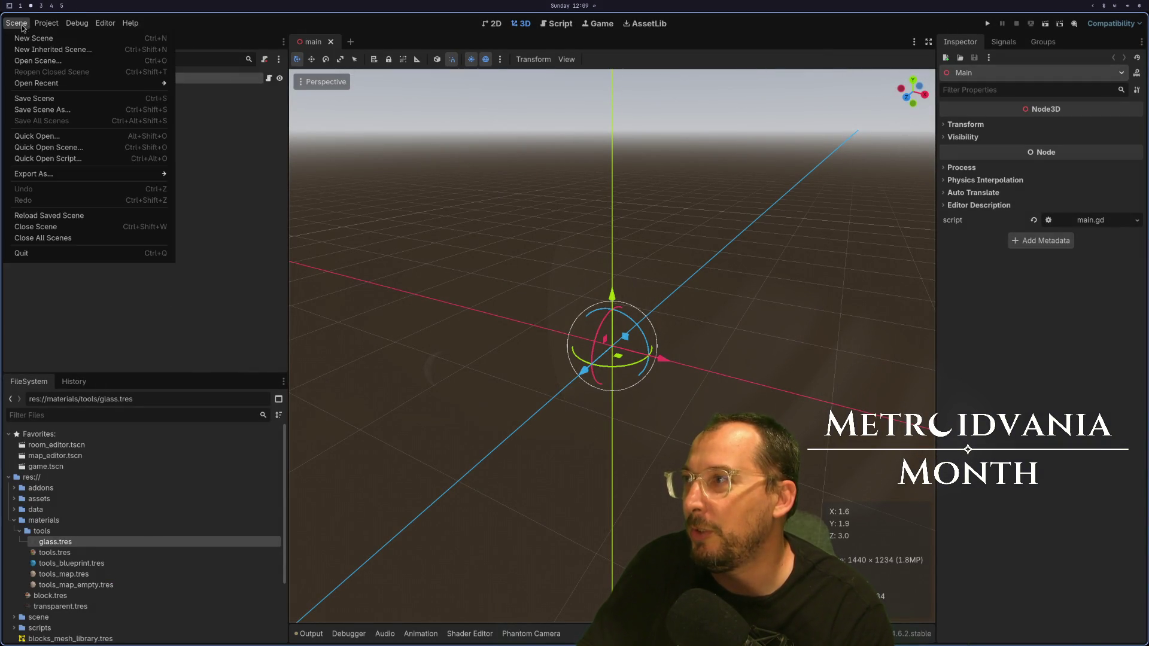
{"action": "left_click", "coordinate": [42, 25]}
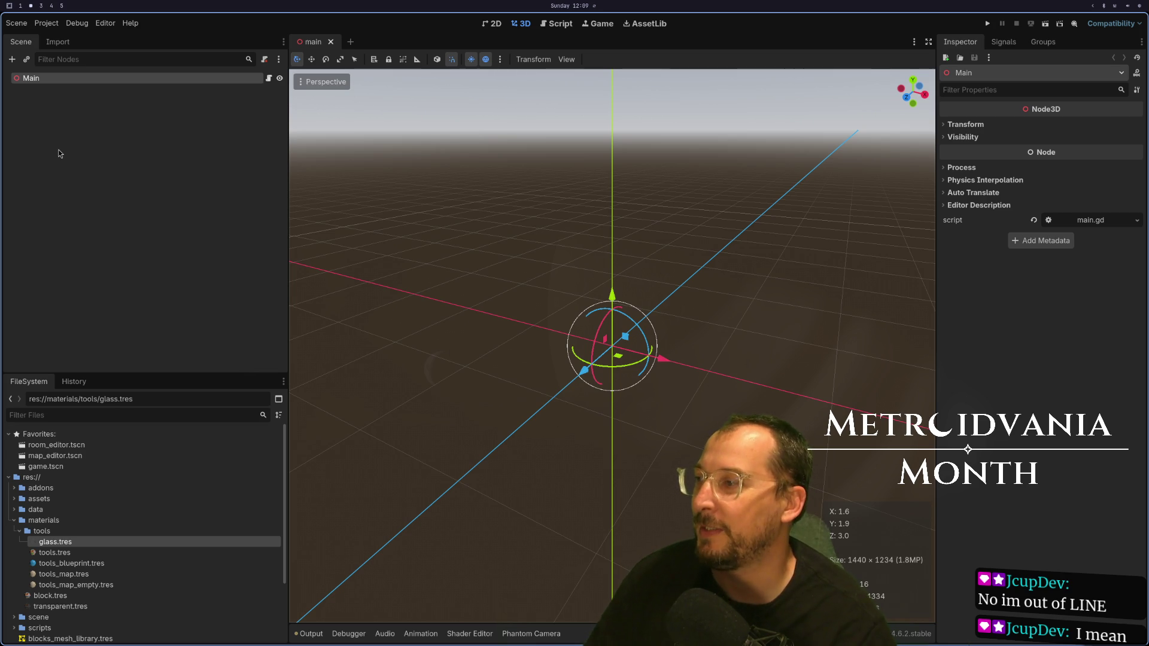
{"action": "left_click", "coordinate": [45, 22]}
{"action": "mouse_move", "coordinate": [23, 24]}
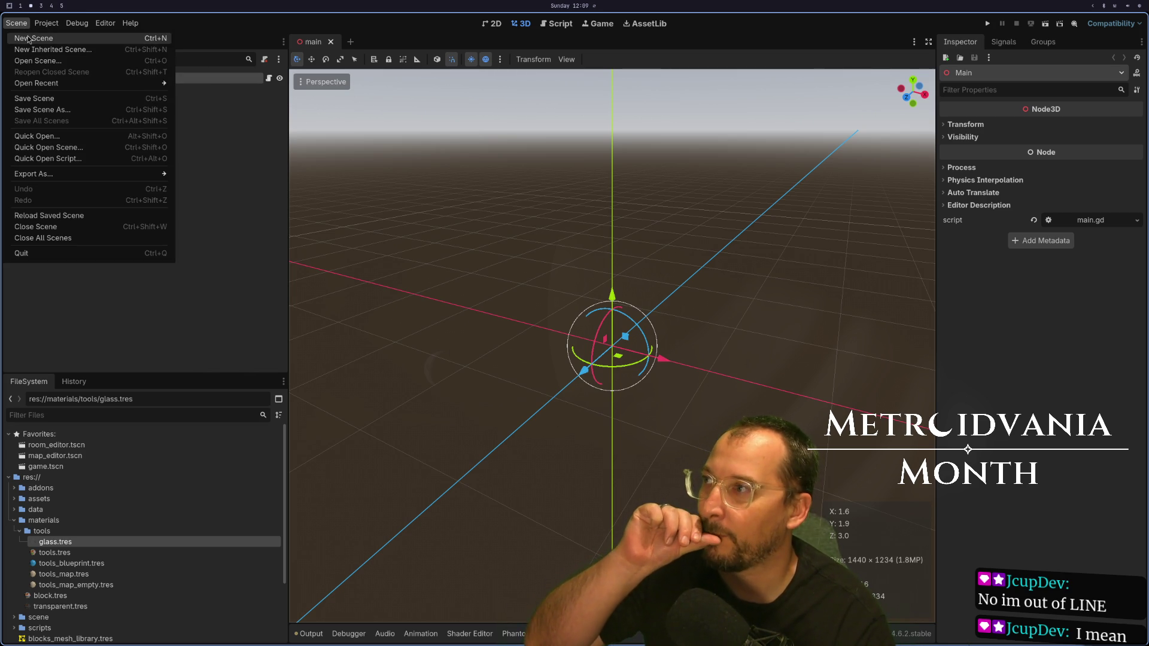
{"action": "left_click", "coordinate": [27, 38]}
Create a 3D Scene root and rename its Node3D to Enhancement.
{"action": "left_click", "coordinate": [149, 117]}
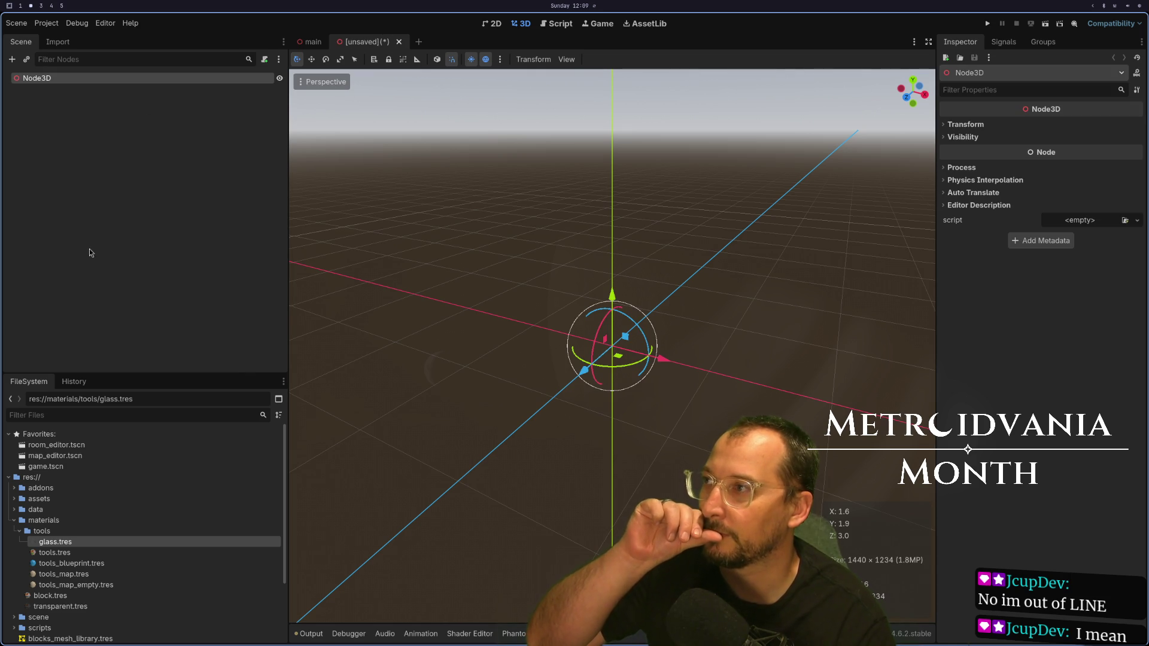
{"action": "key", "text": "F2"}
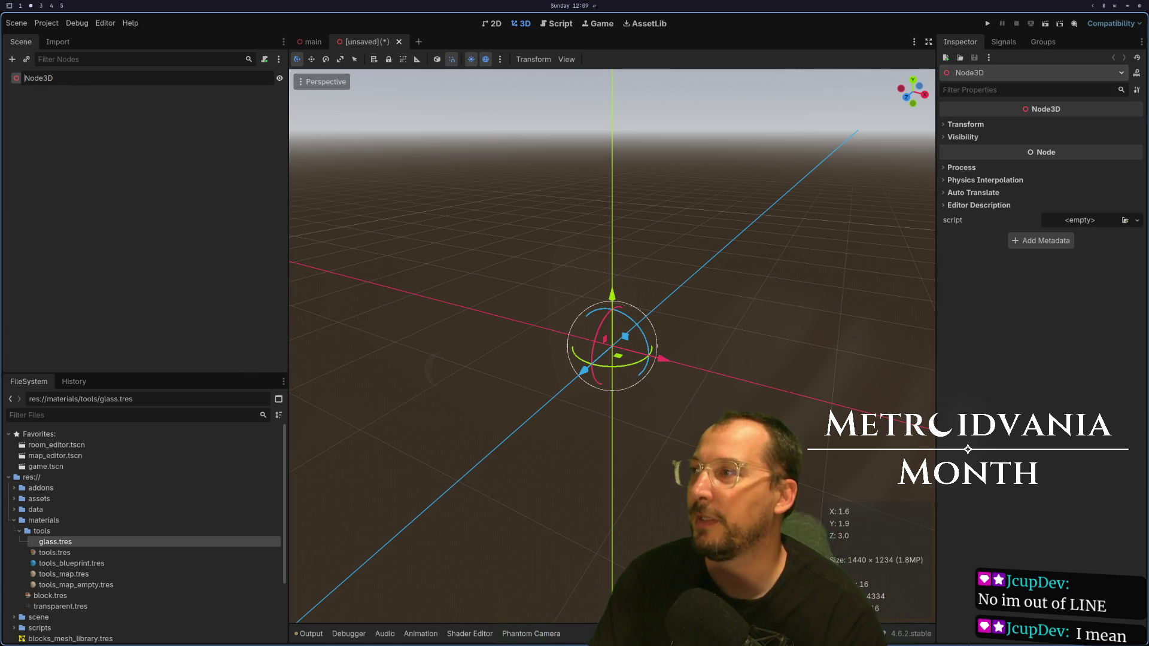
{"action": "key", "text": "BackSpace"}
{"action": "key", "text": "BackSpace"}
{"action": "key", "text": "BackSpace"}
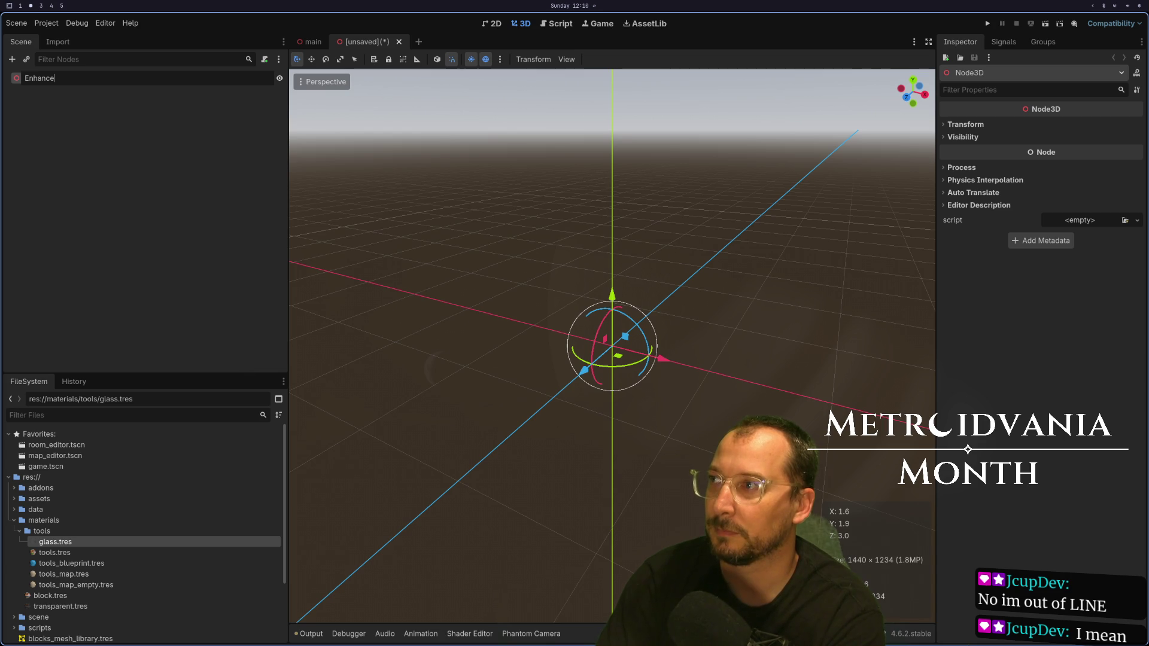
{"action": "key", "text": "Return"}
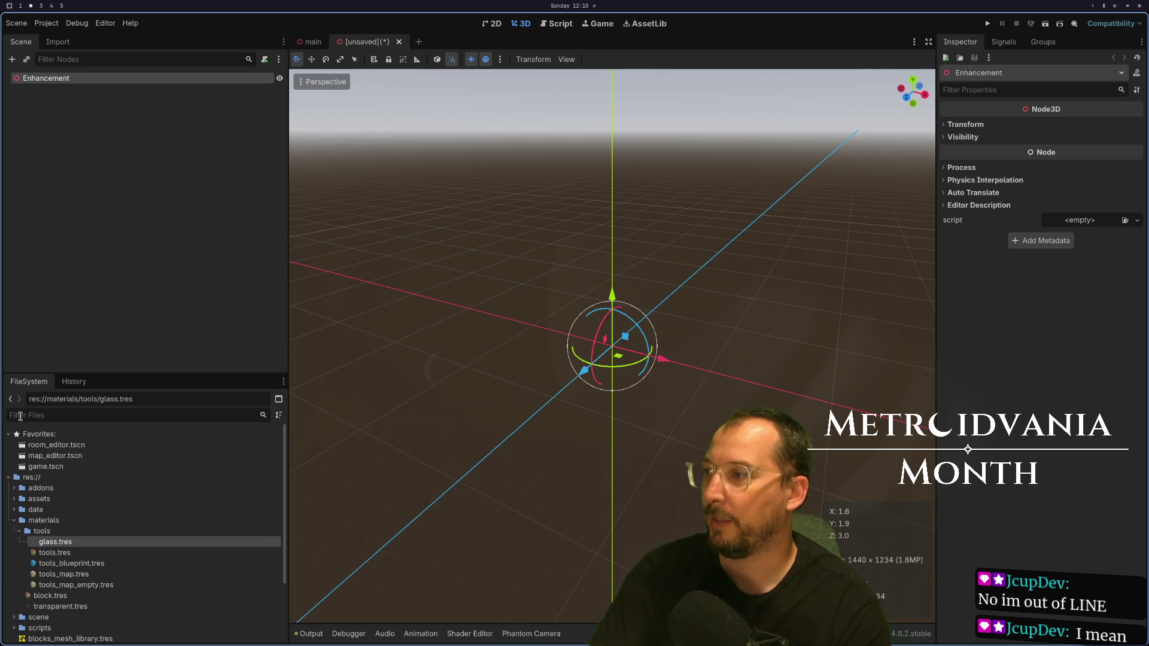
Add a PhantomCamera3D node as a child of Enhancement, leaving it at the origin.
{"action": "right_click", "coordinate": [103, 81]}
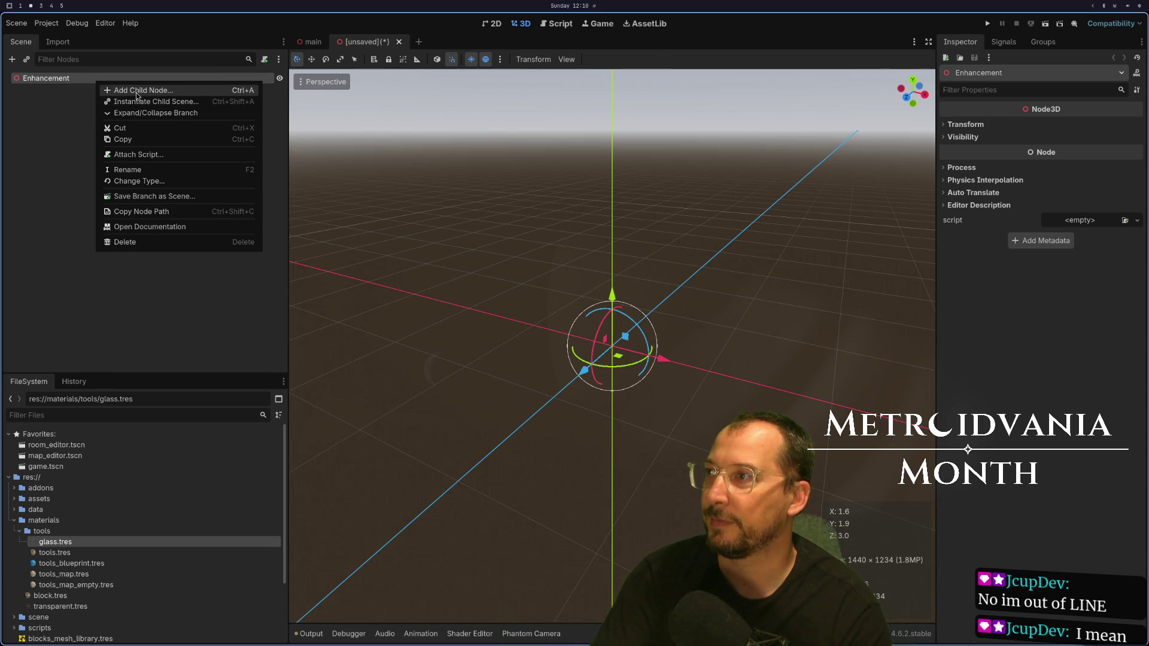
{"action": "left_click", "coordinate": [138, 88]}
{"action": "type", "text": "phan"}
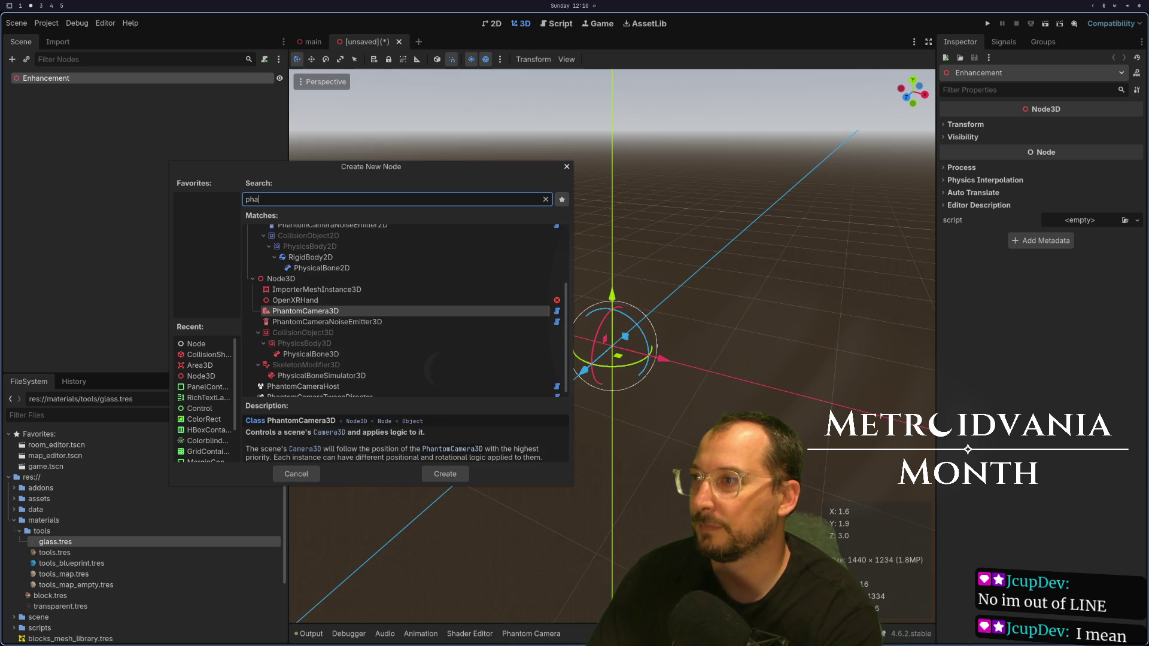
{"action": "key", "text": "BackSpace"}
{"action": "key", "text": "BackSpace"}
{"action": "key", "text": "BackSpace"}
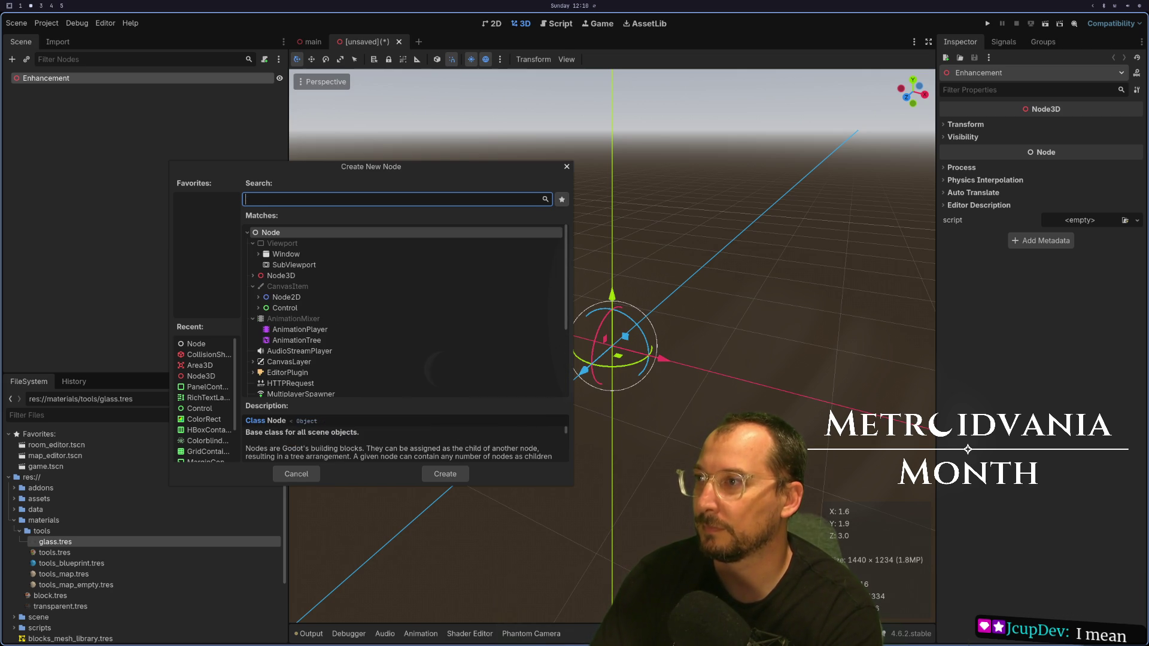
{"action": "type", "text": "han"}
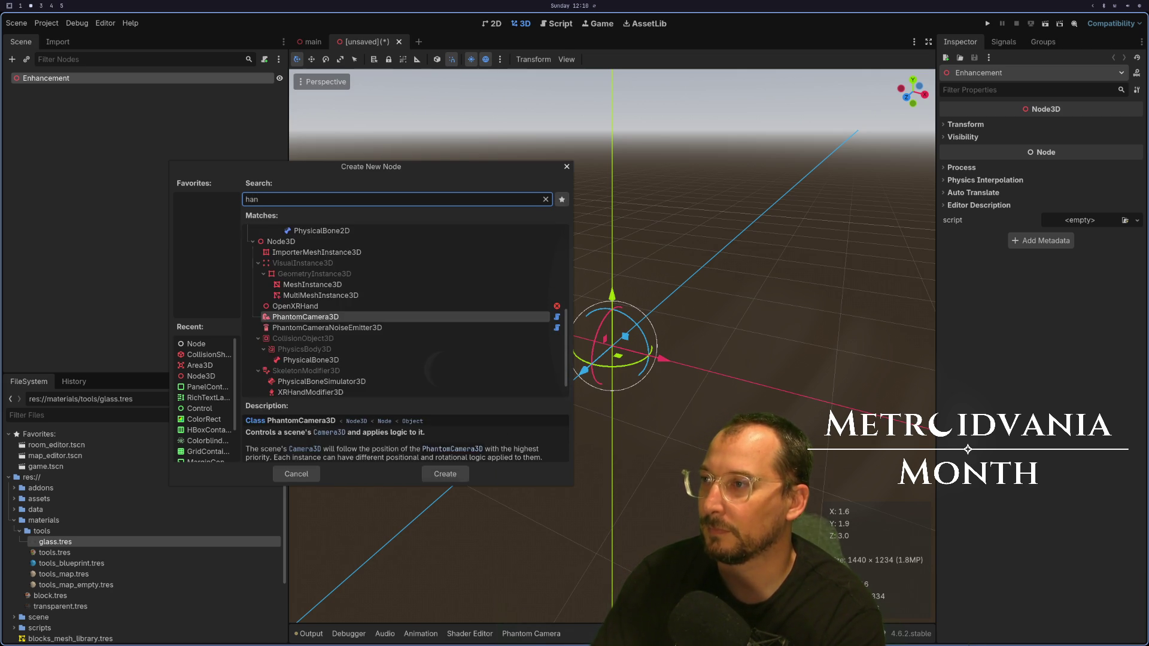
{"action": "key", "text": "Return"}
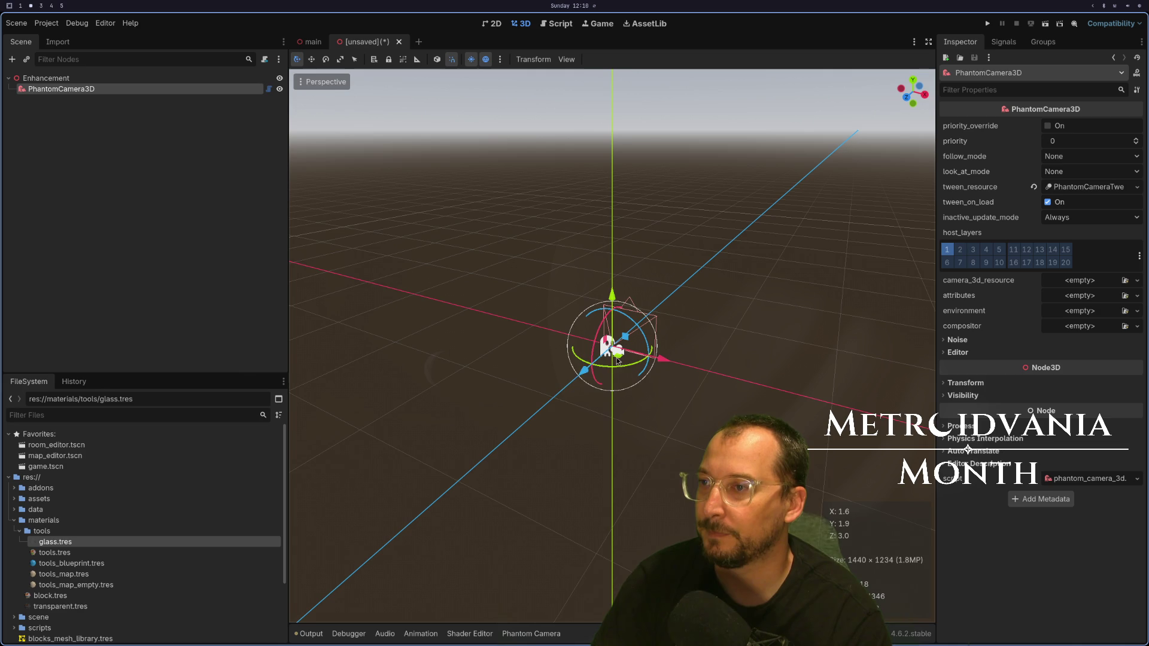
{"action": "mouse_move", "coordinate": [585, 369]}
{"action": "left_mouse_down"}
{"action": "mouse_move", "coordinate": [376, 533]}
{"action": "mouse_move", "coordinate": [411, 502]}
{"action": "left_mouse_up"}
{"action": "right_click", "coordinate": [412, 501]}
{"action": "right_click", "coordinate": [94, 82]}
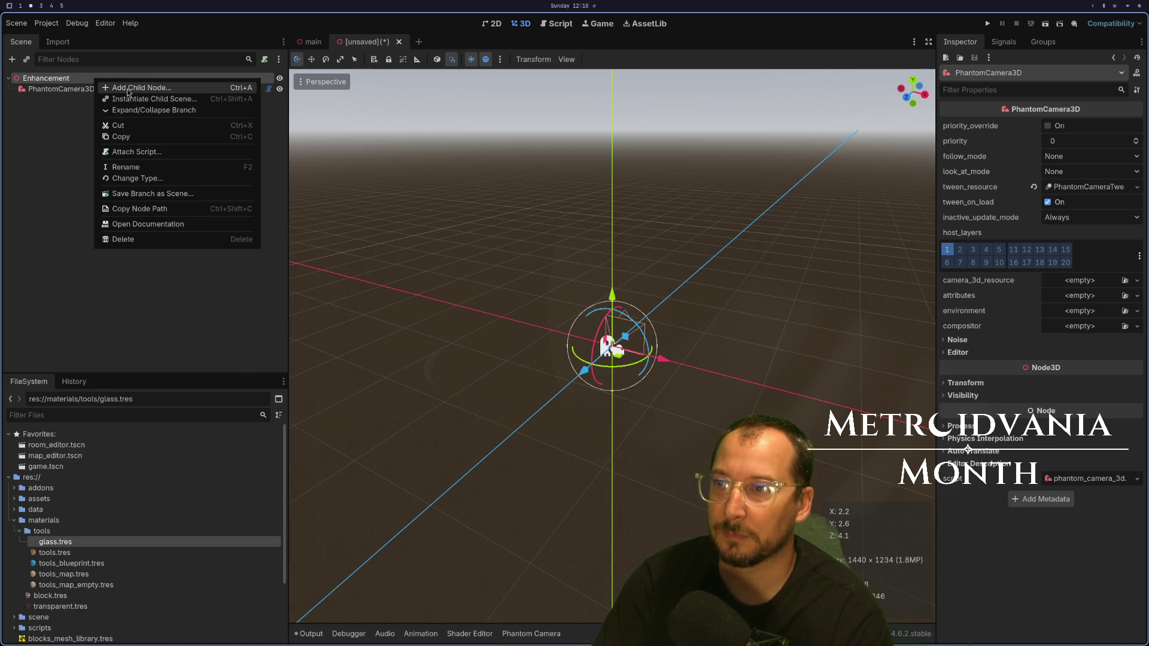
{"action": "left_click", "coordinate": [127, 89]}
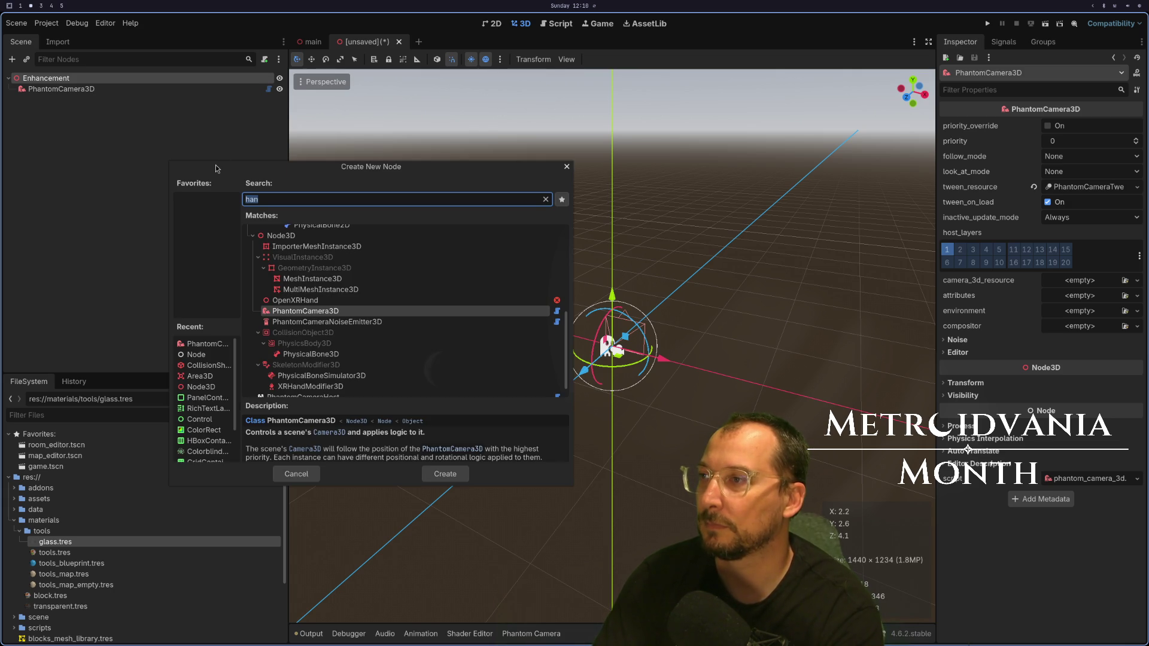
Add a Node3D moved up along Y, put PhantomCamera3D inside it, and name it Gimble.
{"action": "double_click", "coordinate": [258, 236]}
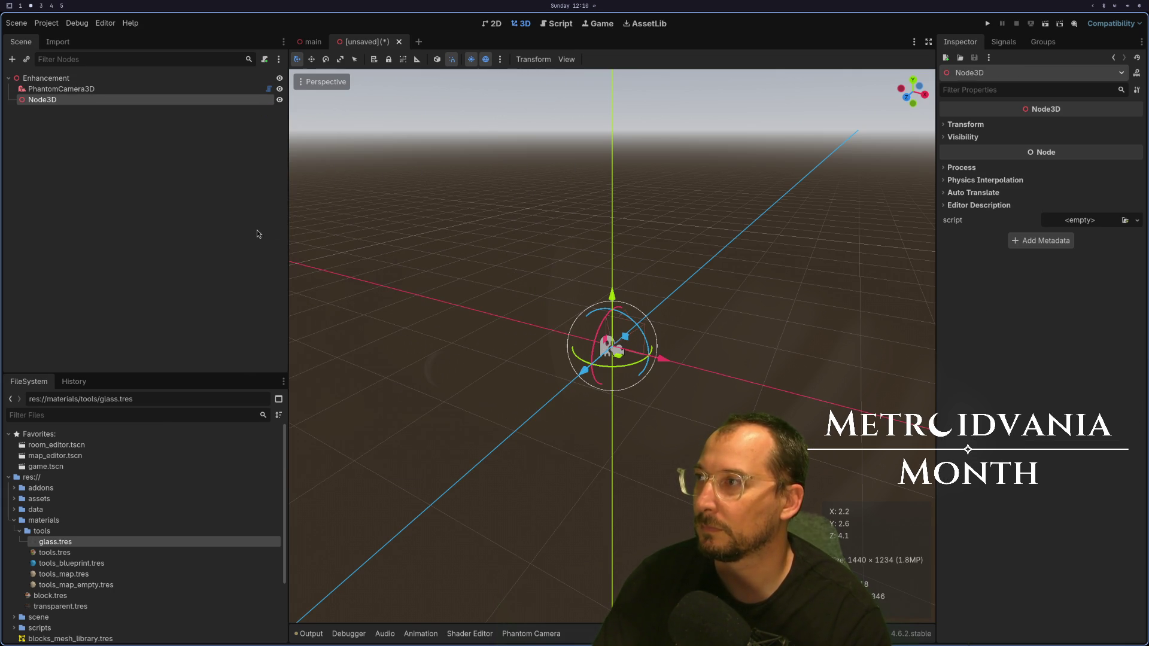
{"action": "mouse_move", "coordinate": [584, 371]}
{"action": "left_mouse_down"}
{"action": "mouse_move", "coordinate": [363, 529]}
{"action": "mouse_move", "coordinate": [407, 365]}
{"action": "mouse_move", "coordinate": [367, 214]}
{"action": "left_mouse_up"}
{"action": "key", "text": "y"}
{"action": "mouse_move", "coordinate": [59, 91]}
{"action": "left_mouse_down"}
{"action": "mouse_move", "coordinate": [58, 108]}
{"action": "mouse_move", "coordinate": [52, 99]}
{"action": "left_mouse_up"}
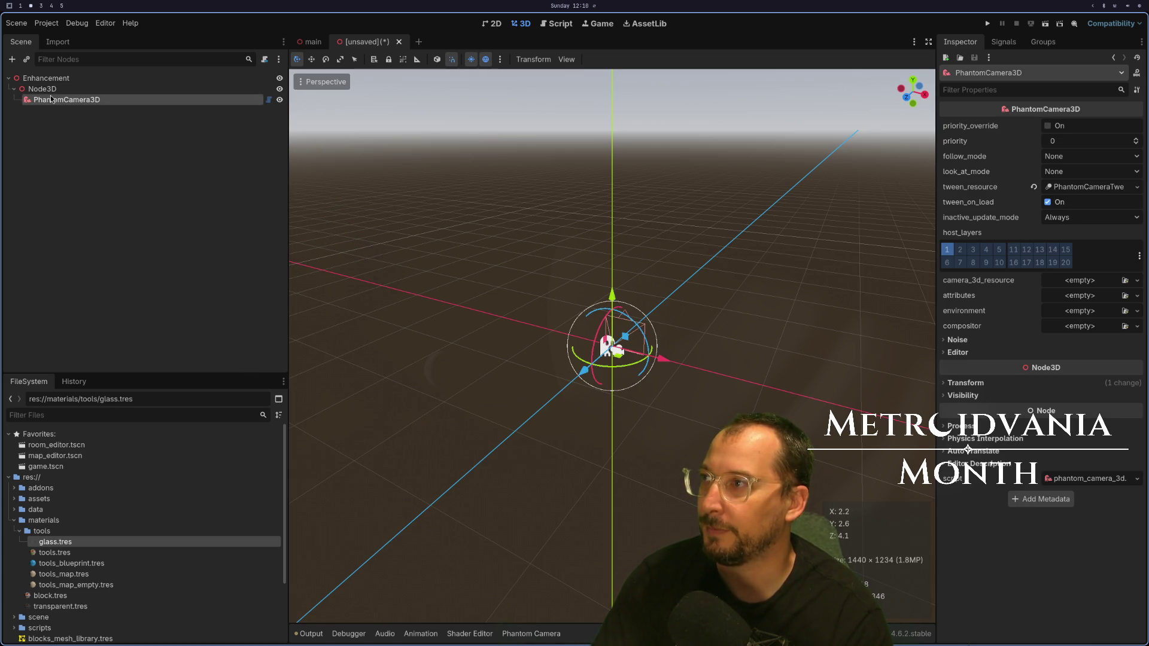
{"action": "left_click", "coordinate": [42, 89]}
{"action": "key", "text": "F2"}
{"action": "type", "text": "Gimble"}
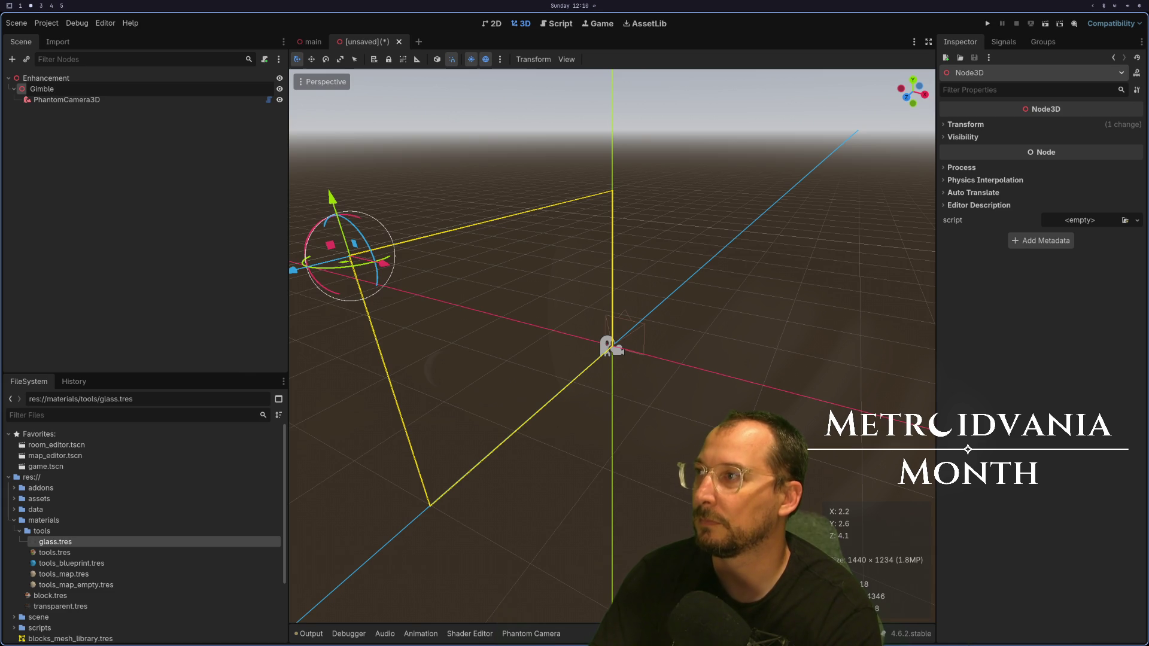
{"action": "key", "text": "Return"}
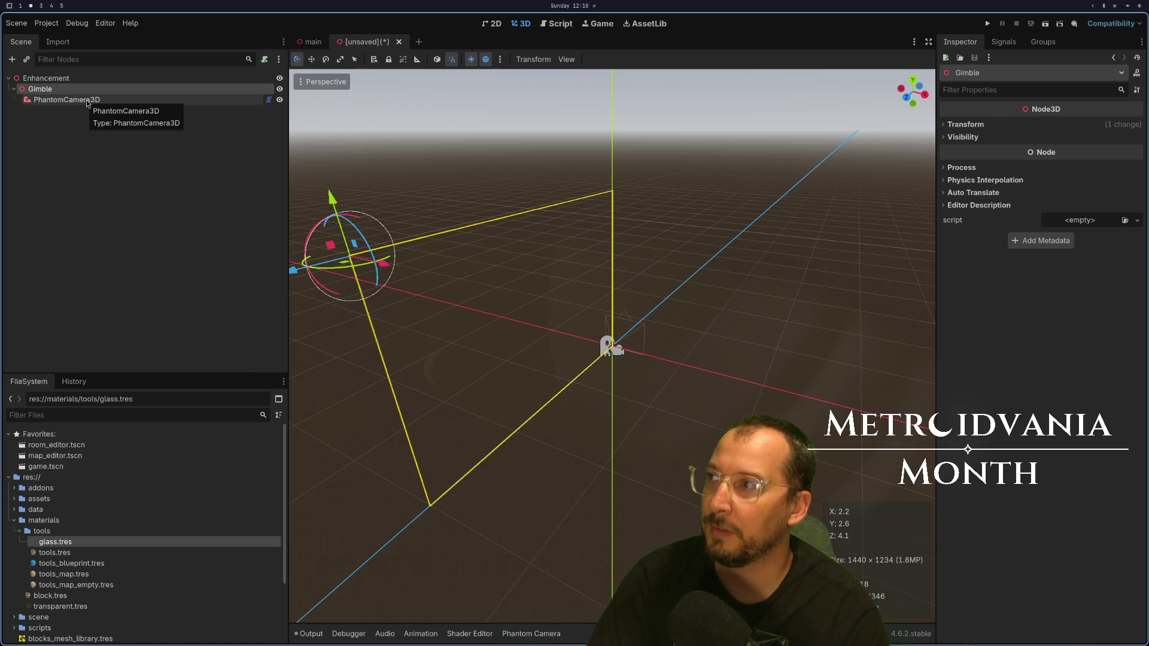
Set PhantomCamera3D look_at_mode to Simple targeting Enhancement, and reset its position to zero.
{"action": "left_click", "coordinate": [88, 102]}
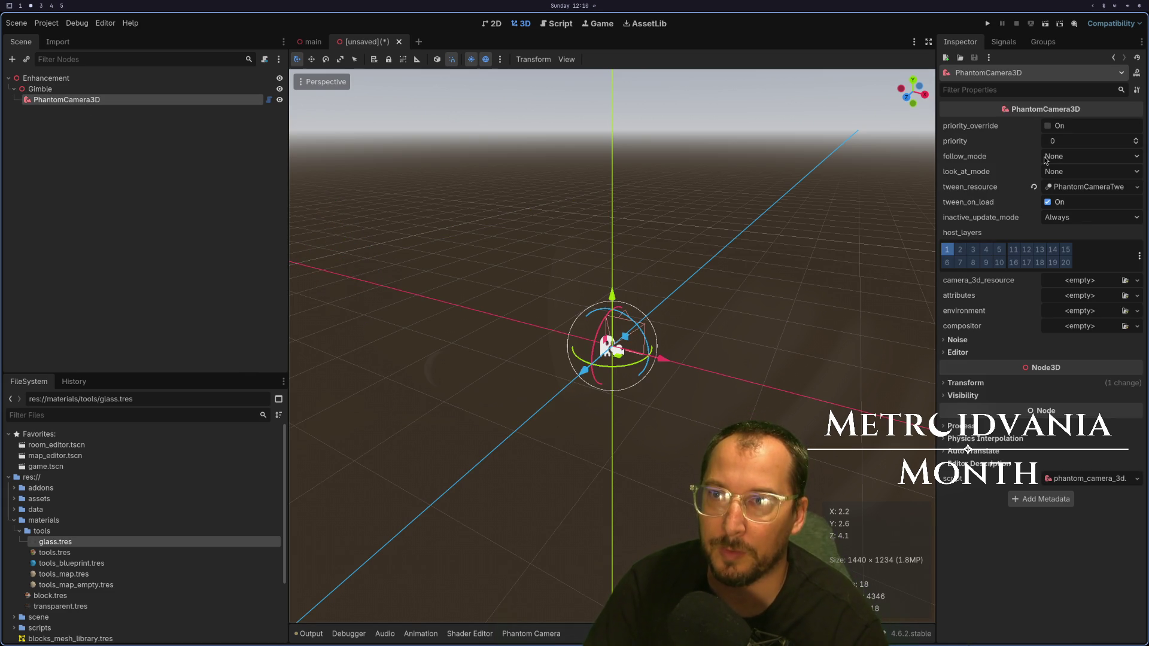
{"action": "left_click", "coordinate": [1063, 159]}
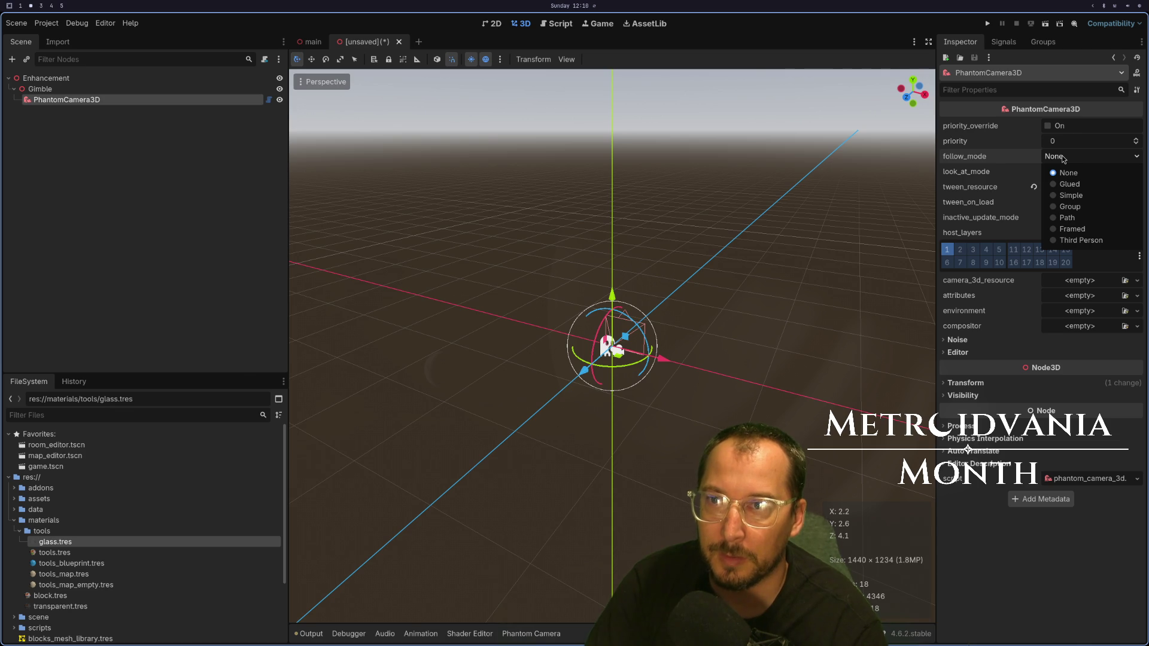
{"action": "left_click", "coordinate": [1063, 158]}
{"action": "left_click", "coordinate": [1060, 173]}
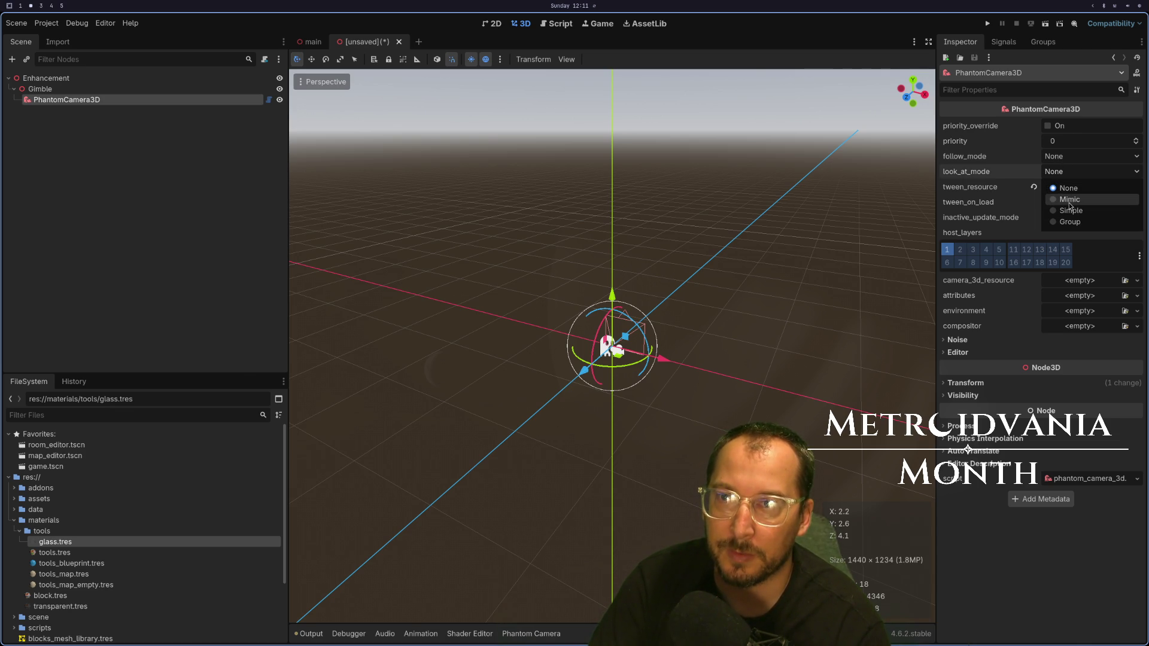
{"action": "left_click", "coordinate": [1067, 210]}
{"action": "left_click", "coordinate": [1066, 190]}
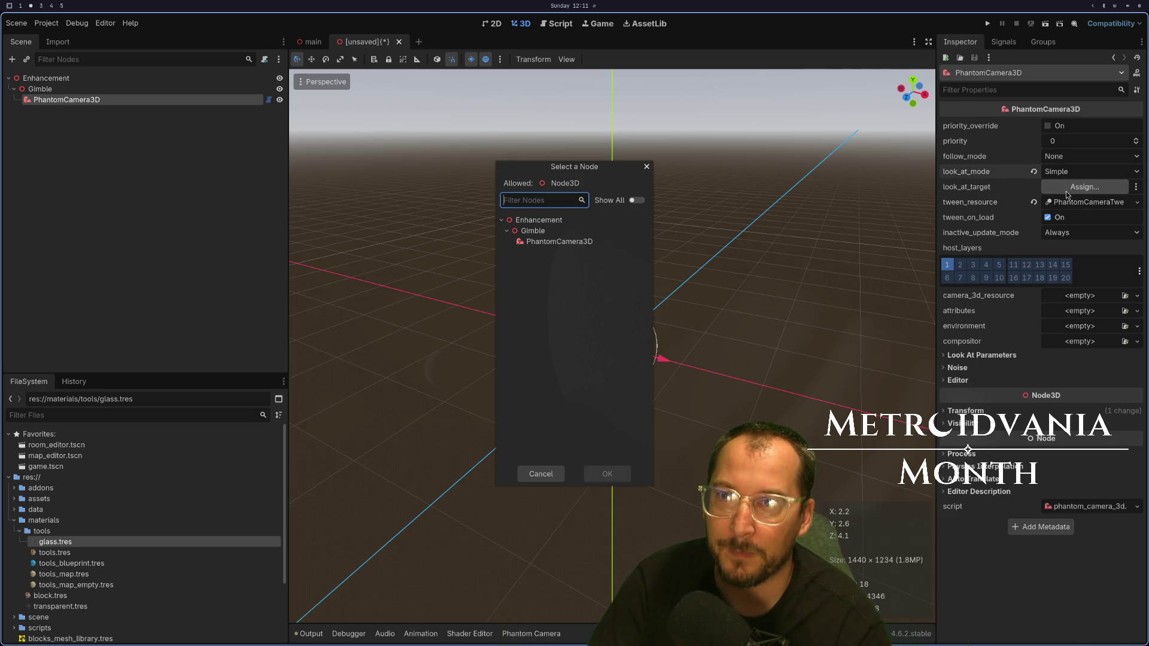
{"action": "double_click", "coordinate": [609, 219]}
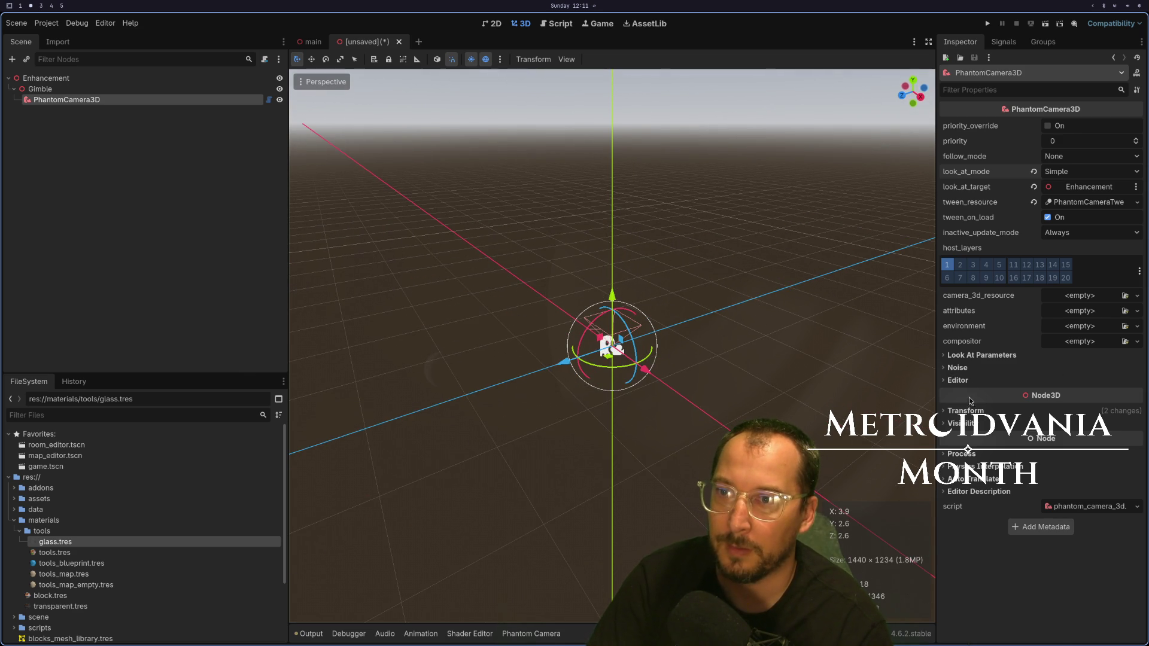
{"action": "left_click", "coordinate": [966, 411]}
{"action": "left_click", "coordinate": [1131, 424]}
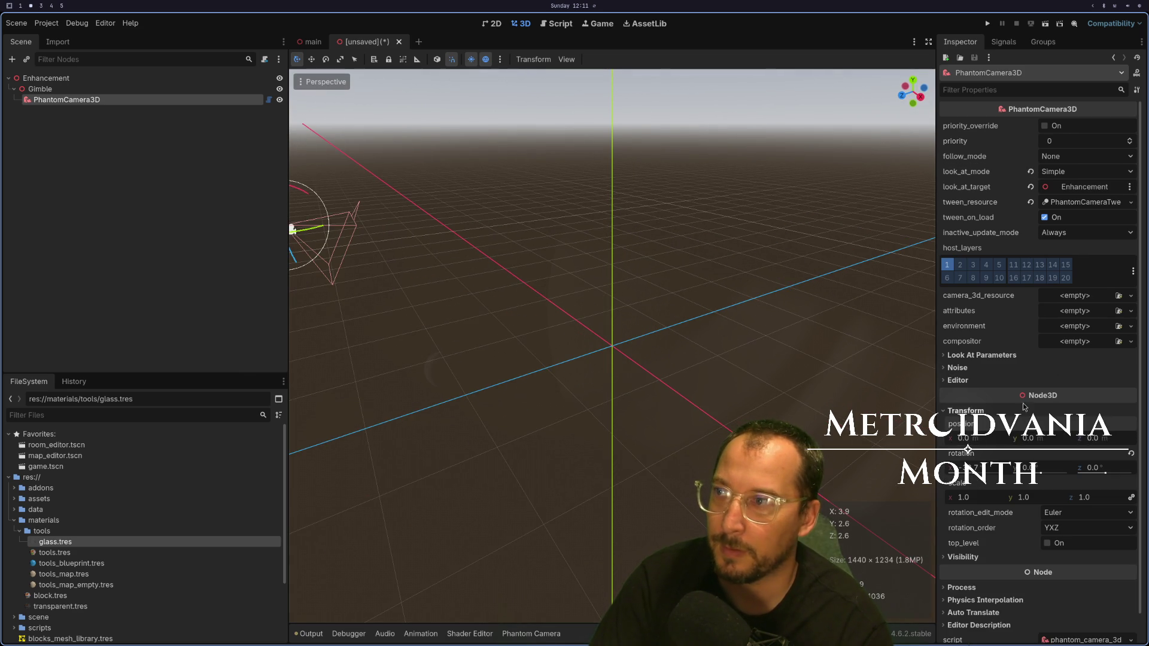
Select Gimble and try rotations around Y and X, undoing the last two.
{"action": "left_click_drag", "start_coordinate": [383, 269], "coordinate": [561, 348]}
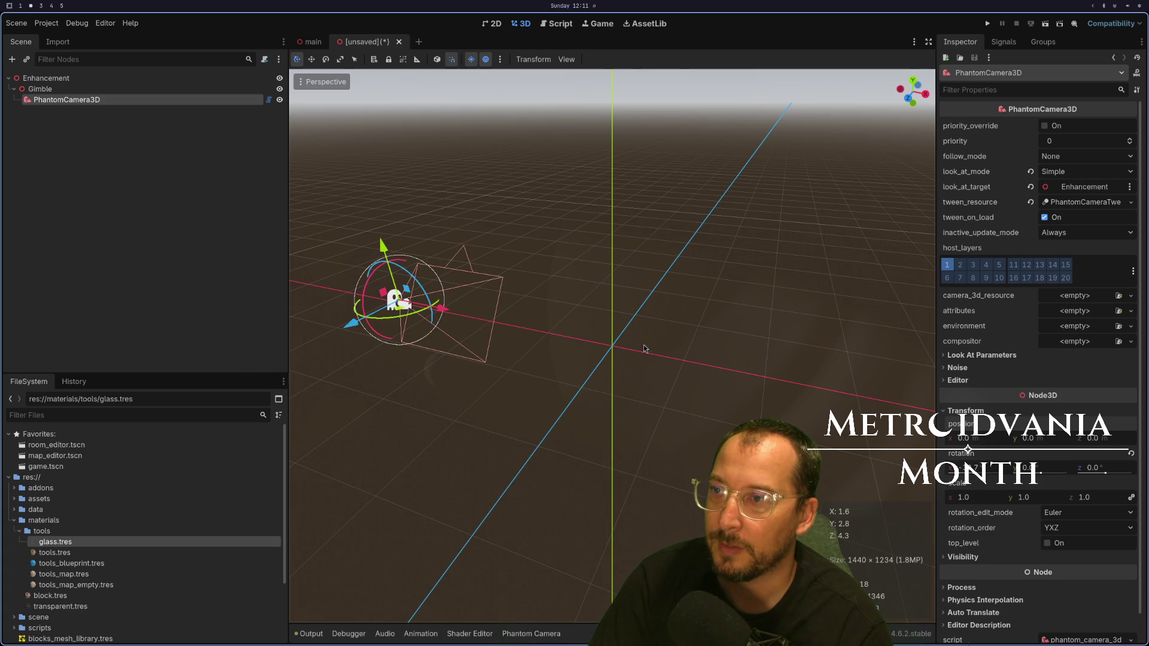
{"action": "left_click", "coordinate": [64, 90]}
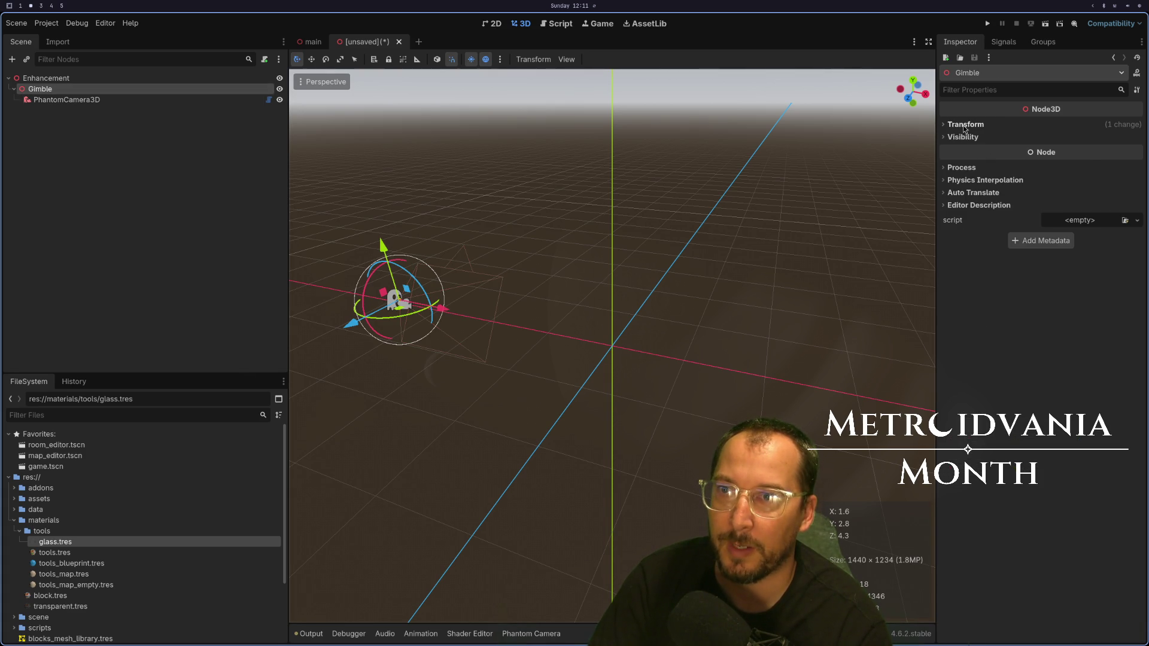
{"action": "left_click", "coordinate": [964, 124]}
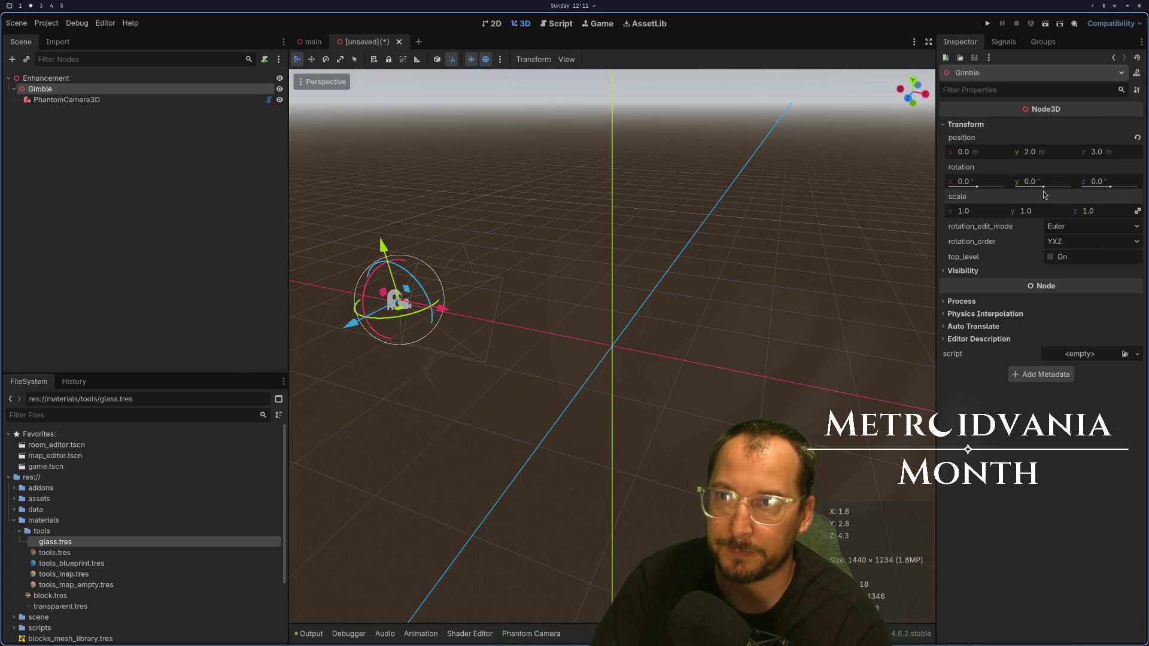
{"action": "left_click_drag", "start_coordinate": [1043, 189], "coordinate": [1044, 189]}
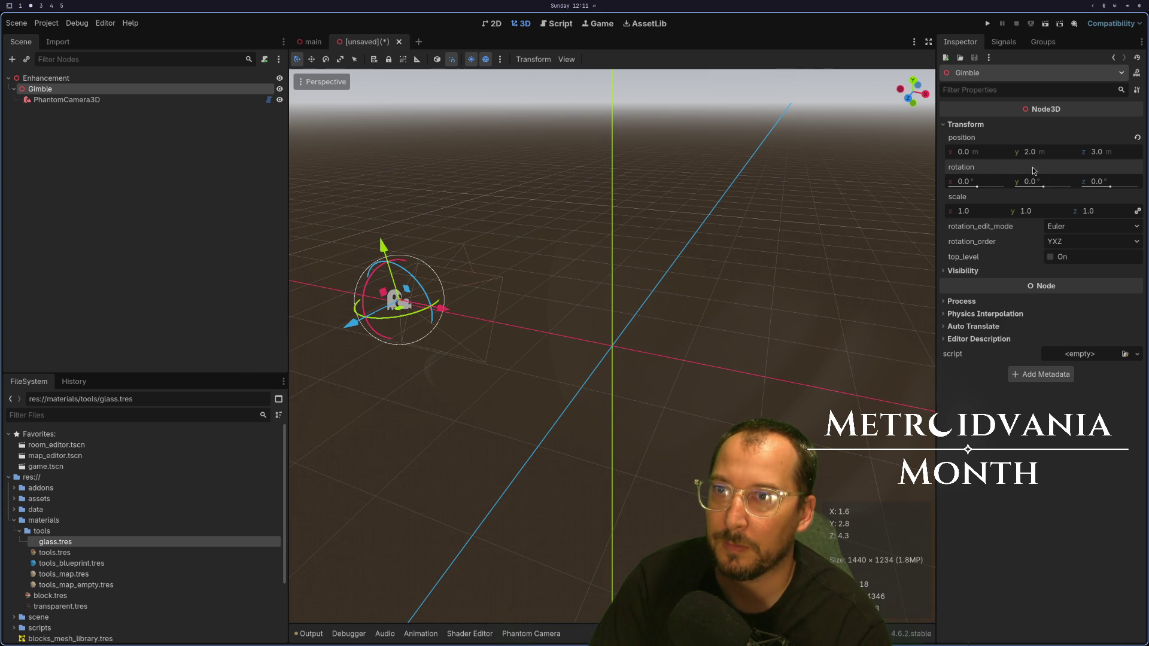
{"action": "left_click_drag", "start_coordinate": [976, 187], "coordinate": [963, 188]}
{"action": "key", "text": "ctrl+z"}
{"action": "left_click_drag", "start_coordinate": [1044, 188], "coordinate": [1029, 186]}
{"action": "key", "text": "ctrl+z"}
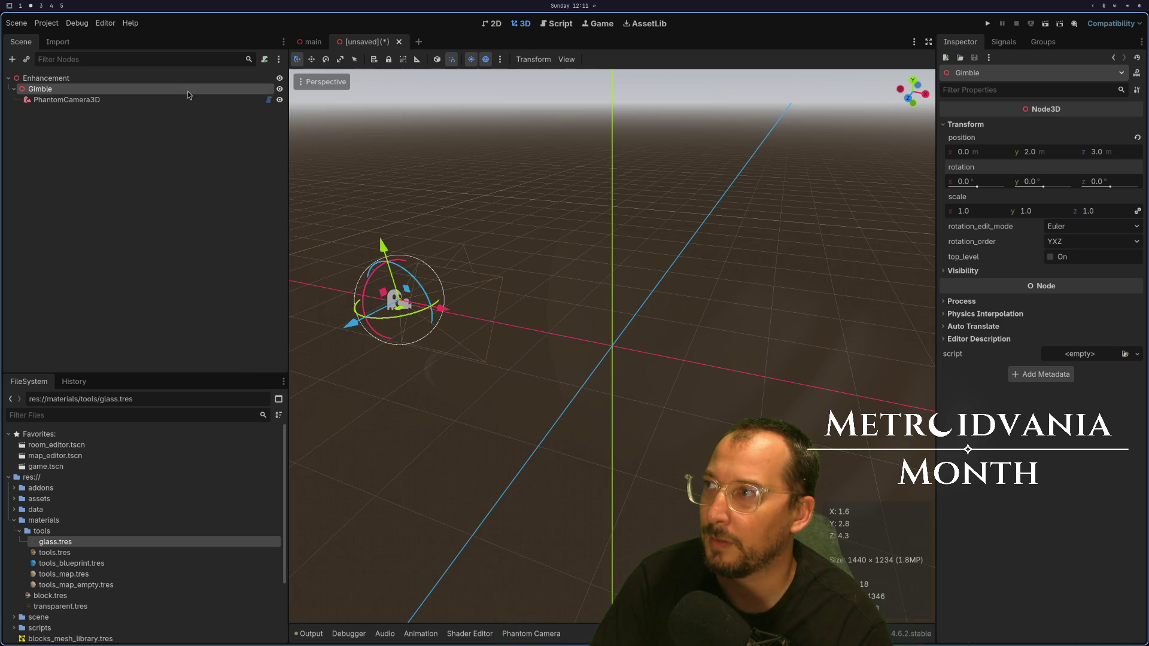
Move Gimble back to the origin by setting its Y and Z positions to 0.
{"action": "double_click", "coordinate": [184, 90]}
{"action": "left_click", "coordinate": [162, 117]}
{"action": "left_click", "coordinate": [167, 91]}
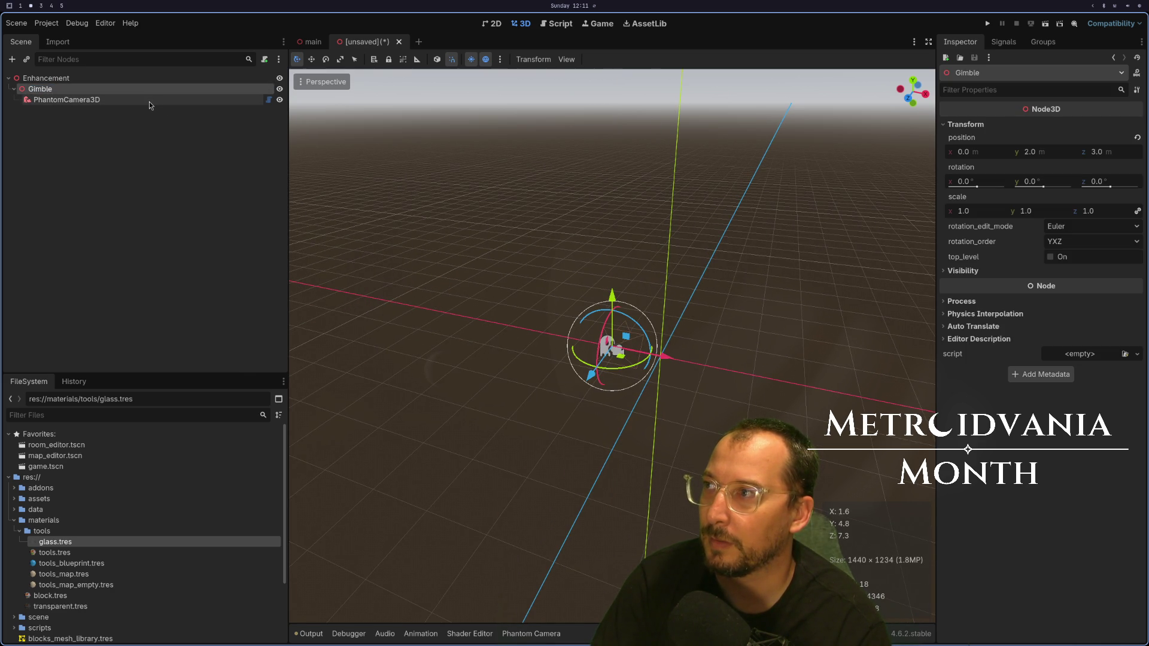
{"action": "left_click", "coordinate": [149, 102]}
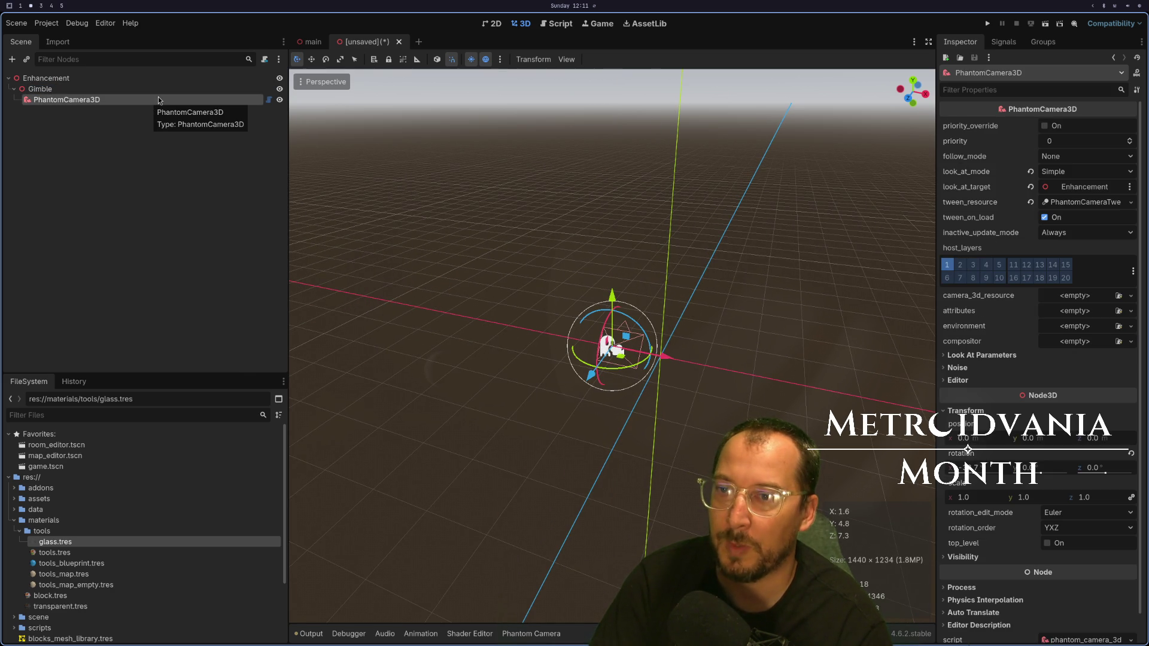
{"action": "left_click", "coordinate": [155, 89]}
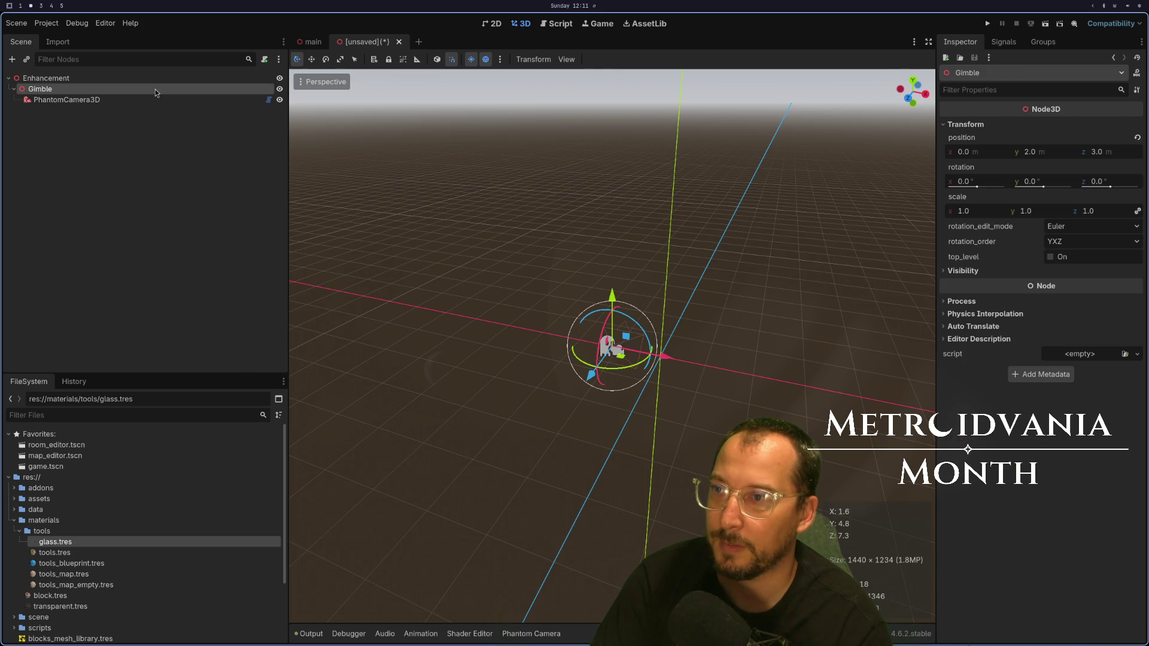
{"action": "left_click", "coordinate": [1047, 159]}
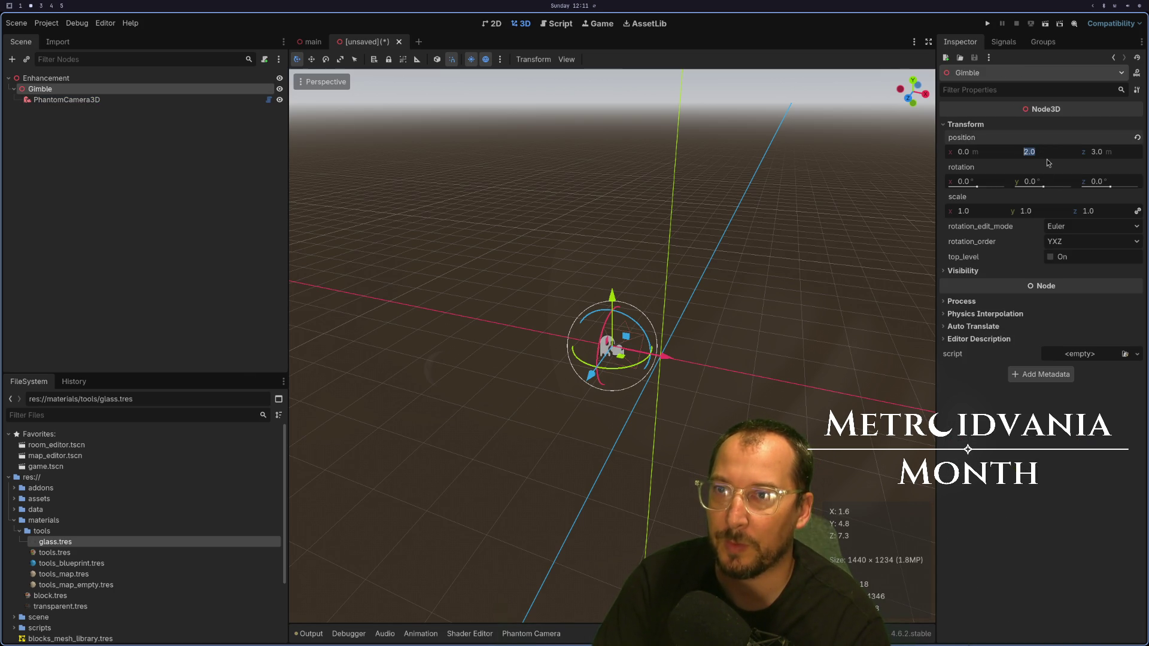
{"action": "type", "text": "0"}
{"action": "key", "text": "Tab"}
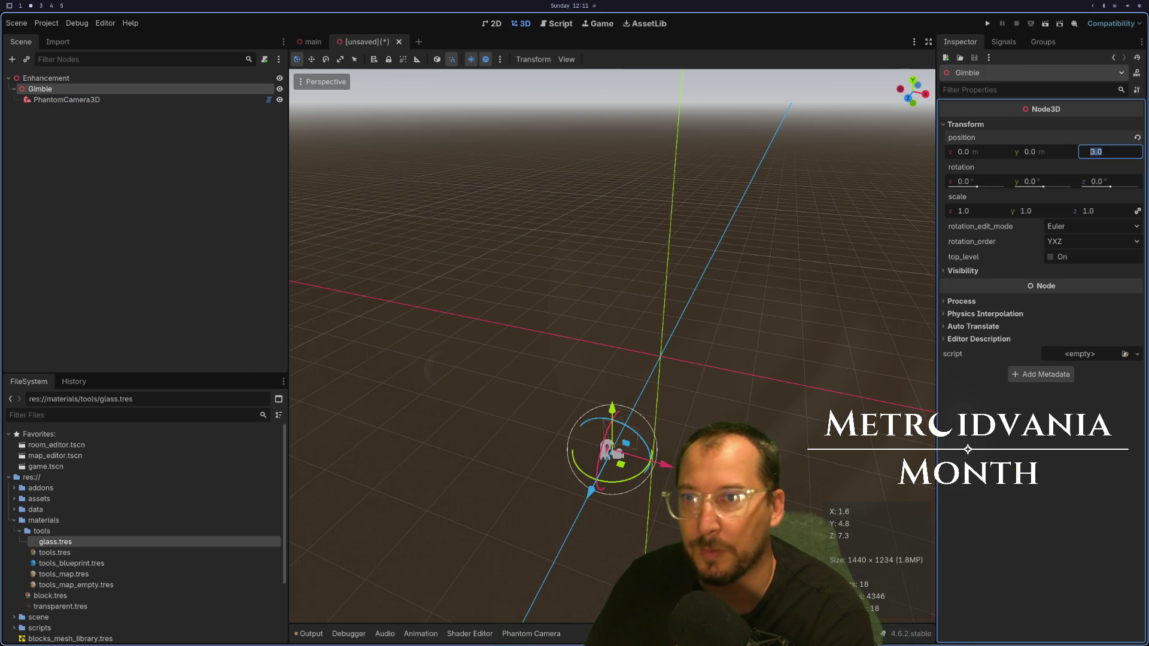
{"action": "type", "text": "0"}
{"action": "key", "text": "Tab"}
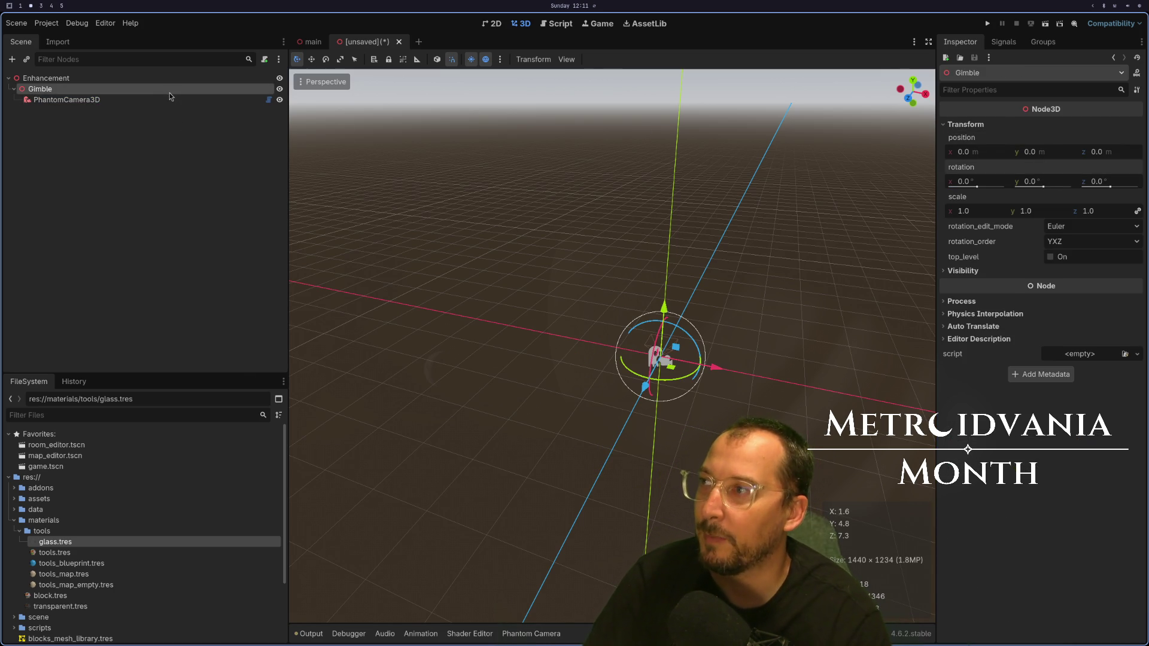
Place PhantomCamera3D at Y position 2.0 and Z position 3.
{"action": "left_click", "coordinate": [233, 99]}
{"action": "left_click", "coordinate": [1054, 439]}
{"action": "type", "text": "2.0"}
{"action": "key", "text": "Tab"}
{"action": "type", "text": "3"}
{"action": "key", "text": "Tab"}
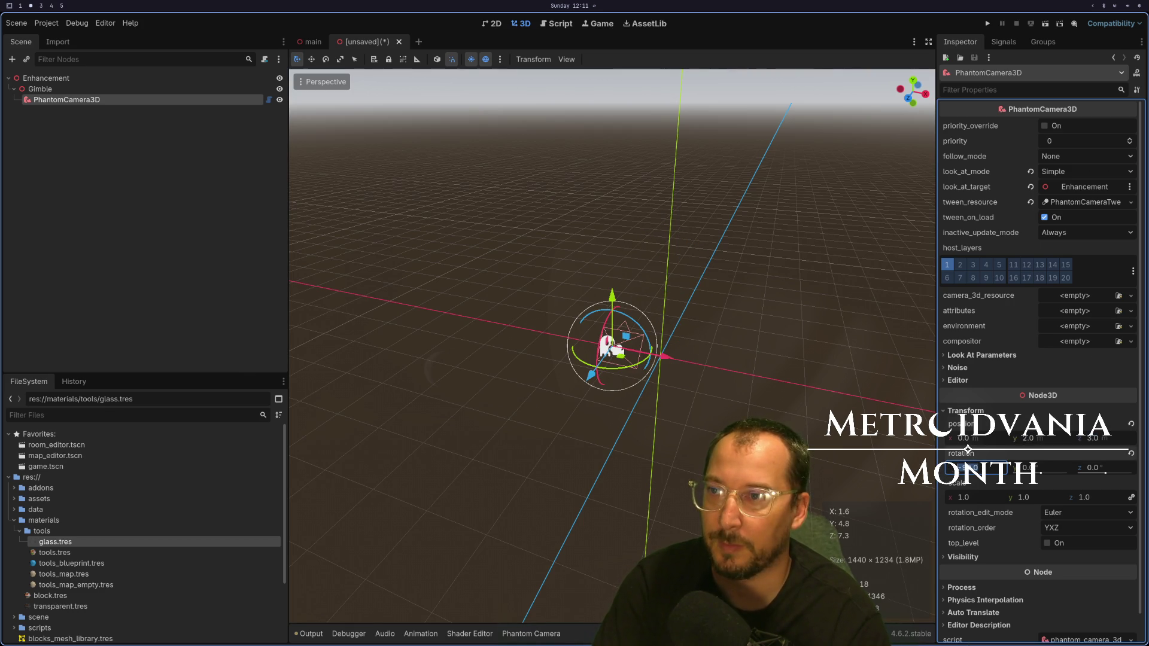
Swing Gimble about 80° around Y, frame the camera rig, and bring up Save Scene As.
{"action": "left_click", "coordinate": [126, 90]}
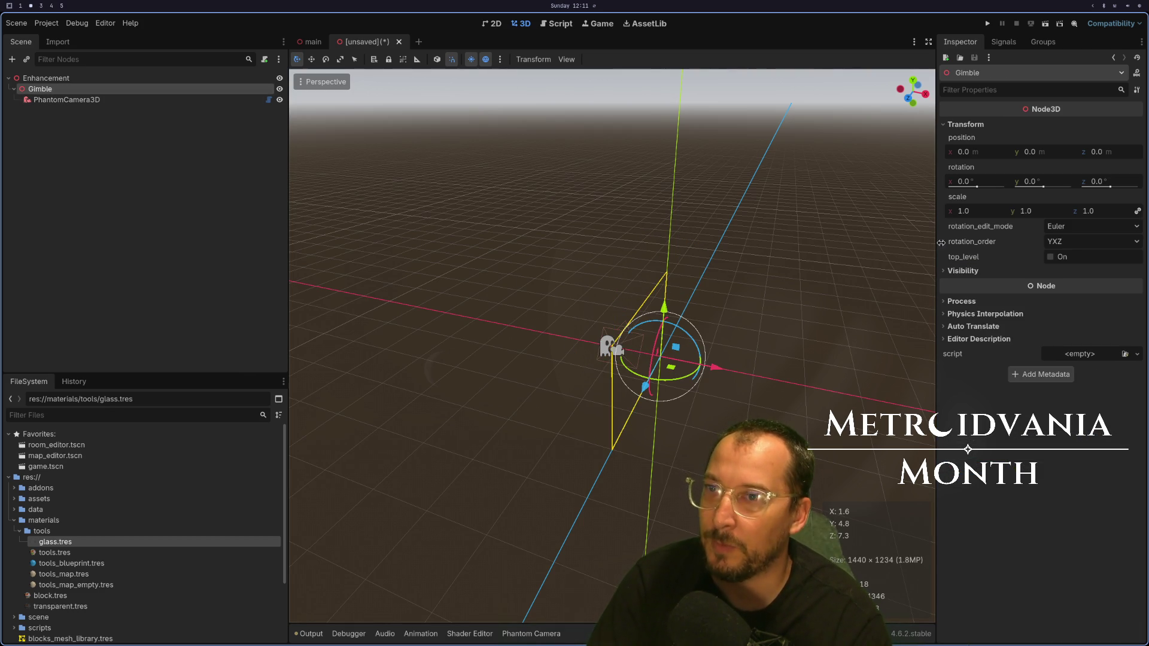
{"action": "mouse_move", "coordinate": [773, 245]}
{"action": "left_mouse_down"}
{"action": "mouse_move", "coordinate": [734, 264]}
{"action": "mouse_move", "coordinate": [680, 261]}
{"action": "left_mouse_up"}
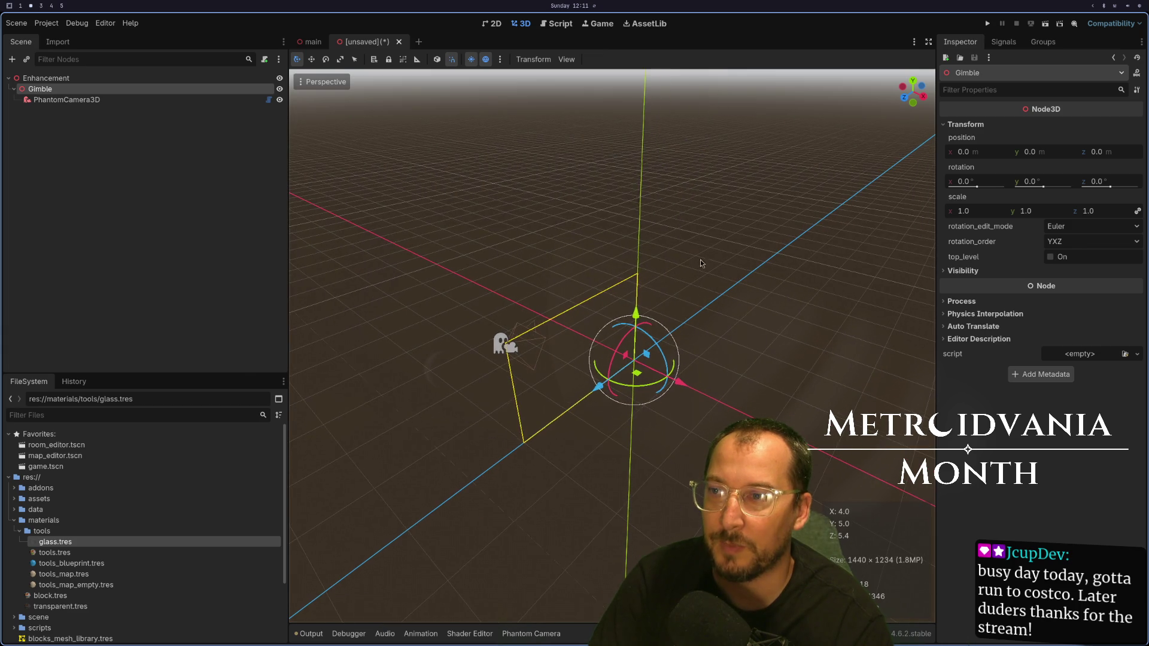
{"action": "mouse_move", "coordinate": [1042, 188]}
{"action": "left_mouse_down"}
{"action": "mouse_move", "coordinate": [1032, 188]}
{"action": "mouse_move", "coordinate": [1049, 188]}
{"action": "left_mouse_up"}
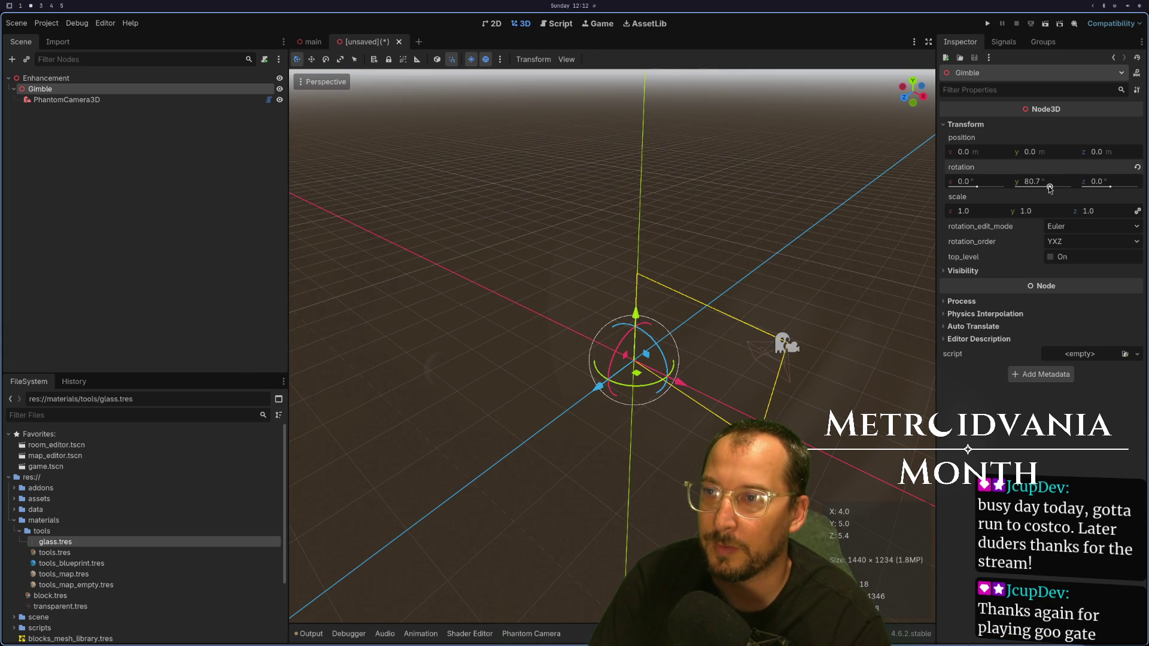
{"action": "left_click", "coordinate": [168, 99]}
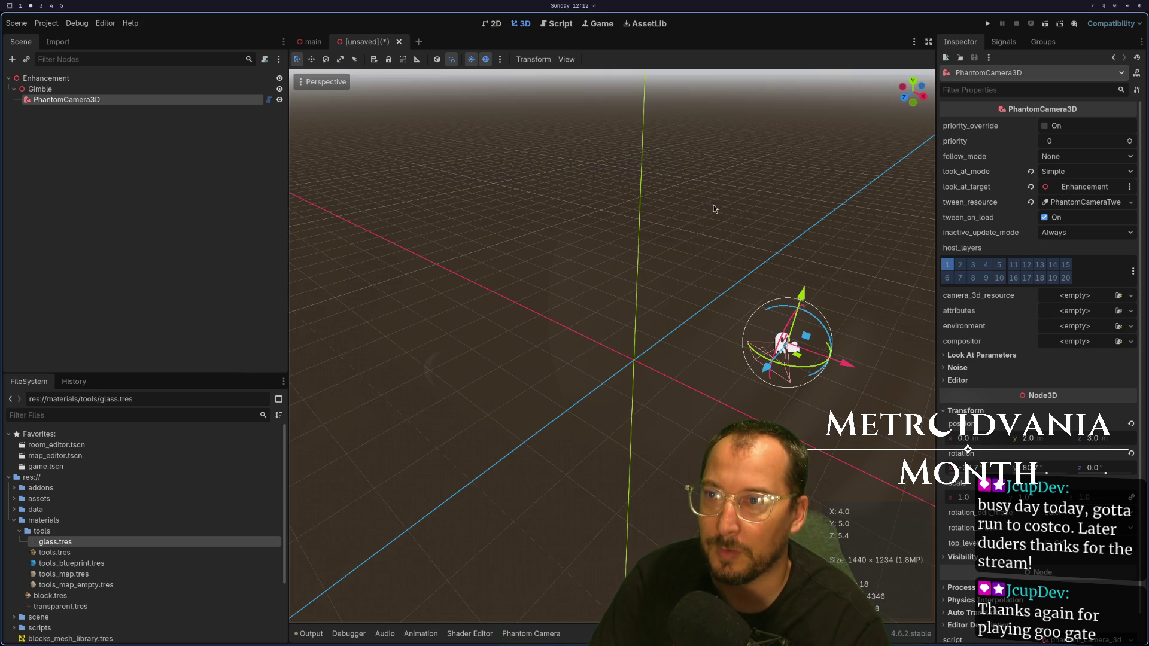
{"action": "key", "text": "f"}
{"action": "left_click_drag", "start_coordinate": [601, 246], "coordinate": [682, 272]}
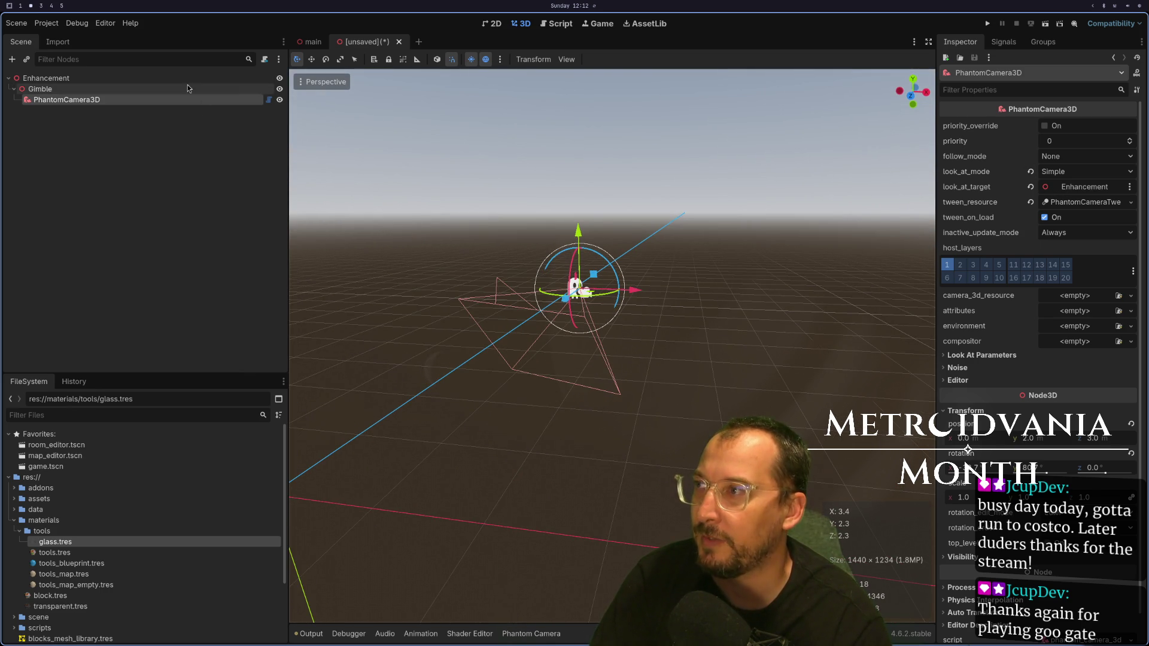
{"action": "key", "text": "ctrl+s"}
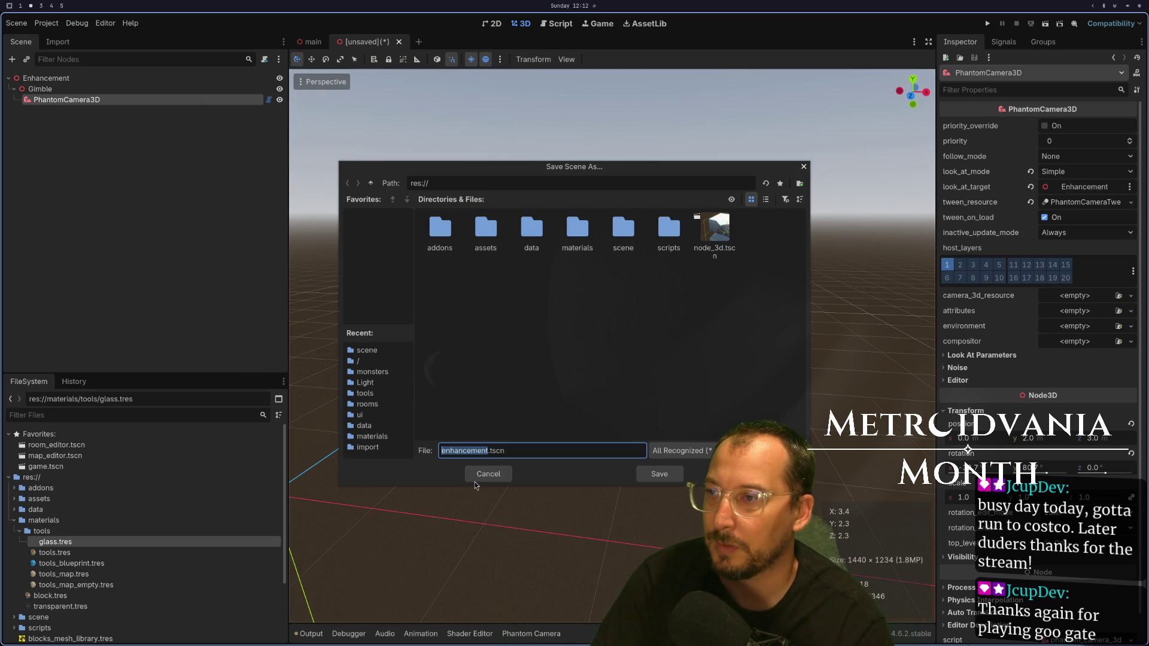
Cancel the save prompt and re-point PhantomCamera3D's look-at target to the Enhancement node.
{"action": "left_click", "coordinate": [475, 481]}
{"action": "scroll", "coordinate": [603, 312], "scroll_direction": "down", "scroll_amount": 2}
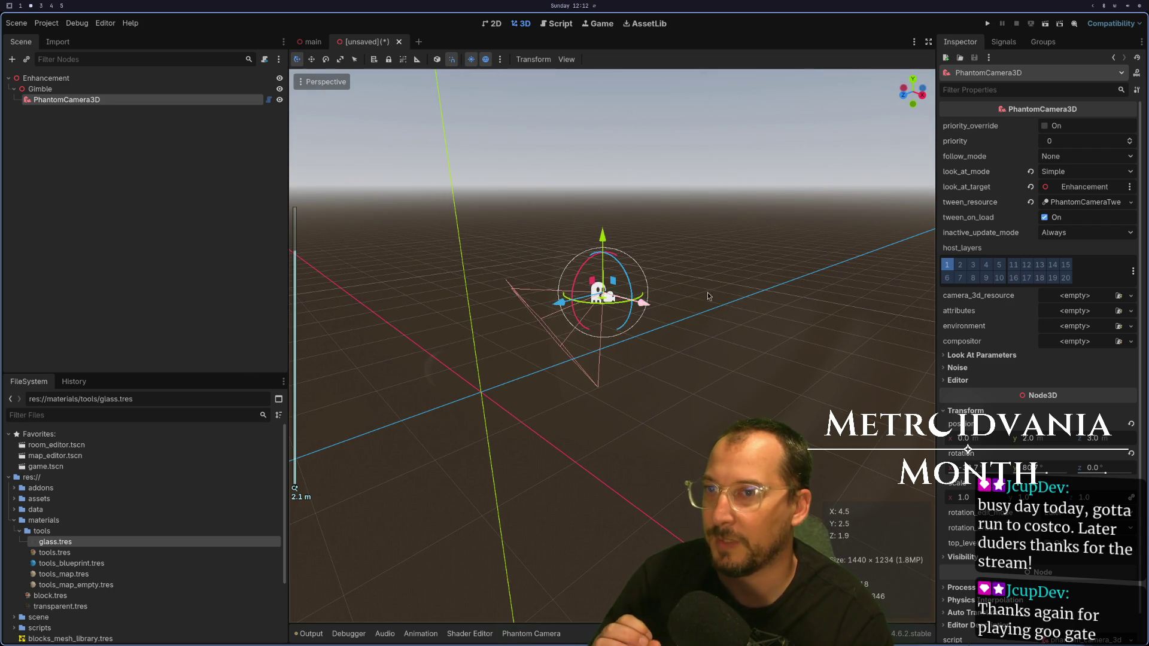
{"action": "left_click", "coordinate": [1066, 188]}
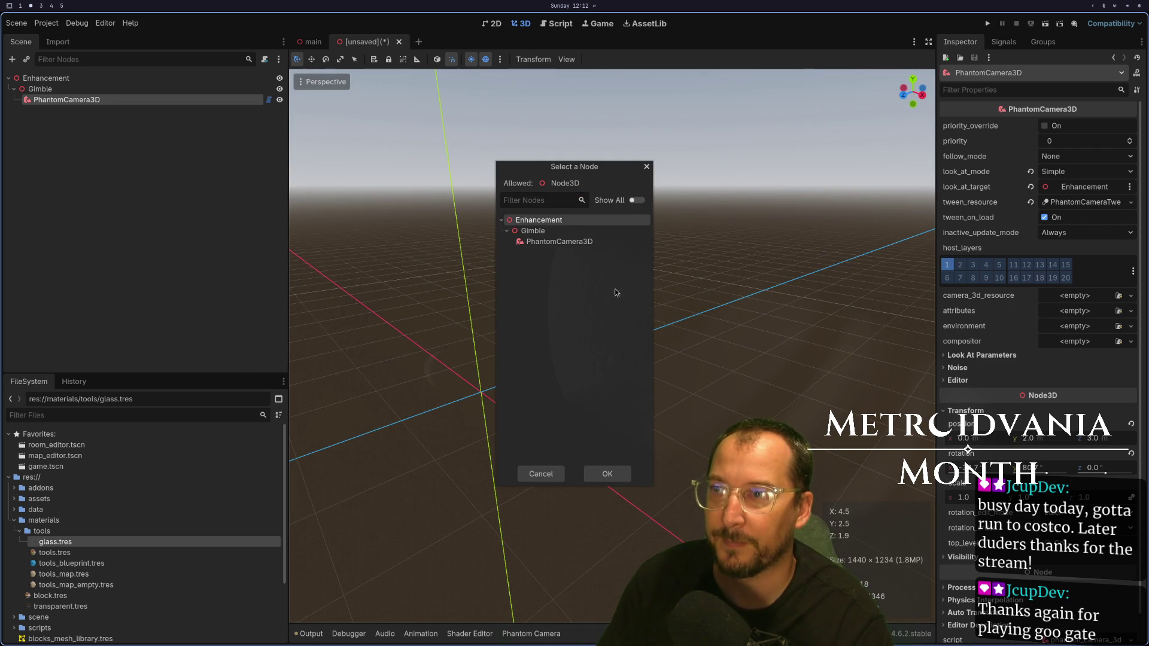
{"action": "left_click", "coordinate": [551, 474]}
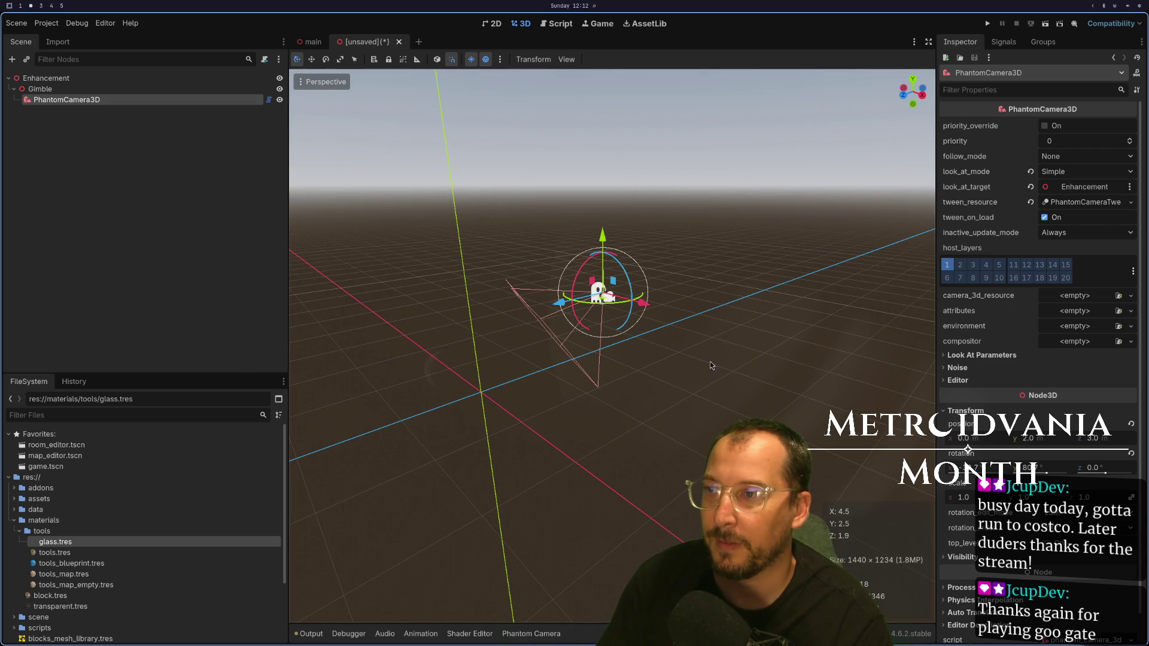
{"action": "left_click", "coordinate": [1031, 186]}
{"action": "left_click", "coordinate": [1080, 187]}
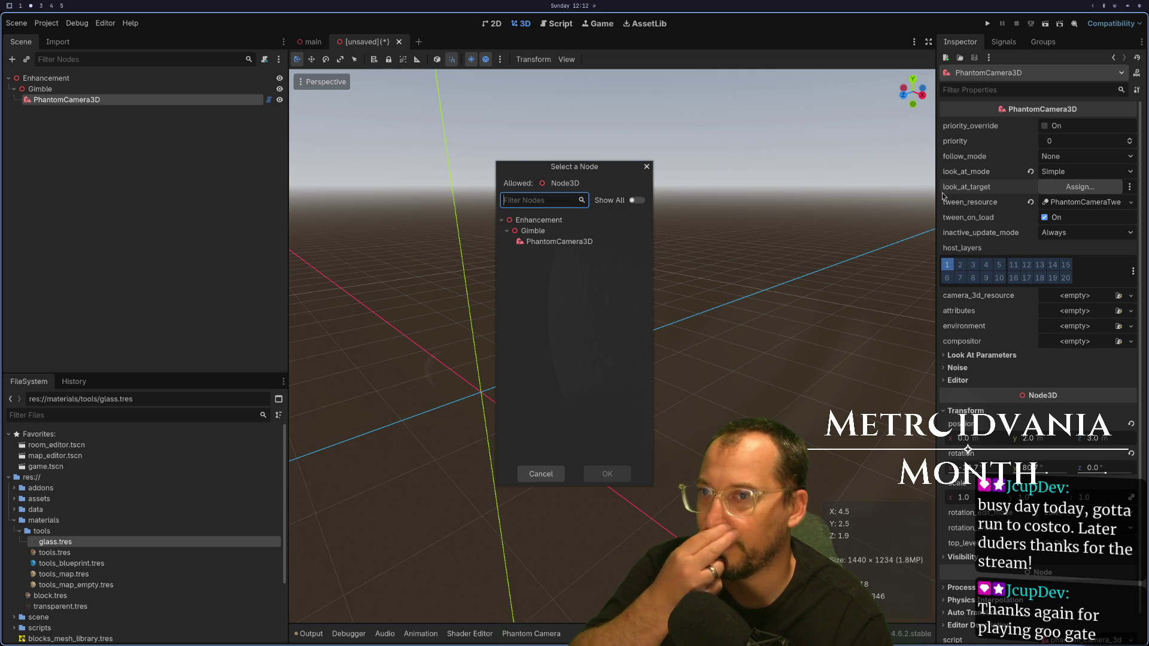
{"action": "double_click", "coordinate": [573, 221]}
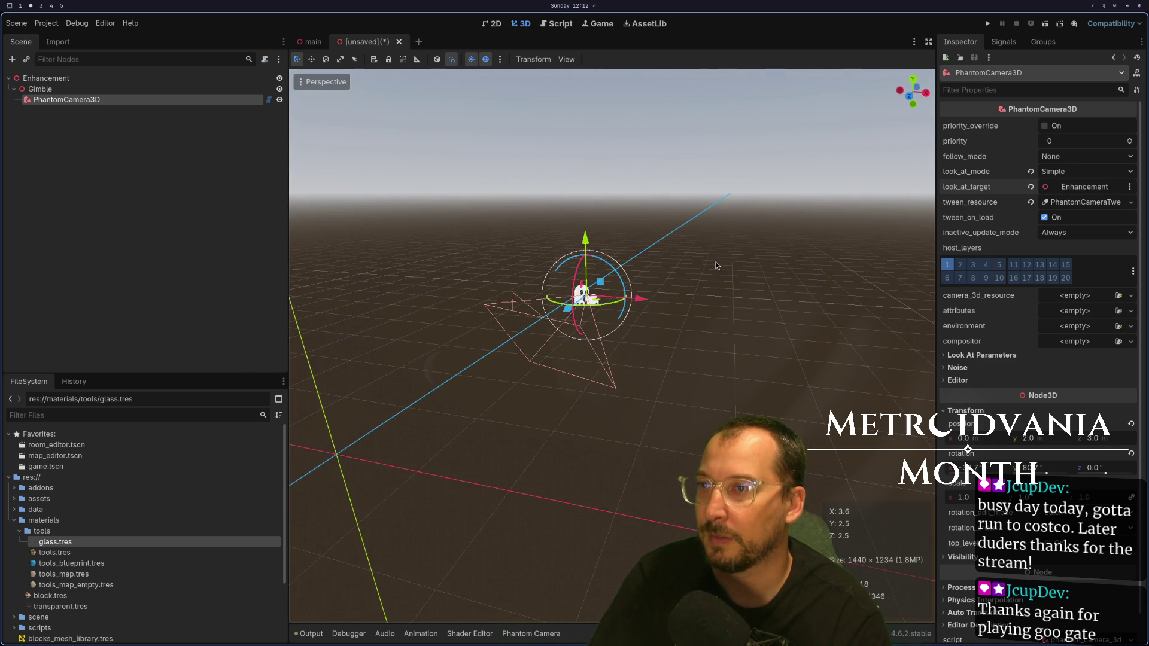
Cancel the Save Scene As dialog again and orbit the view slightly.
{"action": "key", "text": "ctrl+s"}
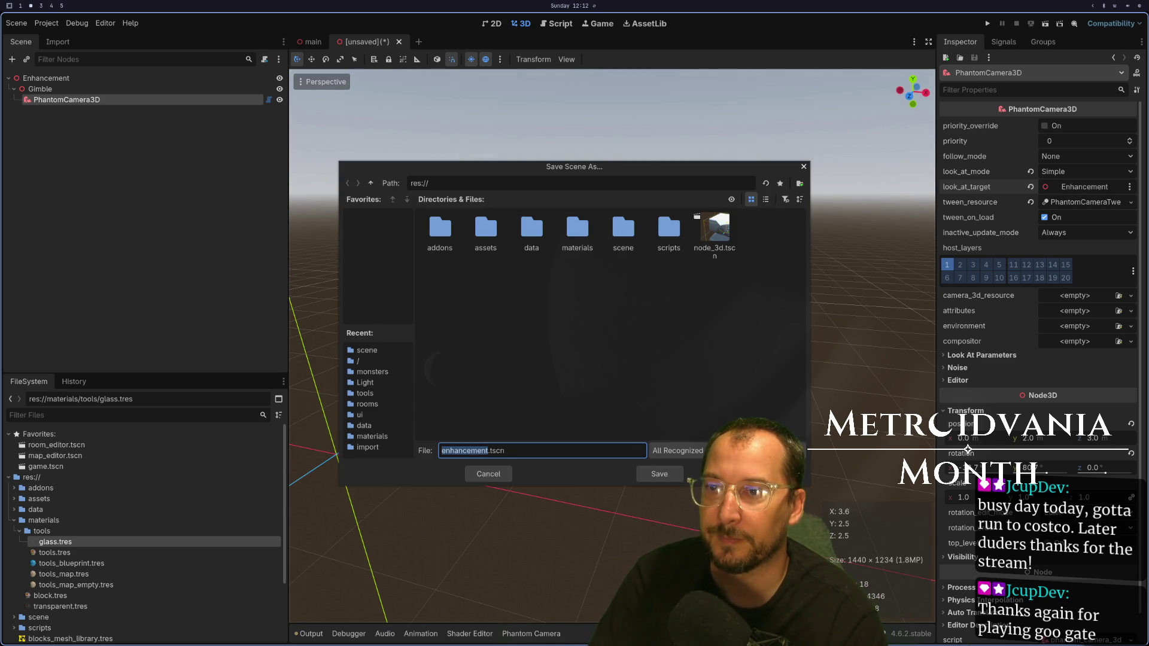
{"action": "left_click", "coordinate": [492, 476]}
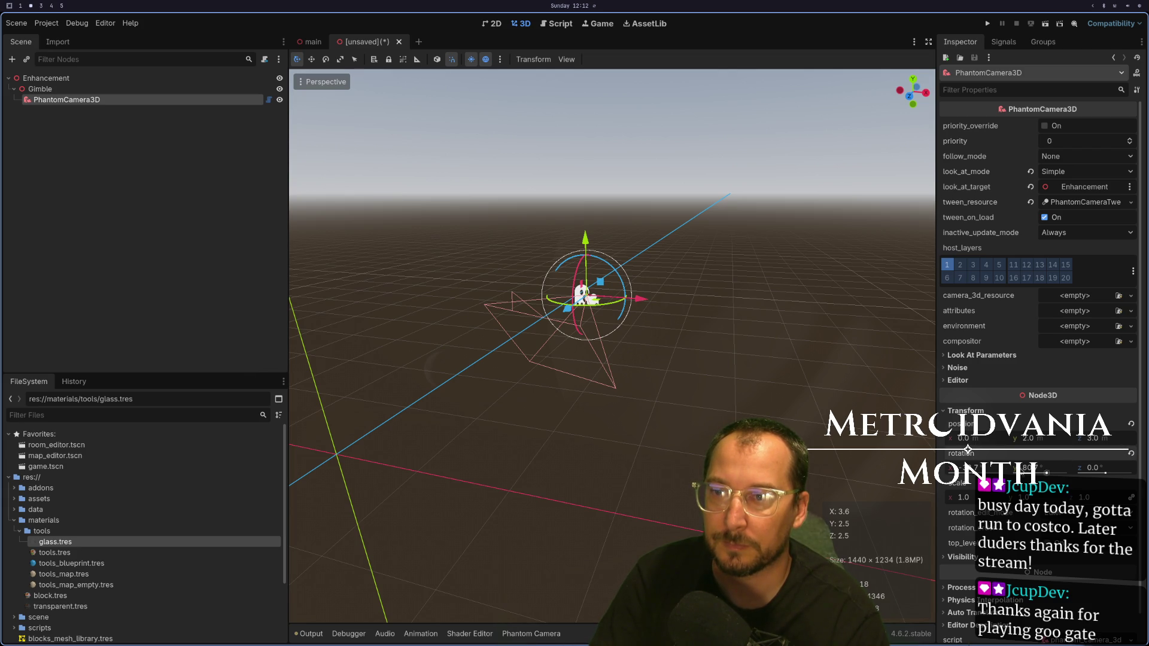
{"action": "mouse_move", "coordinate": [608, 359]}
{"action": "left_mouse_down"}
{"action": "mouse_move", "coordinate": [654, 360]}
{"action": "mouse_move", "coordinate": [712, 332]}
{"action": "mouse_move", "coordinate": [568, 235]}
{"action": "left_mouse_up"}
Spin Gimble around Y to watch the camera orbit, then revert its Y rotation to 0°.
{"action": "left_click", "coordinate": [103, 88]}
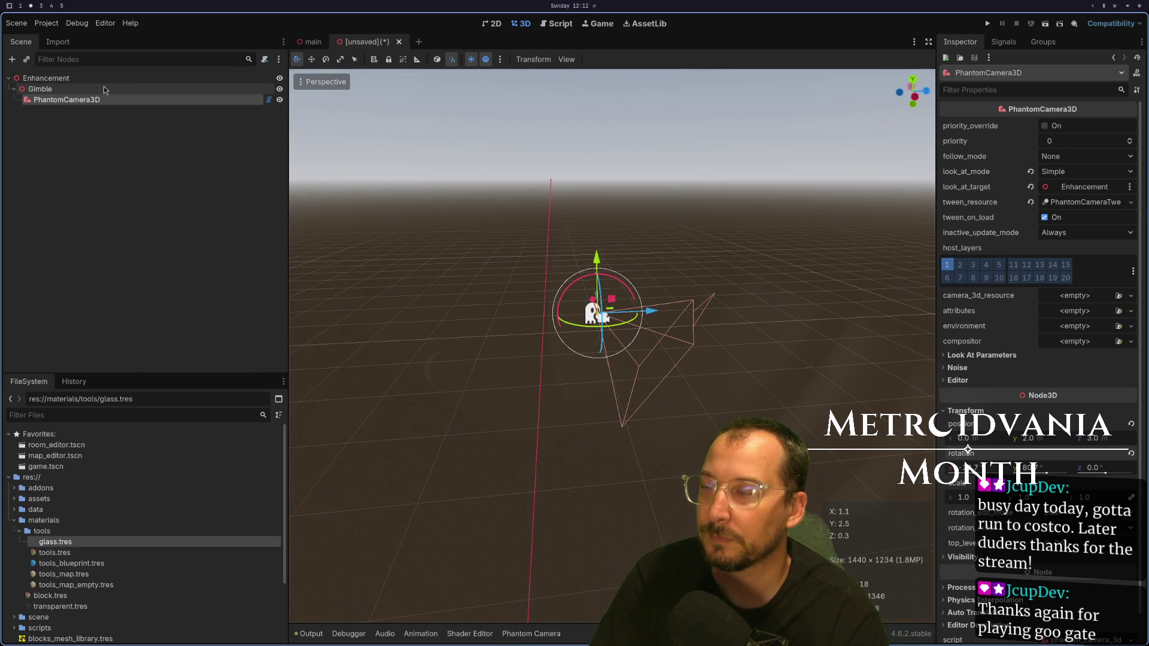
{"action": "mouse_move", "coordinate": [1056, 186]}
{"action": "left_mouse_down"}
{"action": "mouse_move", "coordinate": [1048, 193]}
{"action": "mouse_move", "coordinate": [1058, 190]}
{"action": "left_mouse_up"}
{"action": "scroll", "coordinate": [764, 266], "scroll_direction": "down", "scroll_amount": 8}
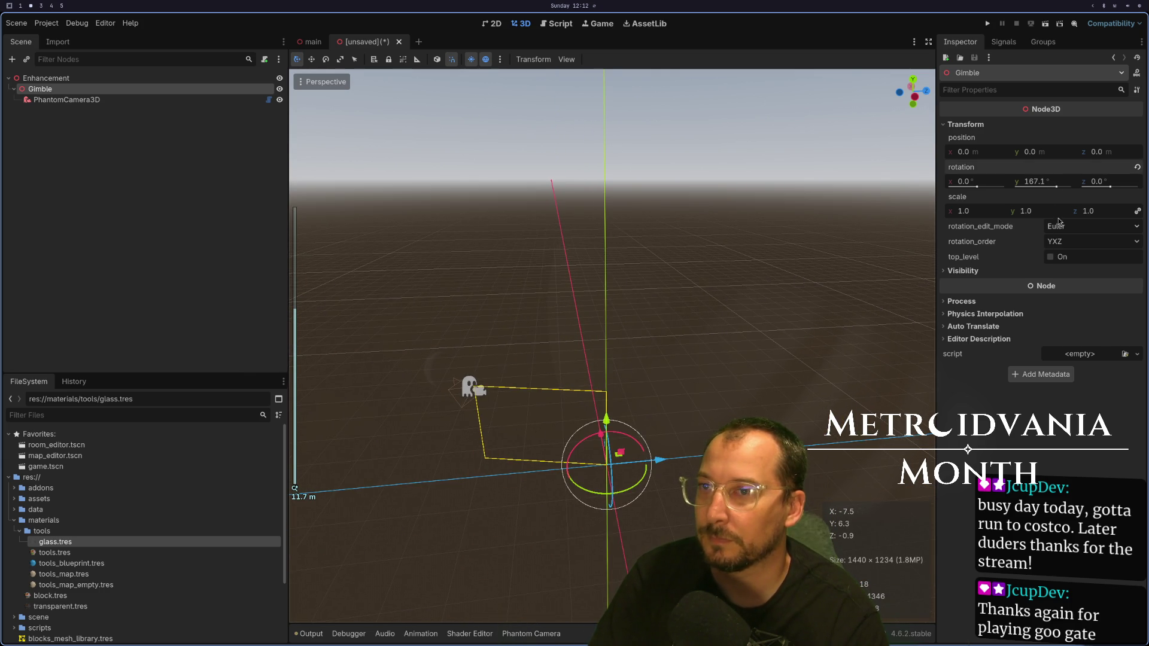
{"action": "left_click_drag", "start_coordinate": [1057, 188], "coordinate": [1082, 190]}
{"action": "mouse_move", "coordinate": [826, 300]}
{"action": "left_mouse_down"}
{"action": "mouse_move", "coordinate": [857, 289]}
{"action": "mouse_move", "coordinate": [797, 351]}
{"action": "mouse_move", "coordinate": [689, 359]}
{"action": "left_mouse_up"}
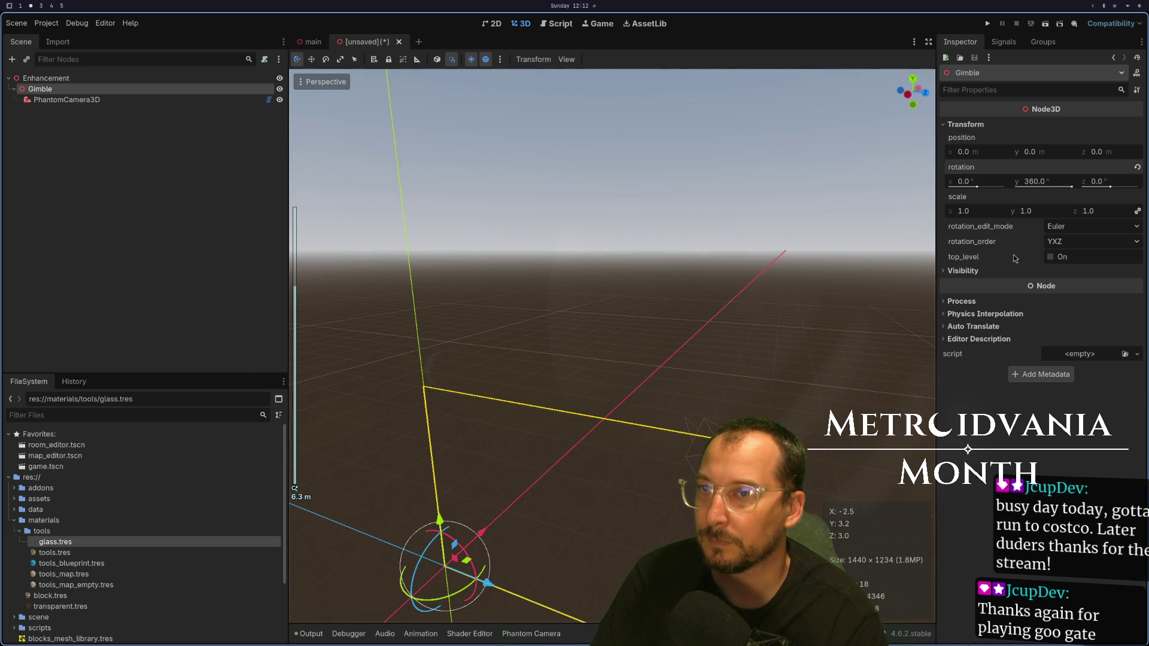
{"action": "left_click", "coordinate": [1136, 169]}
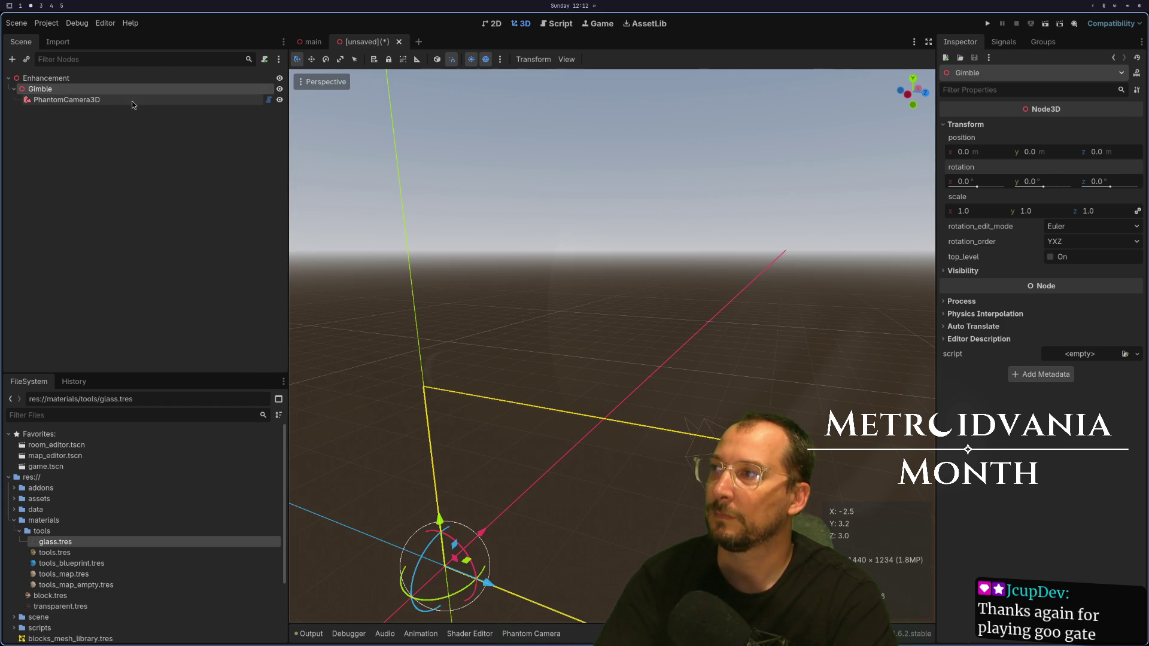
Check PhantomCamera3D's Look At Parameters by expanding and collapsing the section.
{"action": "left_click", "coordinate": [149, 100]}
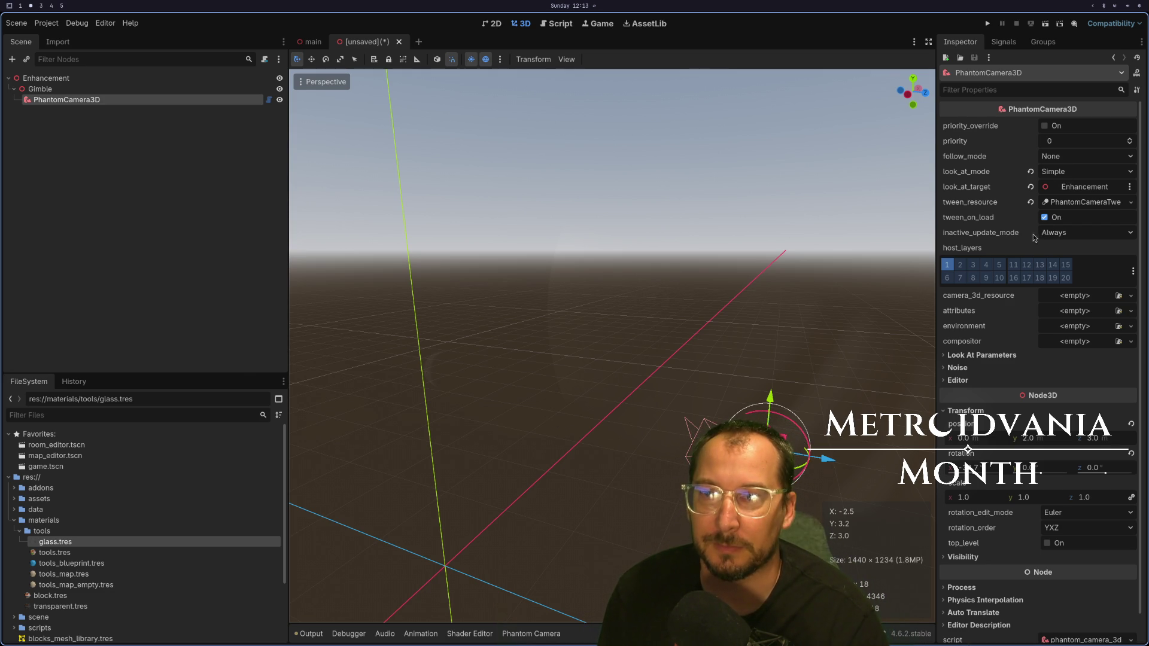
{"action": "left_click", "coordinate": [974, 357]}
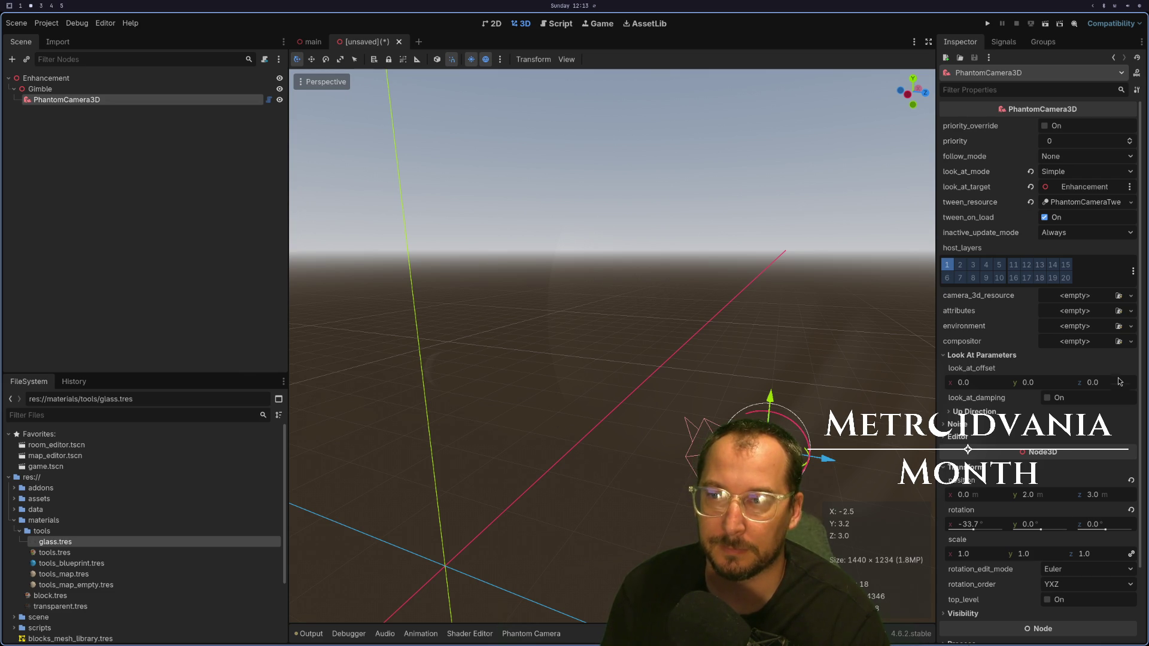
{"action": "left_click", "coordinate": [974, 356]}
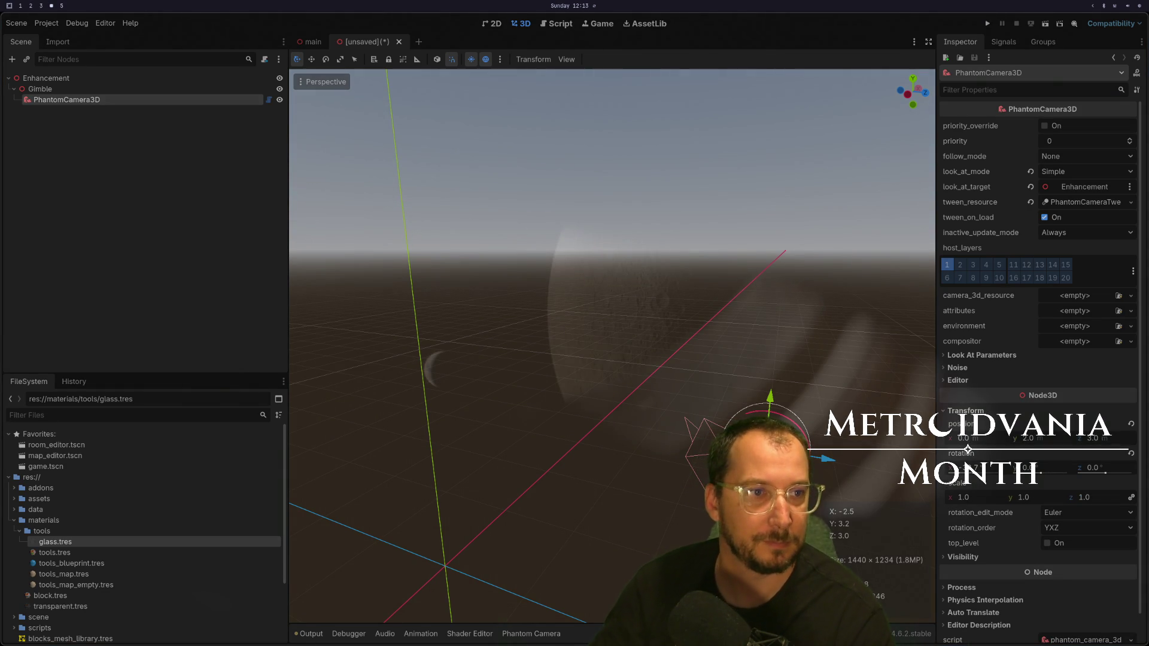
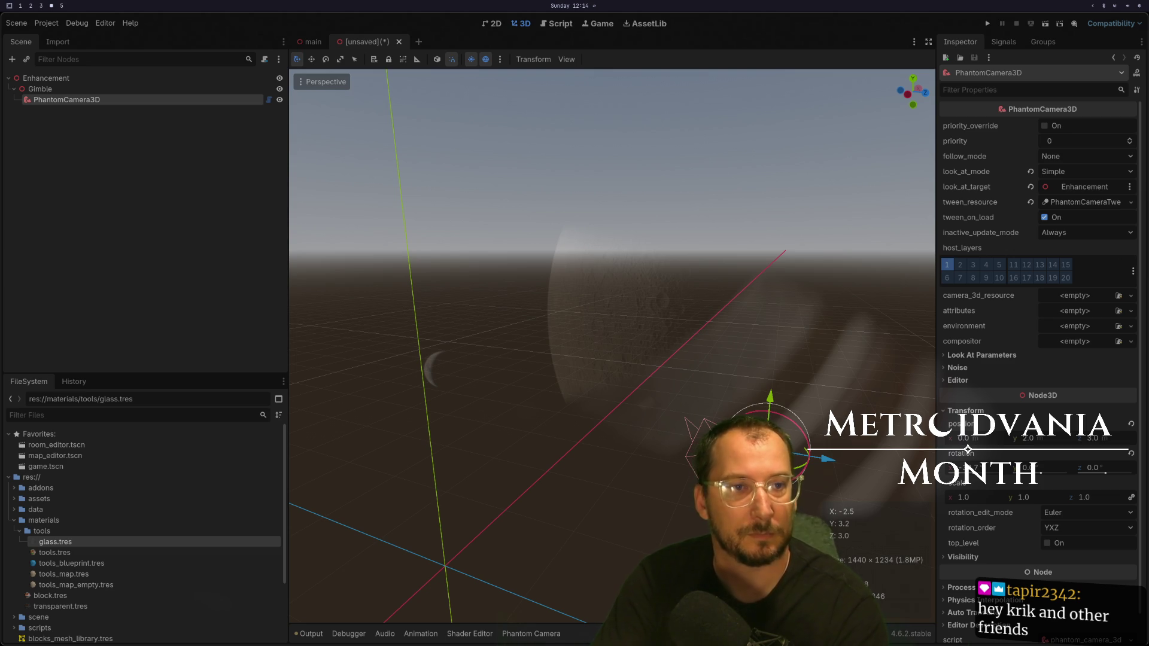
Zoom the 3D viewport out to frame the whole phantom camera rig, then switch to the code editor.
{"action": "scroll", "coordinate": [447, 249], "scroll_direction": "down", "scroll_amount": 2}
{"action": "scroll", "coordinate": [447, 247], "scroll_direction": "down", "scroll_amount": 4}
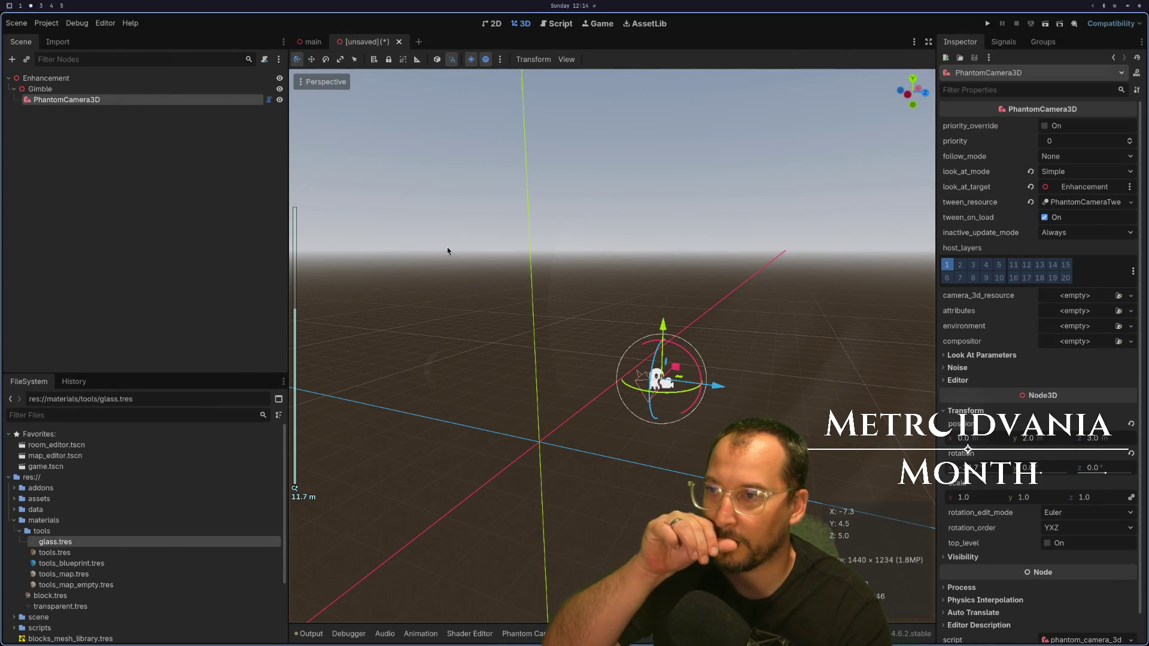
{"action": "scroll", "coordinate": [447, 246], "scroll_direction": "down", "scroll_amount": 10}
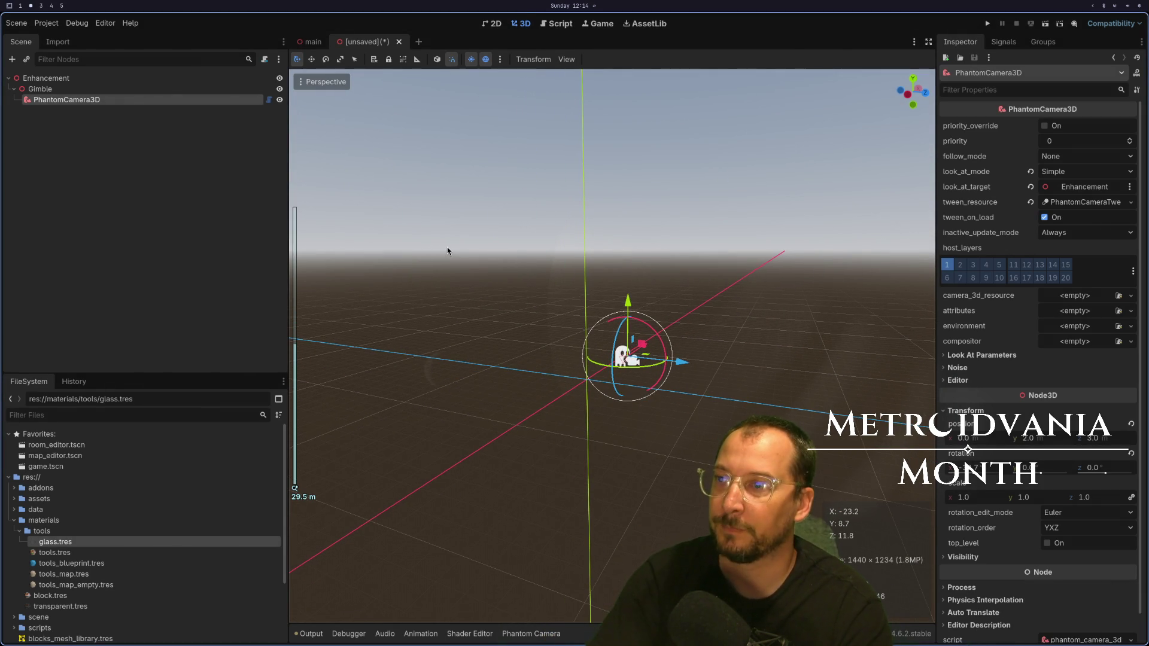
{"action": "key", "text": "super+1"}
{"action": "key", "text": "super+2"}
{"action": "key", "text": "super+1"}
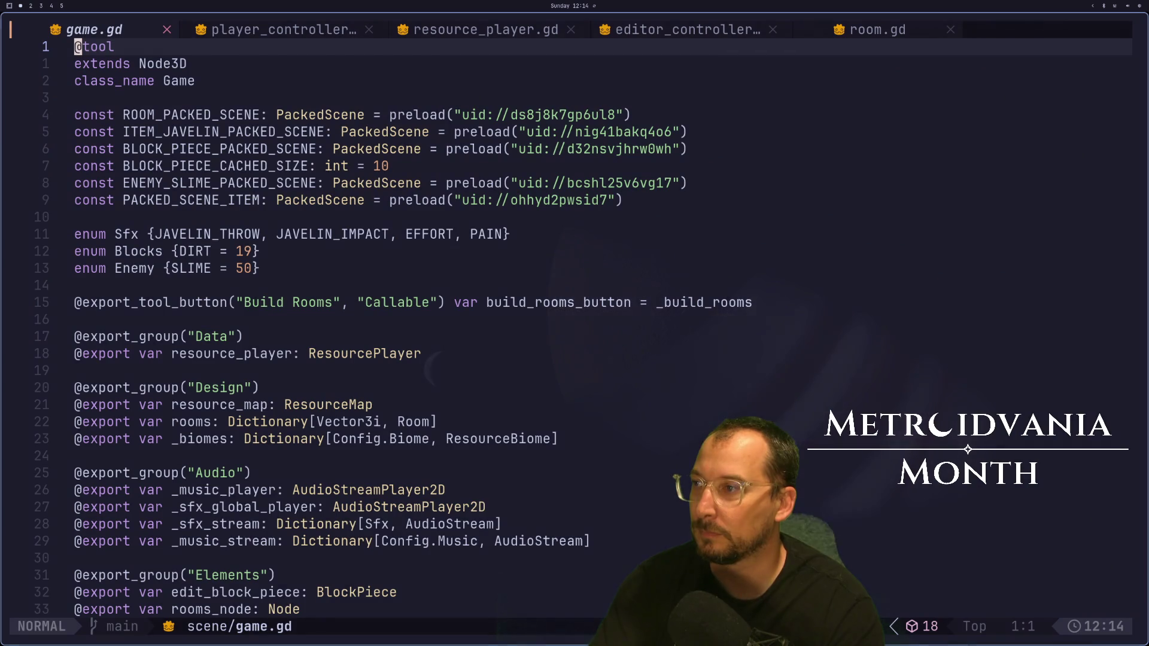
{"action": "scroll", "coordinate": [491, 358], "scroll_direction": "down", "scroll_amount": 15}
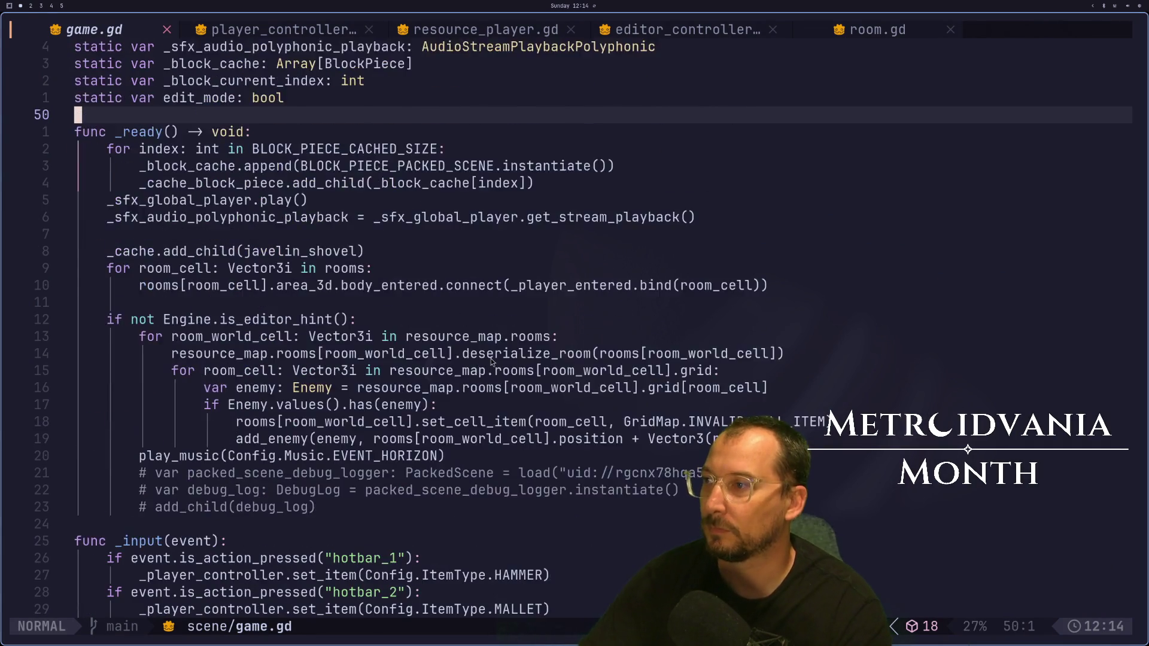
{"action": "scroll", "coordinate": [490, 358], "scroll_direction": "down", "scroll_amount": 6}
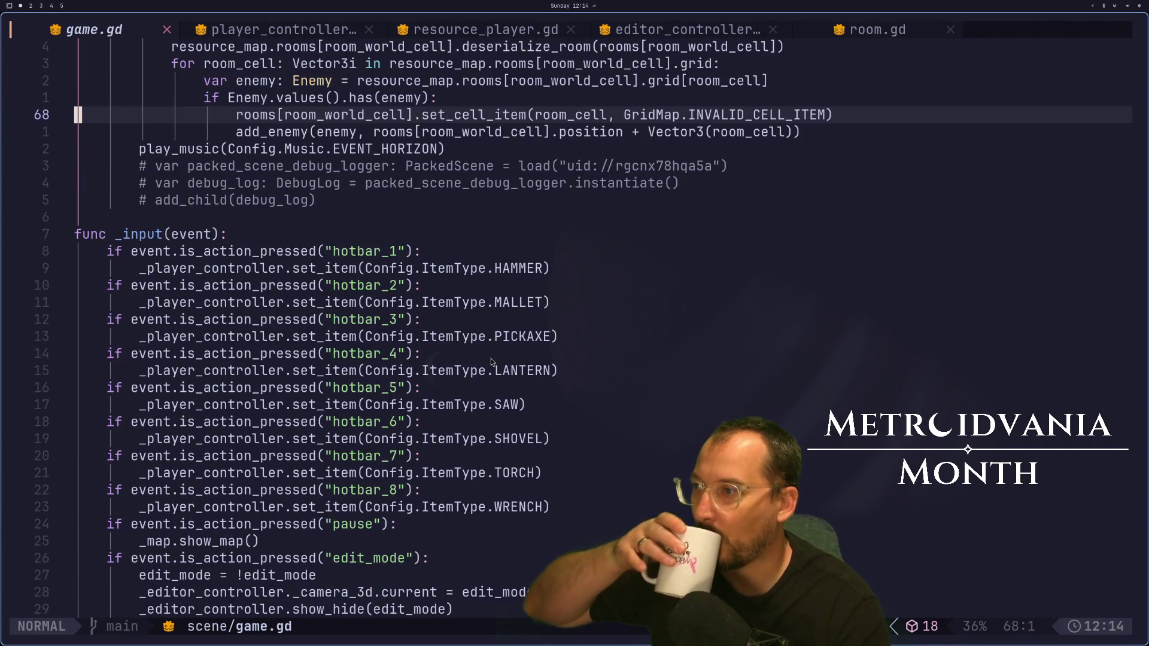
{"action": "scroll", "coordinate": [491, 361], "scroll_direction": "down", "scroll_amount": 9}
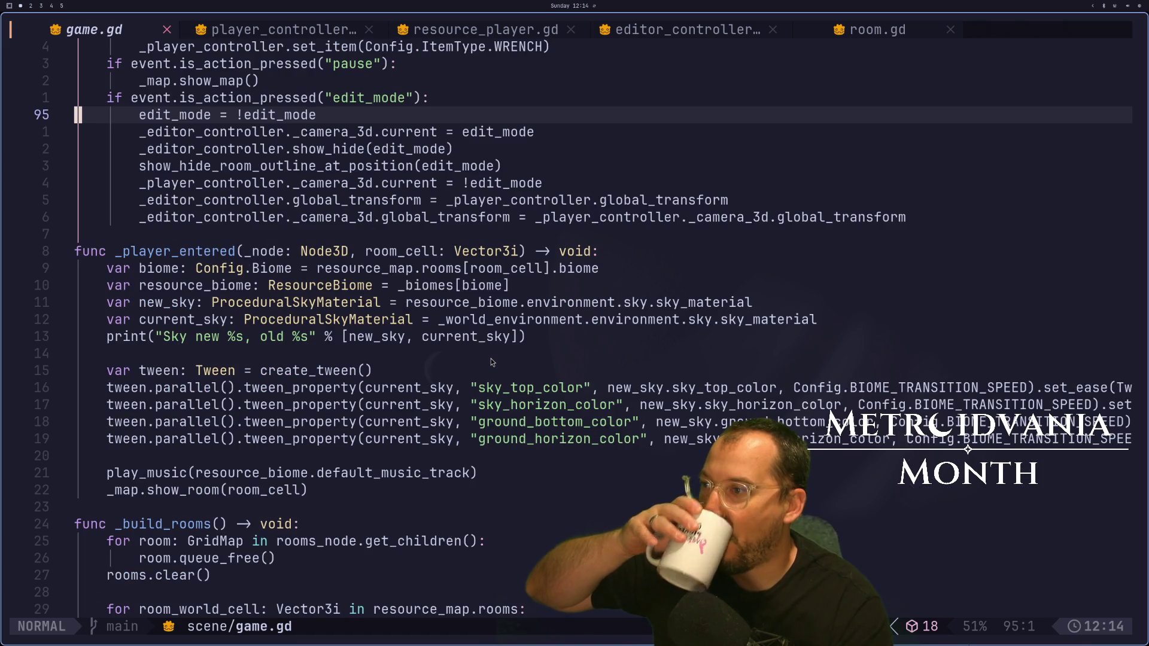
{"action": "scroll", "coordinate": [491, 361], "scroll_direction": "up", "scroll_amount": 8}
{"action": "scroll", "coordinate": [491, 358], "scroll_direction": "up", "scroll_amount": 6}
{"action": "key", "text": "super+2"}
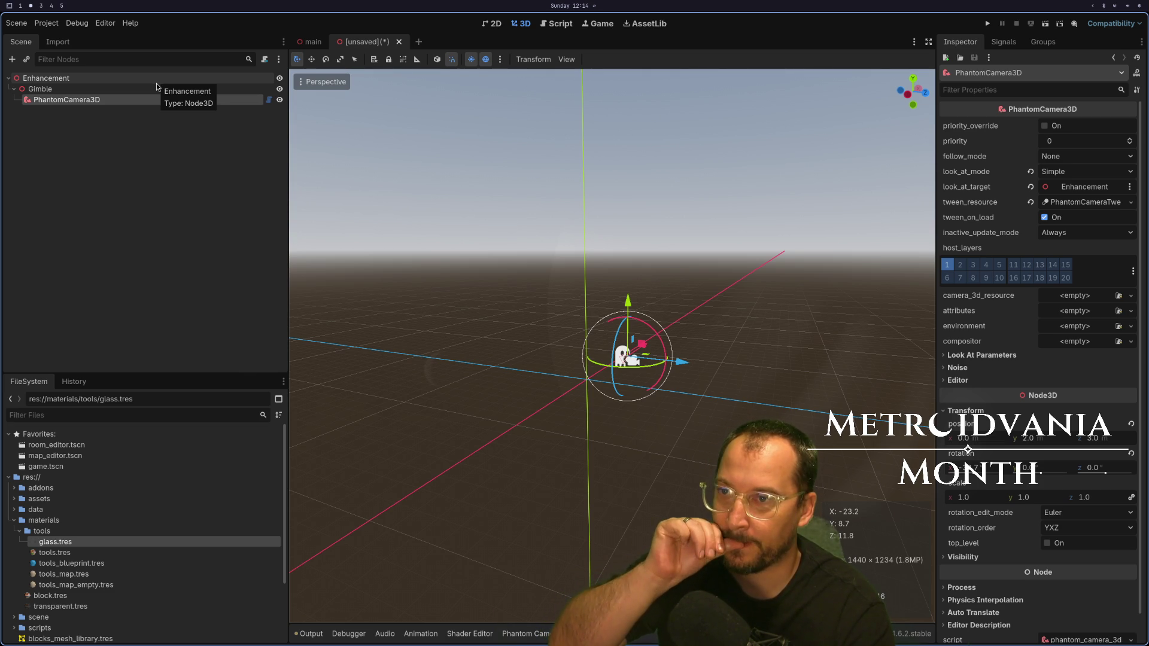
Enable look_at_damping in PhantomCamera3D's Look At Parameters and expand its Up Direction settings.
{"action": "left_click", "coordinate": [980, 355]}
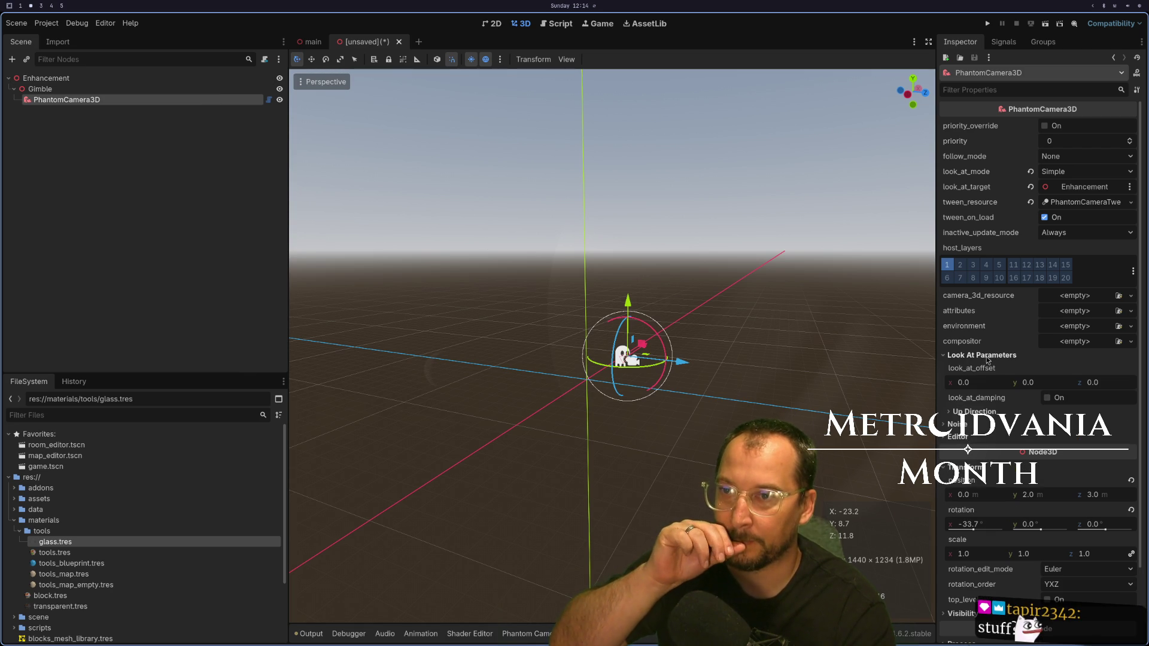
{"action": "left_click", "coordinate": [1056, 402]}
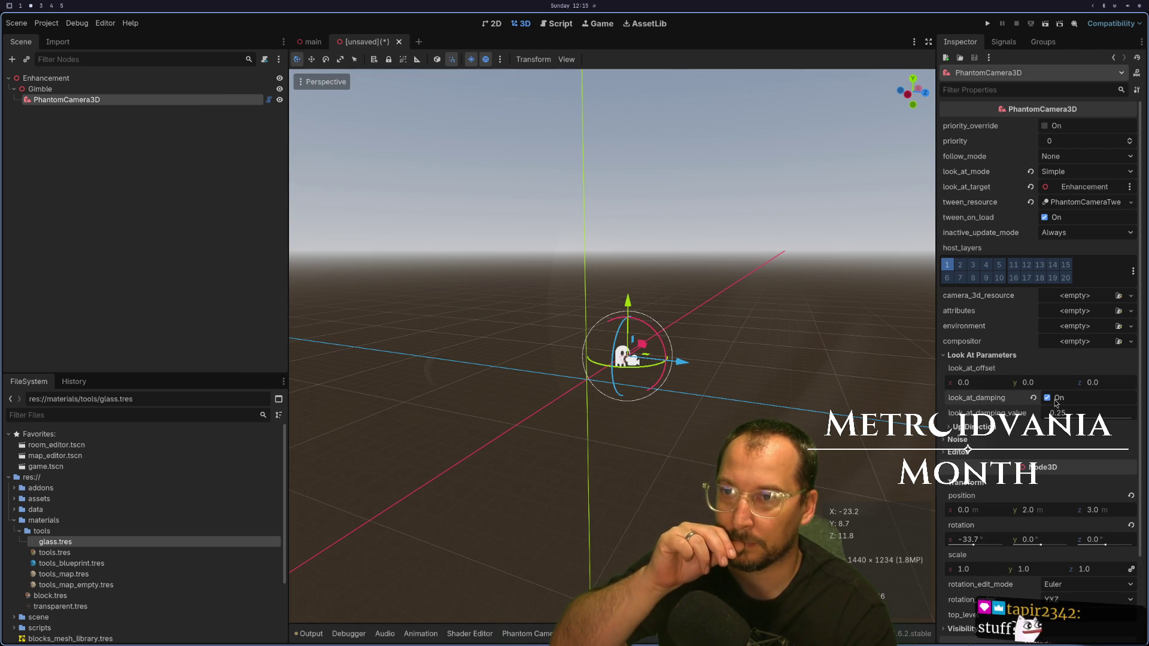
{"action": "left_click", "coordinate": [971, 426]}
{"action": "left_click_drag", "start_coordinate": [670, 371], "coordinate": [693, 372]}
{"action": "scroll", "coordinate": [693, 372], "scroll_direction": "up", "scroll_amount": 5}
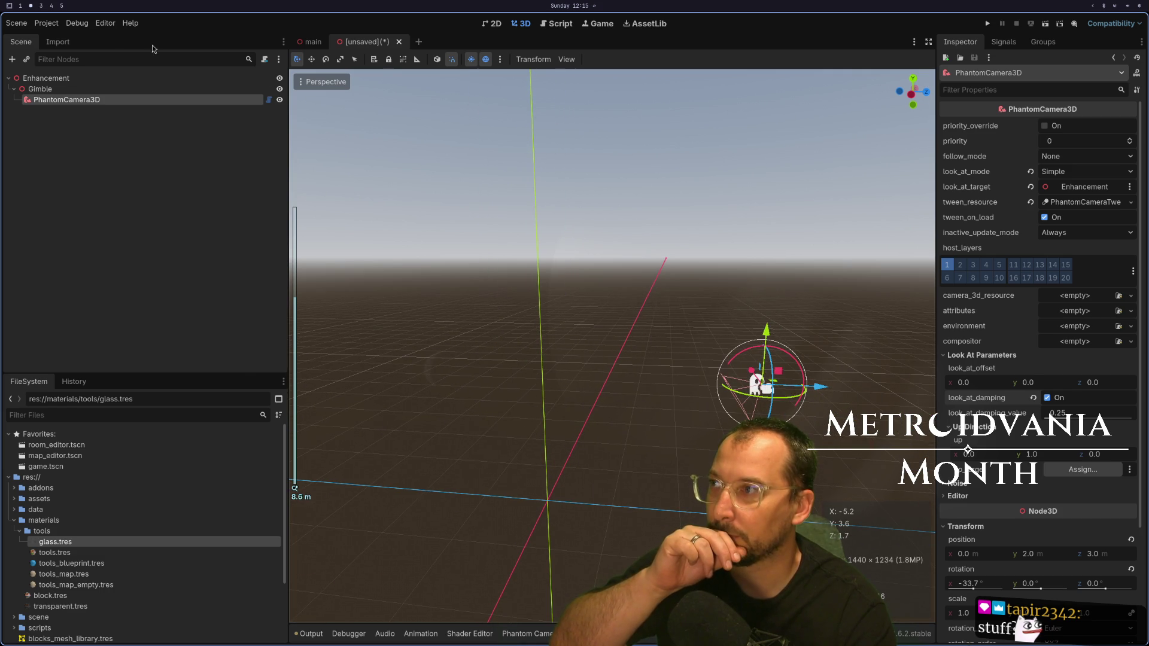
Spin the Gimble around Y, revert its rotation to 0°, and reselect PhantomCamera3D.
{"action": "left_click", "coordinate": [124, 88]}
{"action": "mouse_move", "coordinate": [1052, 192]}
{"action": "left_mouse_down"}
{"action": "mouse_move", "coordinate": [1033, 192]}
{"action": "mouse_move", "coordinate": [1093, 192]}
{"action": "left_mouse_up"}
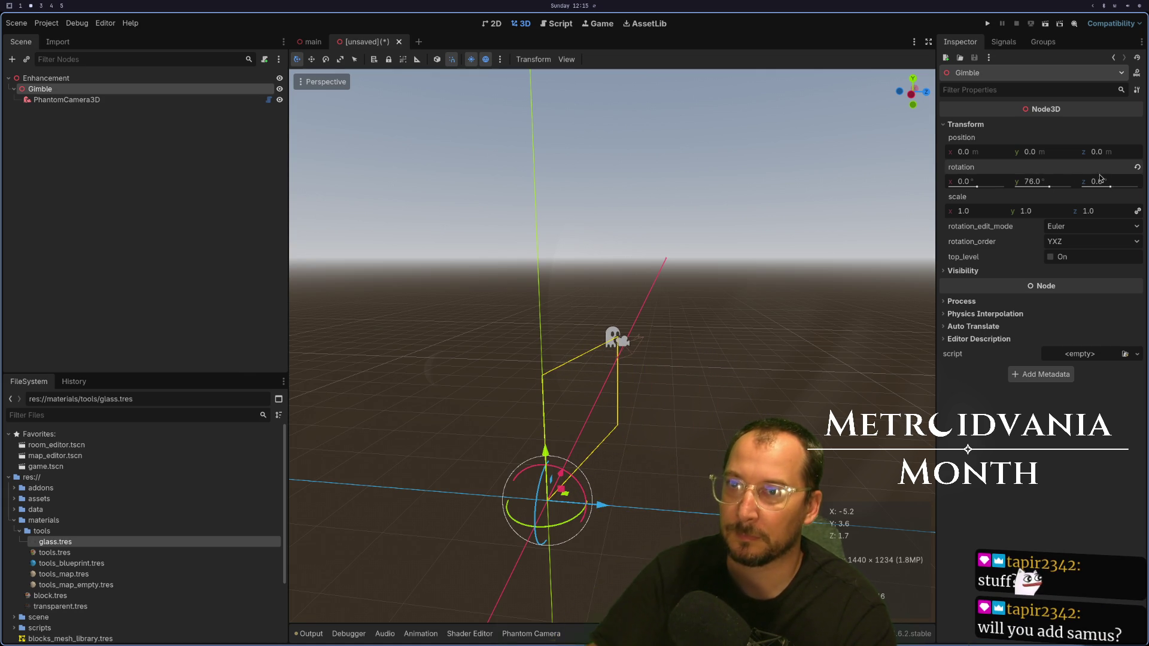
{"action": "left_click", "coordinate": [1138, 167]}
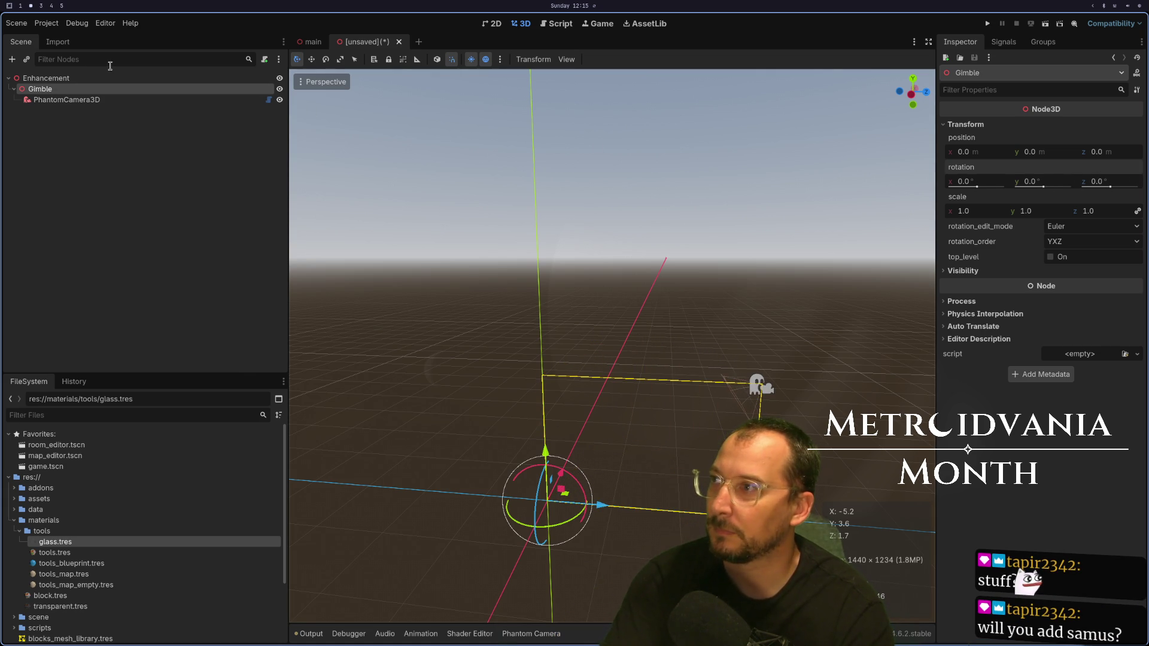
{"action": "left_click", "coordinate": [109, 75]}
{"action": "left_click", "coordinate": [93, 103]}
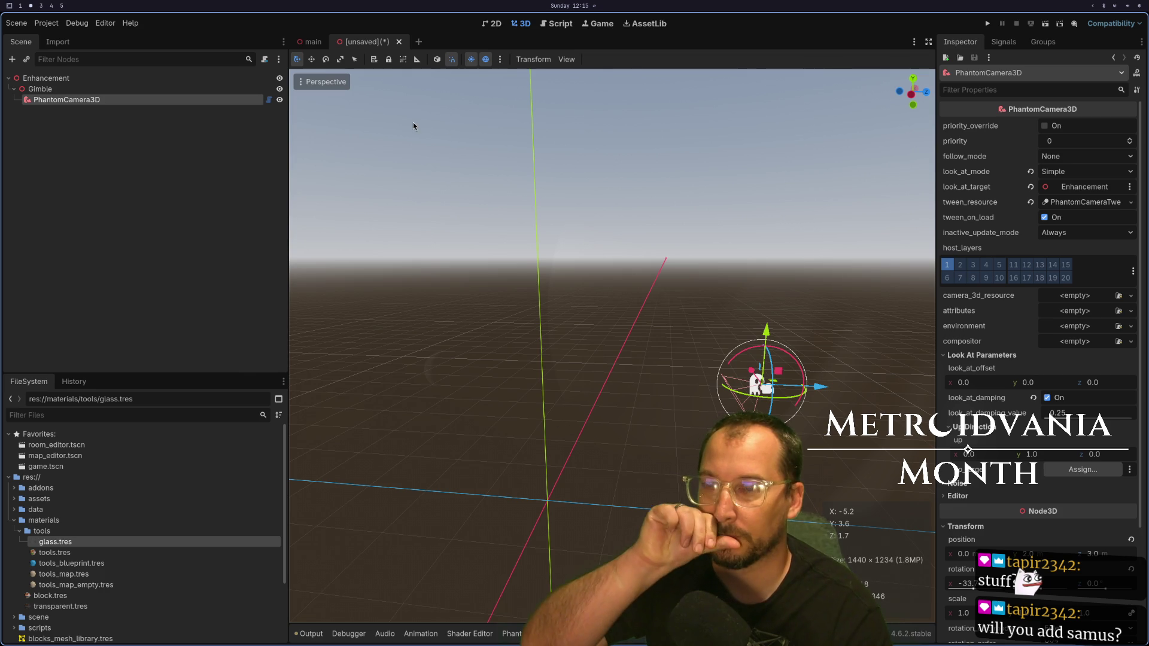
Add a Node3D child under Enhancement and set it as PhantomCamera3D's look_at_target.
{"action": "right_click", "coordinate": [70, 79]}
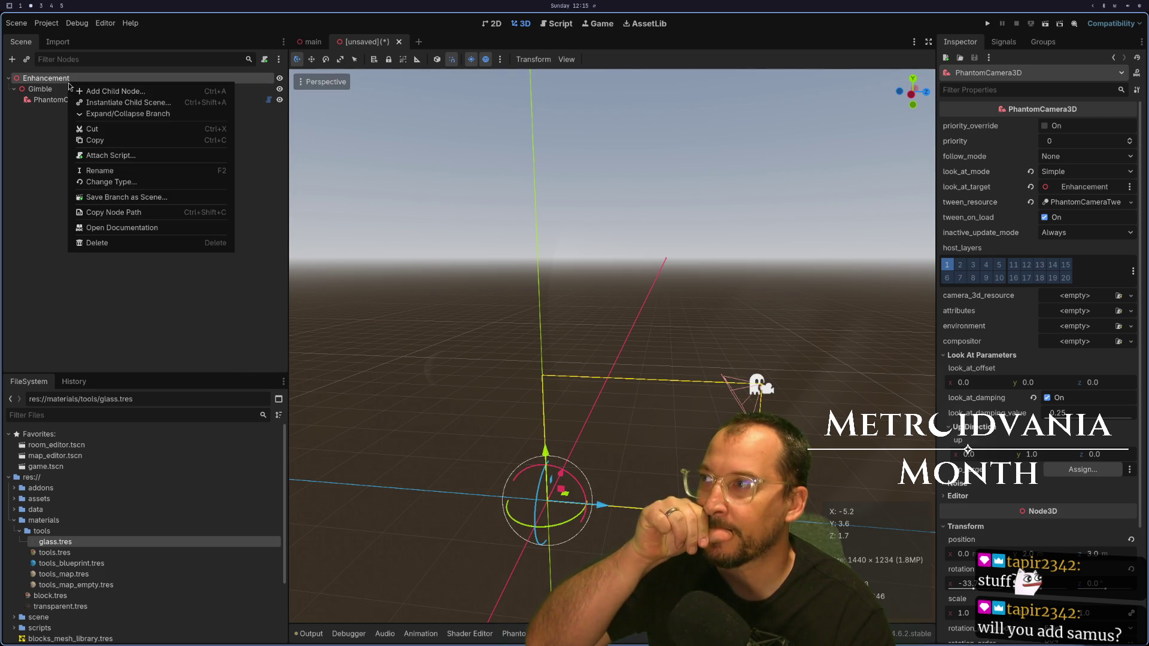
{"action": "left_click", "coordinate": [93, 90]}
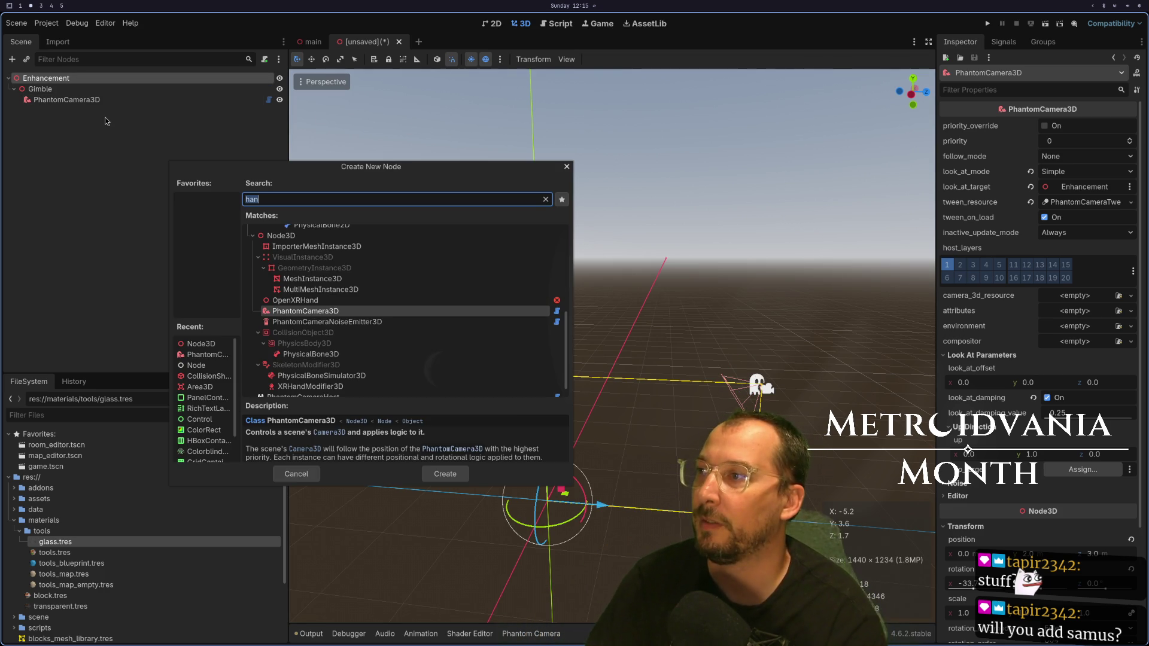
{"action": "double_click", "coordinate": [198, 343]}
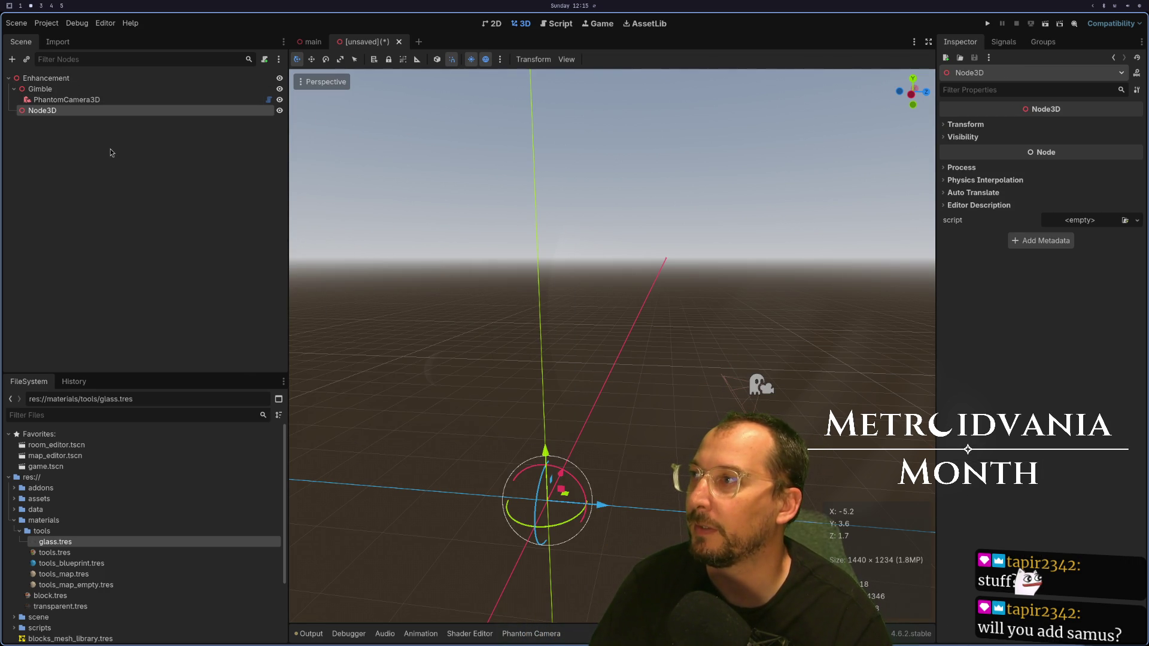
{"action": "left_click", "coordinate": [46, 79]}
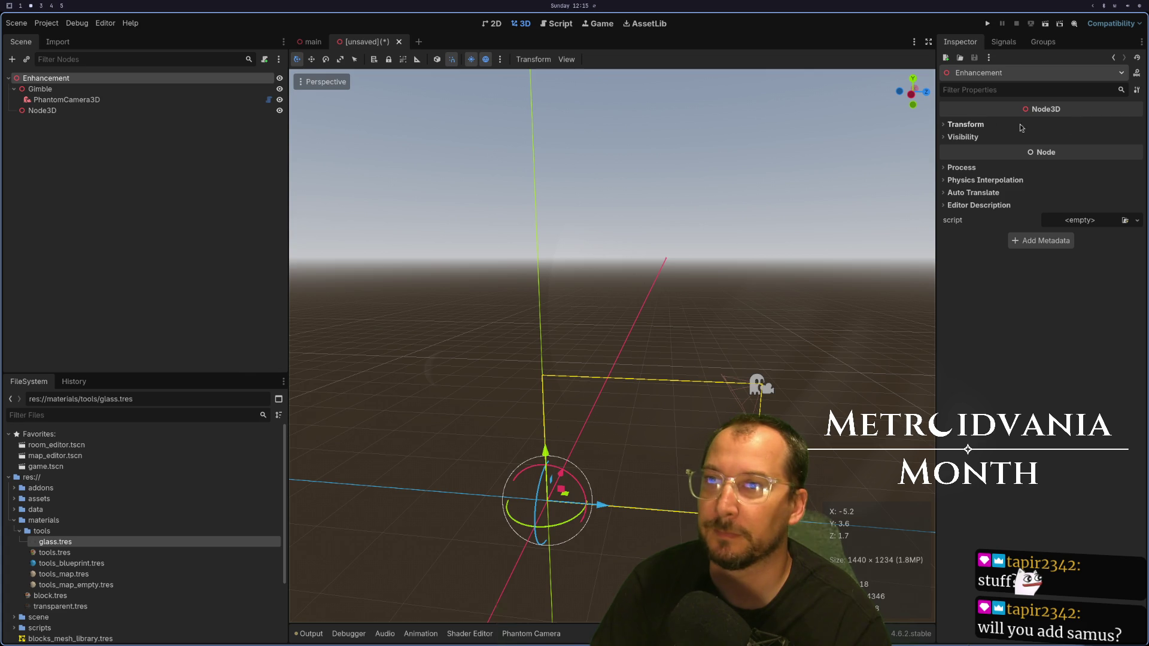
{"action": "left_click", "coordinate": [66, 100]}
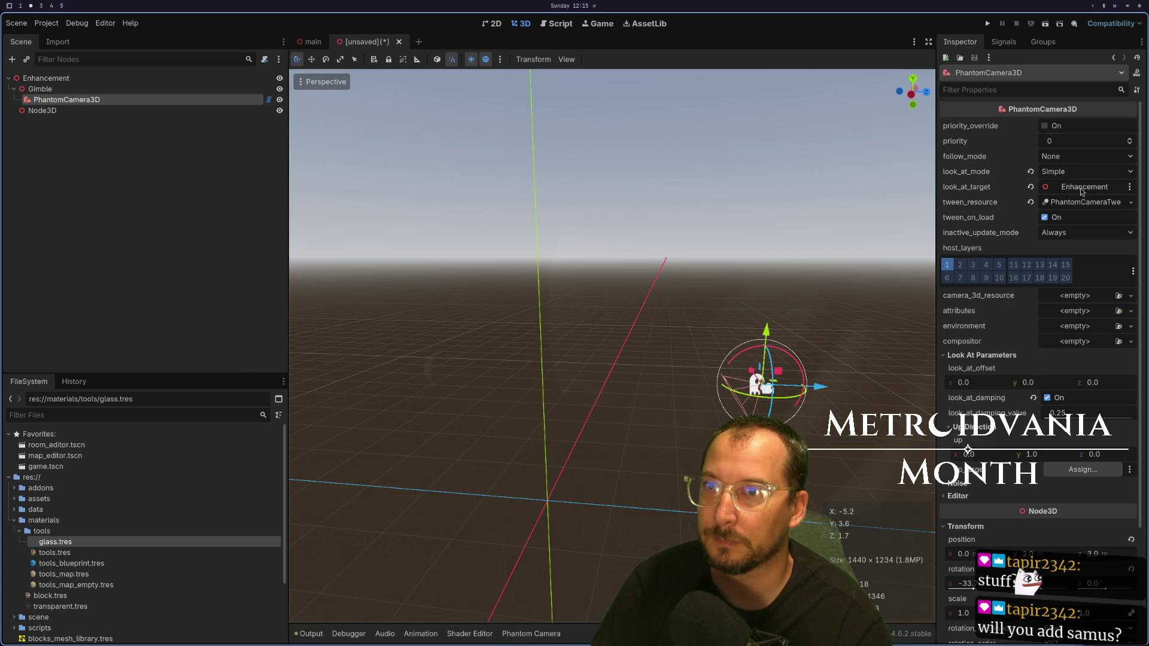
{"action": "left_click", "coordinate": [1085, 188]}
{"action": "double_click", "coordinate": [558, 255]}
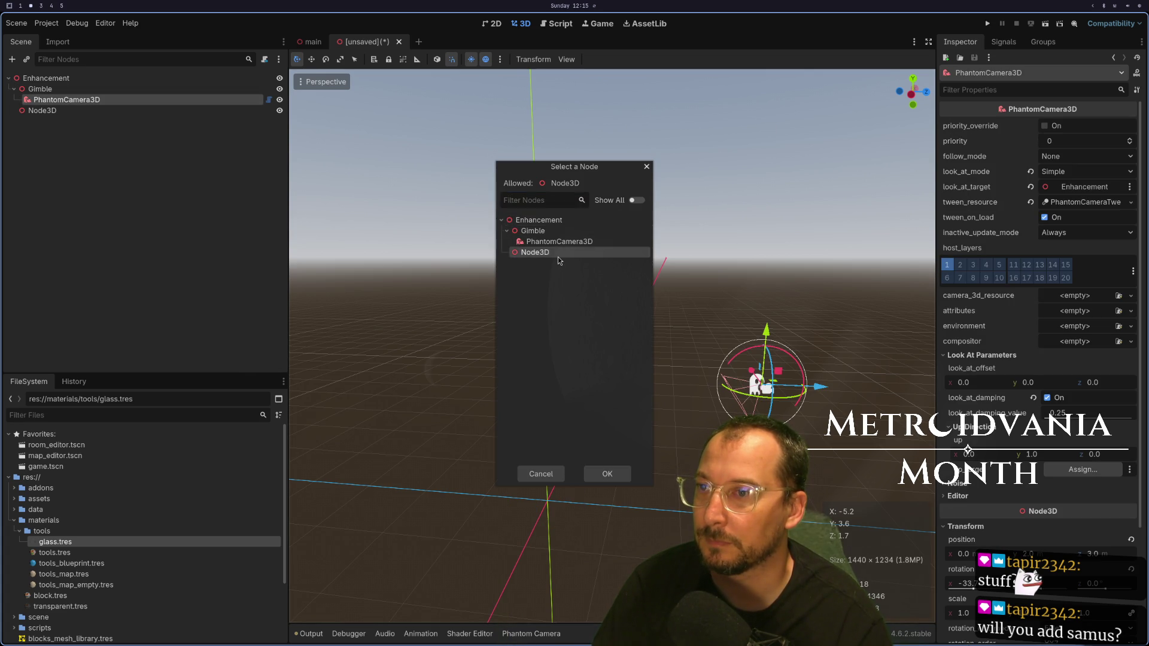
Test-rotate the Gimble, revert its rotation, and switch to the main scene without saving.
{"action": "left_click", "coordinate": [130, 88]}
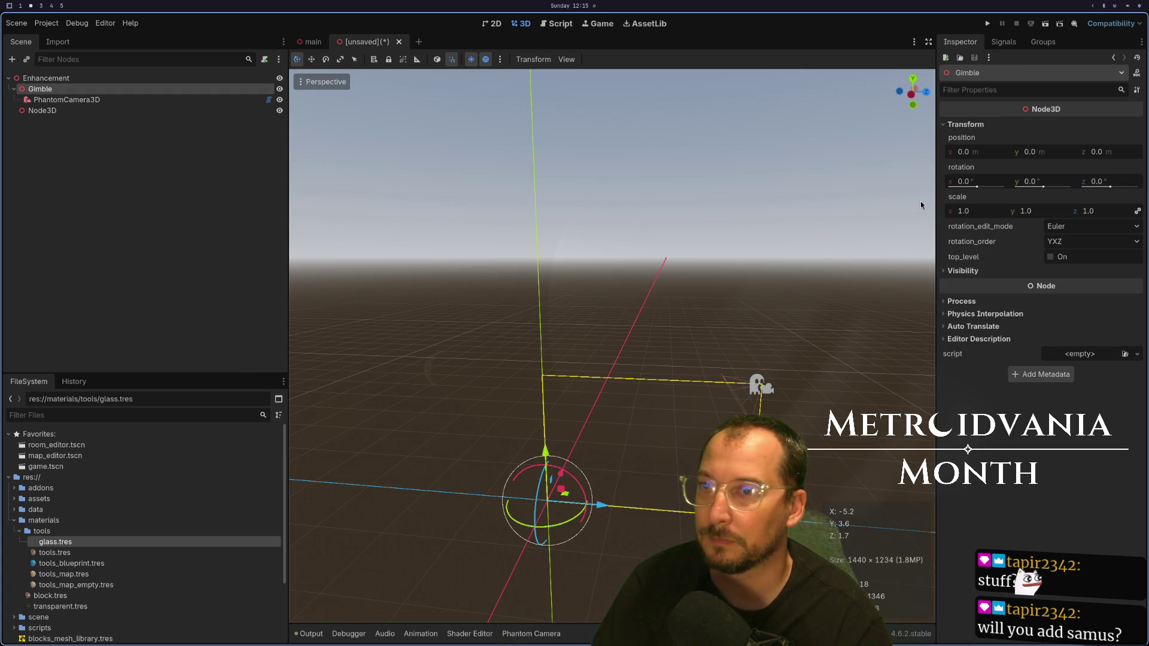
{"action": "left_click_drag", "start_coordinate": [1044, 186], "coordinate": [1054, 188]}
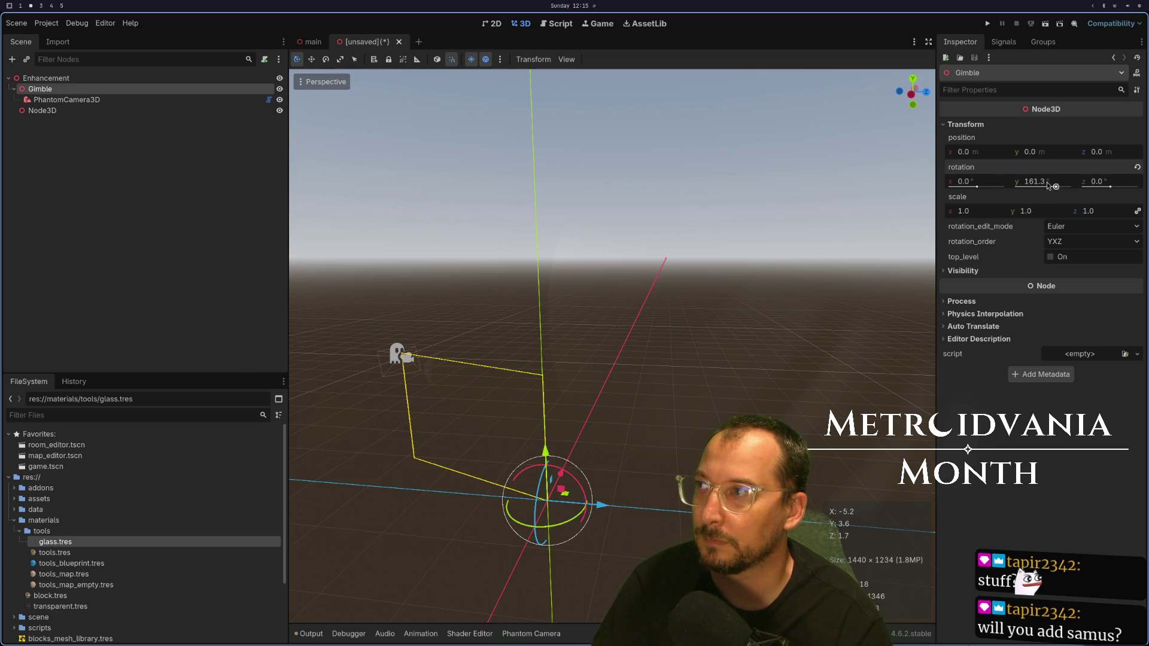
{"action": "left_click", "coordinate": [56, 112]}
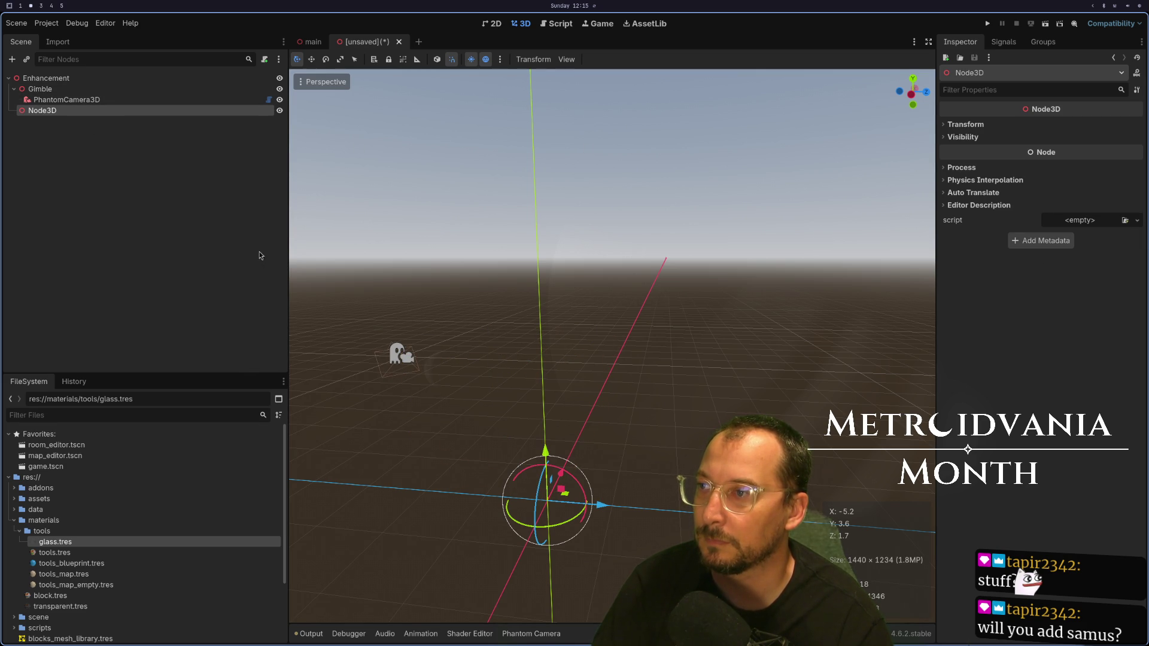
{"action": "left_click", "coordinate": [97, 90]}
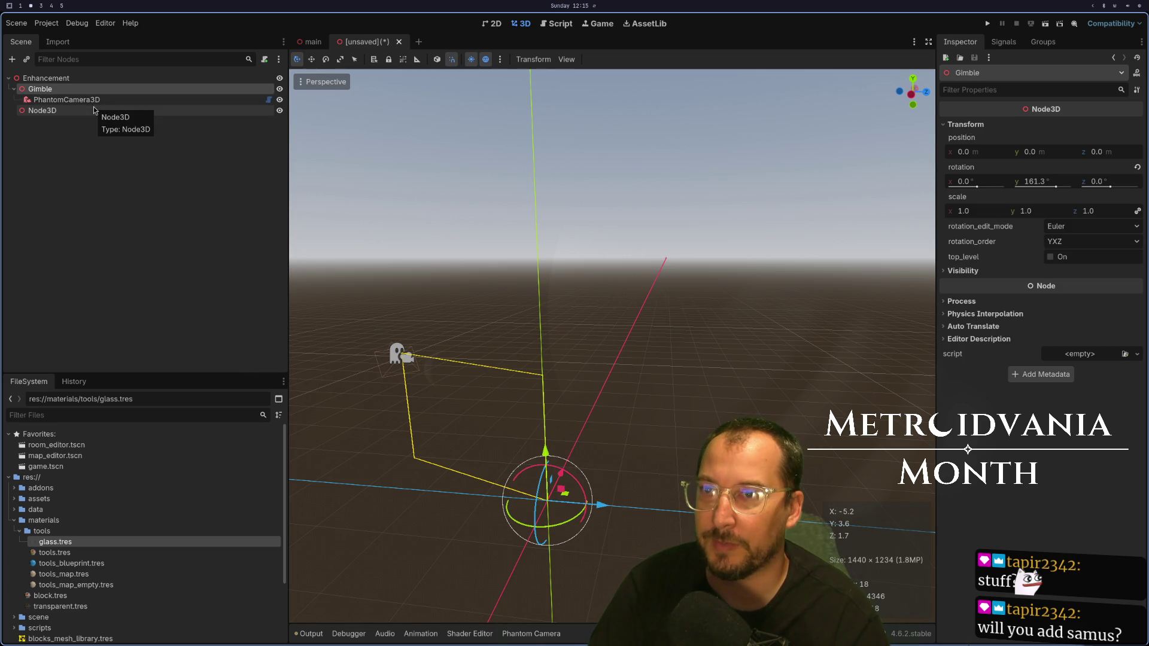
{"action": "left_click", "coordinate": [1137, 168]}
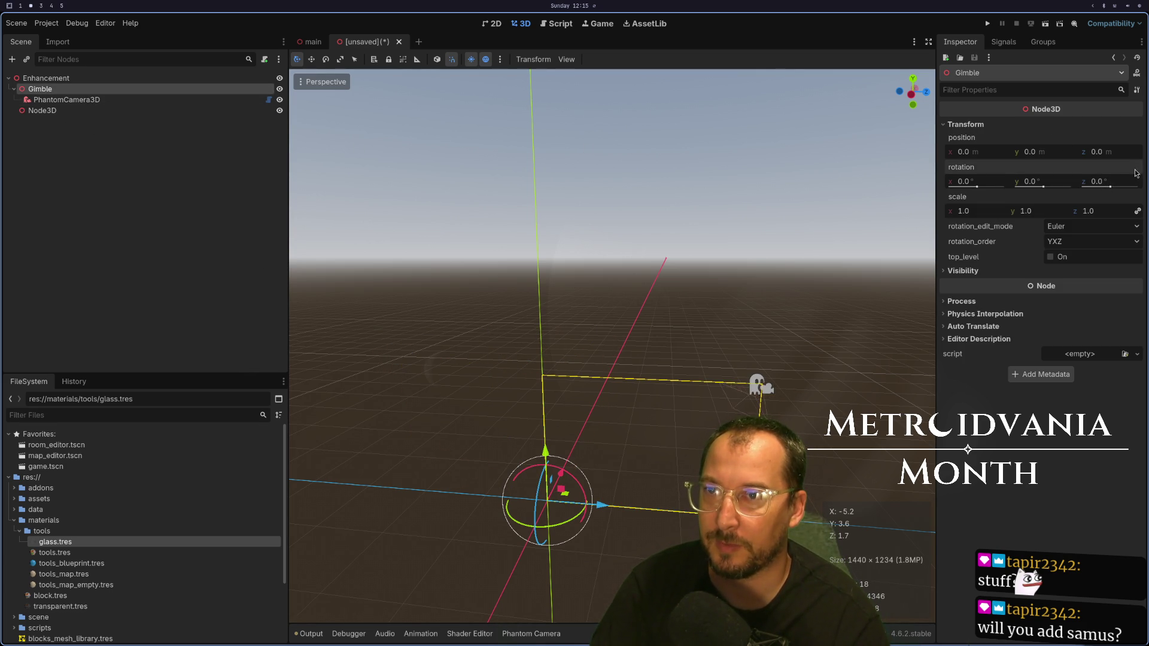
{"action": "key", "text": "ctrl+s"}
{"action": "key", "text": "Escape"}
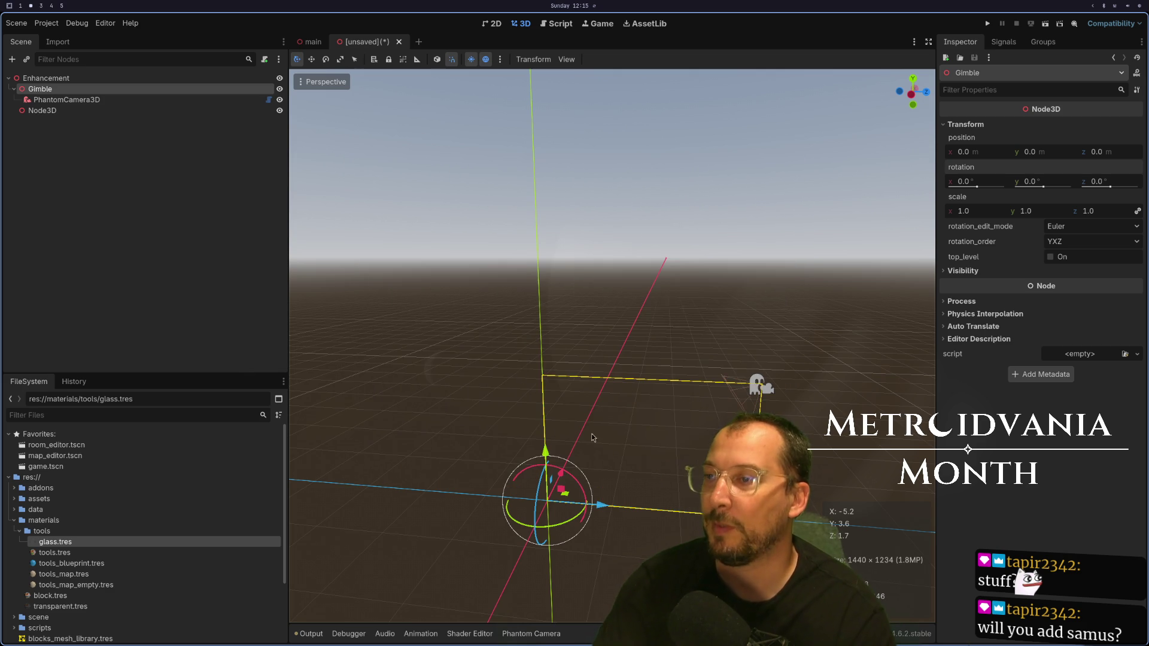
{"action": "left_click", "coordinate": [310, 41]}
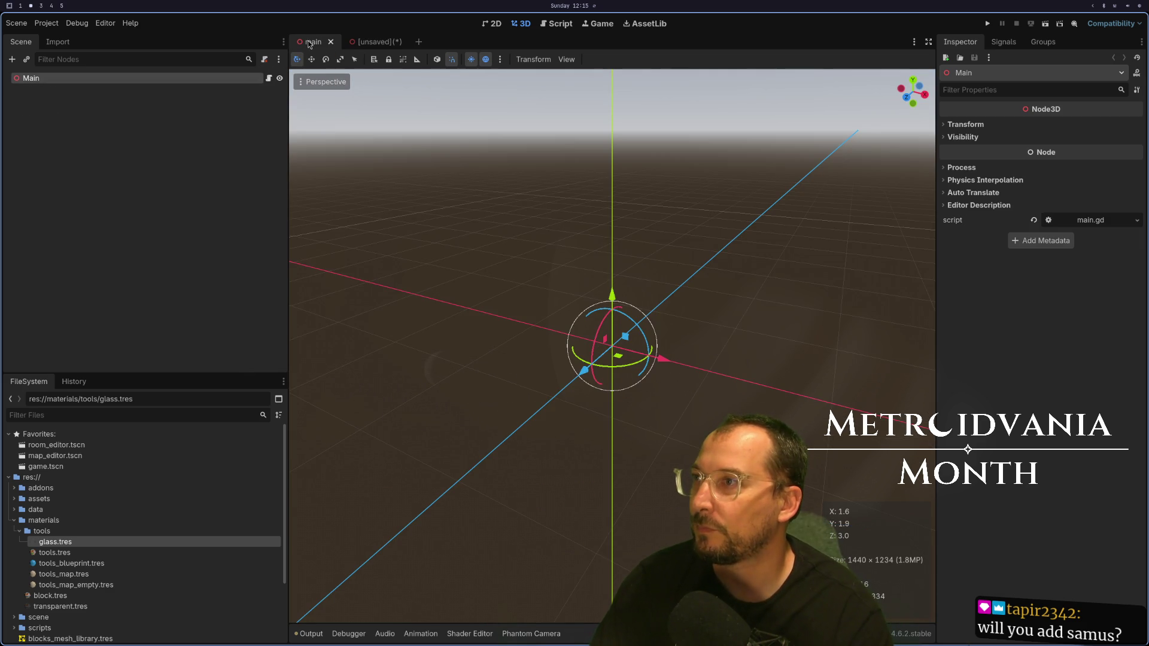
Open game.tscn from the FileSystem favourites.
{"action": "left_click", "coordinate": [47, 22]}
{"action": "left_click", "coordinate": [47, 23]}
{"action": "left_click", "coordinate": [52, 468]}
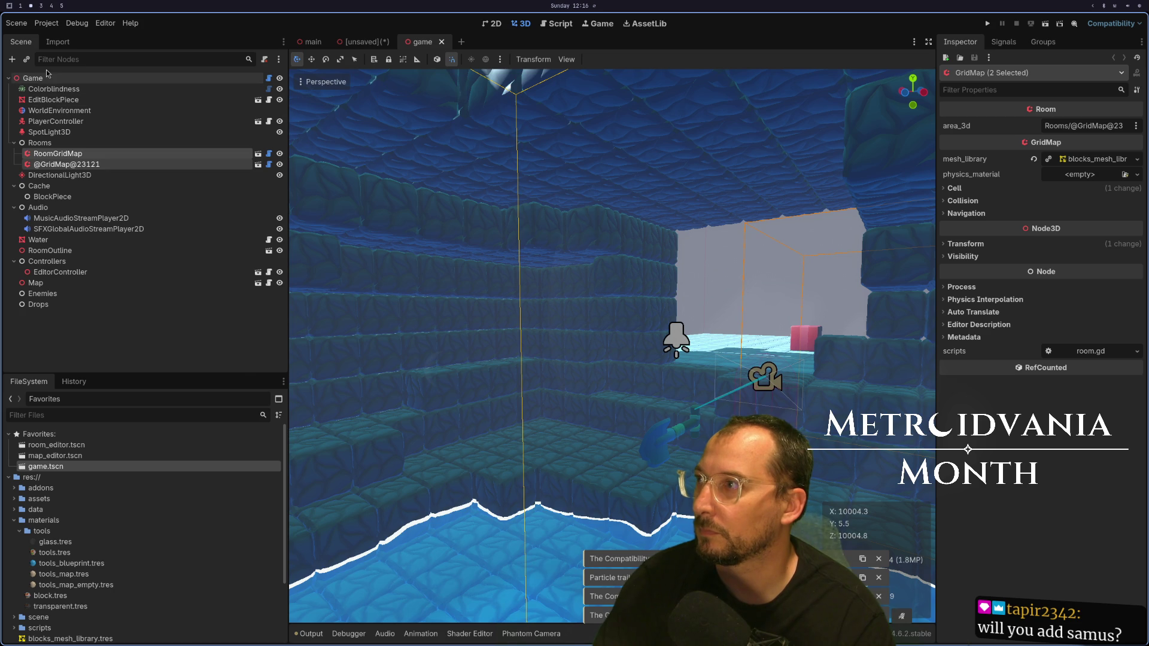
{"action": "left_click", "coordinate": [46, 77]}
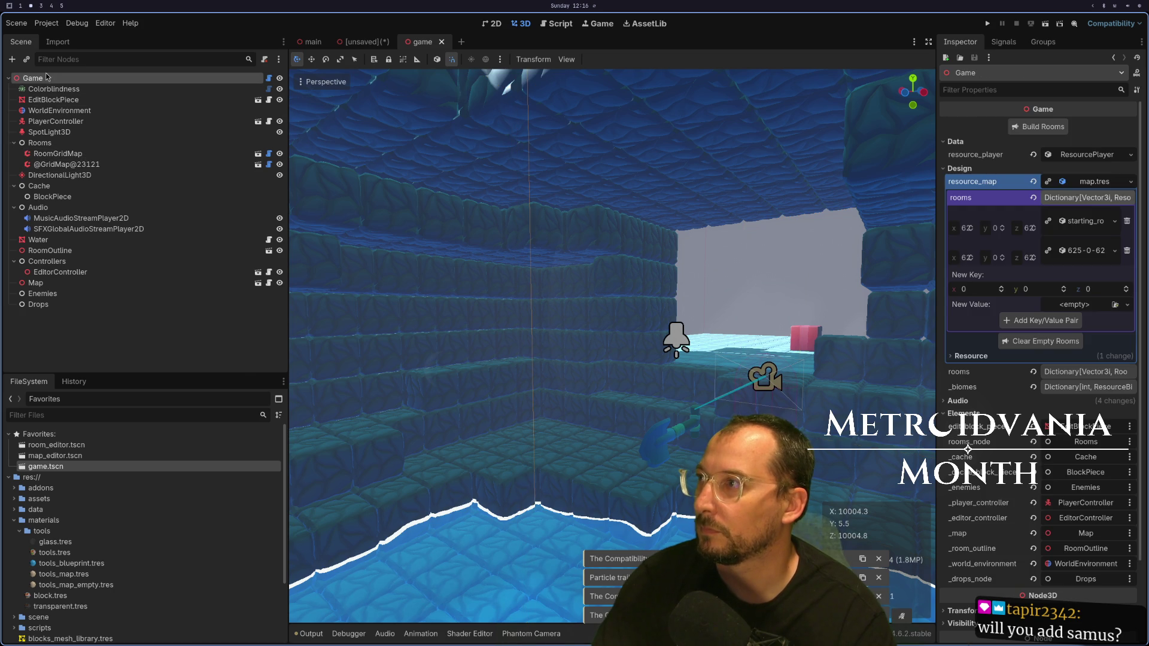
Add a Camera3D child to Game and move it to the top of the tree.
{"action": "right_click", "coordinate": [47, 76]}
{"action": "left_click", "coordinate": [72, 100]}
{"action": "type", "text": "camera"}
{"action": "key", "text": "Return"}
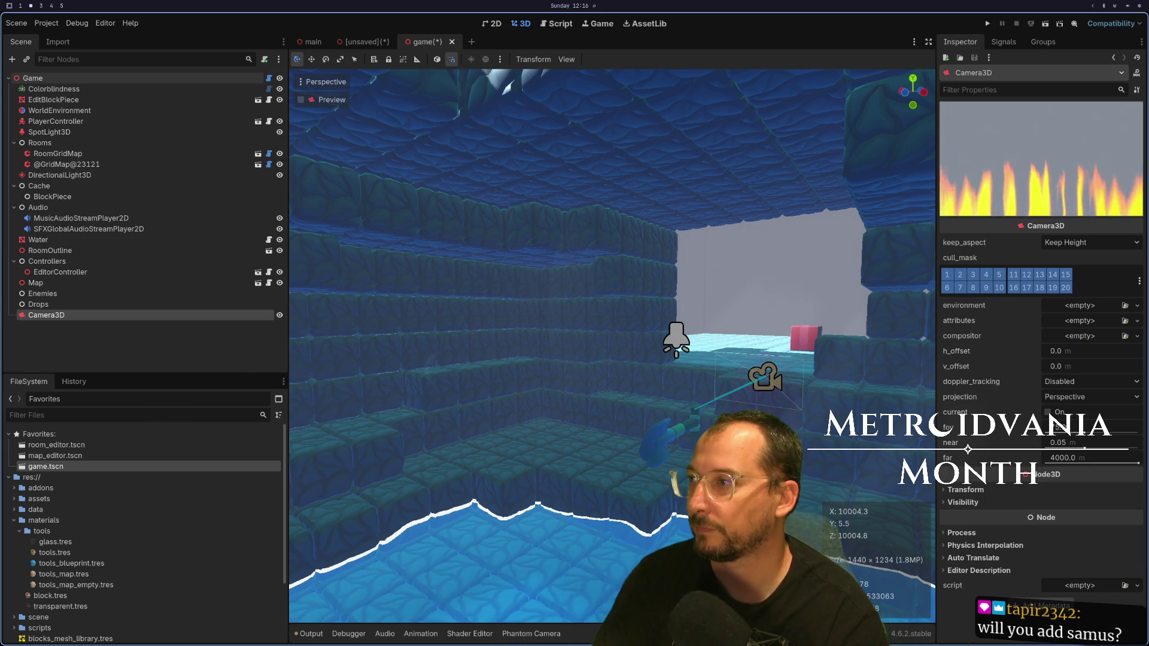
{"action": "mouse_move", "coordinate": [48, 310]}
{"action": "left_mouse_down"}
{"action": "mouse_move", "coordinate": [72, 77]}
{"action": "mouse_move", "coordinate": [67, 89]}
{"action": "left_mouse_up"}
Add a PhantomCameraHost under Camera3D and save the game scene.
{"action": "right_click", "coordinate": [66, 89]}
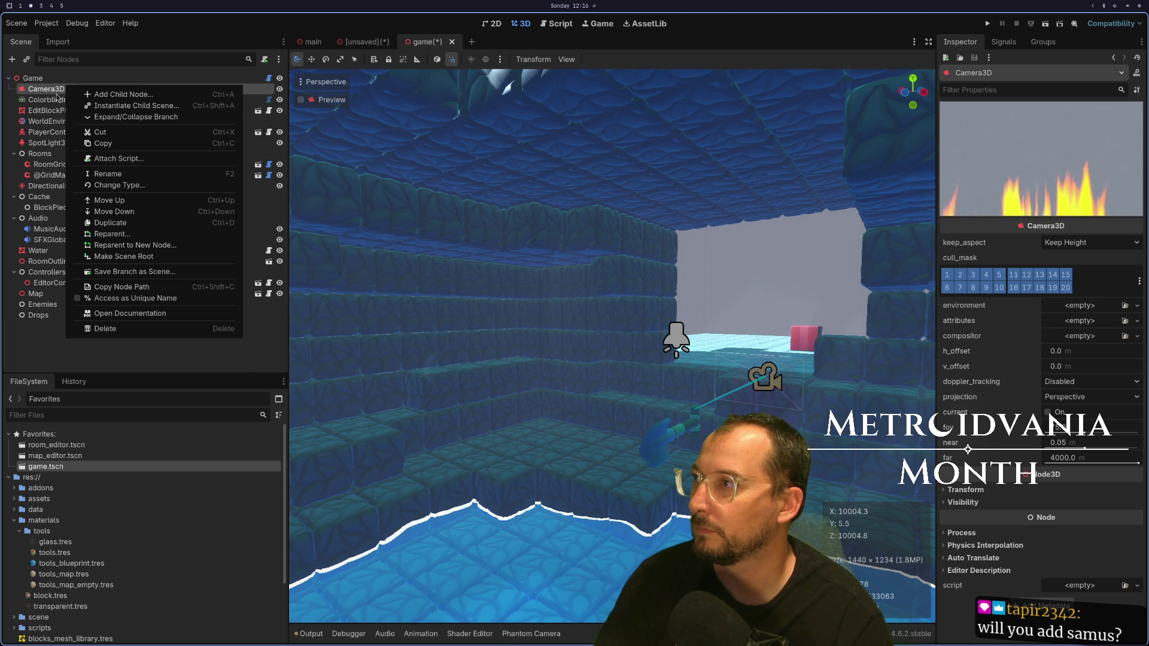
{"action": "left_click", "coordinate": [88, 96]}
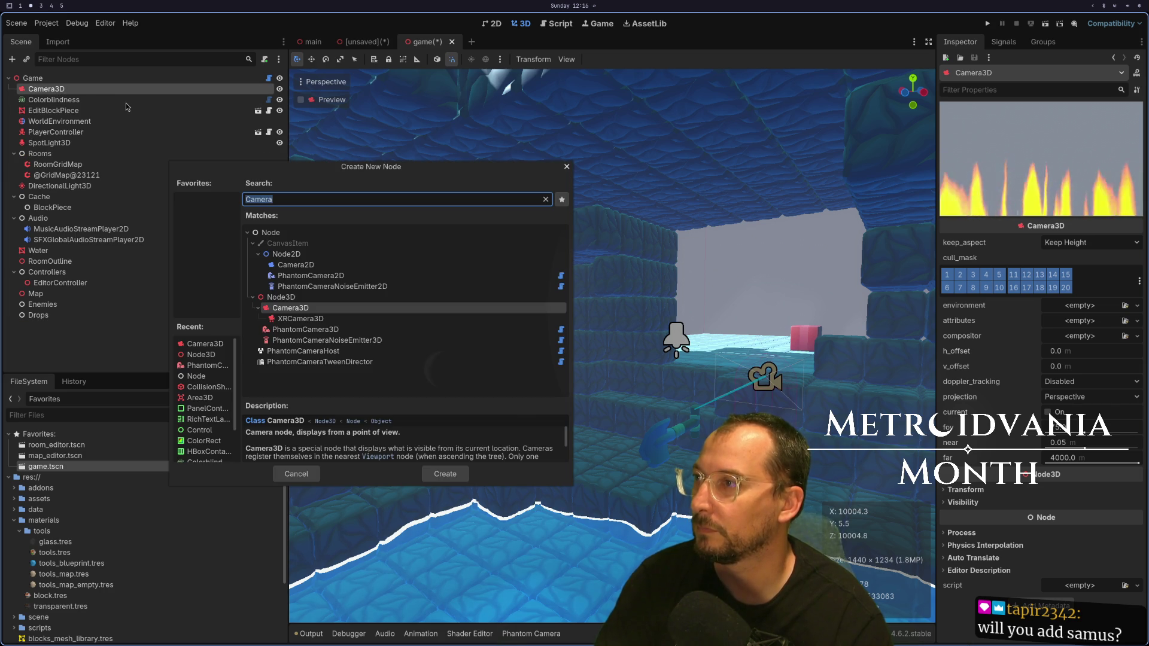
{"action": "type", "text": "phan"}
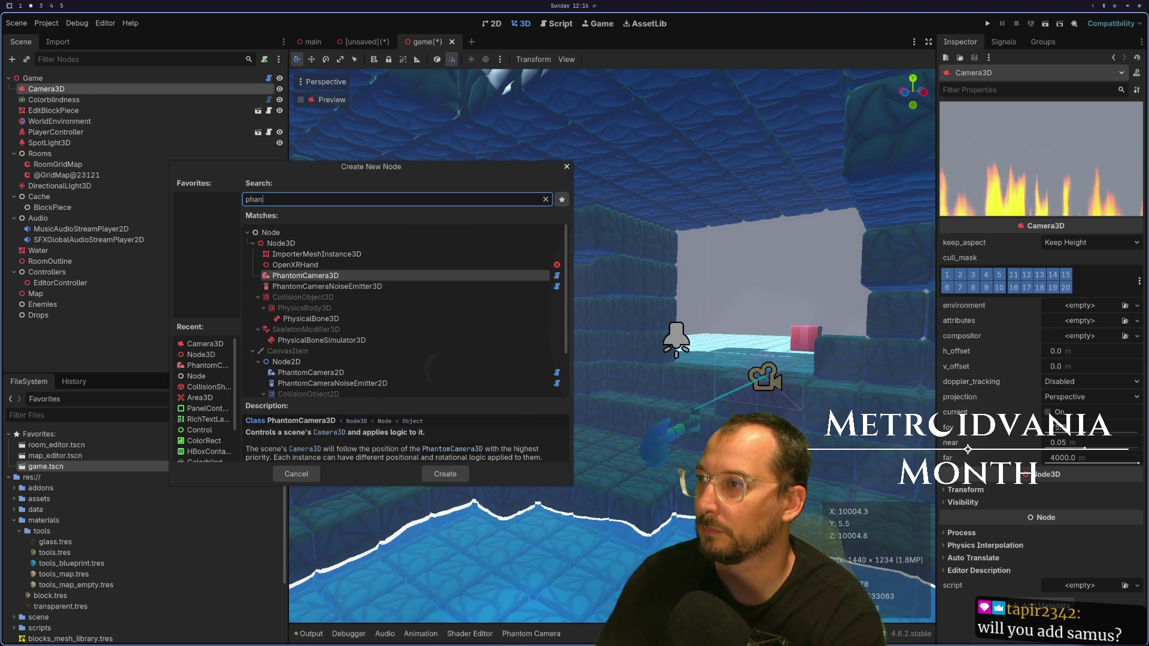
{"action": "type", "text": "t"}
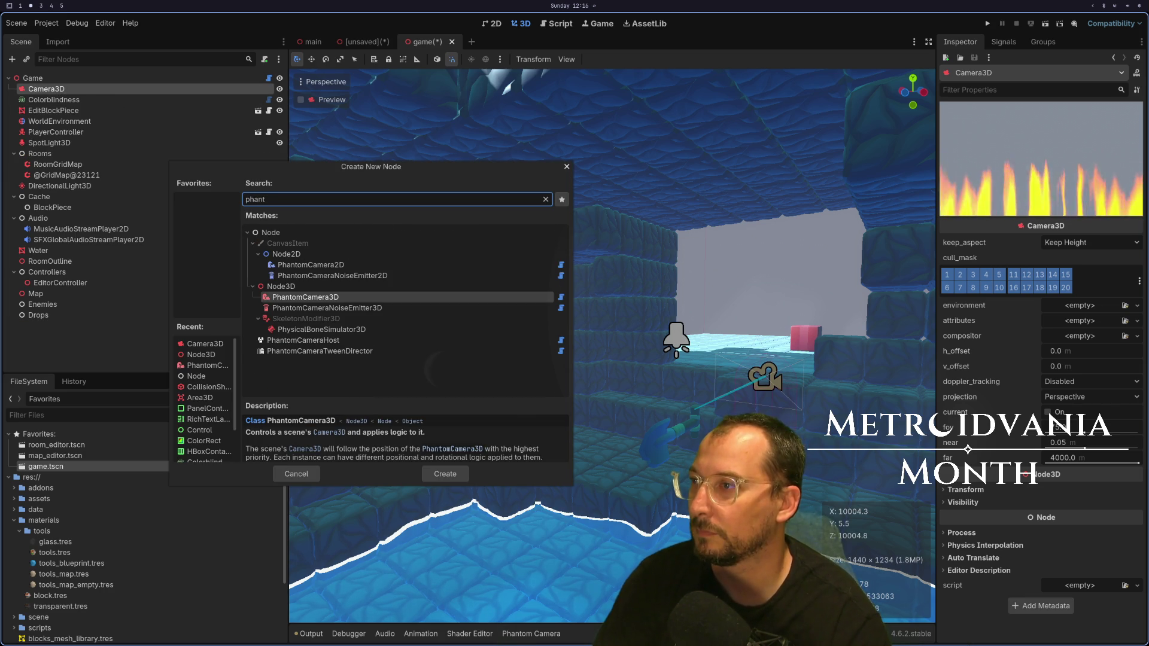
{"action": "left_click", "coordinate": [339, 341]}
{"action": "double_click", "coordinate": [339, 341]}
{"action": "key", "text": "ctrl+s"}
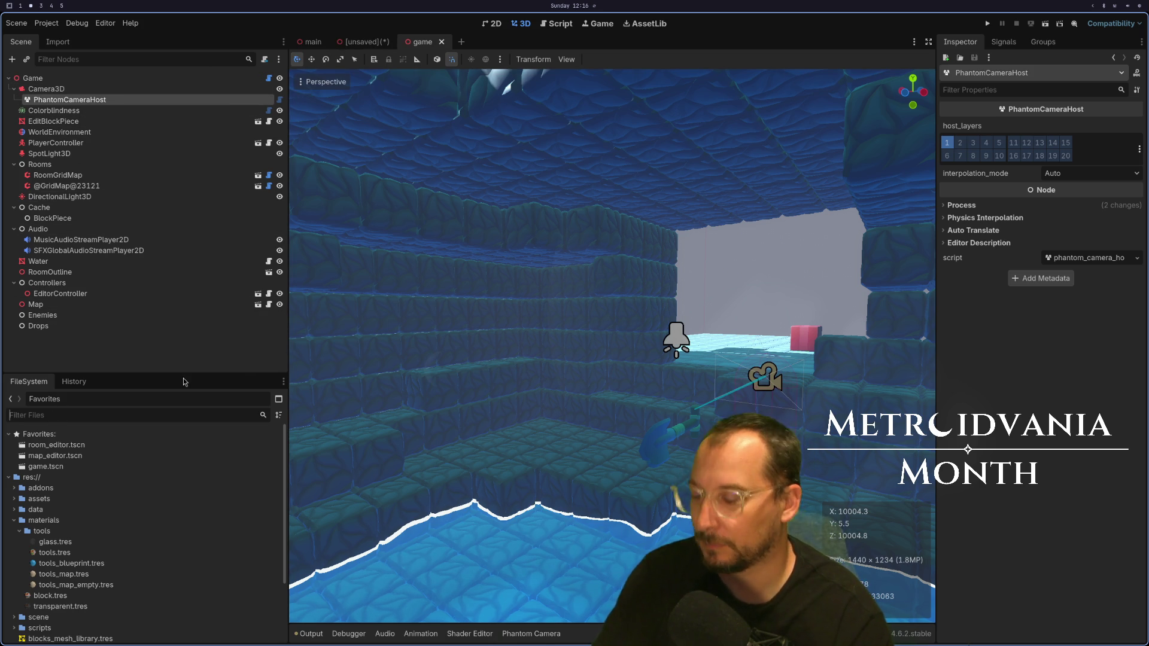
Open player_controller.tscn and change its Camera3D node's type to PhantomCamera3D, then save.
{"action": "type", "text": "player"}
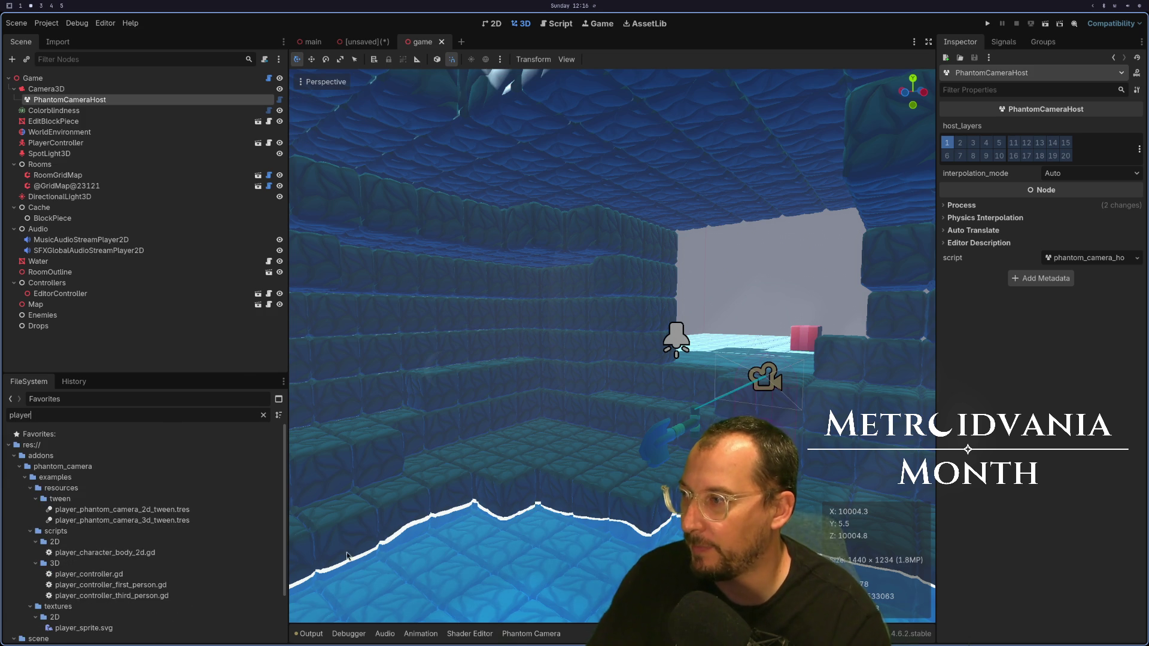
{"action": "scroll", "coordinate": [53, 610], "scroll_direction": "down", "scroll_amount": 3}
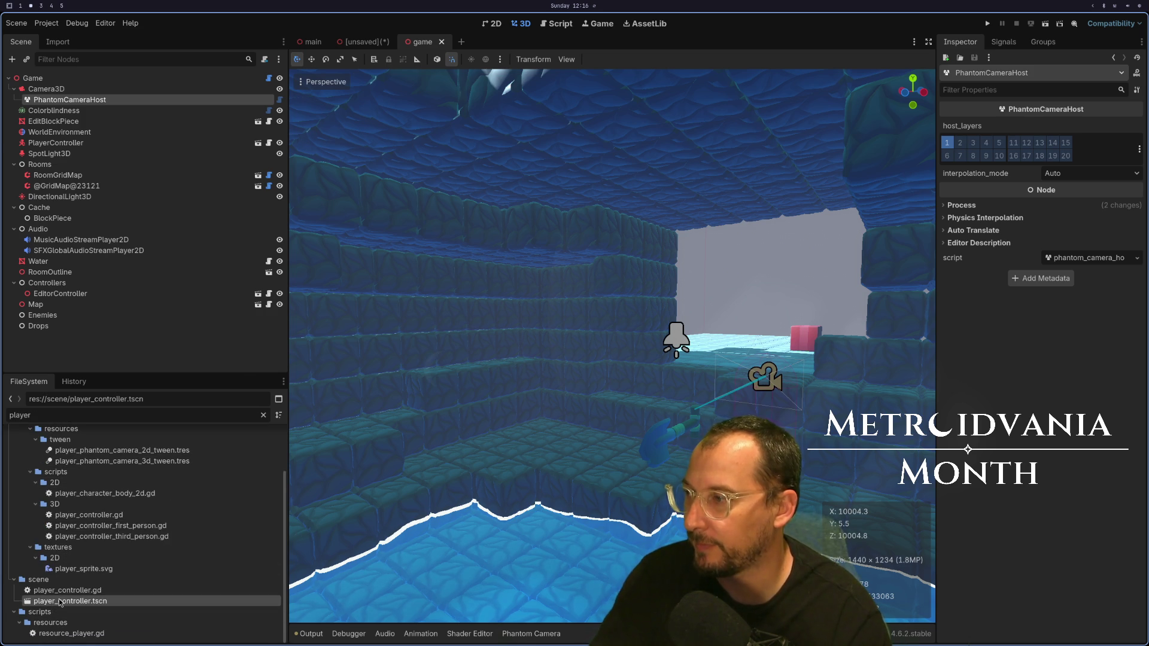
{"action": "double_click", "coordinate": [60, 602]}
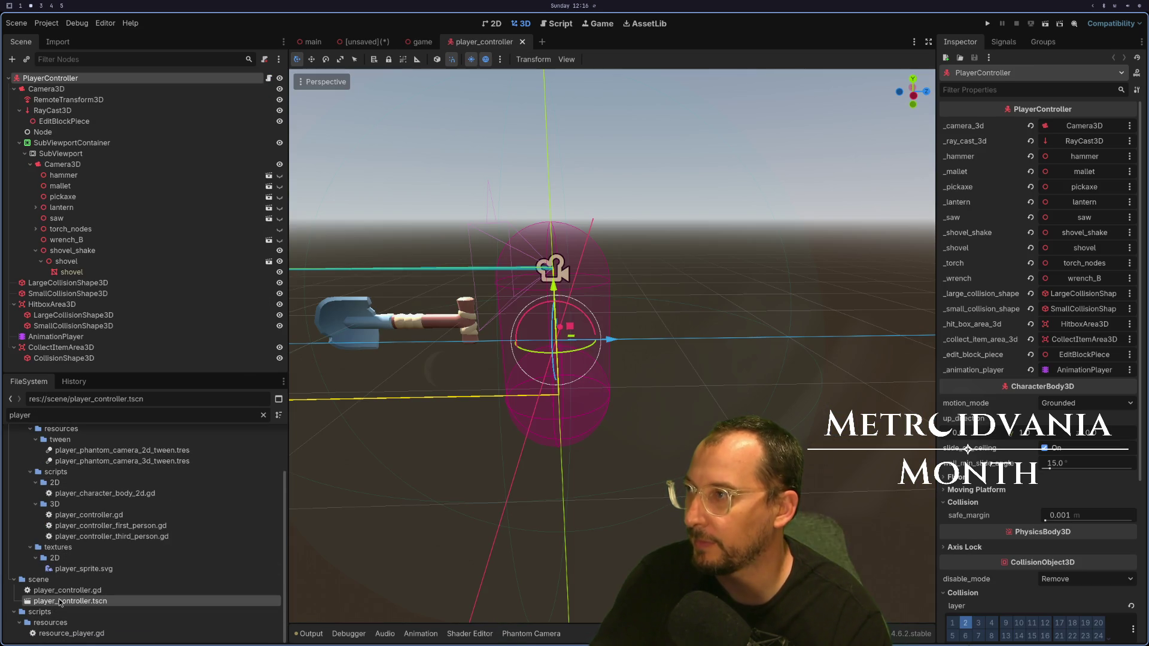
{"action": "left_click", "coordinate": [60, 90]}
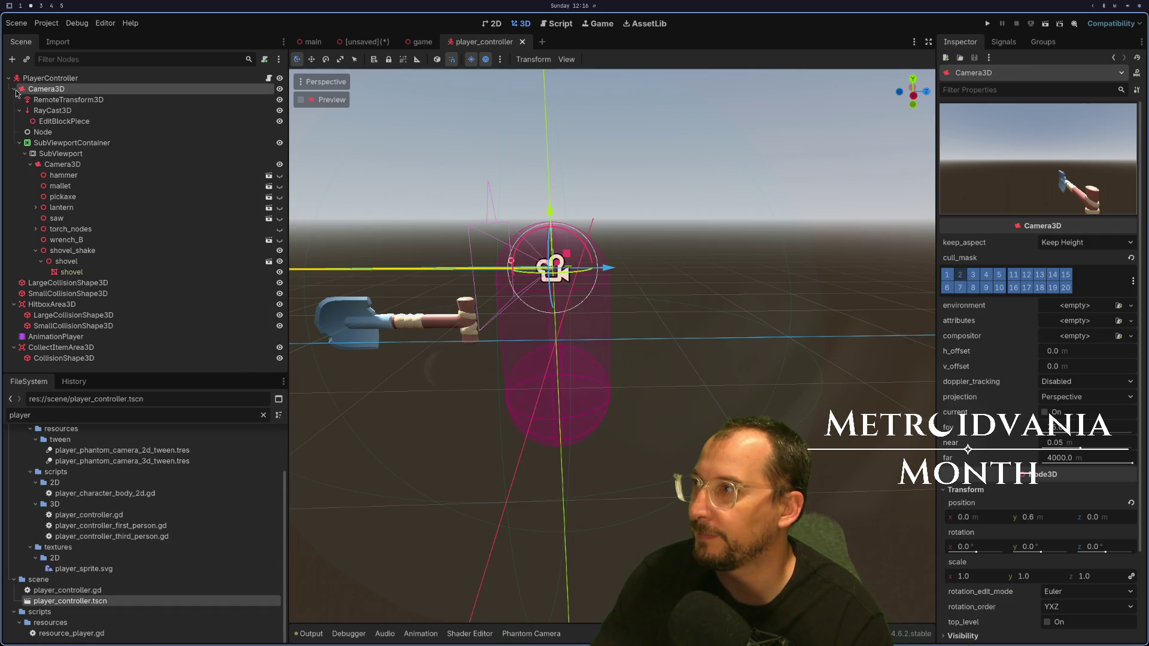
{"action": "right_click", "coordinate": [50, 90]}
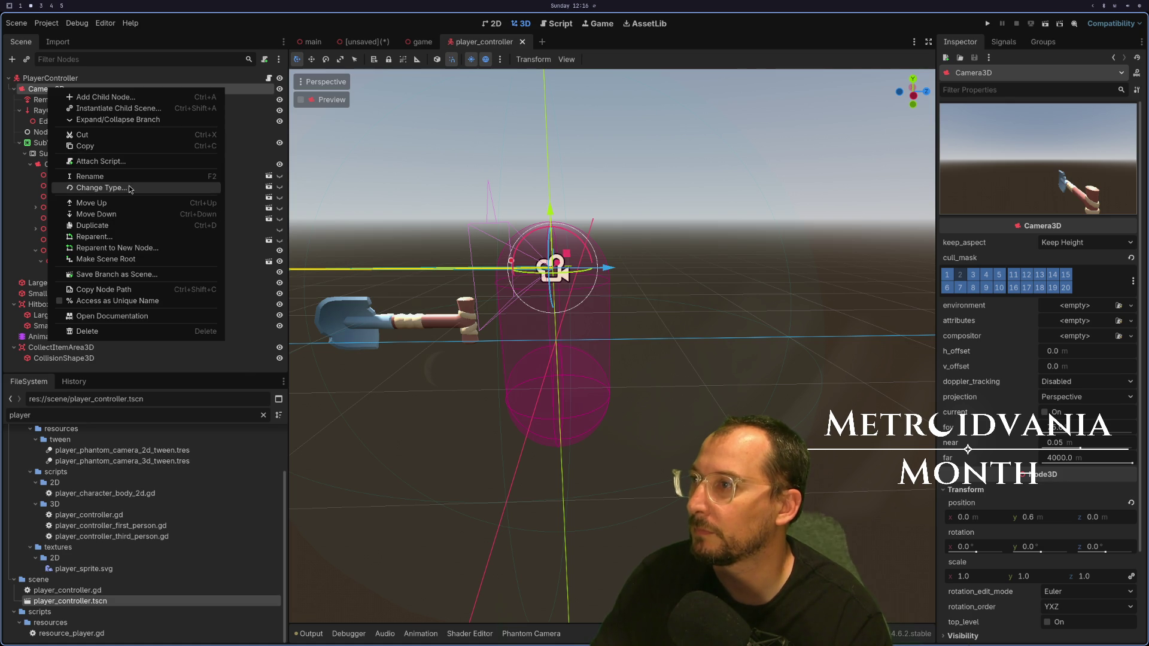
{"action": "left_click", "coordinate": [131, 189]}
{"action": "double_click", "coordinate": [317, 276]}
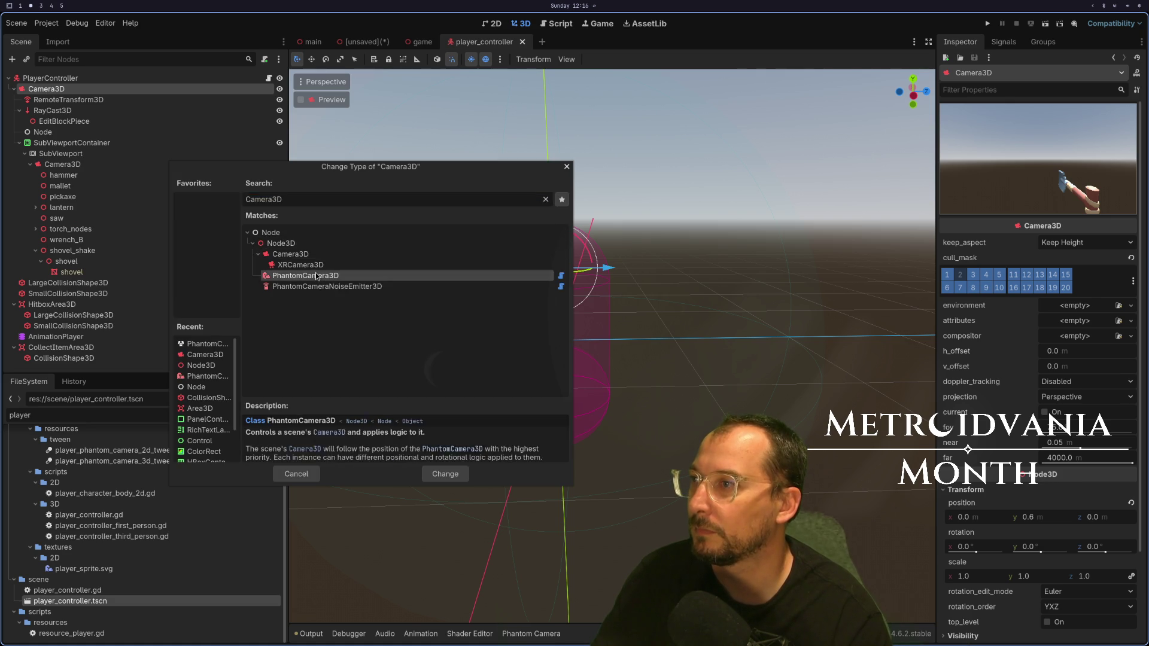
{"action": "key", "text": "ctrl+s"}
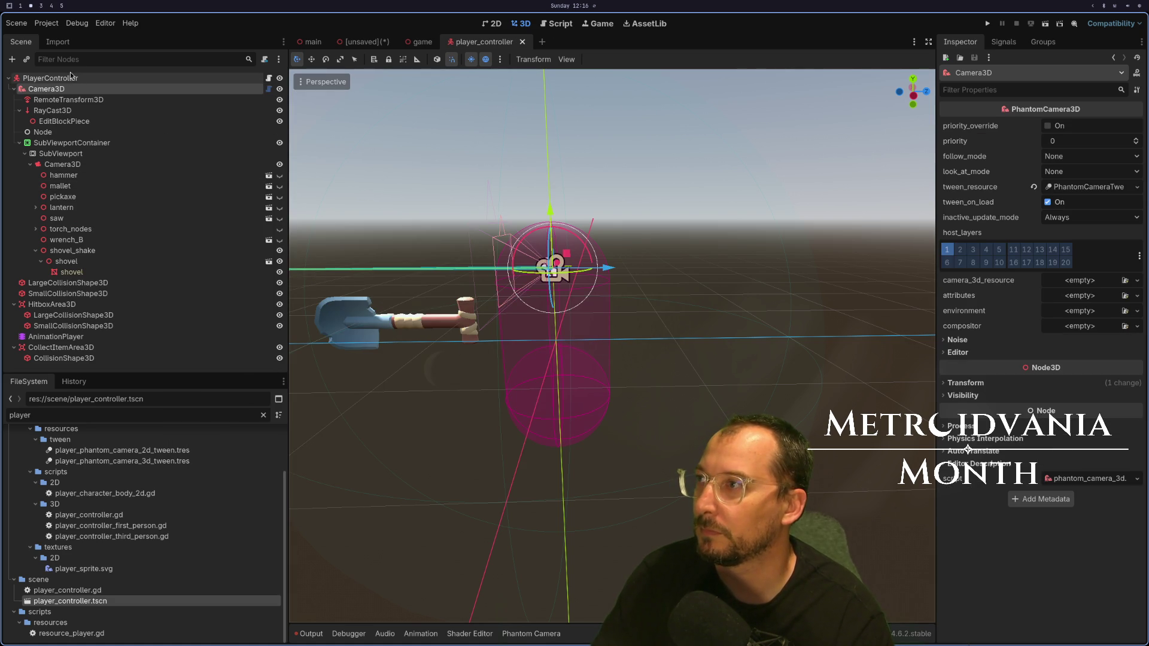
Rename the converted node to PhantomCamera3D, save the scene, and run the game.
{"action": "double_click", "coordinate": [47, 89]}
{"action": "type", "text": "Phantom"}
{"action": "key", "text": "Return"}
{"action": "key", "text": "ctrl+s"}
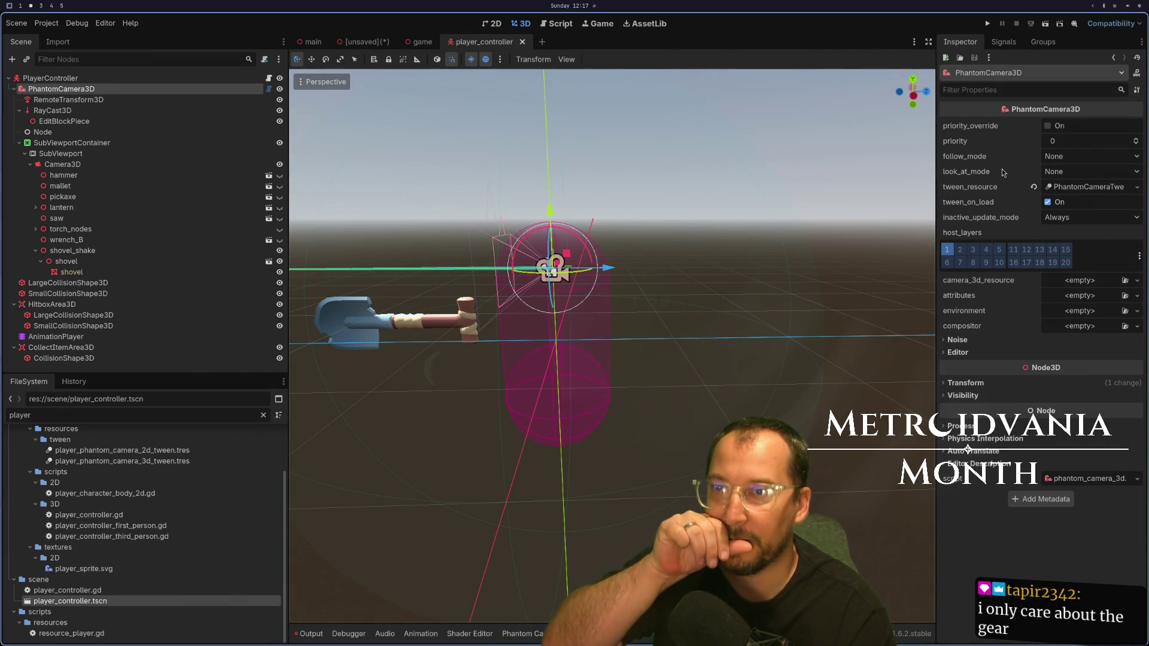
{"action": "mouse_move", "coordinate": [1004, 173]}
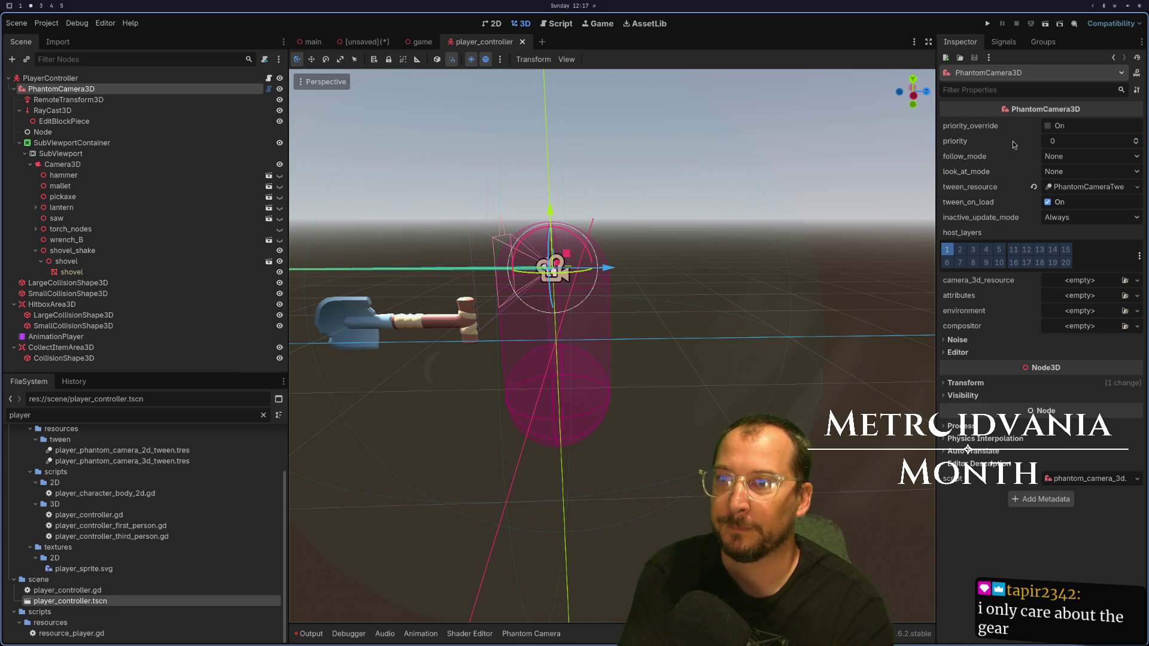
{"action": "mouse_move", "coordinate": [1013, 141]}
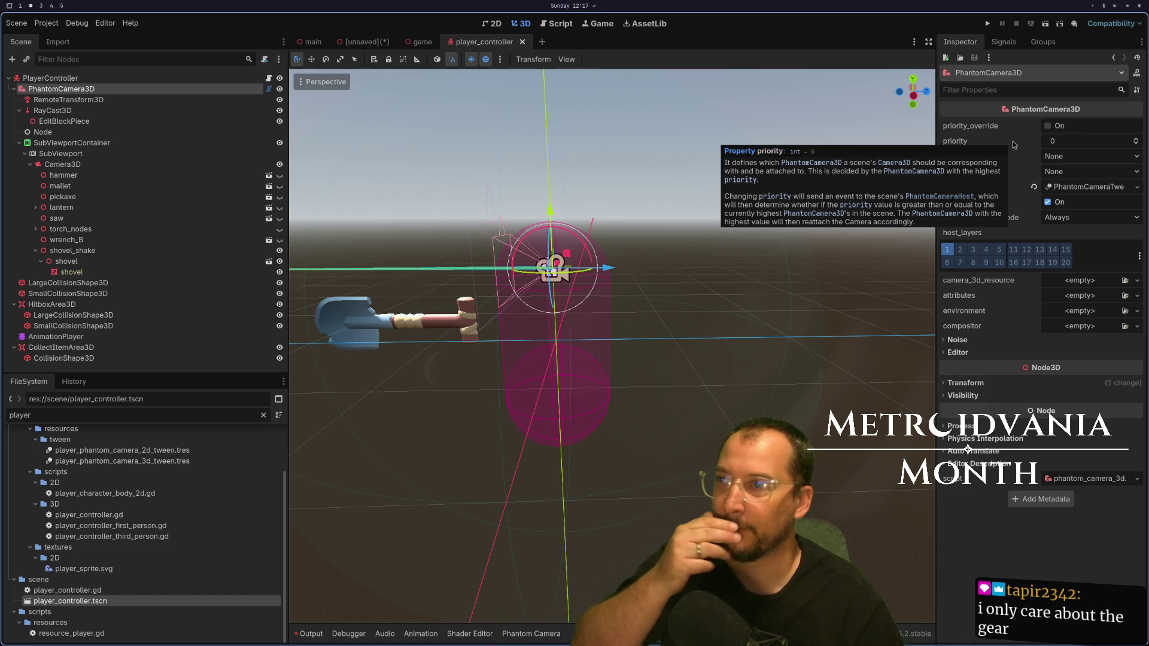
{"action": "left_click", "coordinate": [987, 25]}
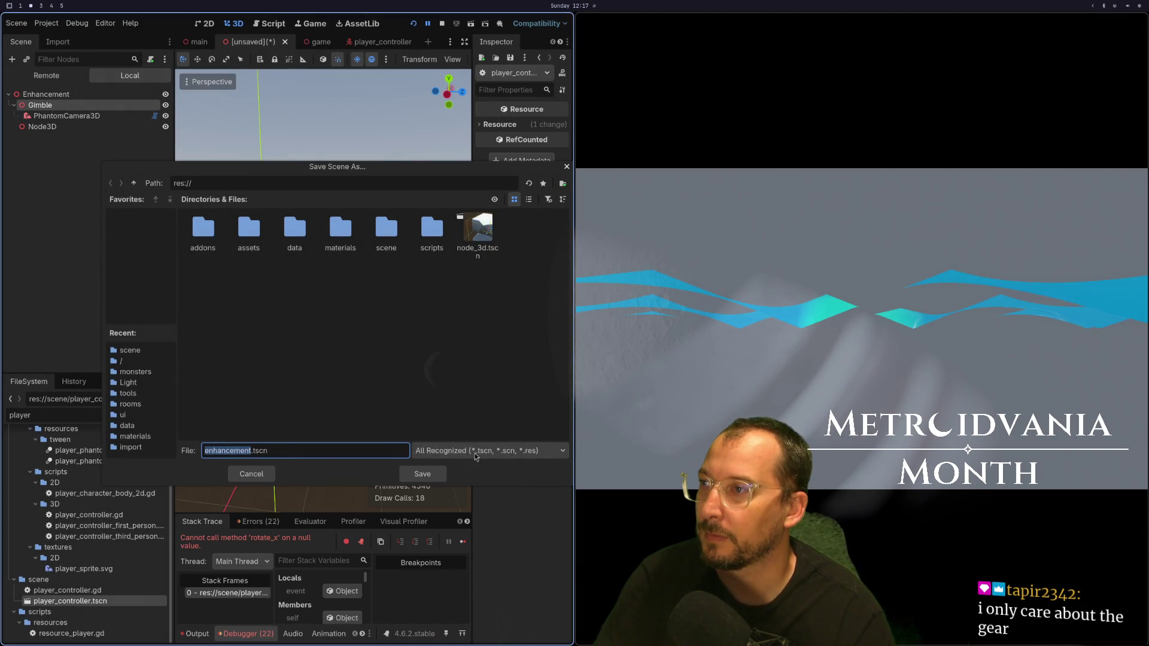
Save the Enhancement scene as enhancement.tscn in the scene folder and stop the running game.
{"action": "double_click", "coordinate": [386, 232]}
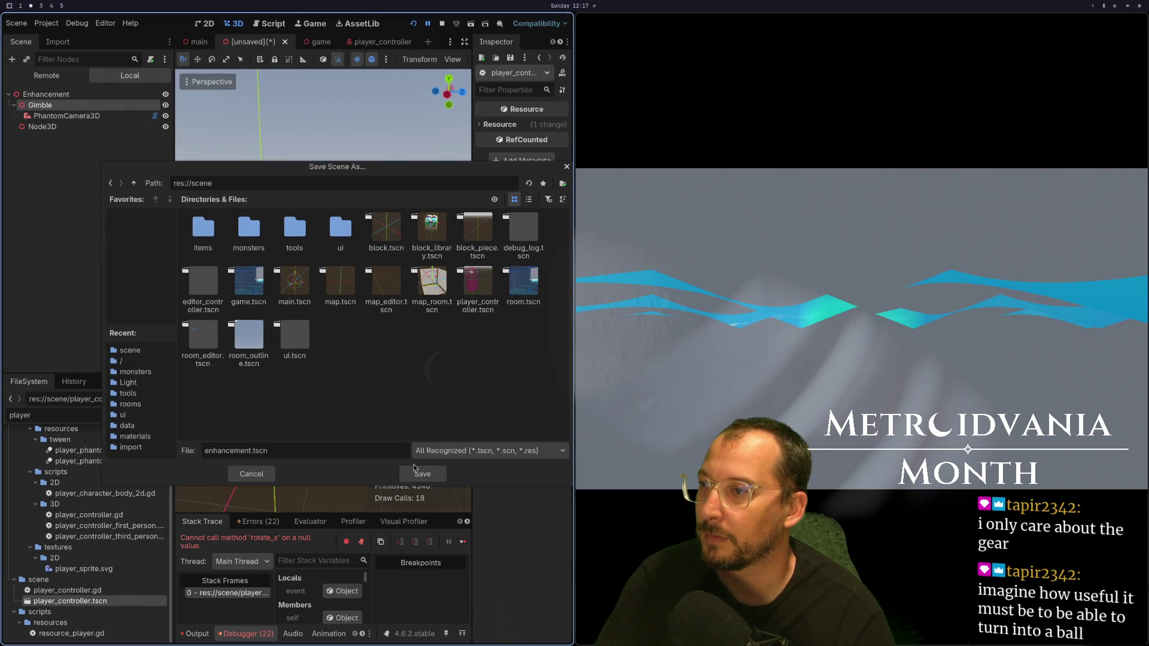
{"action": "left_click", "coordinate": [417, 474]}
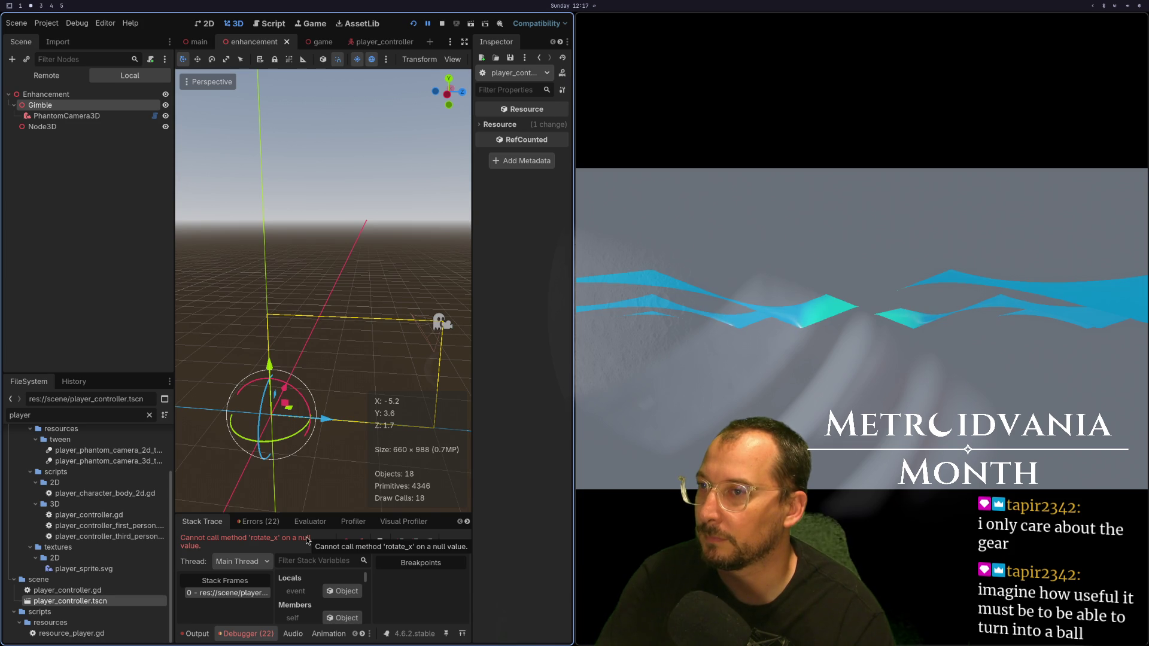
{"action": "left_click", "coordinate": [441, 24]}
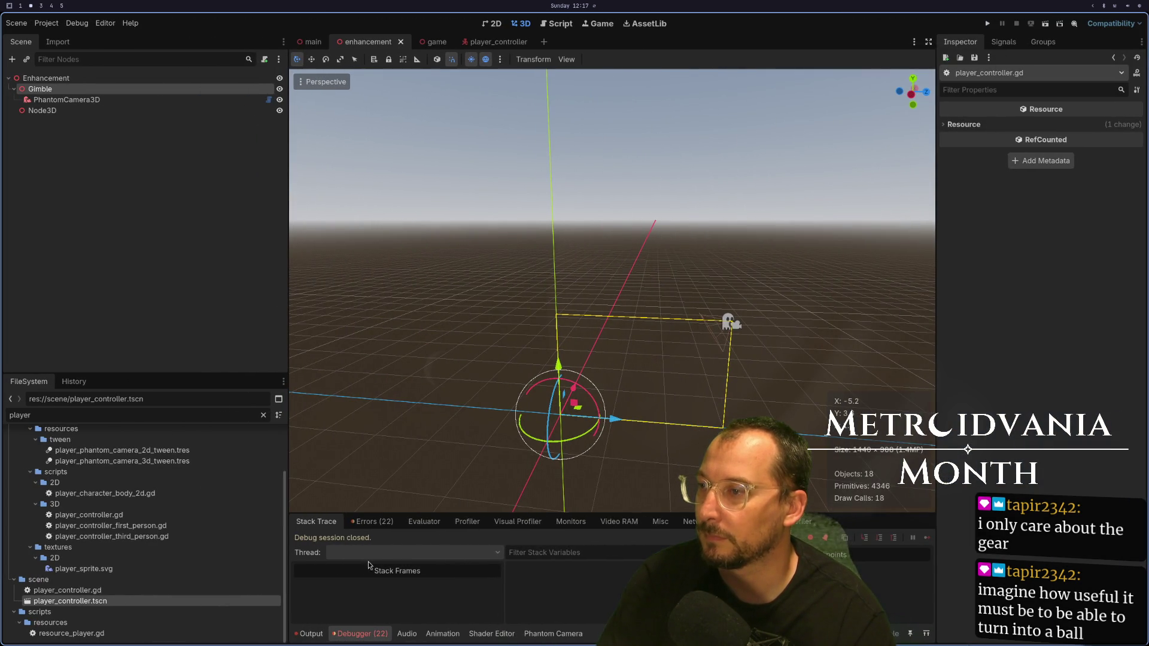
Run and stop the game, then cancel the _camera_3d node picker in player_controller.
{"action": "left_click", "coordinate": [984, 23]}
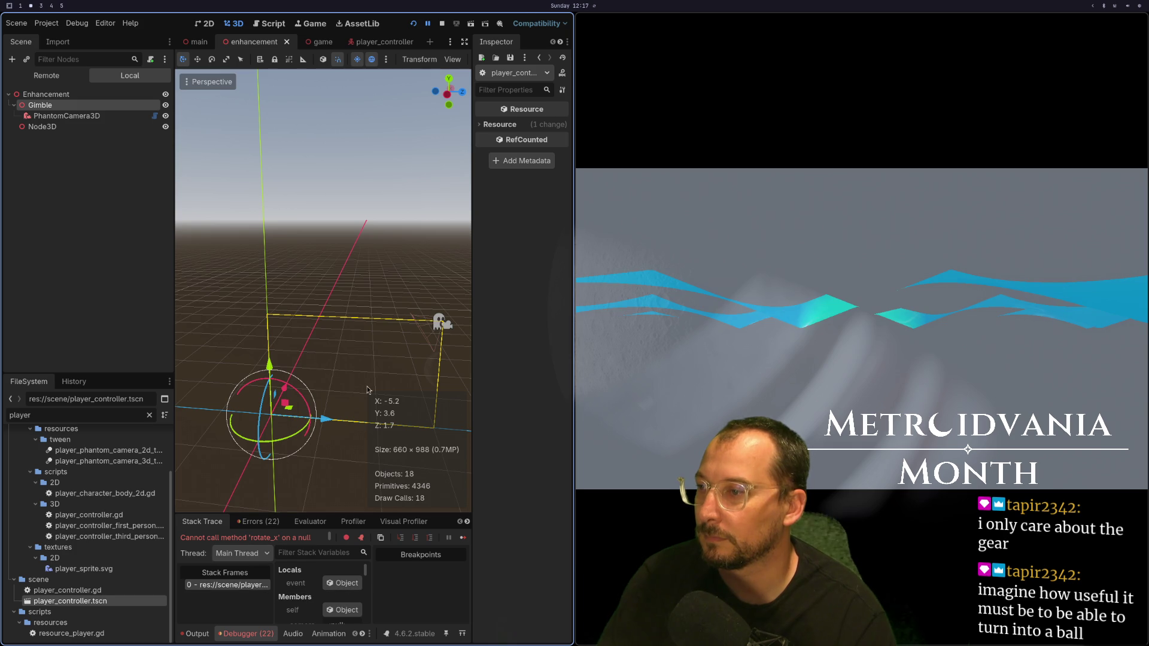
{"action": "left_click", "coordinate": [442, 24]}
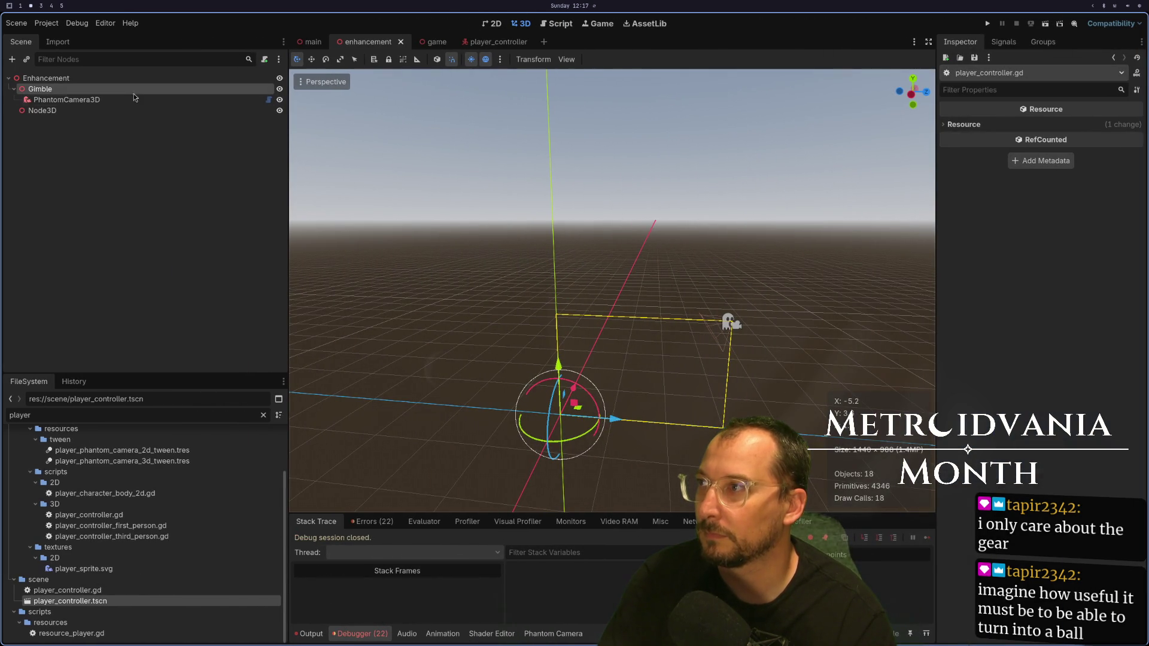
{"action": "left_click", "coordinate": [490, 42]}
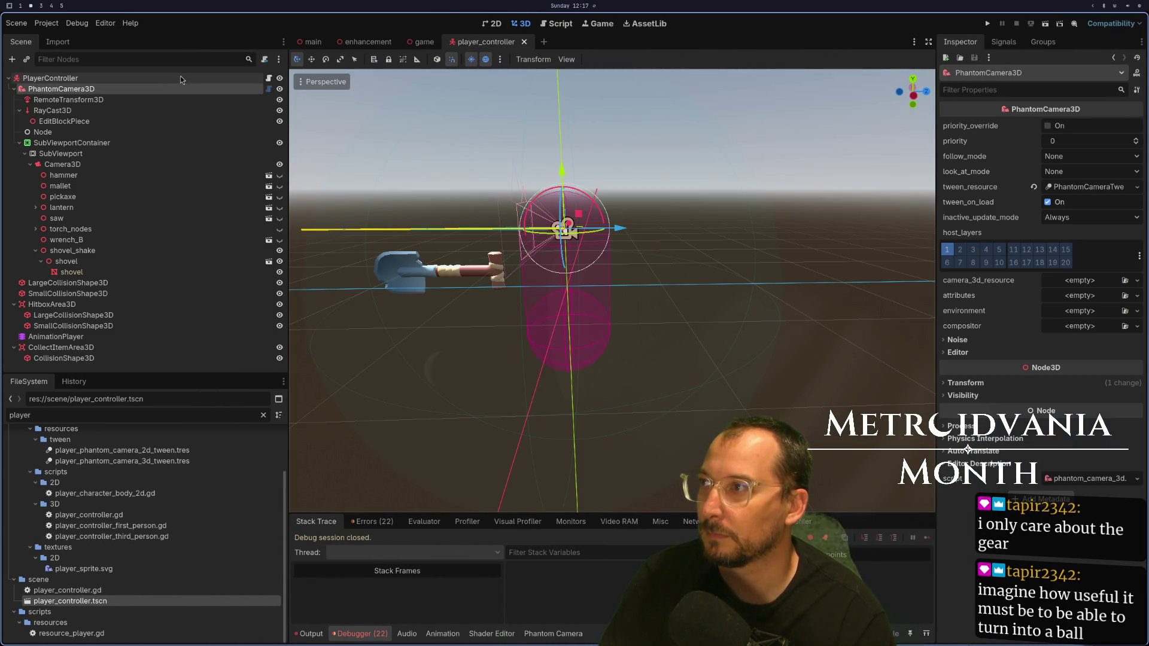
{"action": "left_click", "coordinate": [1064, 126]}
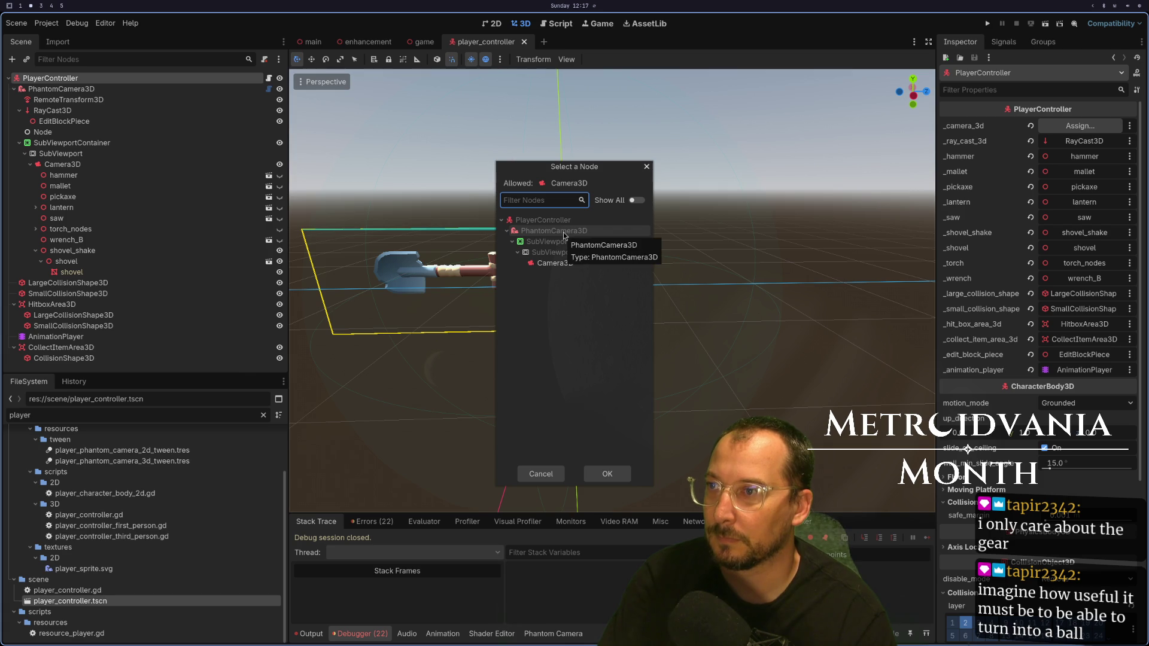
{"action": "left_click", "coordinate": [541, 473]}
{"action": "key", "text": "super+1"}
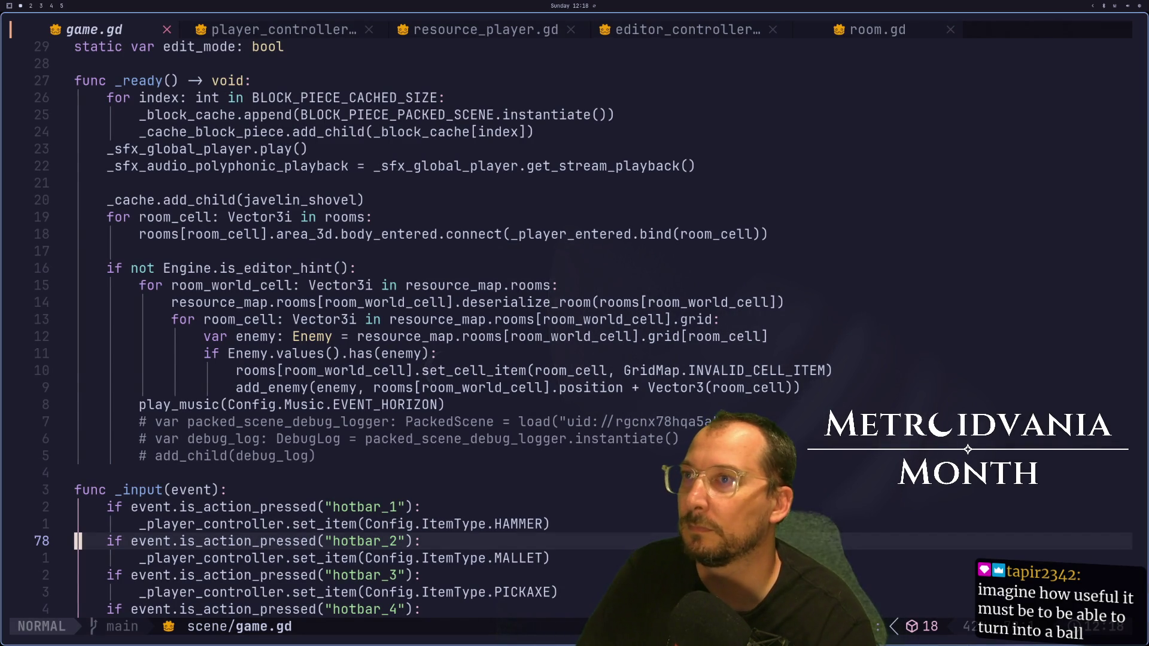
{"action": "key", "text": "k"}
{"action": "key", "text": "k"}
{"action": "key", "text": "k"}
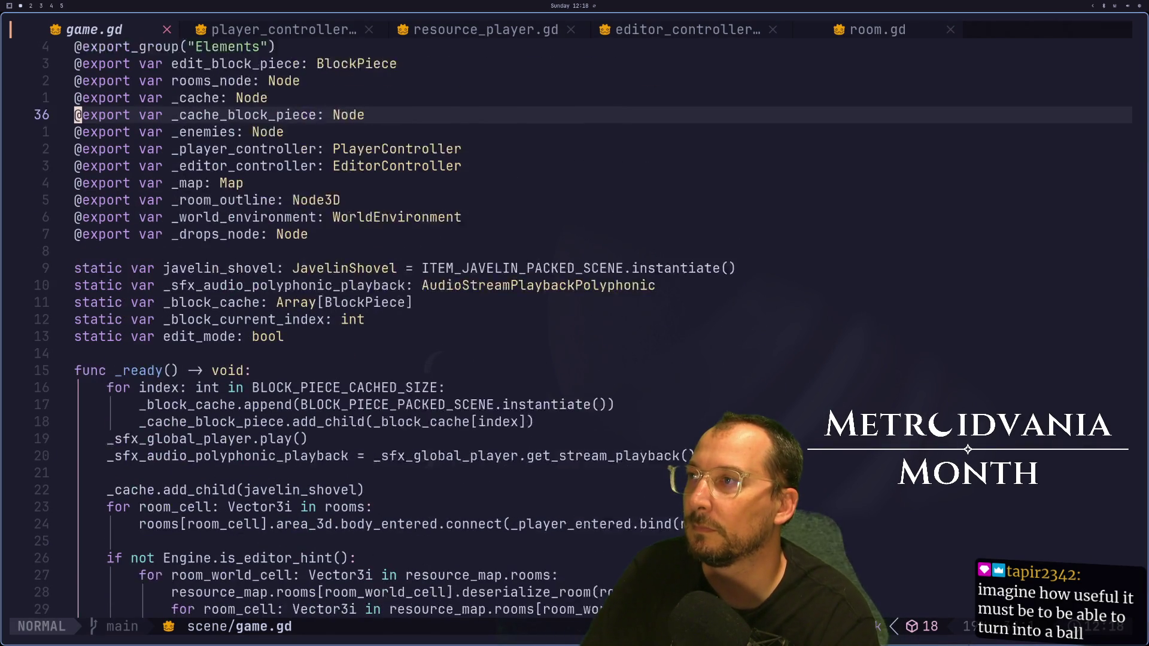
{"action": "key", "text": "shift+l"}
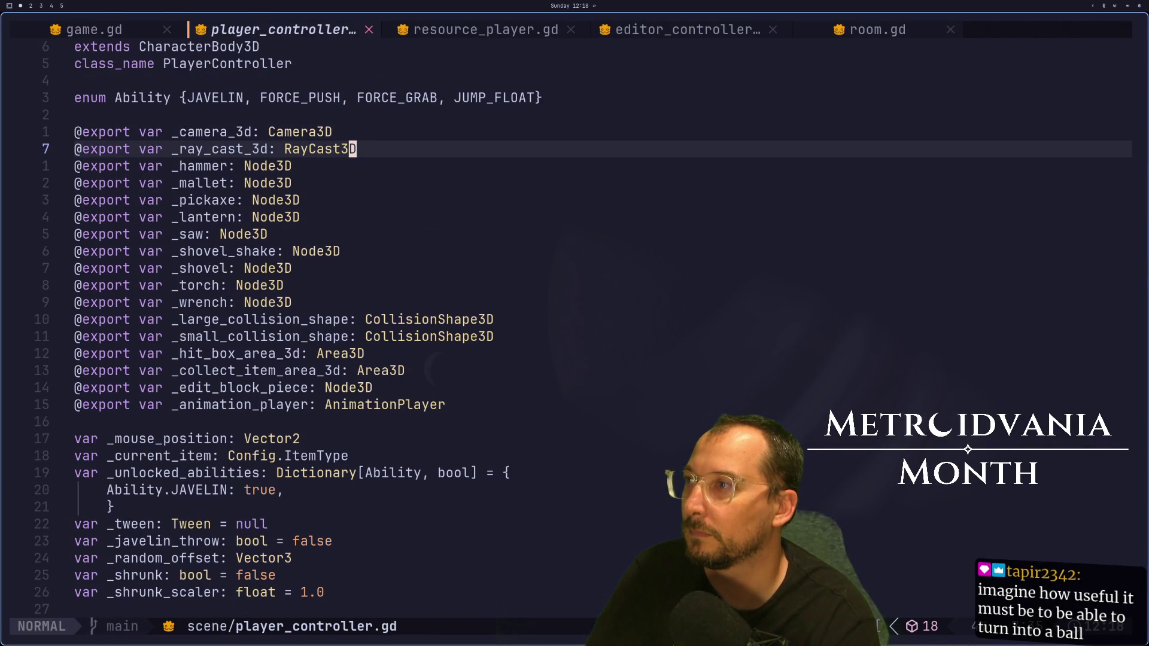
{"action": "key", "text": "k"}
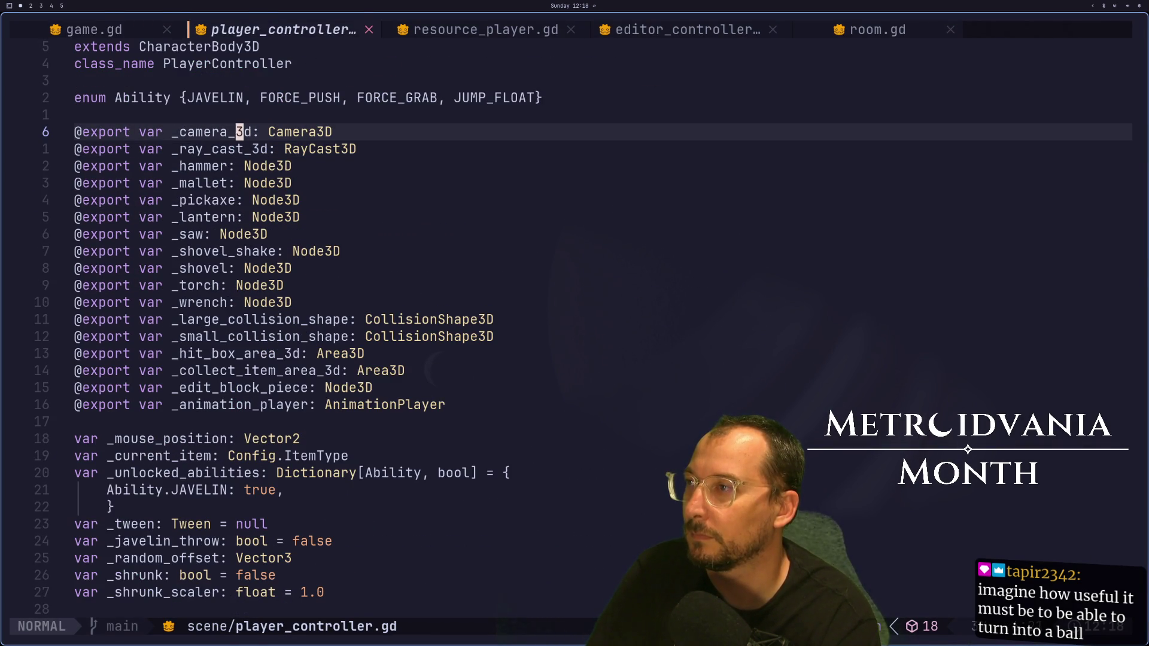
{"action": "key", "text": "c"}
{"action": "key", "text": "w"}
{"action": "key", "text": "BackSpace"}
{"action": "key", "text": "Escape"}
{"action": "key", "text": "l"}
{"action": "key", "text": "l"}
Give _camera the type PhantomCamera3D and save the file with :w.
{"action": "key", "text": "C"}
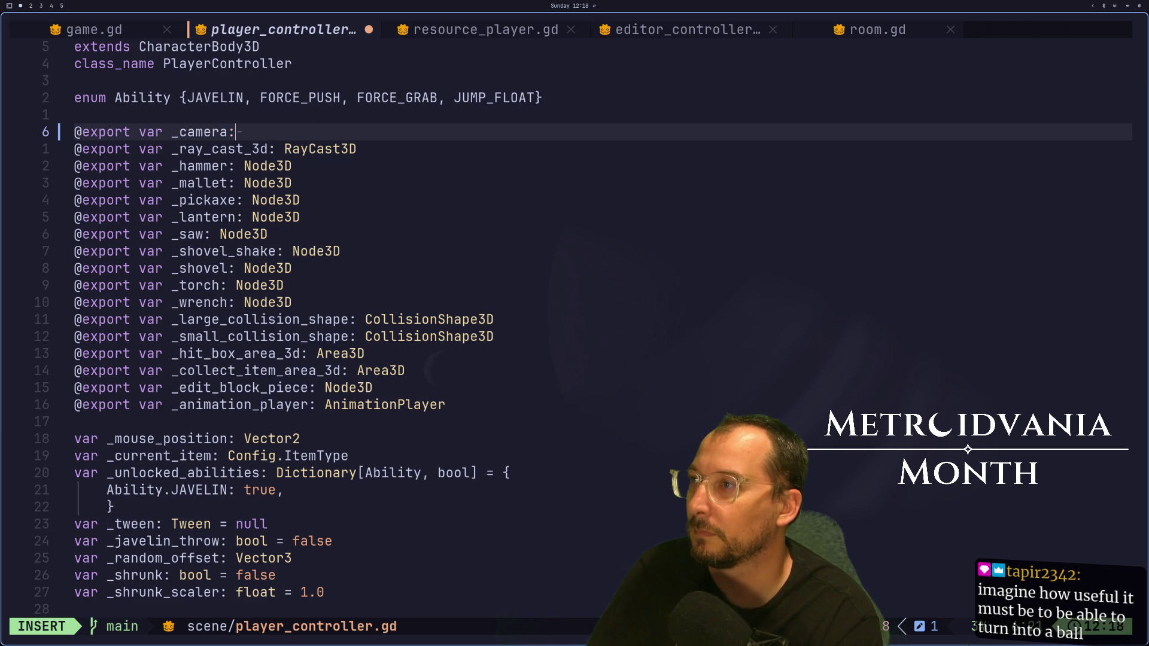
{"action": "key", "text": "Escape"}
{"action": "key", "text": "a"}
{"action": "key", "text": "Escape"}
{"action": "type", "text": "APhan"}
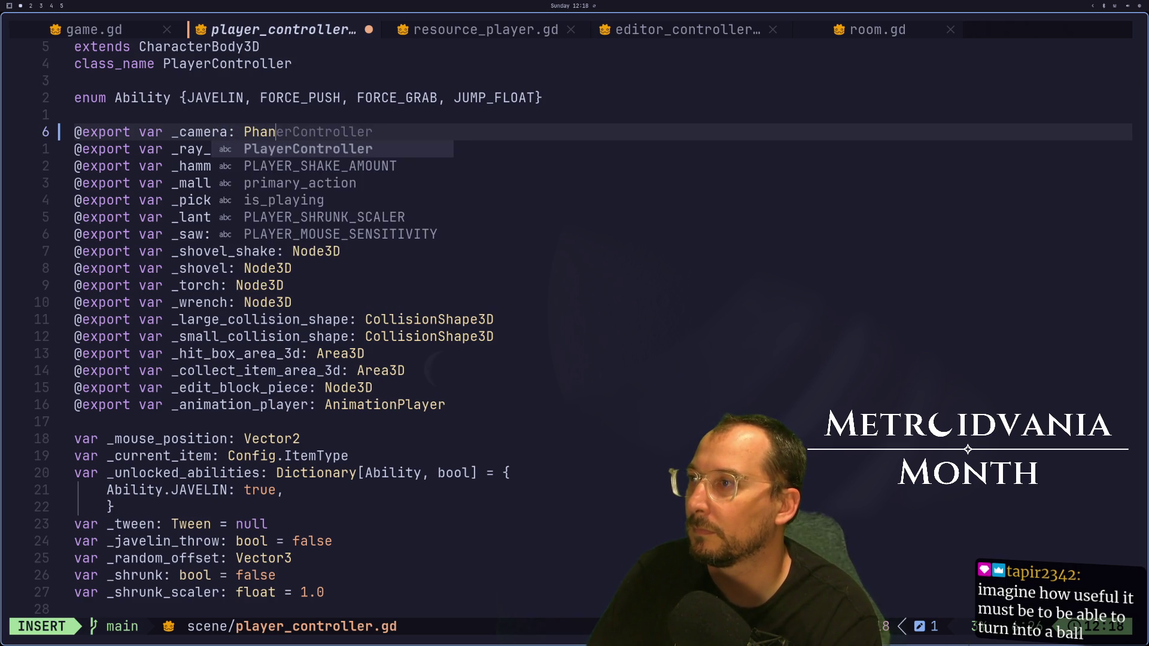
{"action": "type", "text": "tomCamer"}
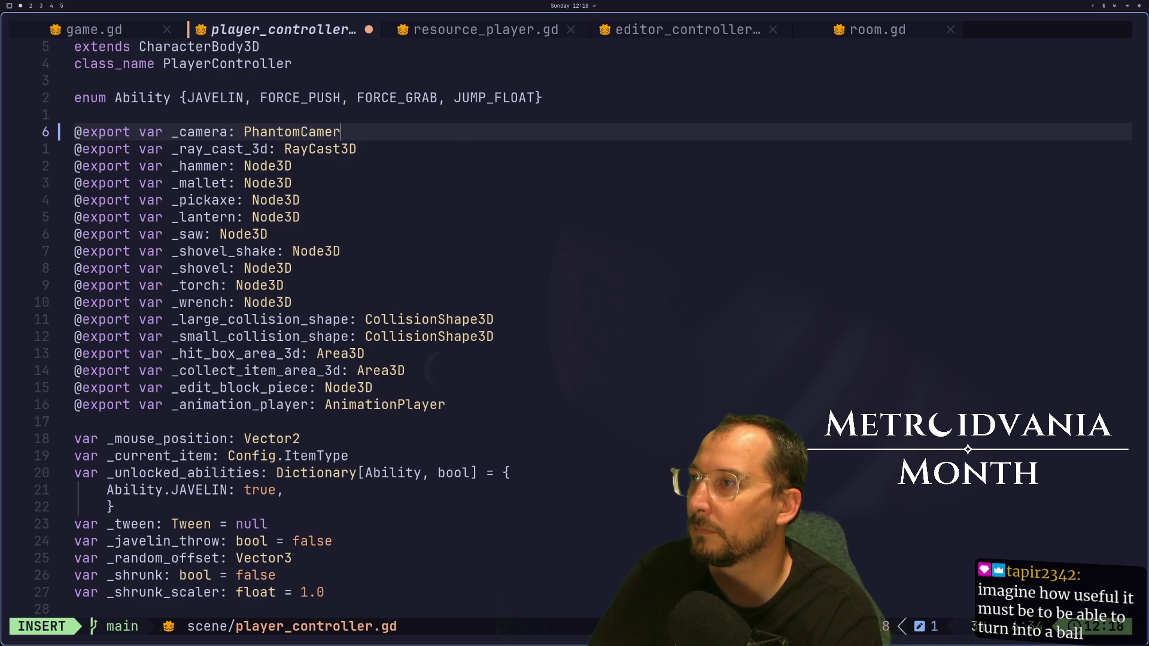
{"action": "key", "text": "Escape"}
{"action": "type", "text": ":w"}
{"action": "key", "text": "Return"}
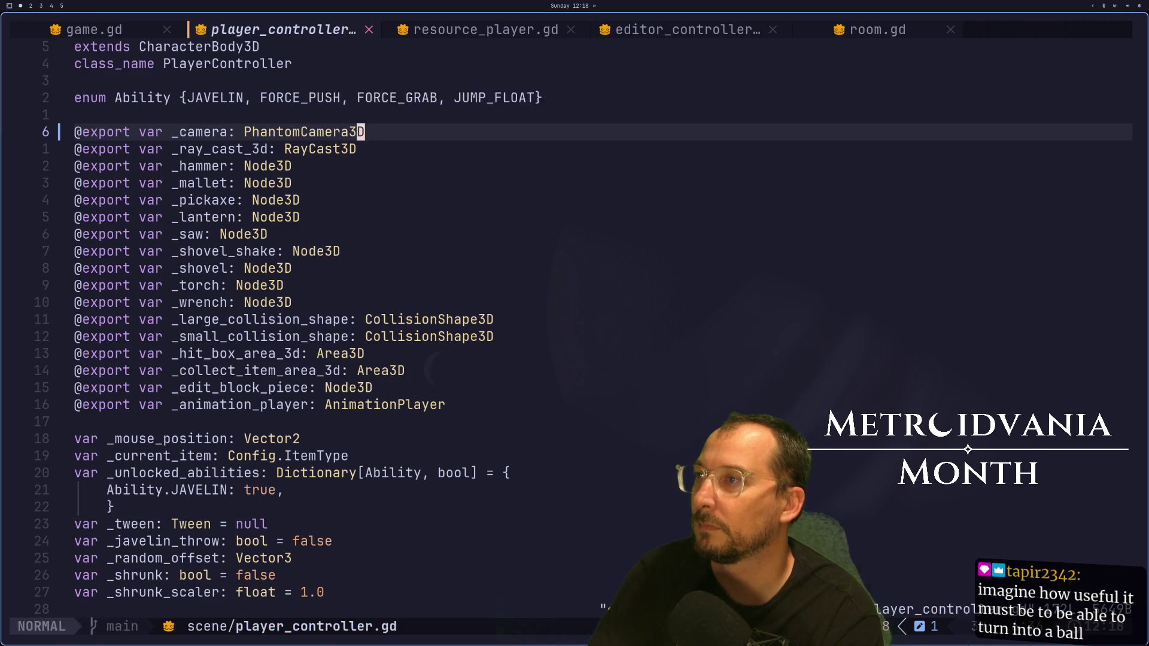
{"action": "key", "text": "super+2"}
Select PlayerController and close the _camera_3d node picker without assigning anything.
{"action": "left_click", "coordinate": [94, 78]}
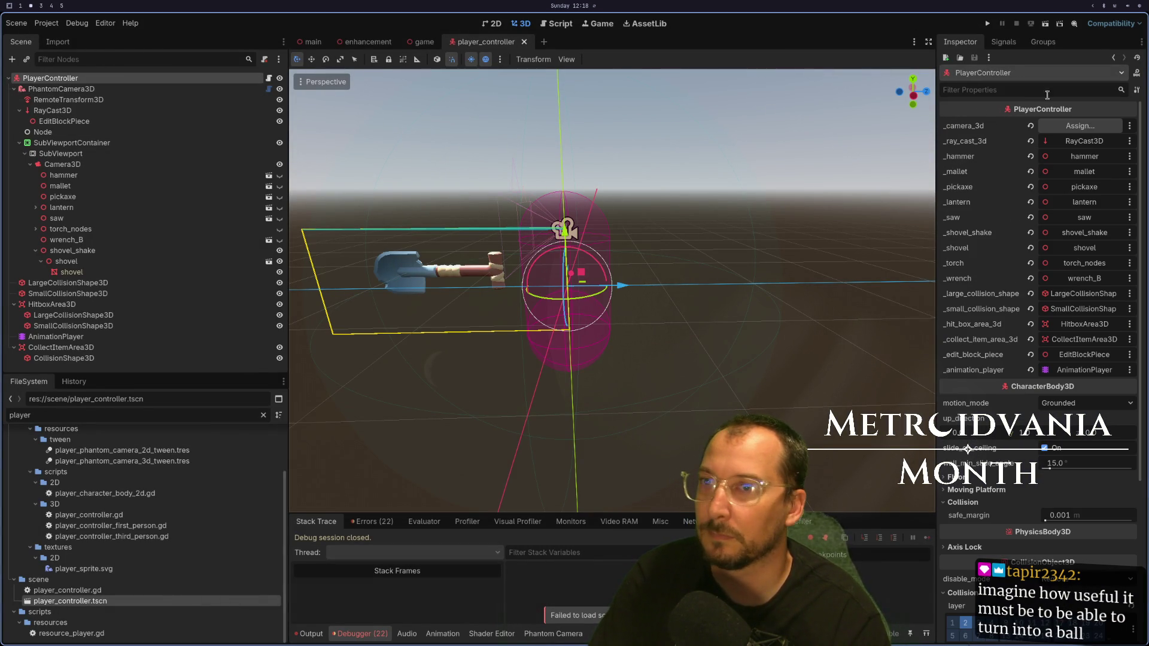
{"action": "left_click", "coordinate": [1062, 124]}
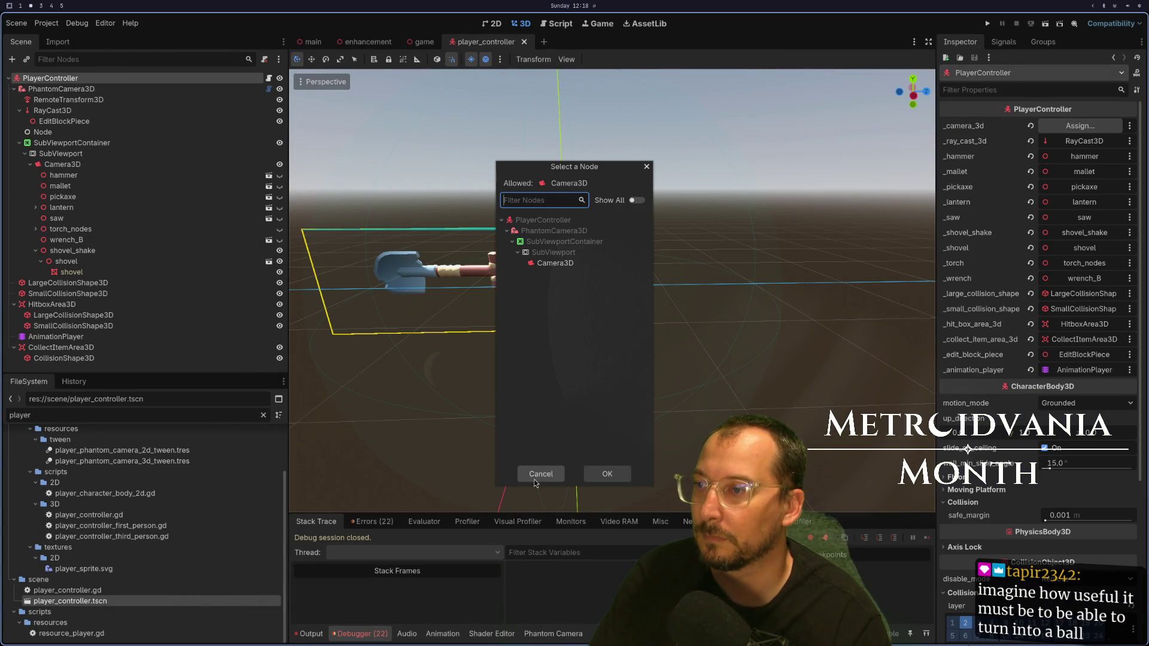
{"action": "left_click", "coordinate": [557, 474]}
Quit Neovim with :qa, relaunch it, and reopen the metroidvania-month project.
{"action": "key", "text": "super+1"}
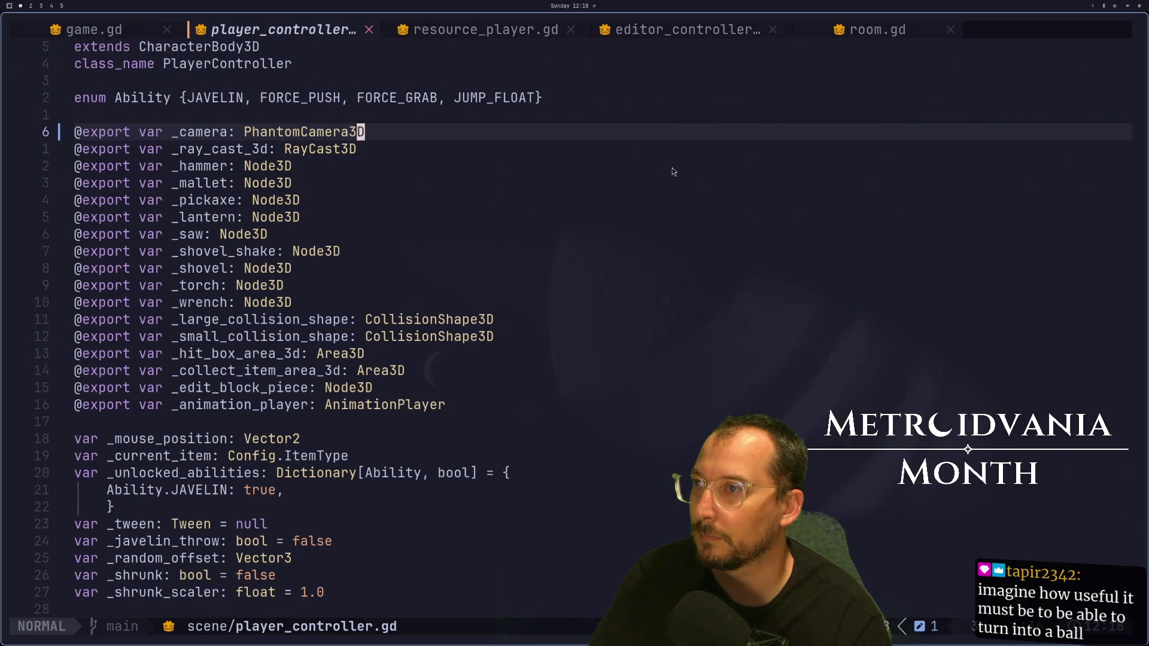
{"action": "left_click", "coordinate": [677, 166]}
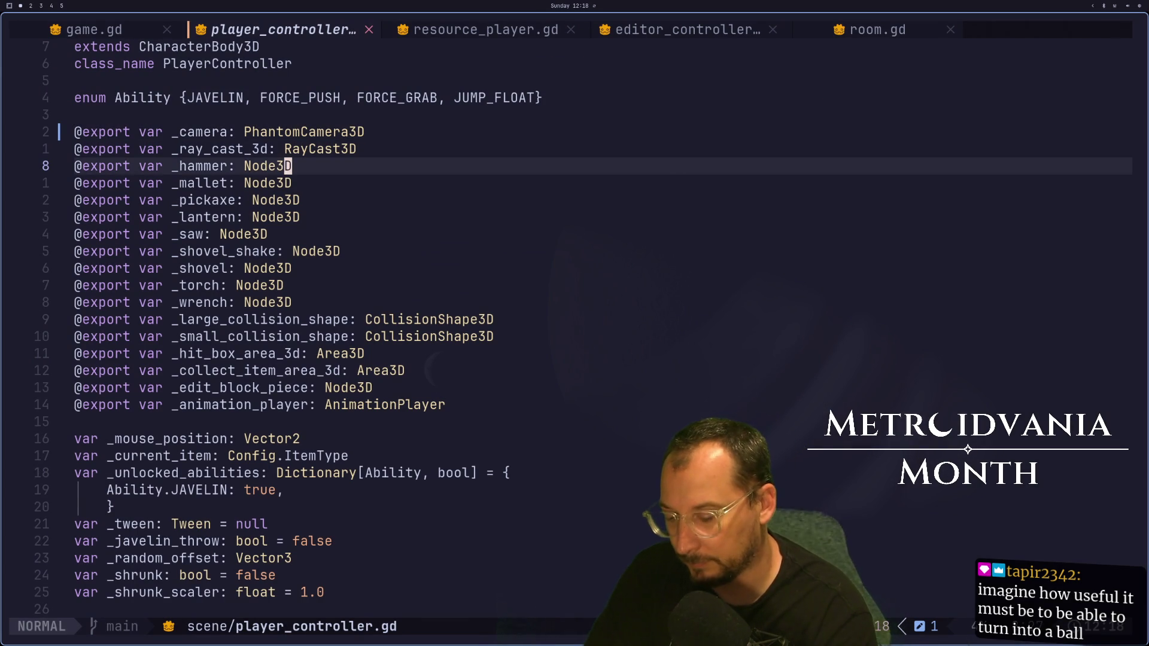
{"action": "type", "text": ":qa"}
{"action": "key", "text": "Return"}
{"action": "key", "text": "Up"}
{"action": "key", "text": "Return"}
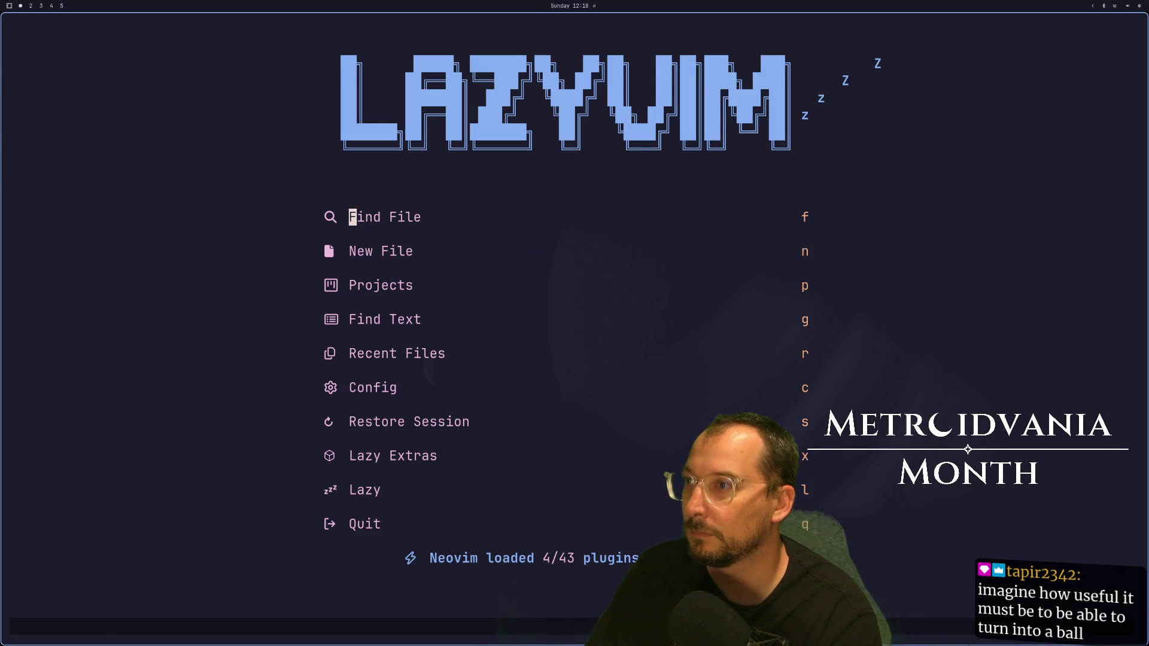
{"action": "key", "text": "p"}
{"action": "key", "text": "Return"}
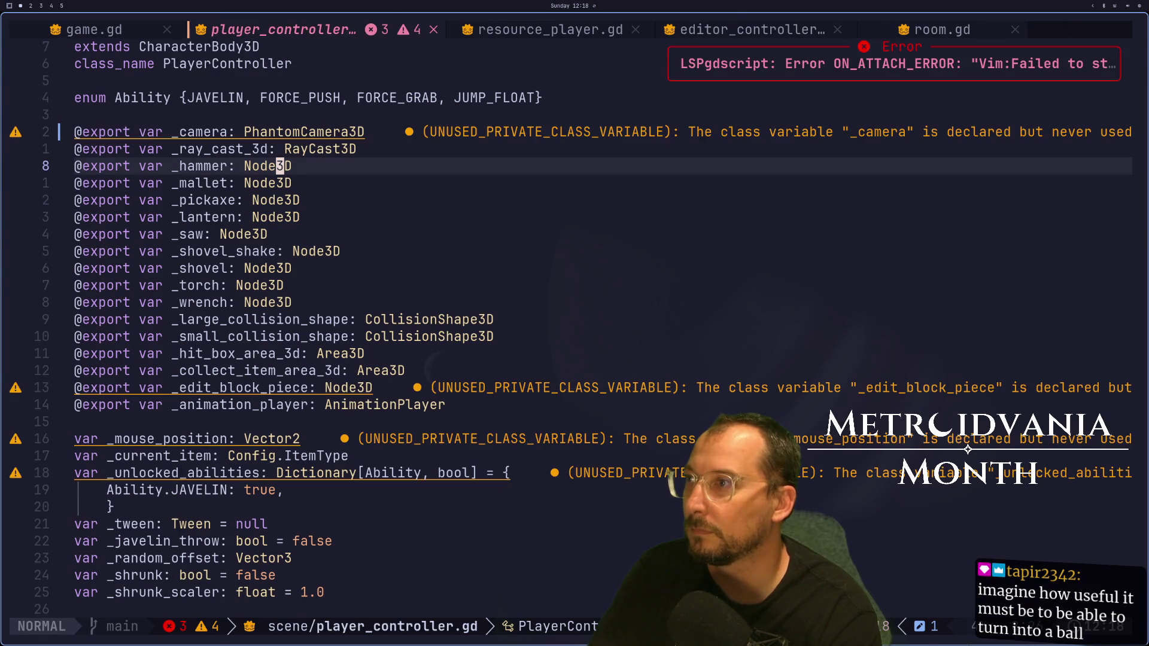
Change _camera_3d to _camera on line 54 of the mouse-look code.
{"action": "key", "text": "k"}
{"action": "key", "text": "j"}
{"action": "key", "text": "j"}
{"action": "key", "text": "j"}
{"action": "key", "text": "j"}
{"action": "key", "text": "j"}
{"action": "key", "text": "j"}
{"action": "key", "text": "j"}
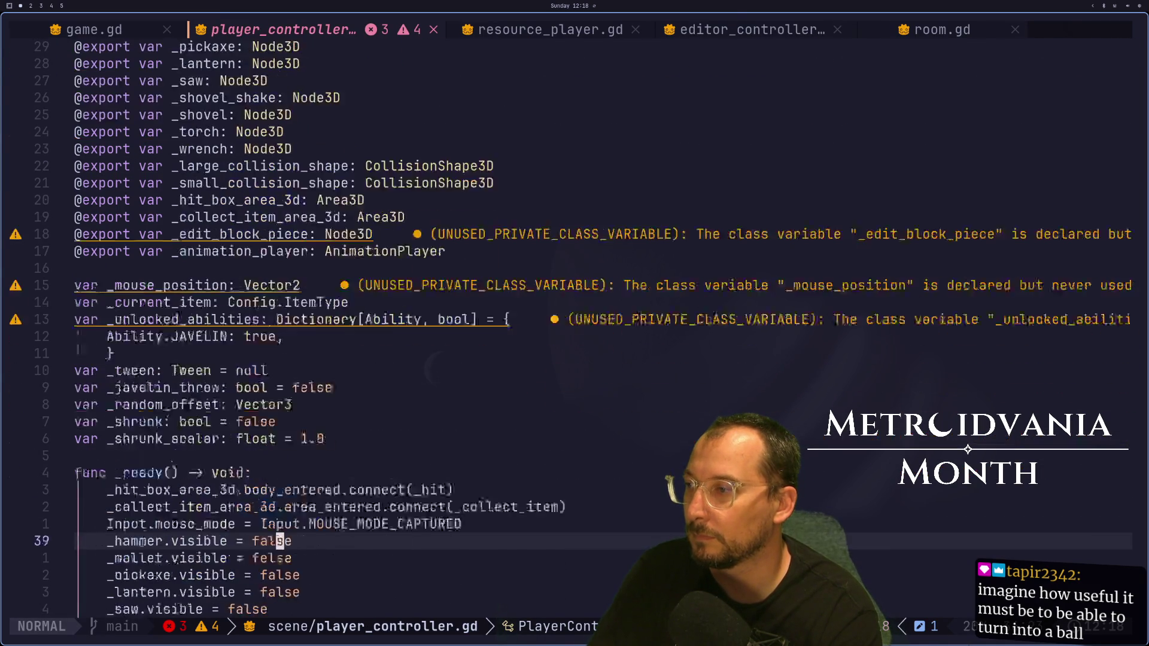
{"action": "key", "text": "k"}
{"action": "key", "text": "k"}
{"action": "key", "text": "k"}
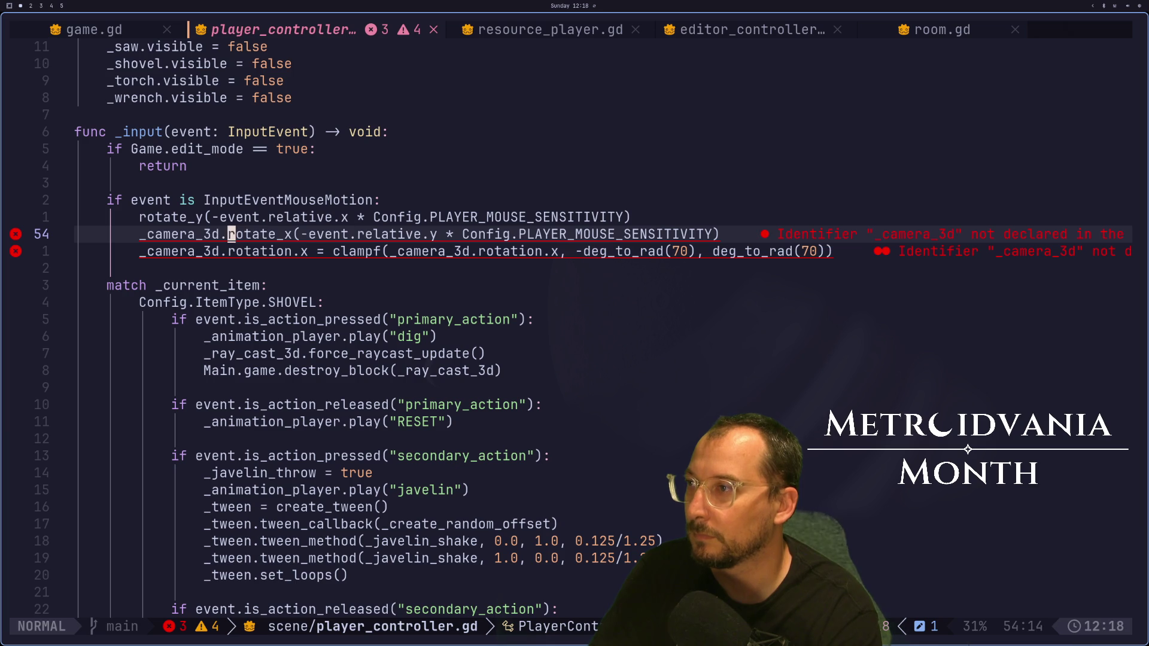
{"action": "key", "text": "h"}
{"action": "key", "text": "i"}
{"action": "key", "text": "BackSpace"}
{"action": "key", "text": "BackSpace"}
{"action": "key", "text": "BackSpace"}
{"action": "key", "text": "Escape"}
Replace both _camera_3d references on line 55 with _camera and save the script.
{"action": "key", "text": "j"}
{"action": "key", "text": "l"}
{"action": "key", "text": "l"}
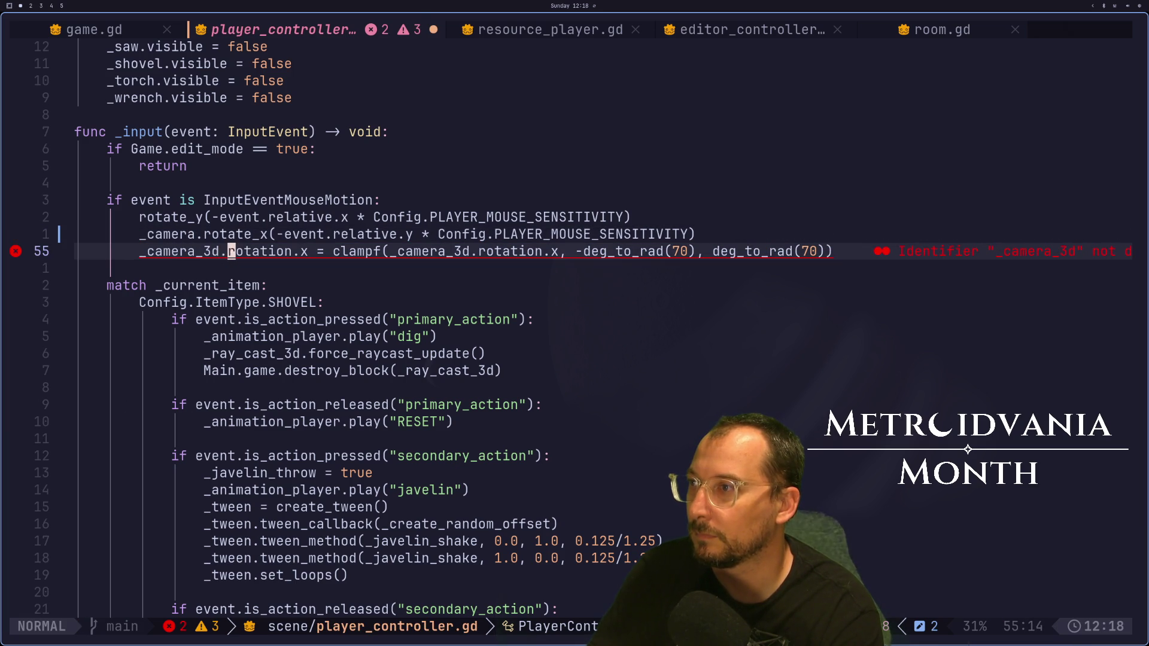
{"action": "key", "text": "h"}
{"action": "key", "text": "h"}
{"action": "key", "text": "i"}
{"action": "key", "text": "BackSpace"}
{"action": "key", "text": "BackSpace"}
{"action": "key", "text": "BackSpace"}
{"action": "key", "text": "Escape"}
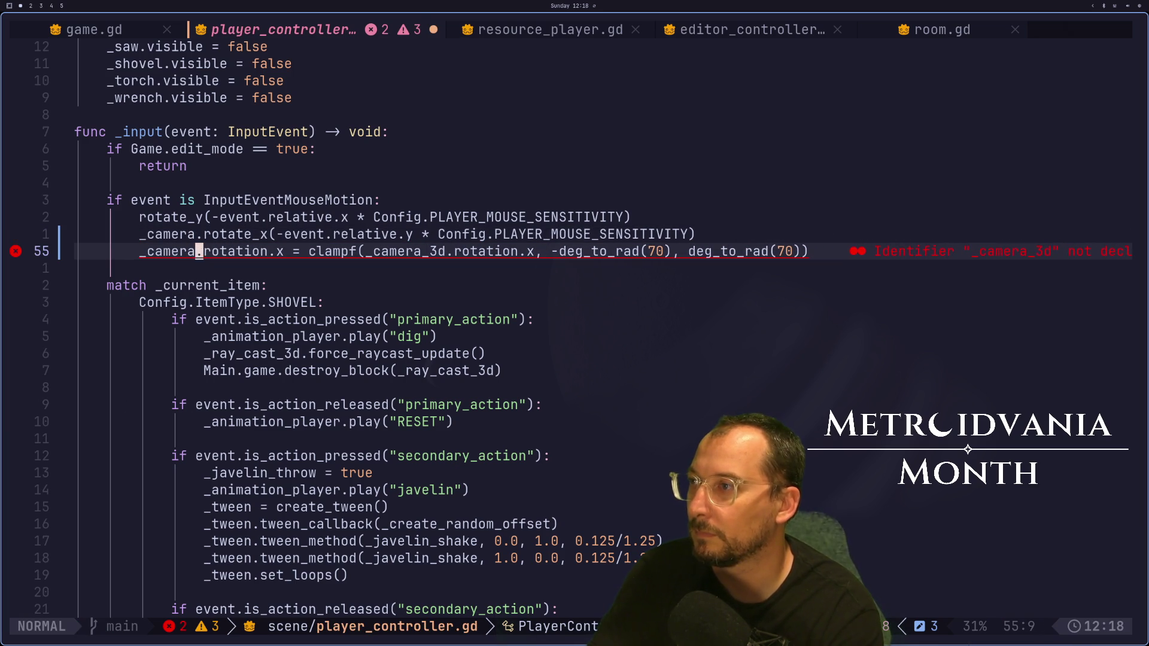
{"action": "key", "text": "w"}
{"action": "key", "text": "w"}
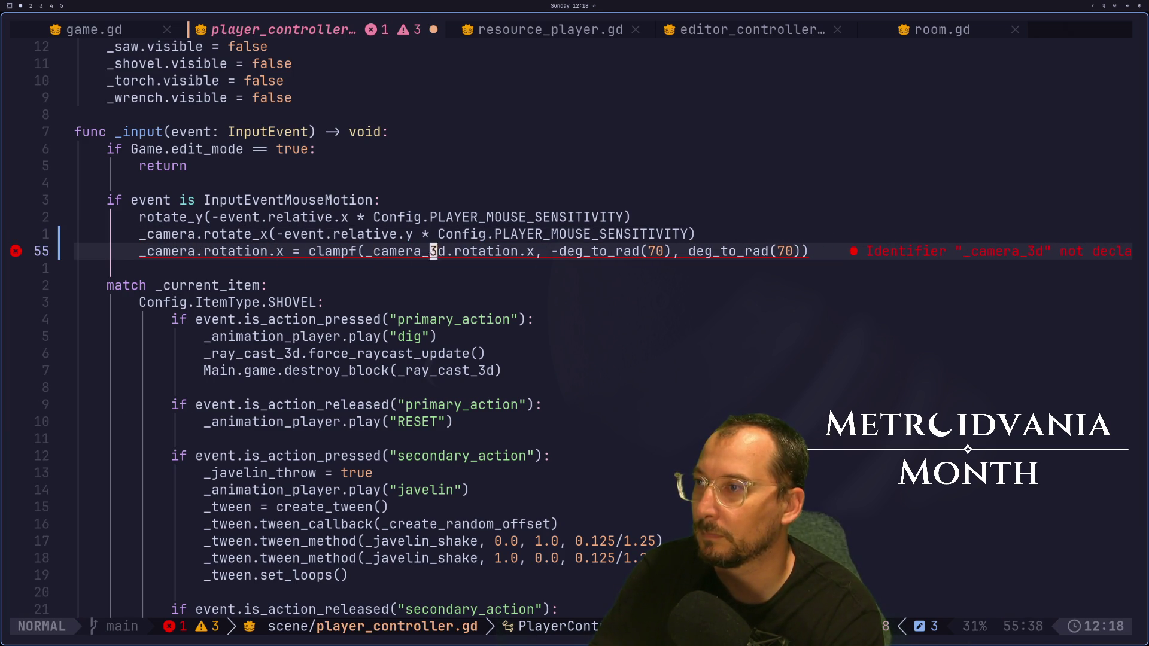
{"action": "key", "text": "i"}
{"action": "key", "text": "BackSpace"}
{"action": "key", "text": "BackSpace"}
{"action": "key", "text": "BackSpace"}
{"action": "key", "text": "Escape"}
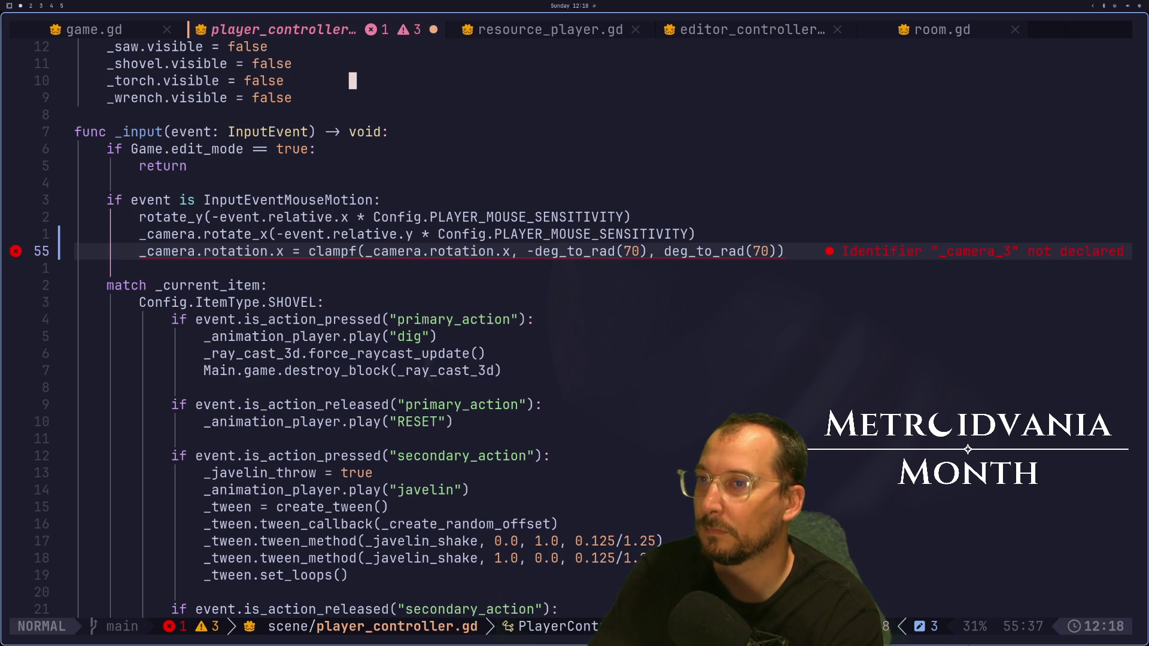
{"action": "type", "text": ":w"}
{"action": "key", "text": "Return"}
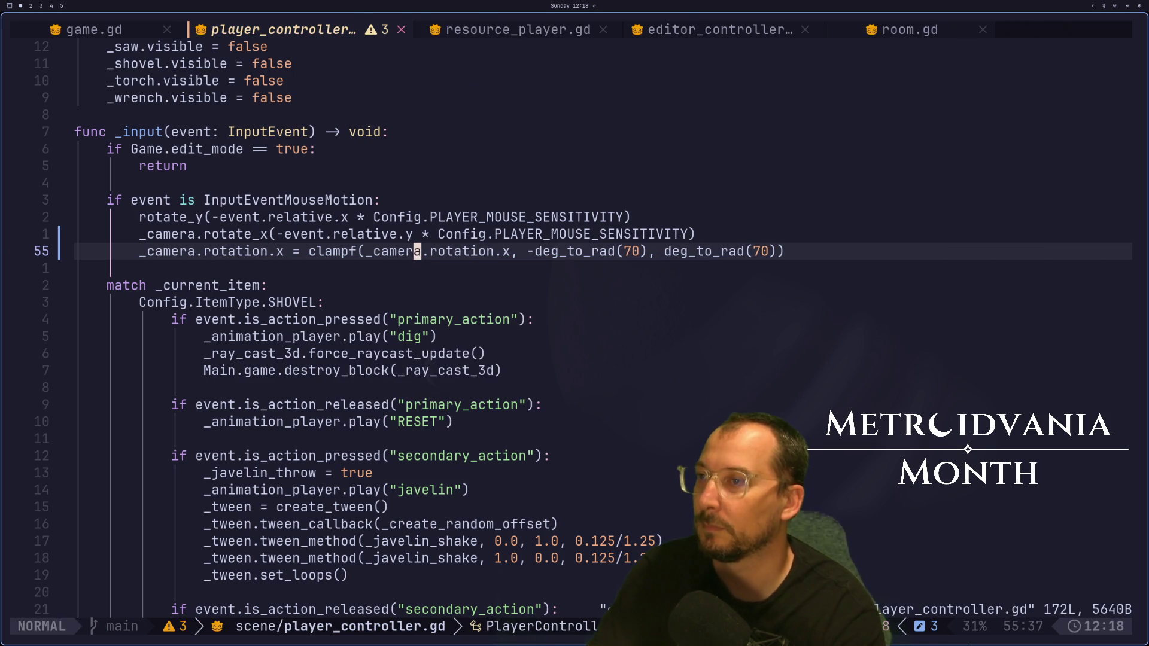
{"action": "key", "text": "super+2"}
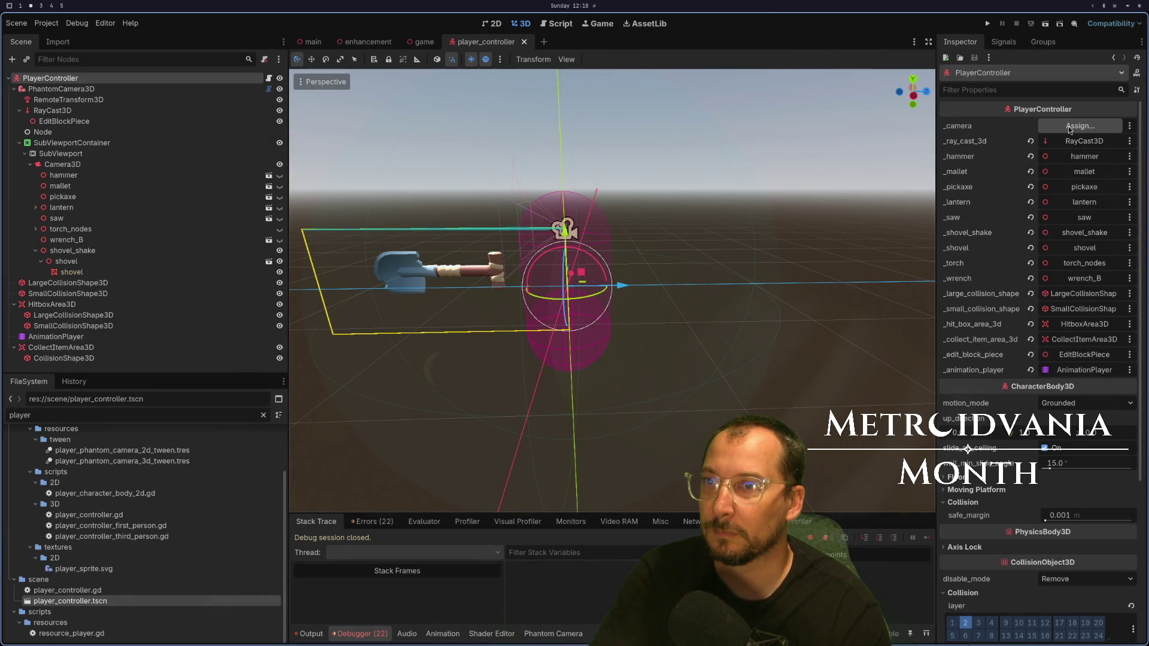
Assign the PhantomCamera3D node to PlayerController's _camera property.
{"action": "left_click", "coordinate": [1072, 127]}
{"action": "left_click", "coordinate": [547, 233]}
{"action": "double_click", "coordinate": [546, 233]}
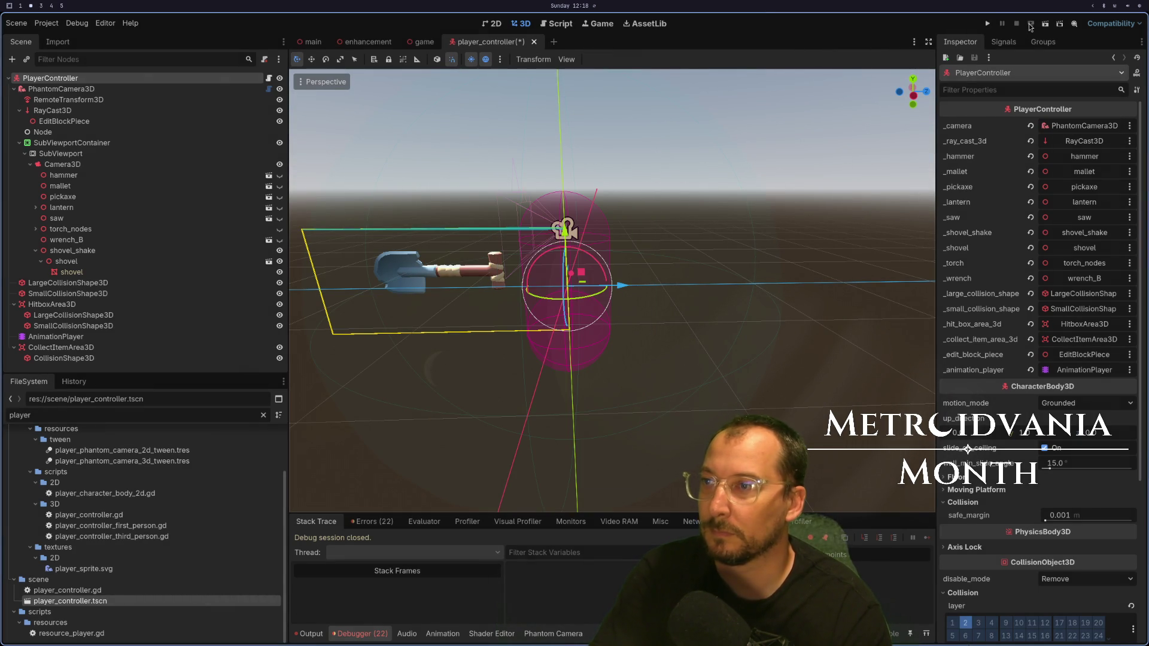
Run the project, walk forward toward the brick wall, then stop with F8.
{"action": "left_click", "coordinate": [987, 24]}
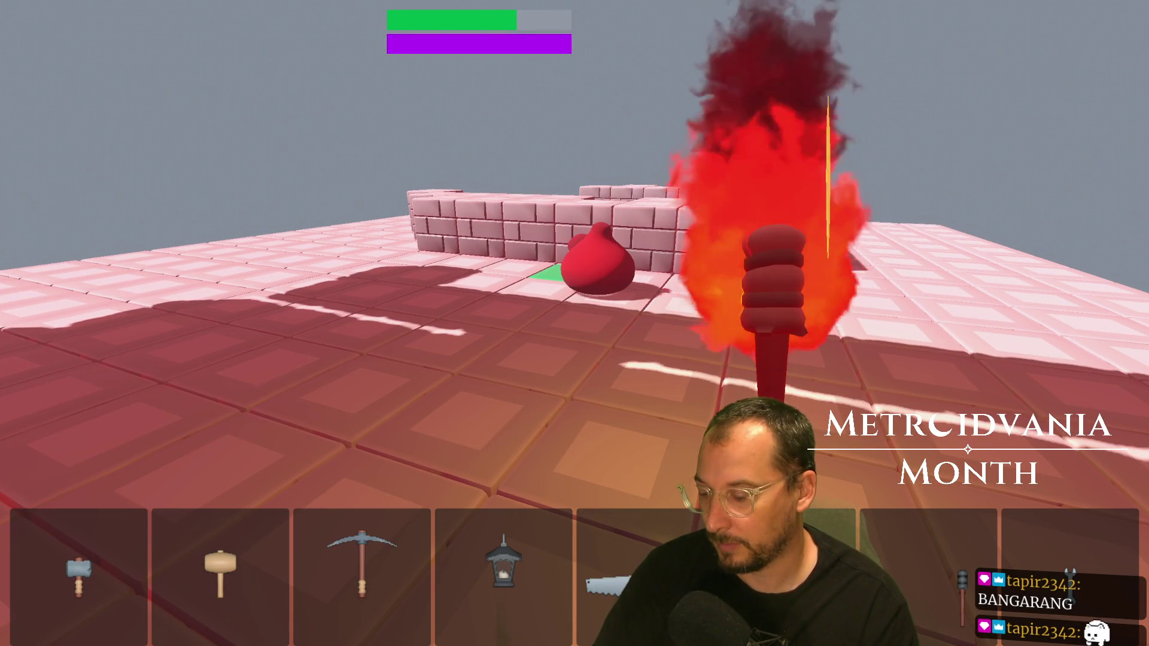
{"action": "key", "text": "w"}
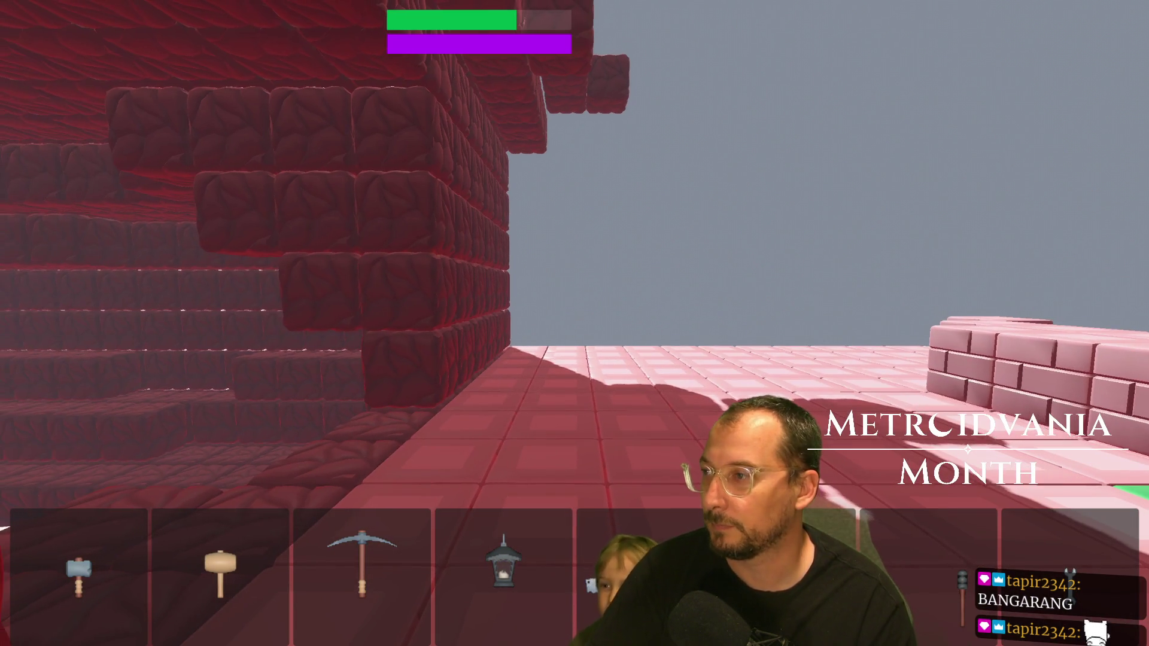
{"action": "key", "text": "F8"}
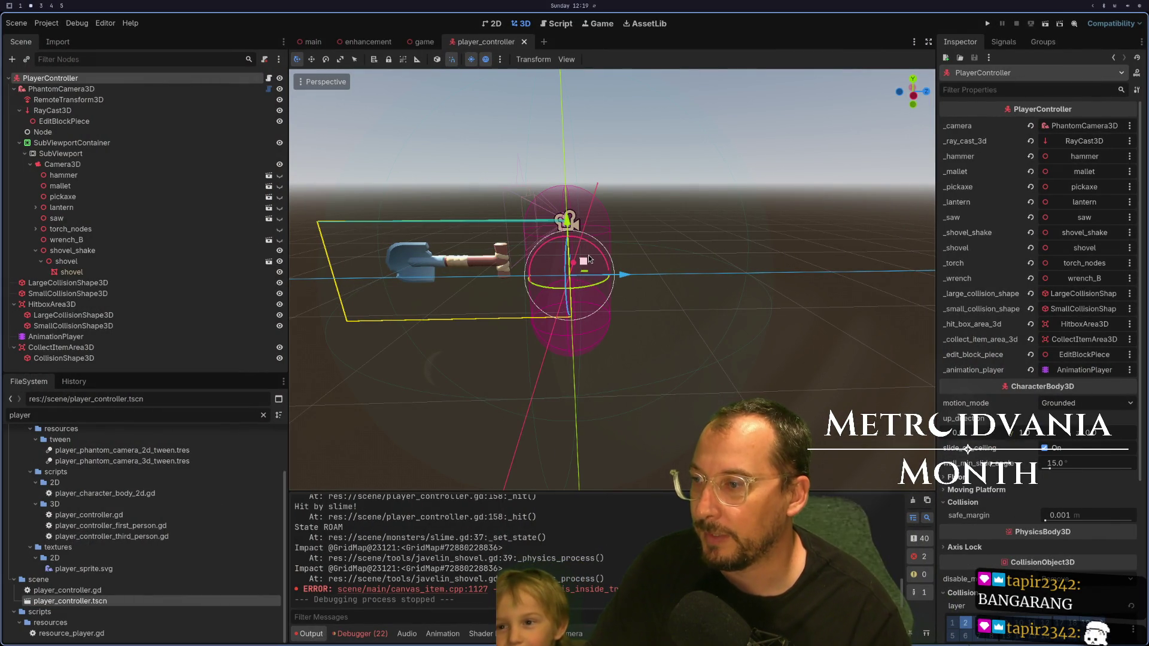
Show the Debugger panel's Errors list and scroll through the reported errors.
{"action": "left_click", "coordinate": [361, 634]}
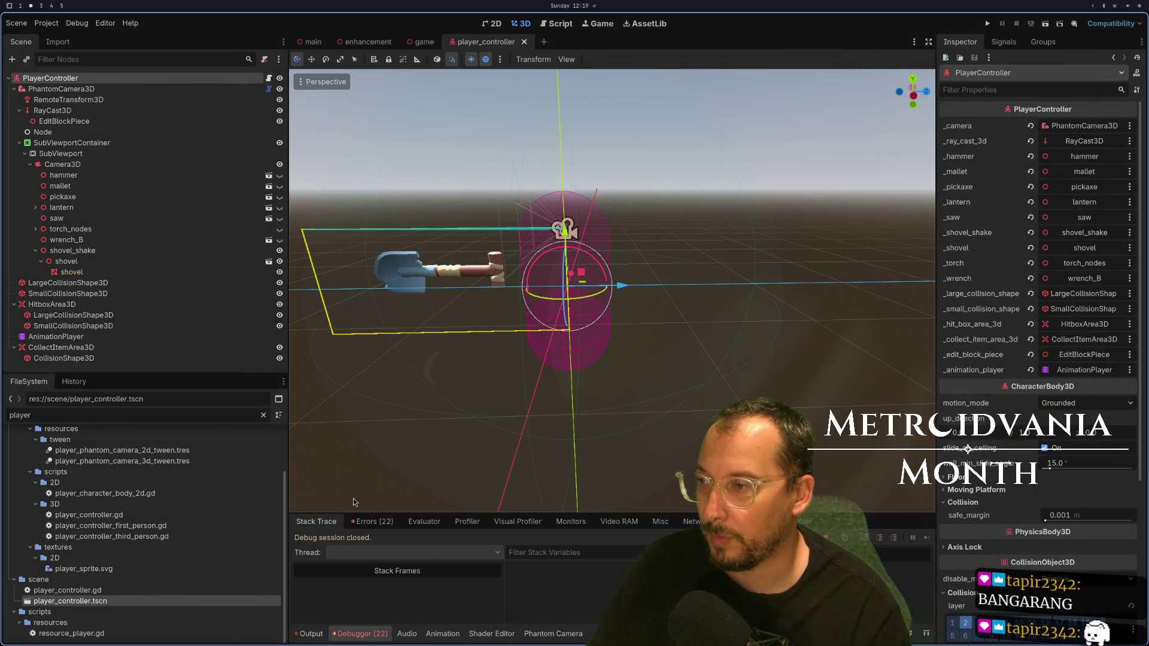
{"action": "left_click", "coordinate": [373, 522]}
{"action": "scroll", "coordinate": [465, 587], "scroll_direction": "down", "scroll_amount": 5}
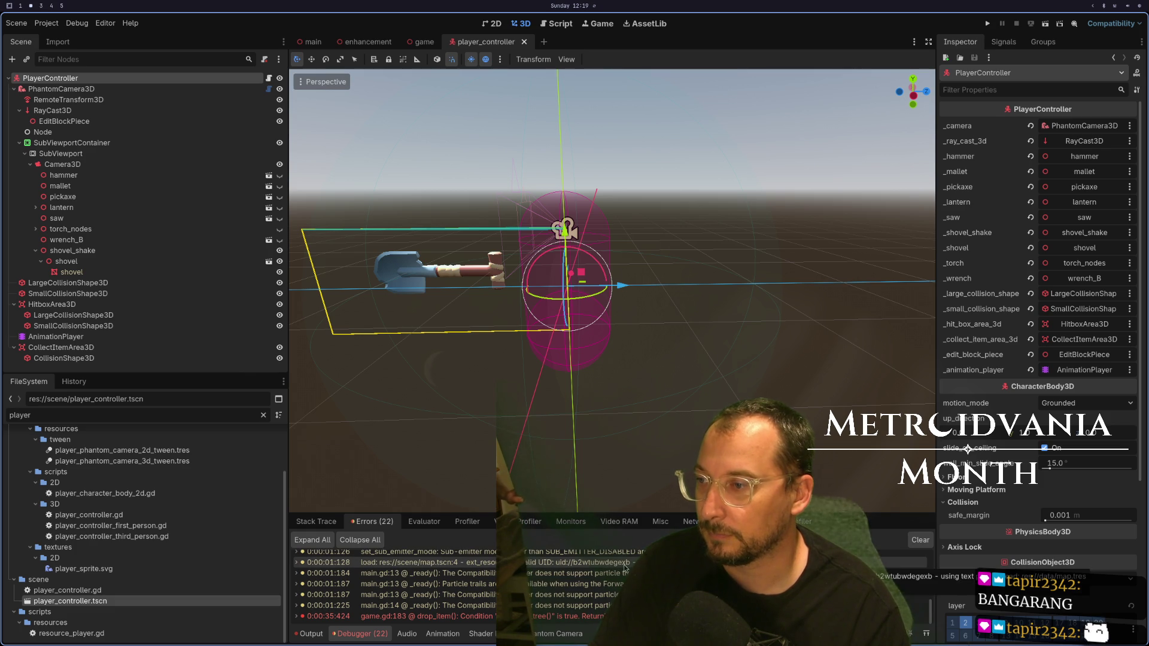
Check drop_item at game.gd line 183 in Neovim, then run the project again.
{"action": "key", "text": "super+1"}
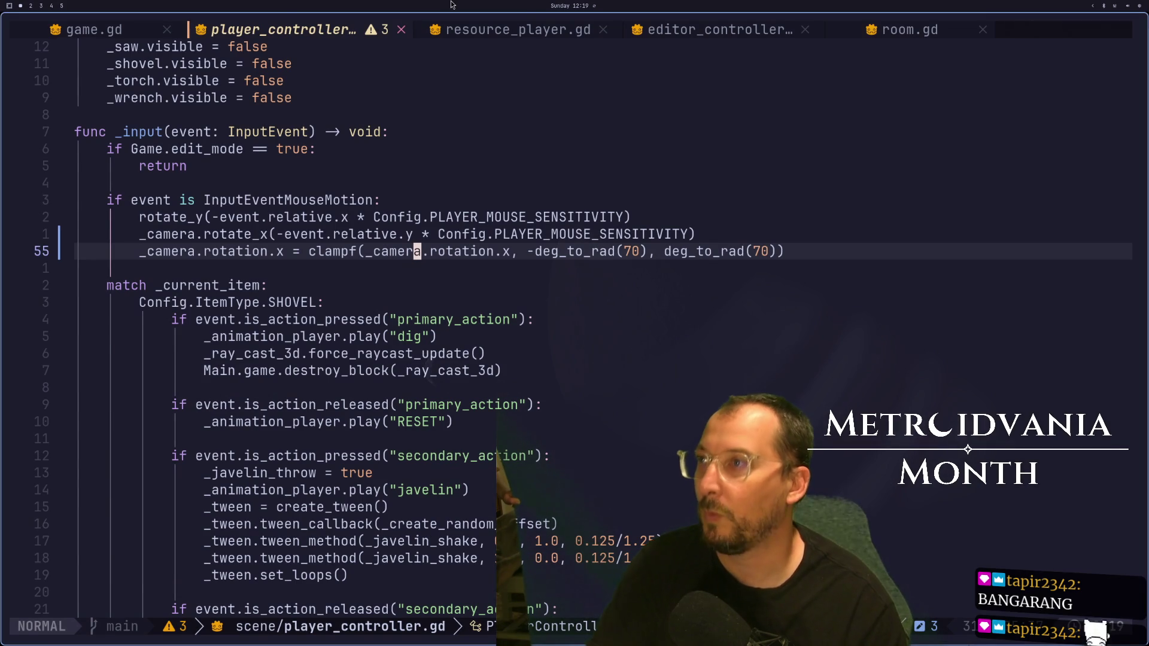
{"action": "key", "text": "shift+h"}
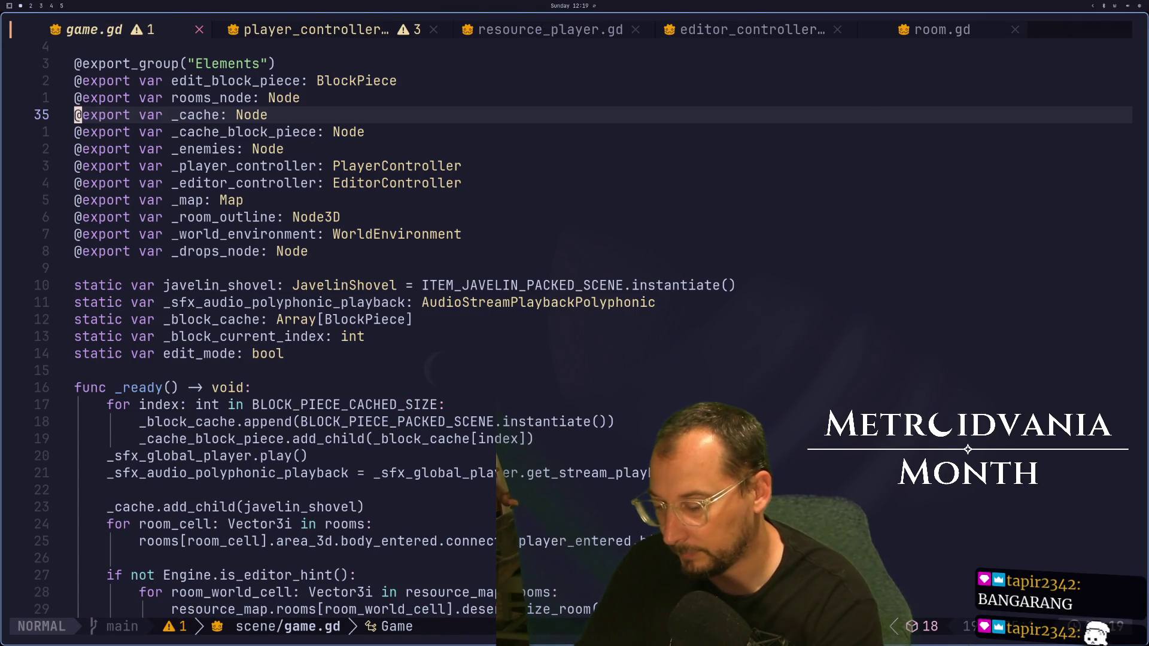
{"action": "key", "text": "ctrl+o"}
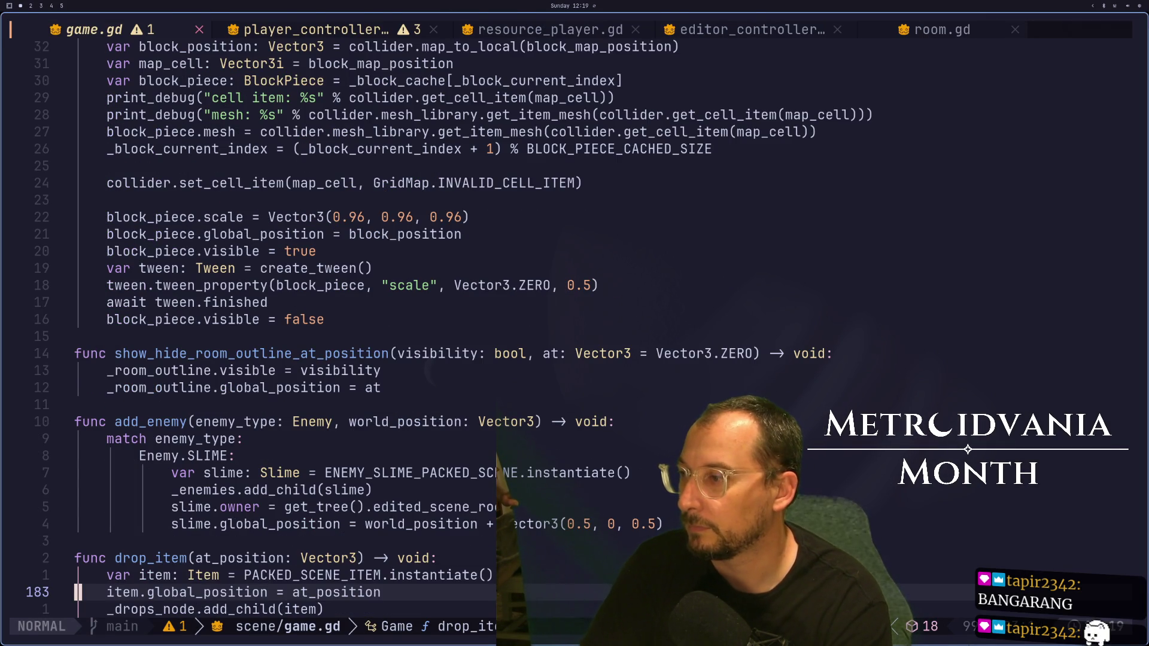
{"action": "key", "text": "super+2"}
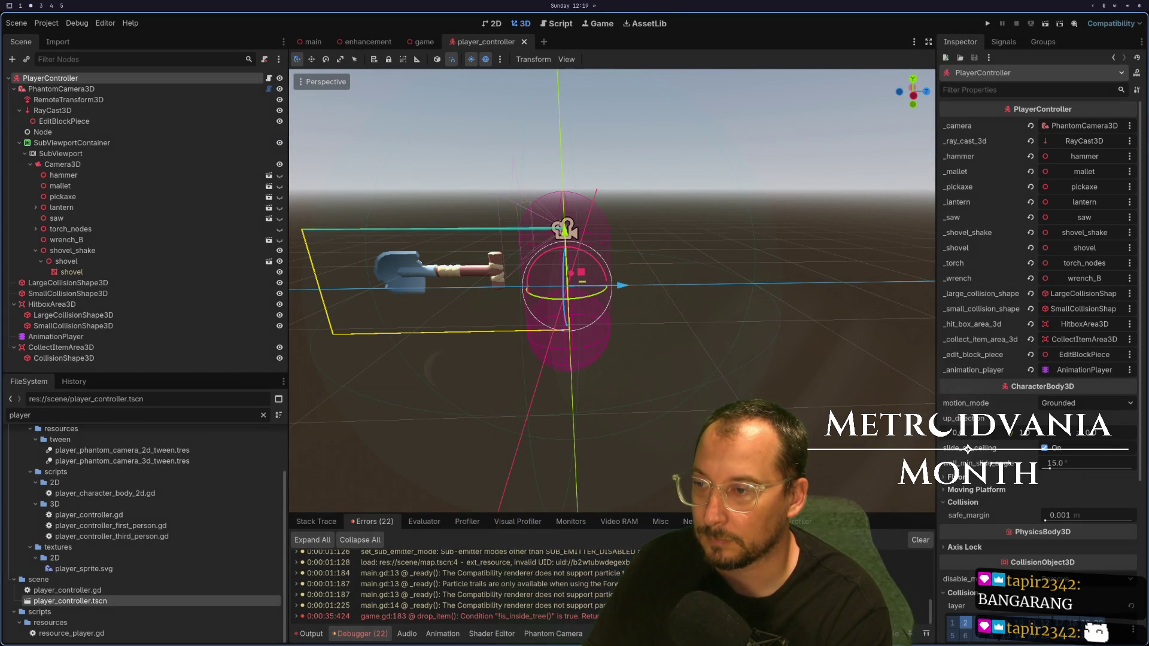
{"action": "key", "text": "super+1"}
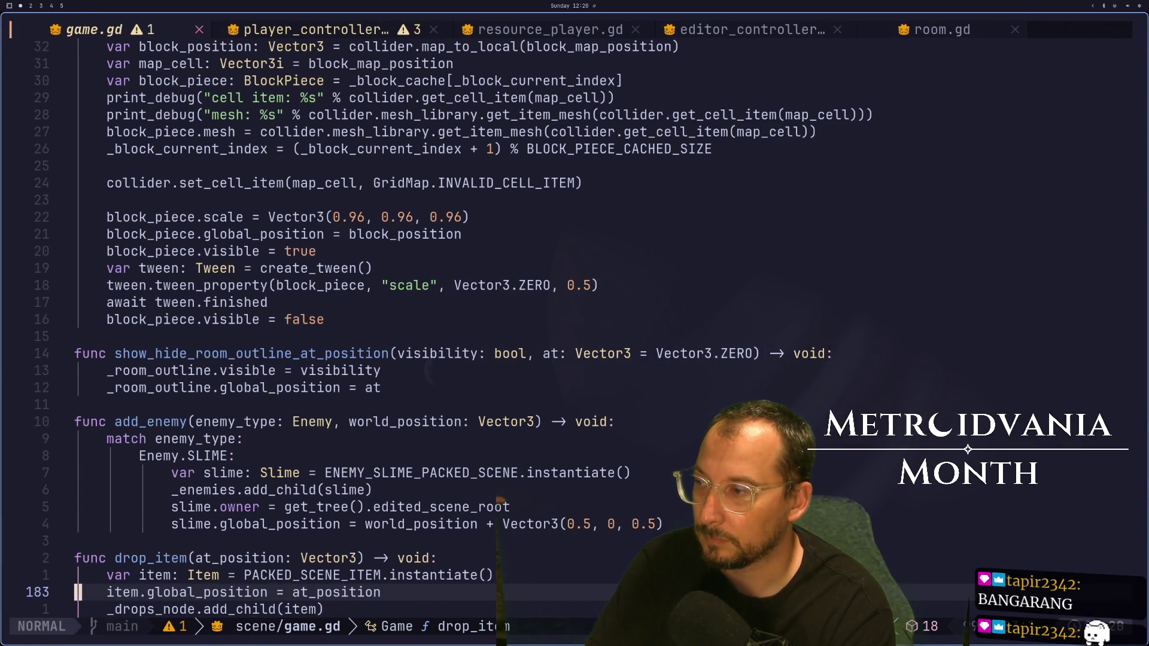
{"action": "key", "text": "super+2"}
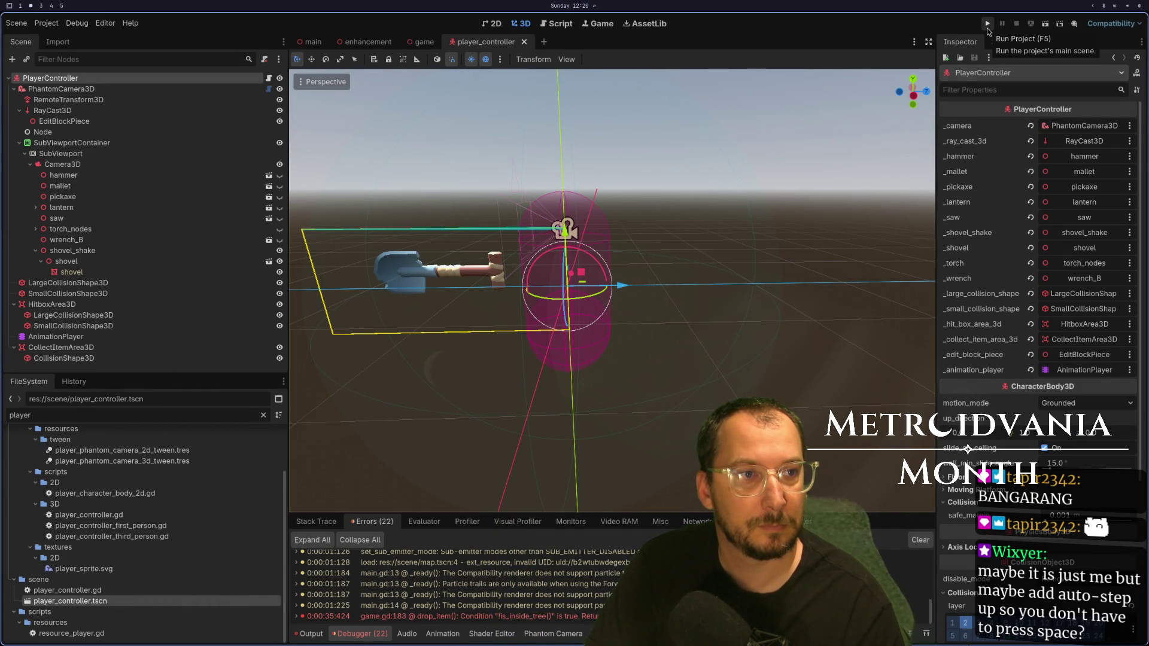
{"action": "left_click", "coordinate": [987, 28]}
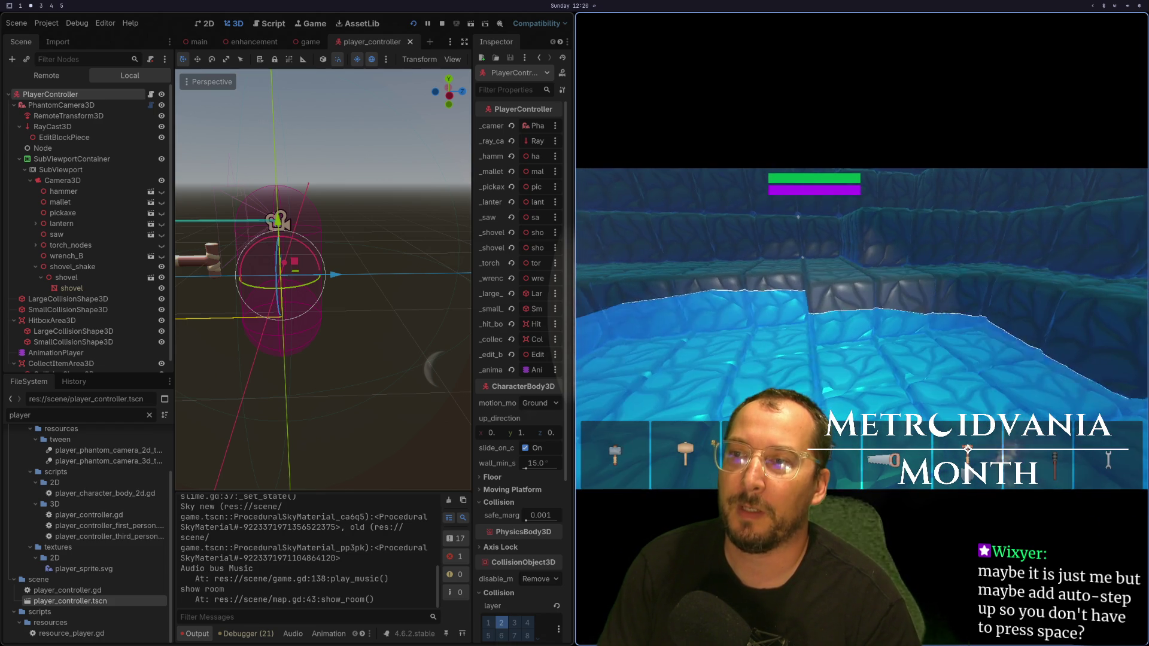
Switch between workspaces to the Obsidian Kanban board and browser, opening a new browser tab.
{"action": "key", "text": "super+1"}
{"action": "key", "text": "super+3"}
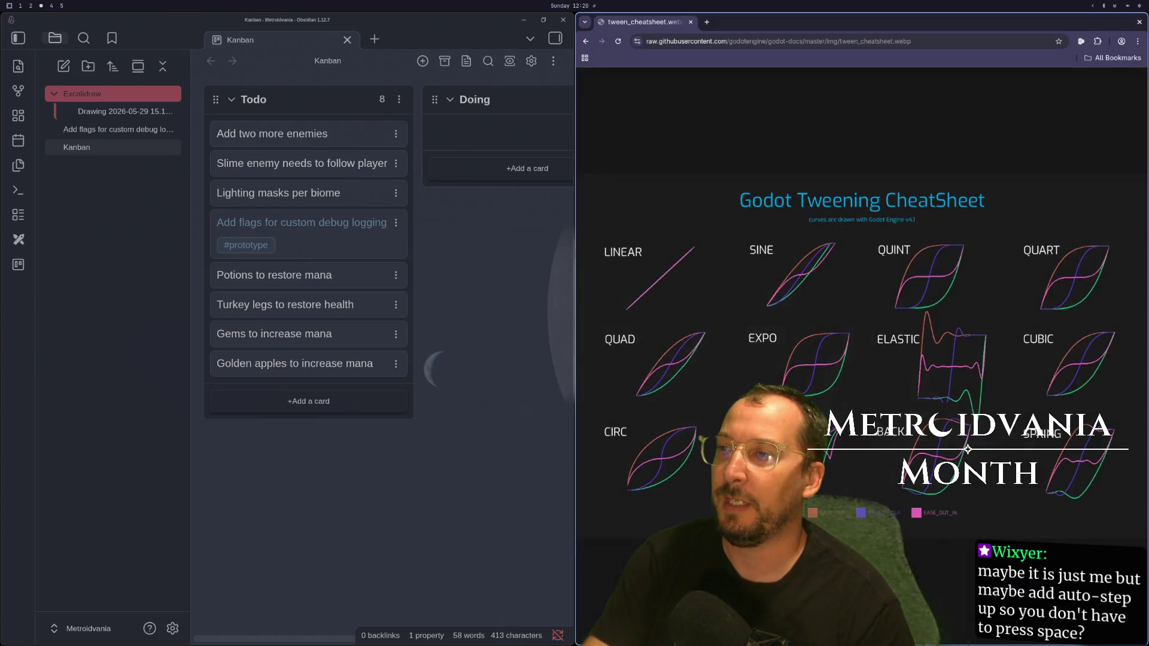
{"action": "key", "text": "super+2"}
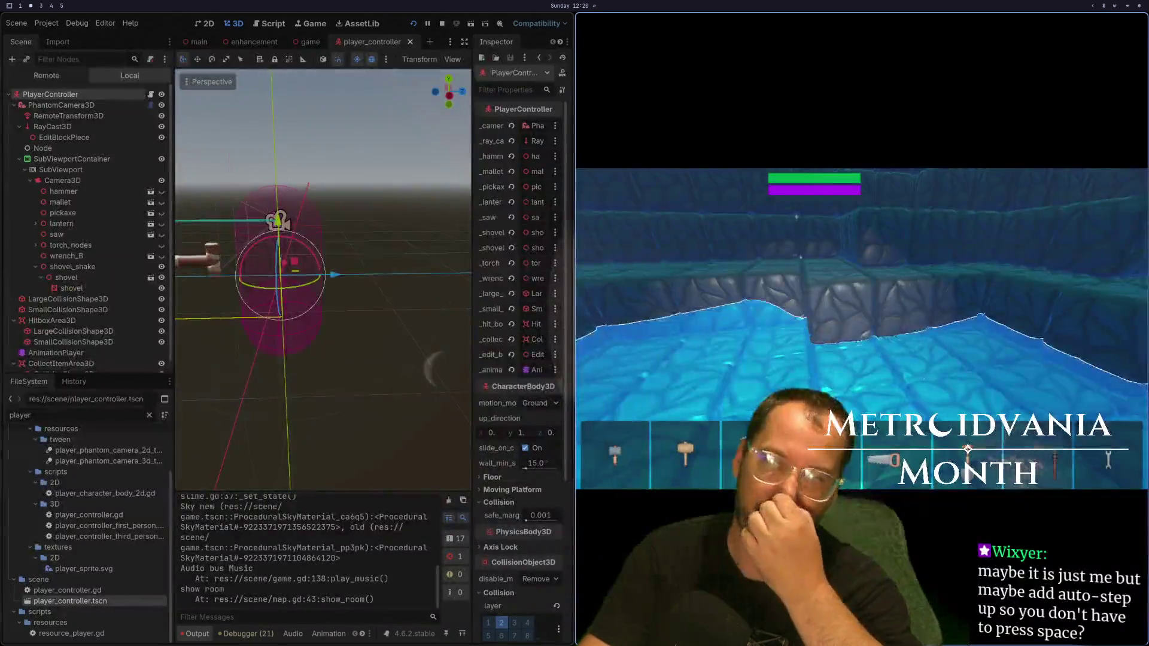
{"action": "key", "text": "super+3"}
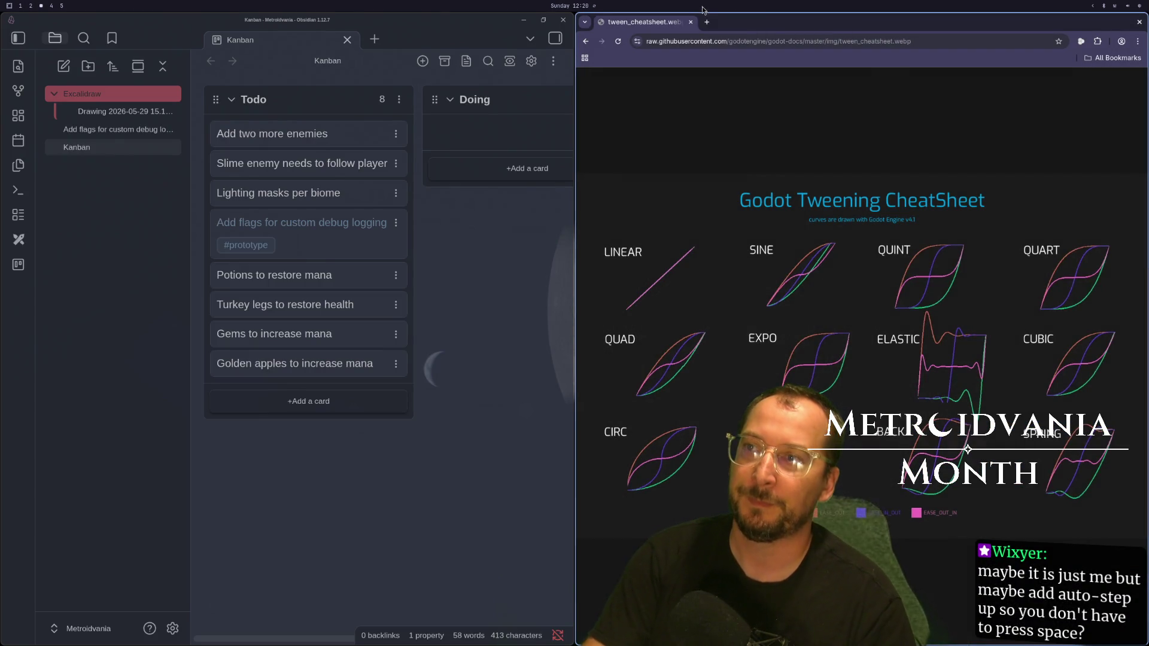
{"action": "left_click", "coordinate": [707, 23]}
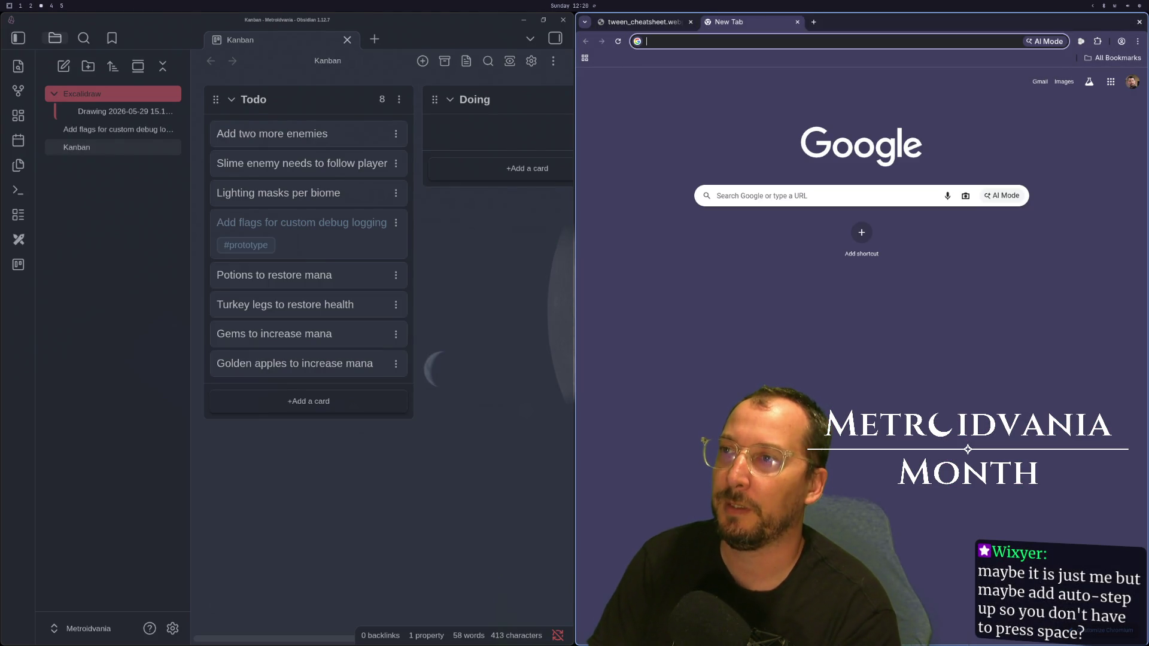
Search Google for 'super metroid' and browse the image results.
{"action": "type", "text": "si[e"}
{"action": "key", "text": "BackSpace"}
{"action": "key", "text": "BackSpace"}
{"action": "key", "text": "BackSpace"}
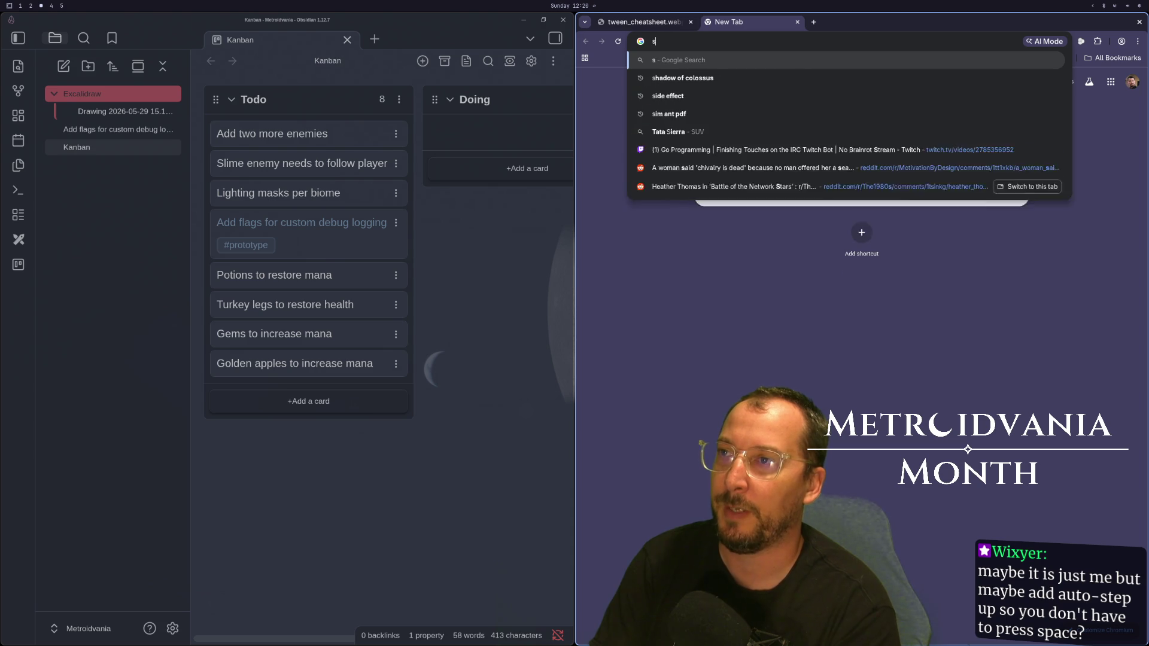
{"action": "type", "text": "uper metroid"}
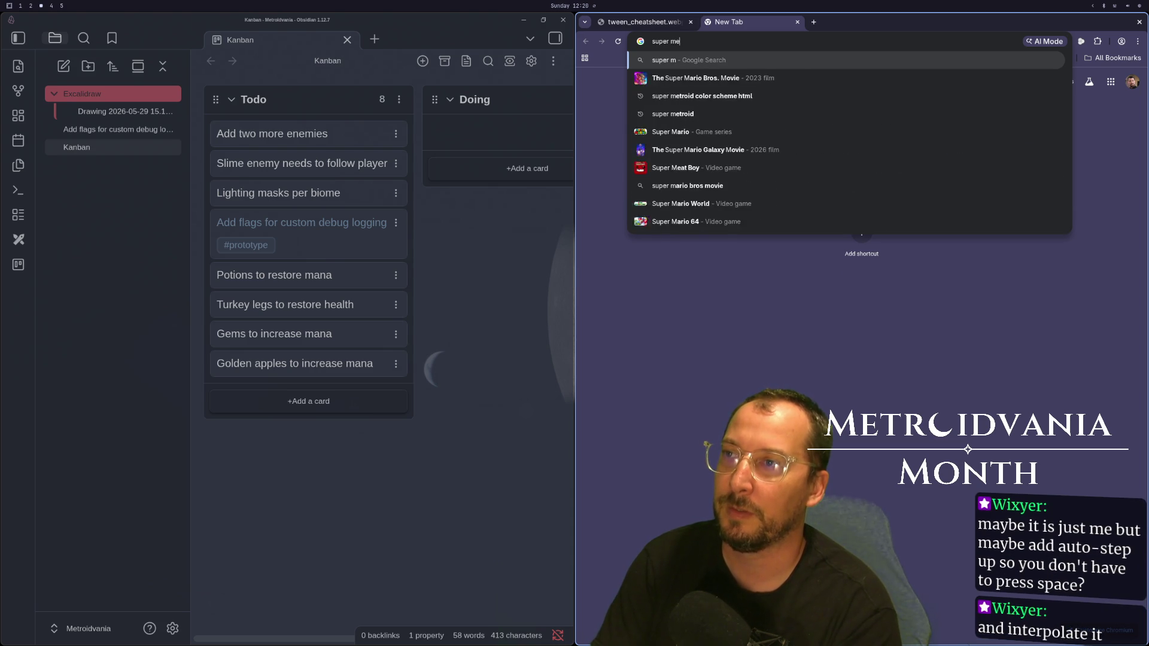
{"action": "key", "text": "Return"}
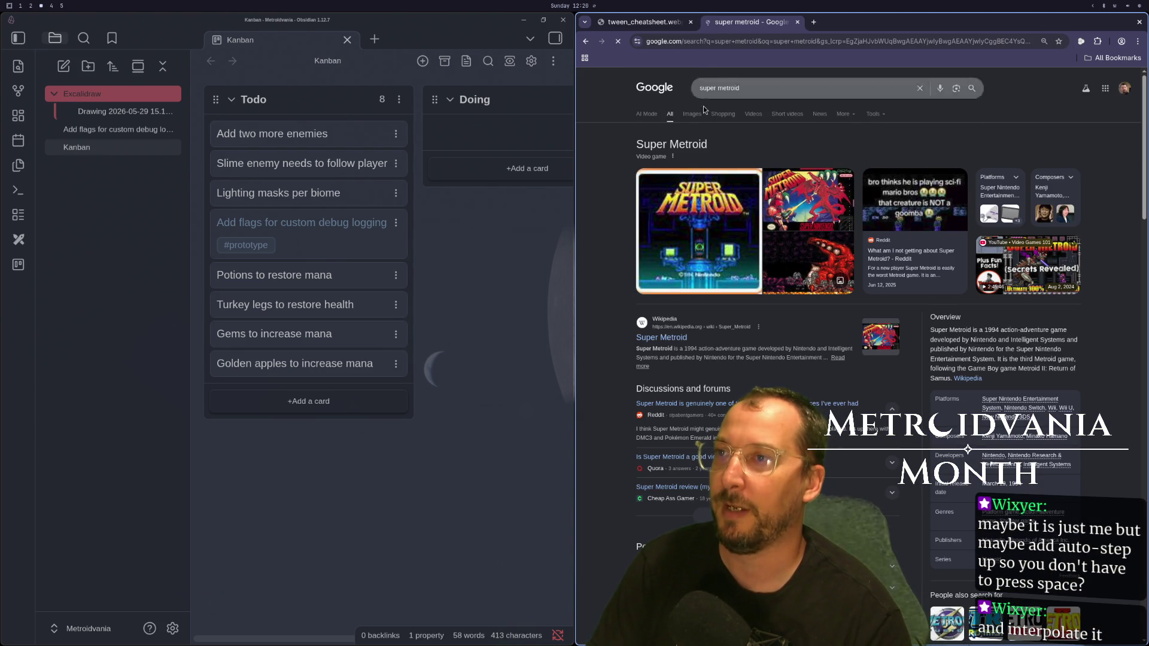
{"action": "left_click", "coordinate": [693, 114]}
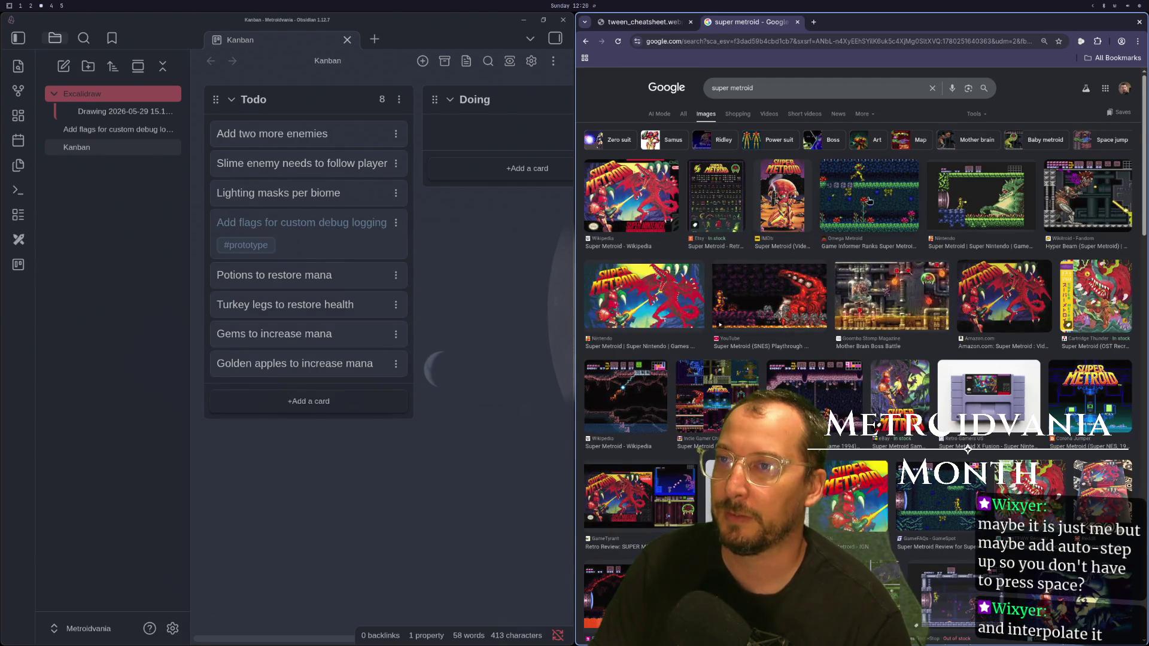
{"action": "scroll", "coordinate": [804, 297], "scroll_direction": "down", "scroll_amount": 3}
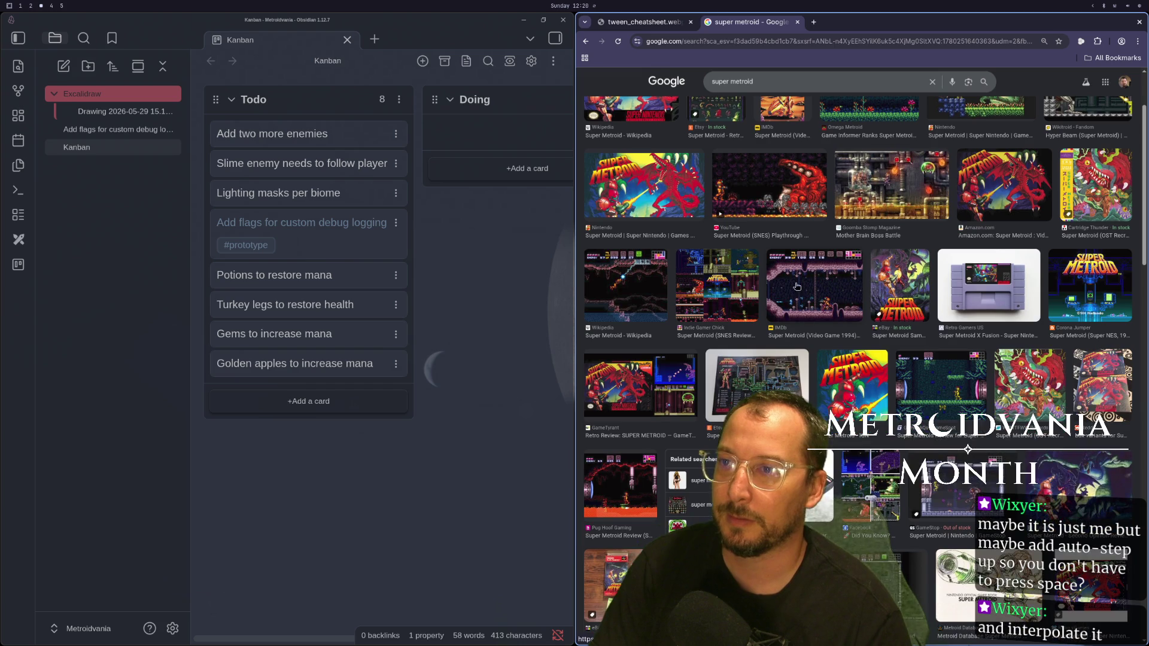
Open the Super Metroid Wikipedia article's Grapple Beam screenshot full size, then return to game.gd in Neovim.
{"action": "left_click", "coordinate": [786, 308]}
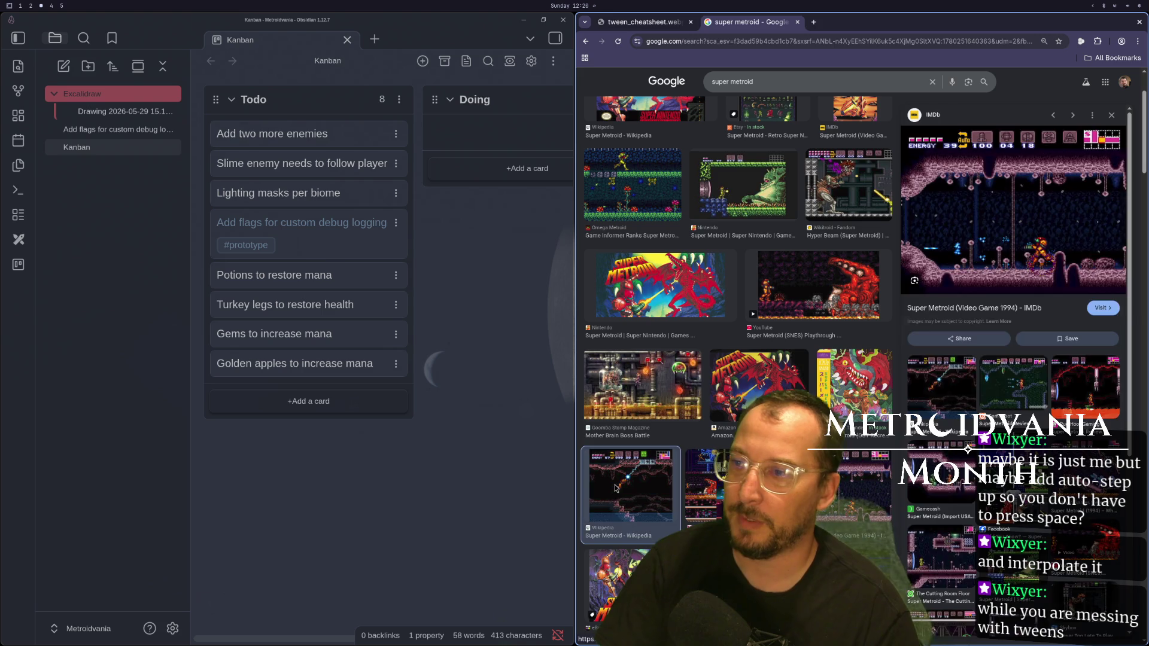
{"action": "key", "text": "Left"}
{"action": "key", "text": "Left"}
{"action": "left_click", "coordinate": [958, 205]}
{"action": "scroll", "coordinate": [789, 383], "scroll_direction": "down", "scroll_amount": 10}
{"action": "scroll", "coordinate": [789, 383], "scroll_direction": "down", "scroll_amount": 10}
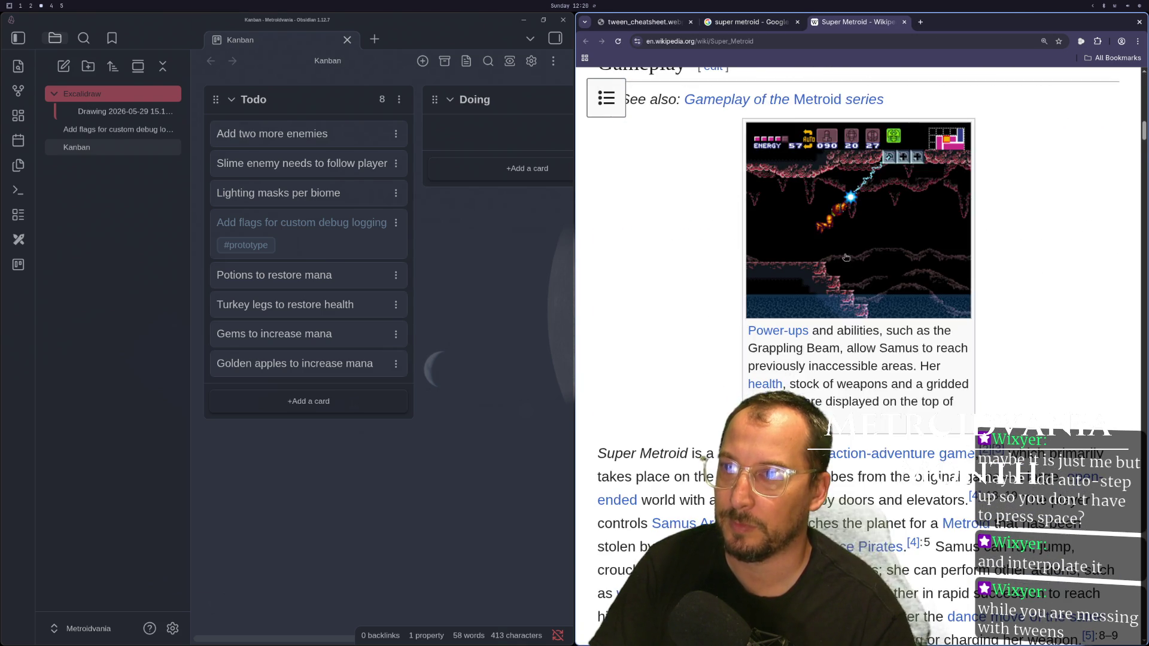
{"action": "left_click", "coordinate": [798, 250]}
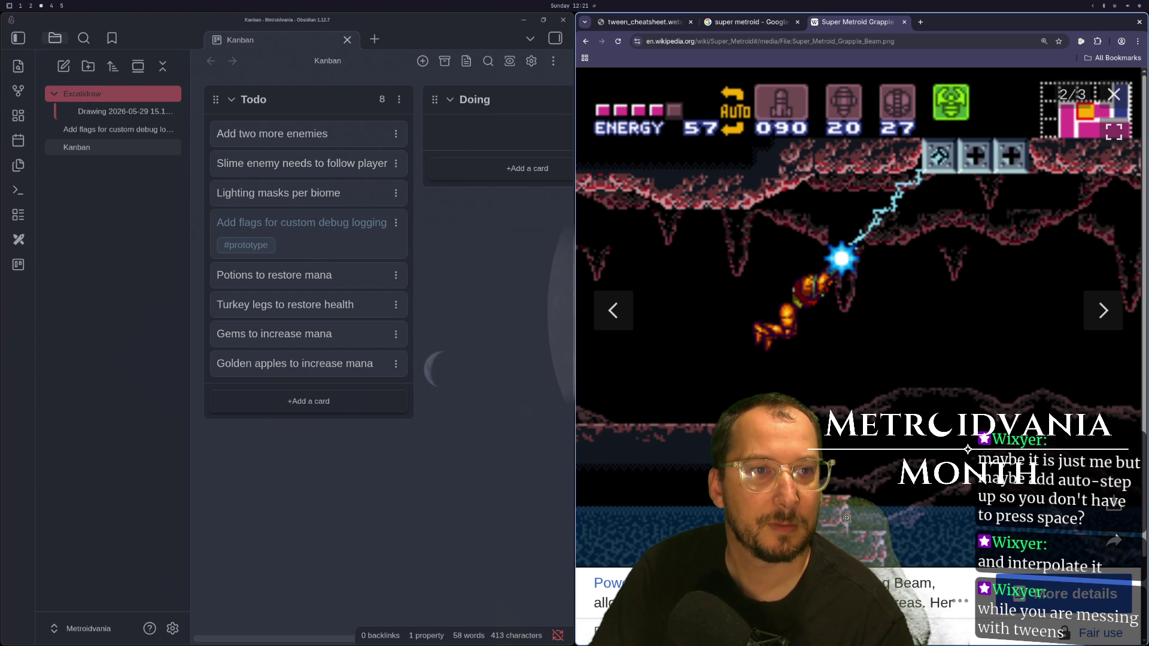
{"action": "key", "text": "super+1"}
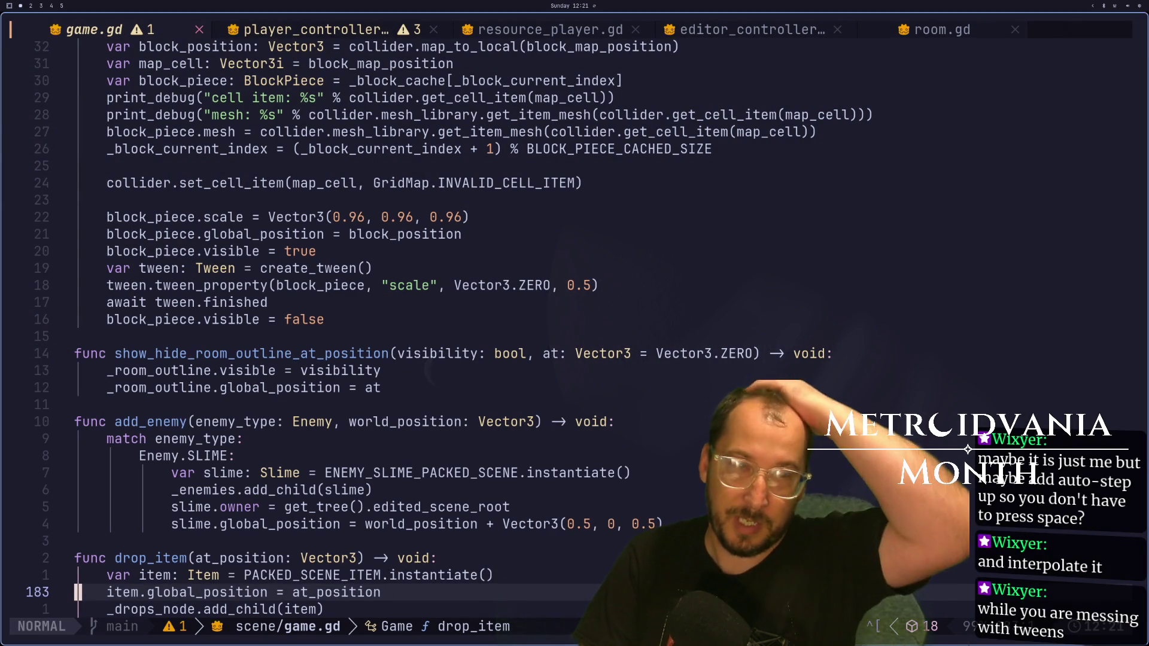
{"action": "key", "text": "super+2"}
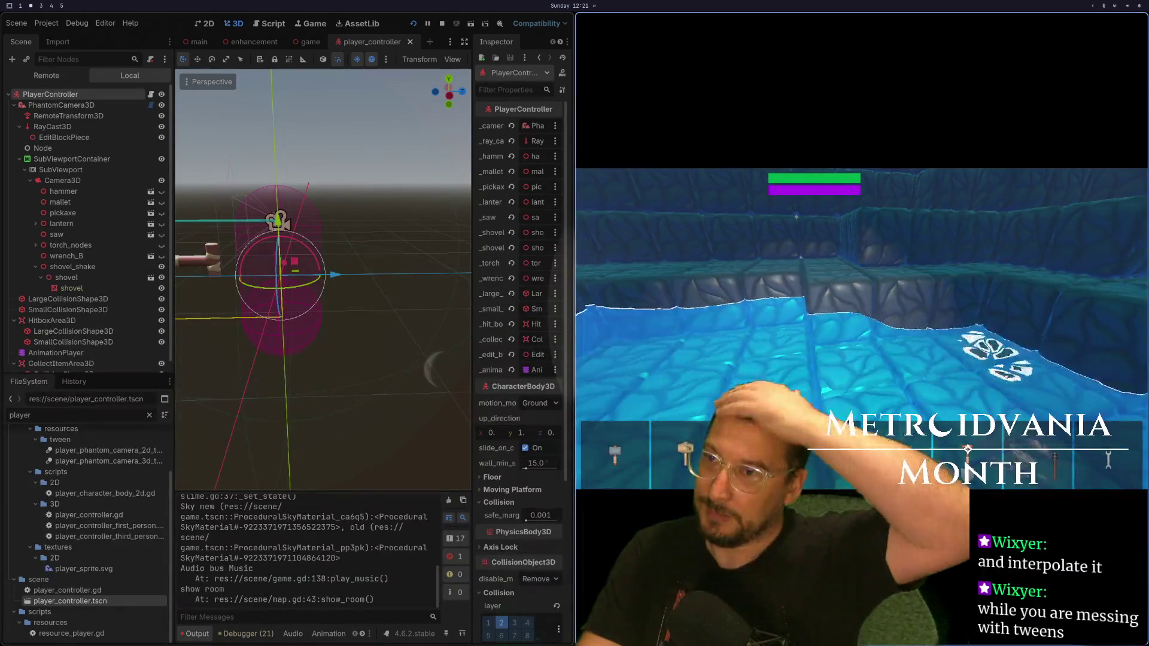
{"action": "key", "text": "super+f"}
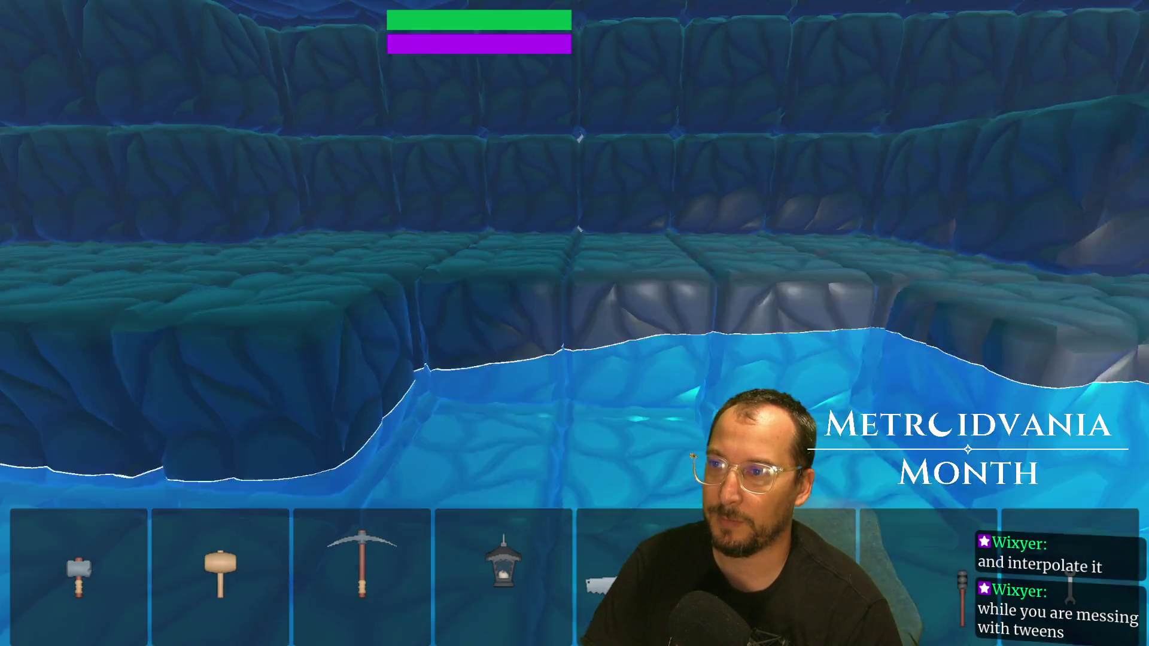
{"action": "key", "text": "w"}
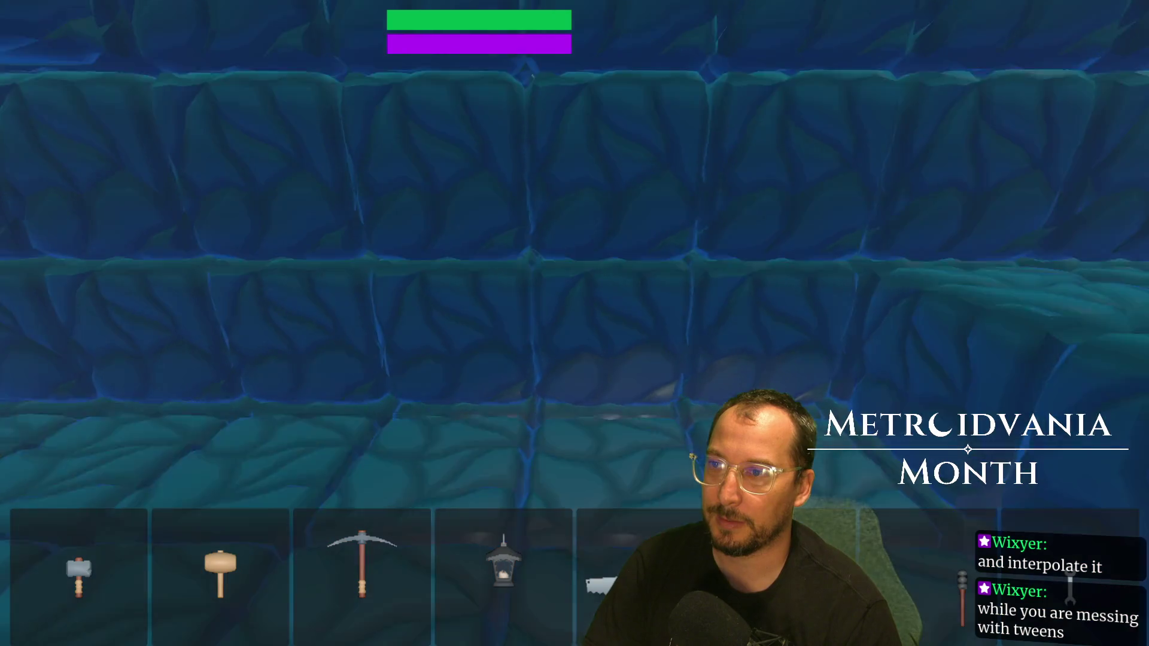
{"action": "key", "text": "s"}
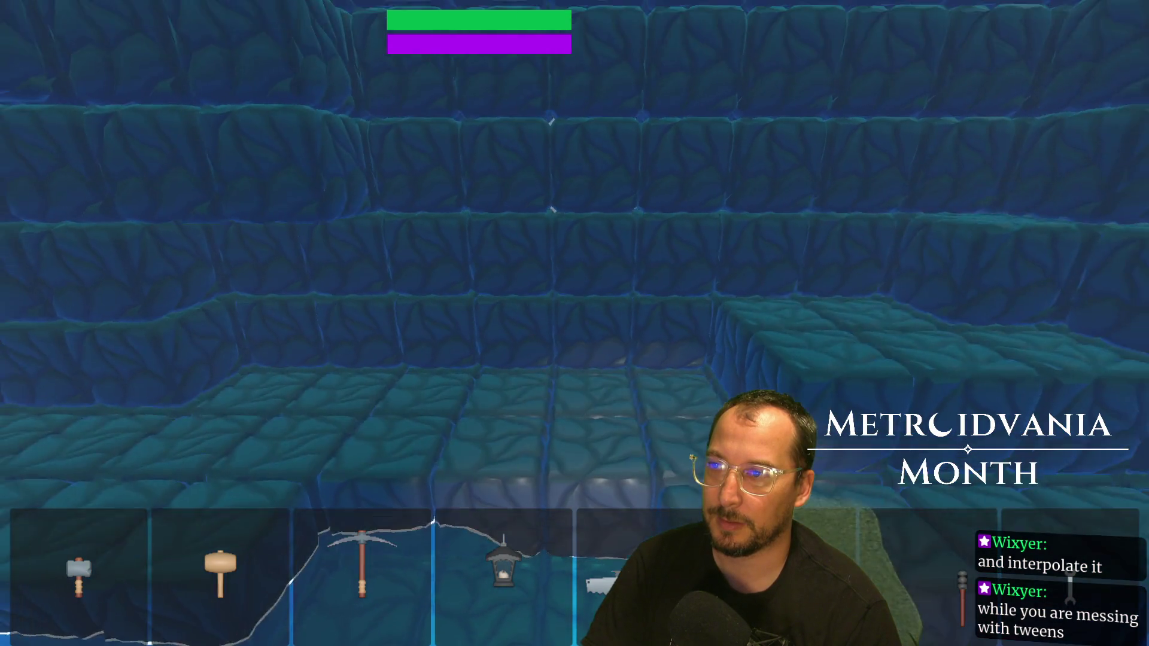
{"action": "key", "text": "s"}
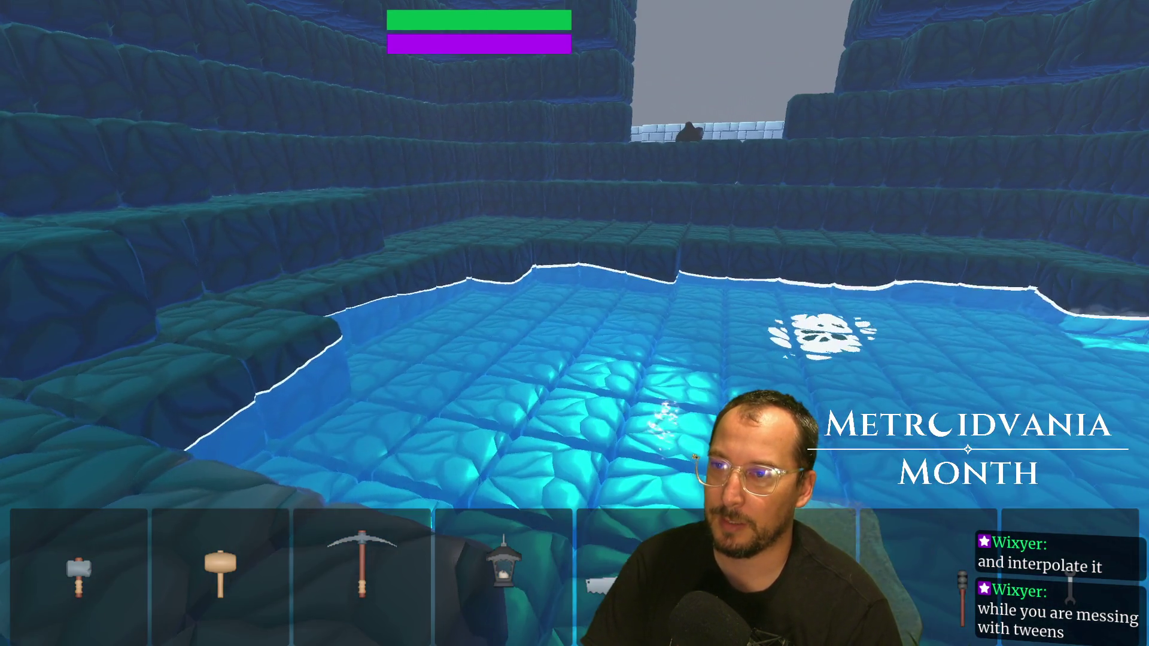
{"action": "key", "text": "w"}
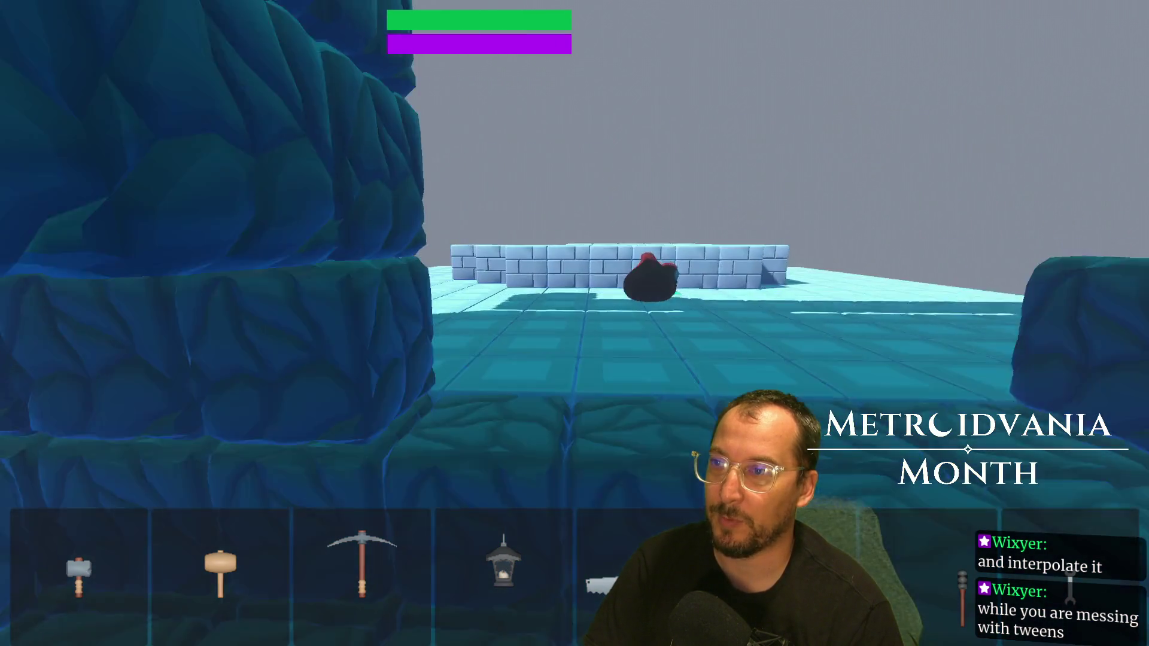
{"action": "key", "text": "w"}
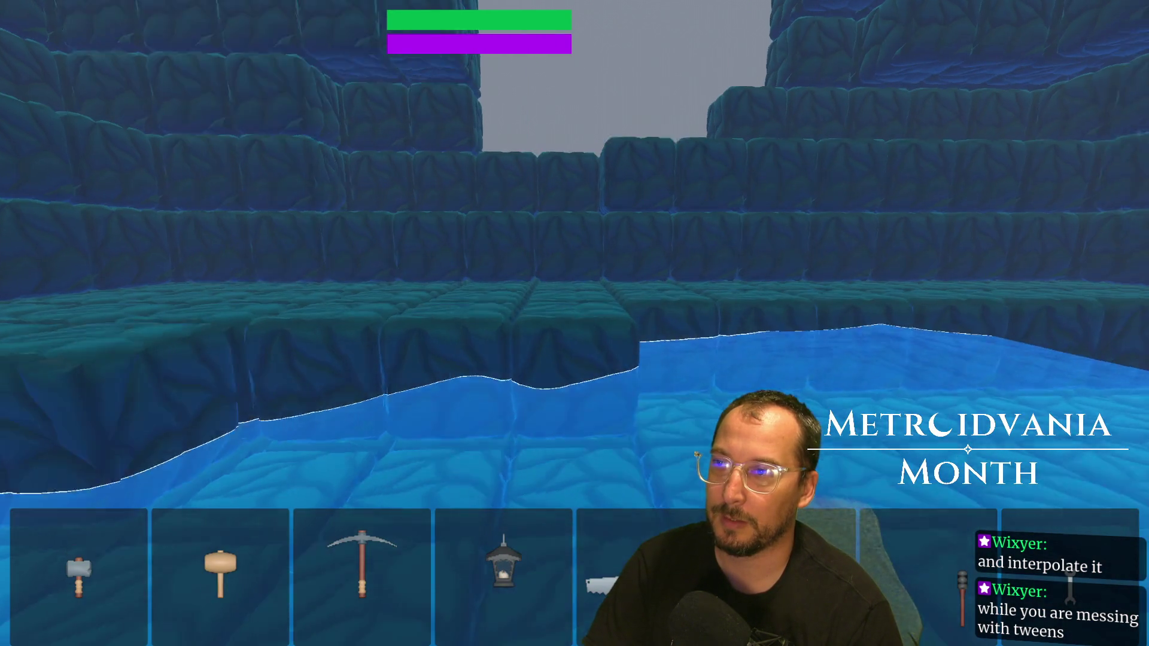
{"action": "key", "text": "s"}
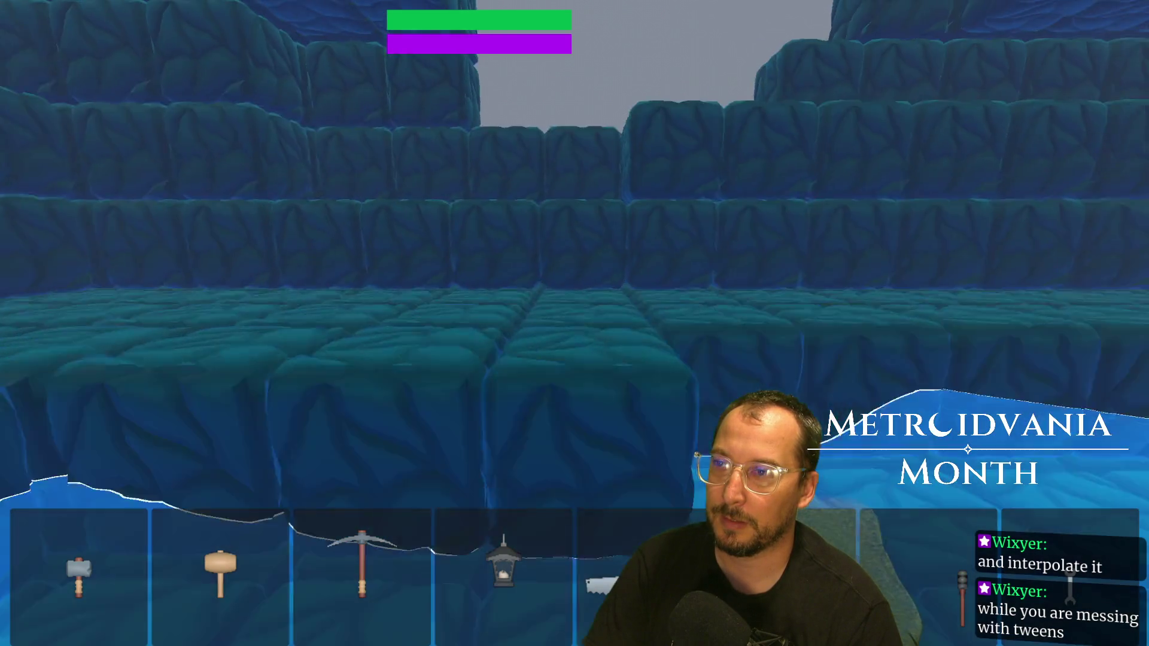
{"action": "key", "text": "space"}
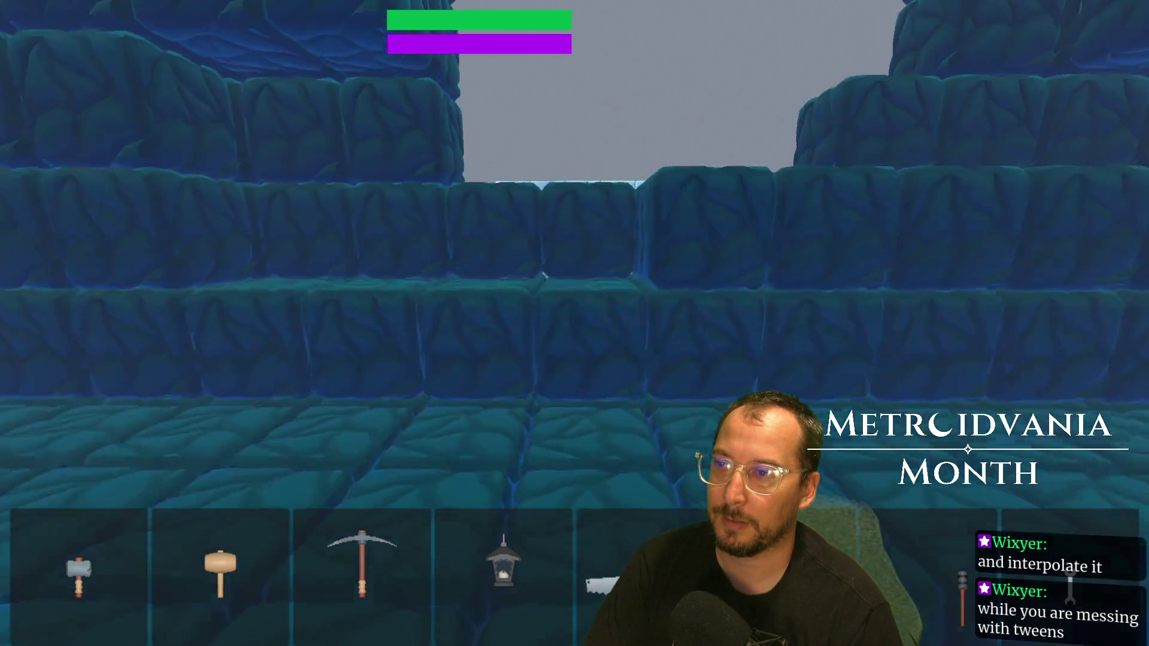
{"action": "key", "text": "space"}
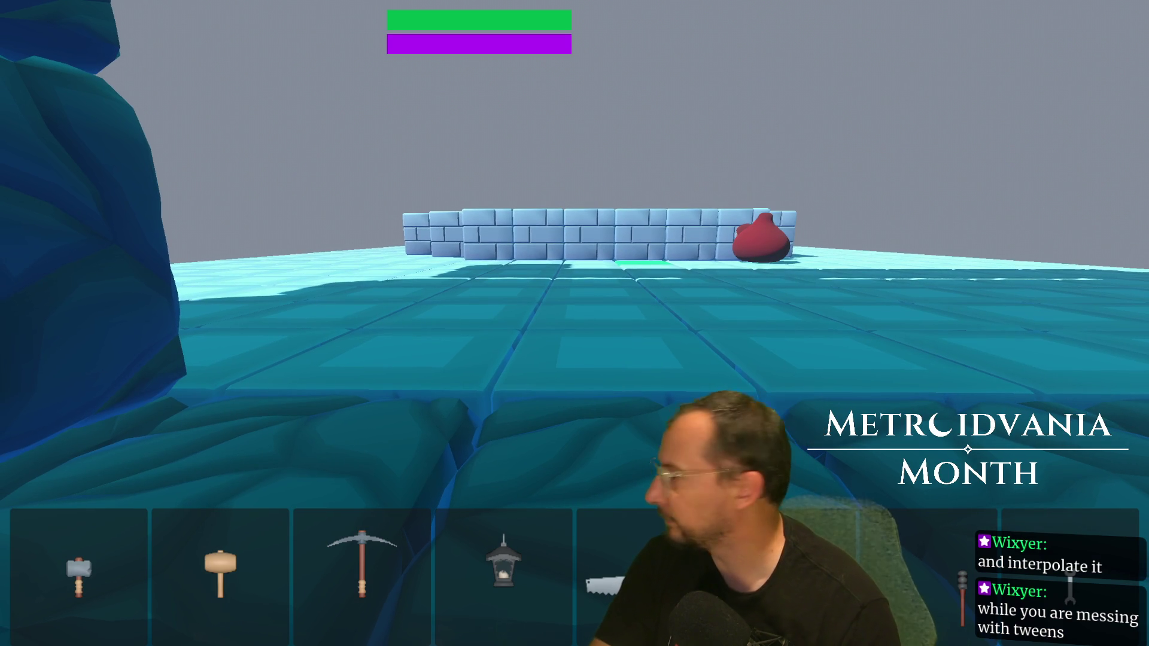
{"action": "key", "text": "w"}
{"action": "key", "text": "w"}
{"action": "key", "text": "w"}
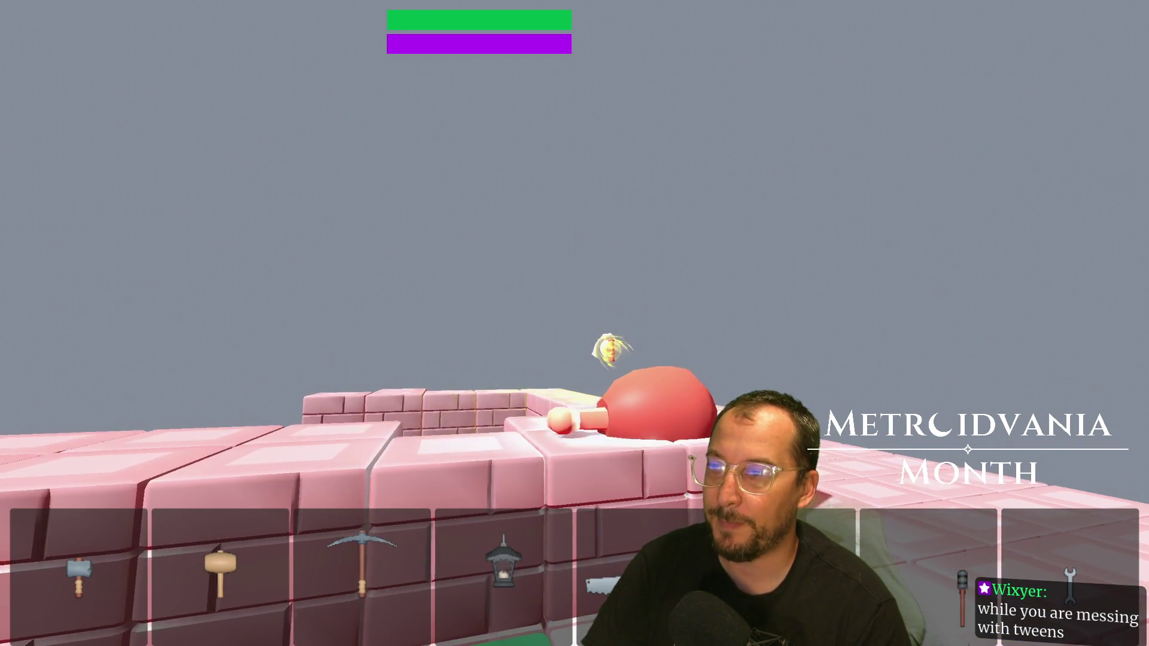
{"action": "key", "text": "s"}
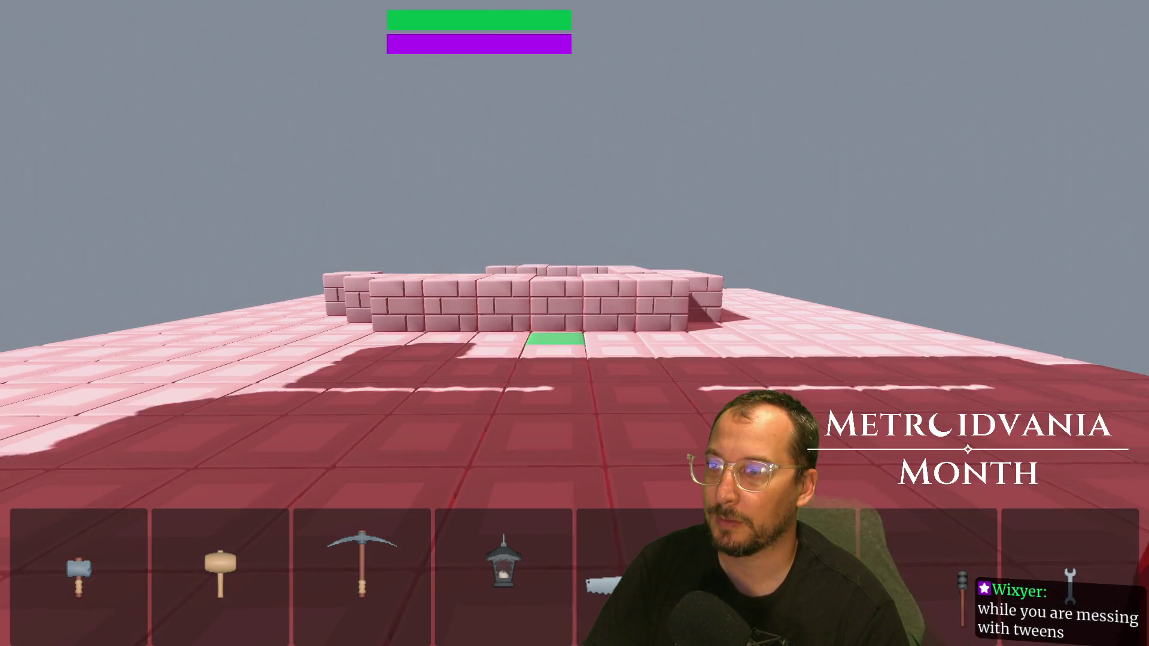
{"action": "key", "text": "w"}
{"action": "key", "text": "F8"}
{"action": "key", "text": "super+2"}
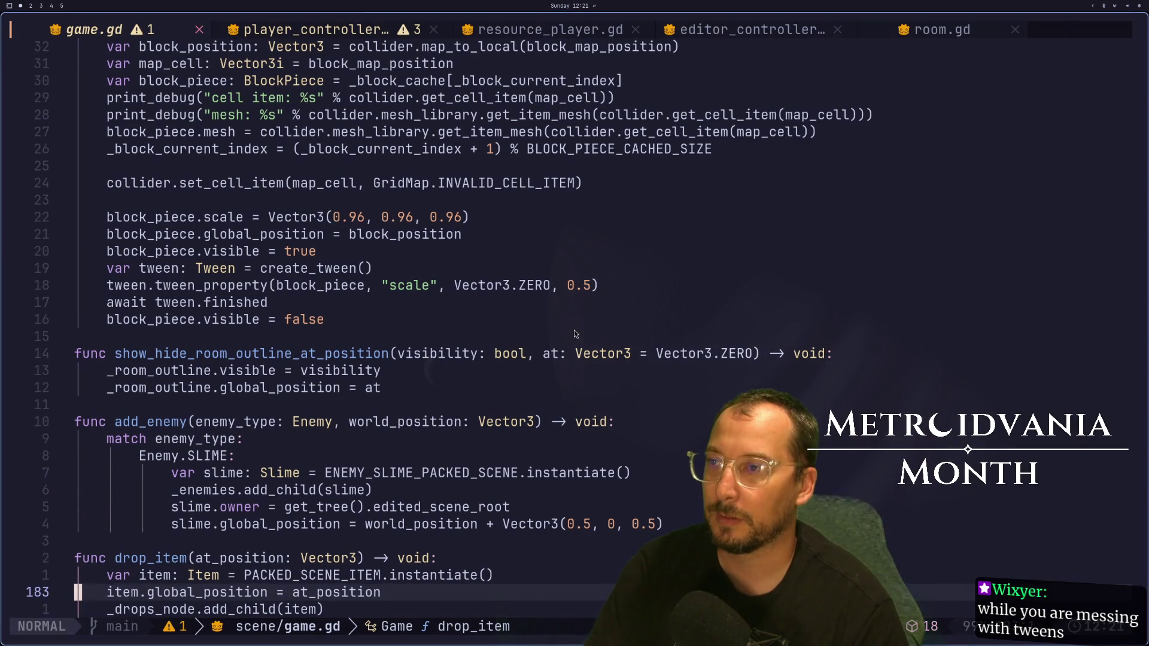
Read through player_controller.gd's tween code, briefly checking editor_controller.gd.
{"action": "scroll", "coordinate": [419, 455], "scroll_direction": "down", "scroll_amount": 2}
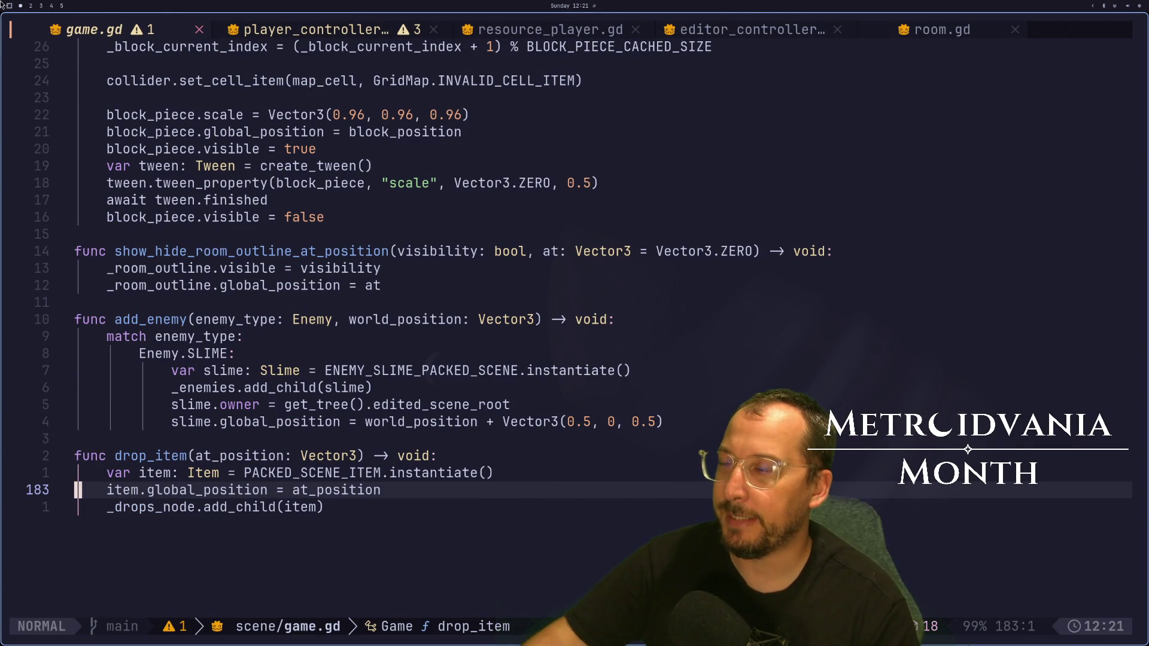
{"action": "left_click", "coordinate": [373, 32]}
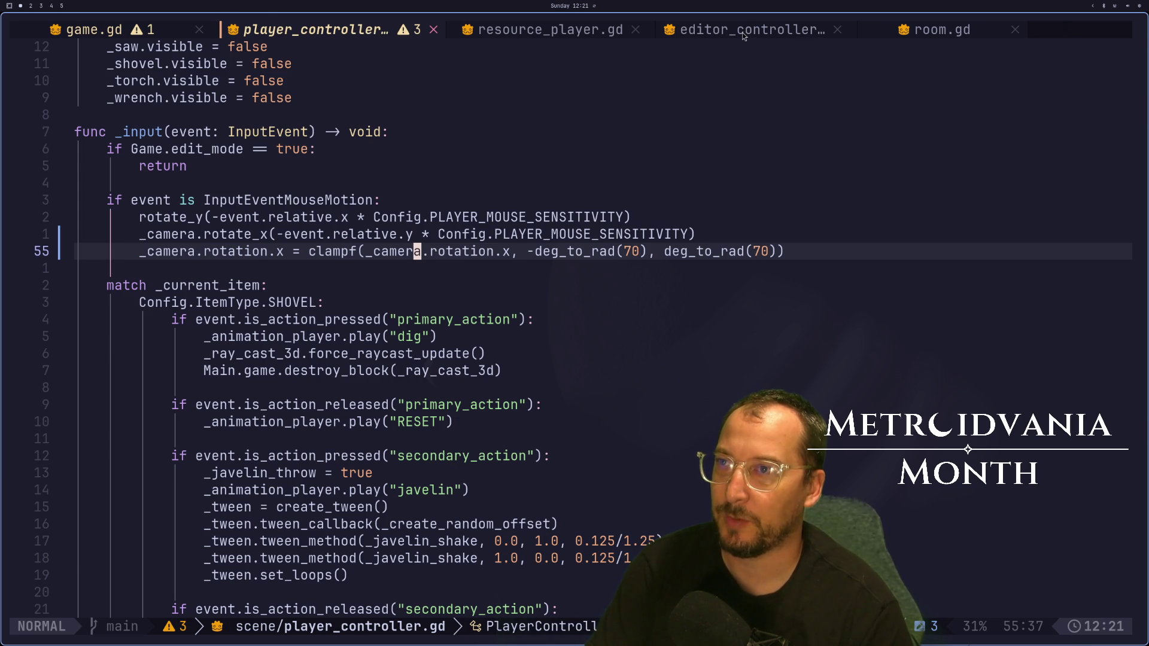
{"action": "left_click", "coordinate": [742, 32]}
{"action": "left_click", "coordinate": [352, 34]}
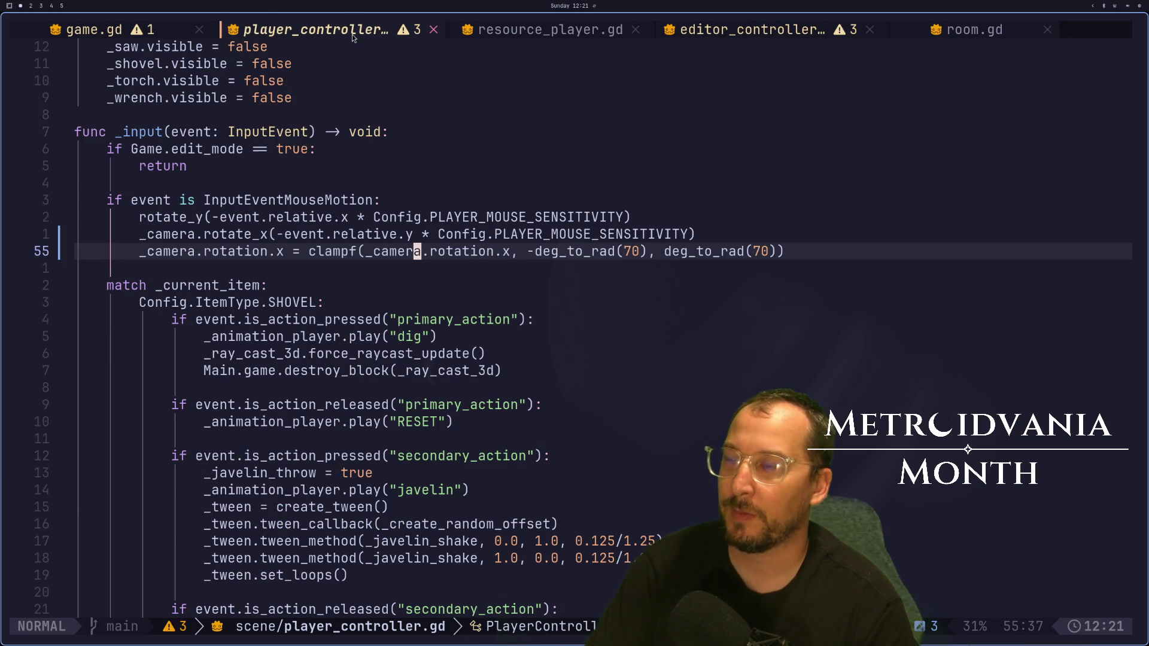
{"action": "scroll", "coordinate": [450, 431], "scroll_direction": "down", "scroll_amount": 12}
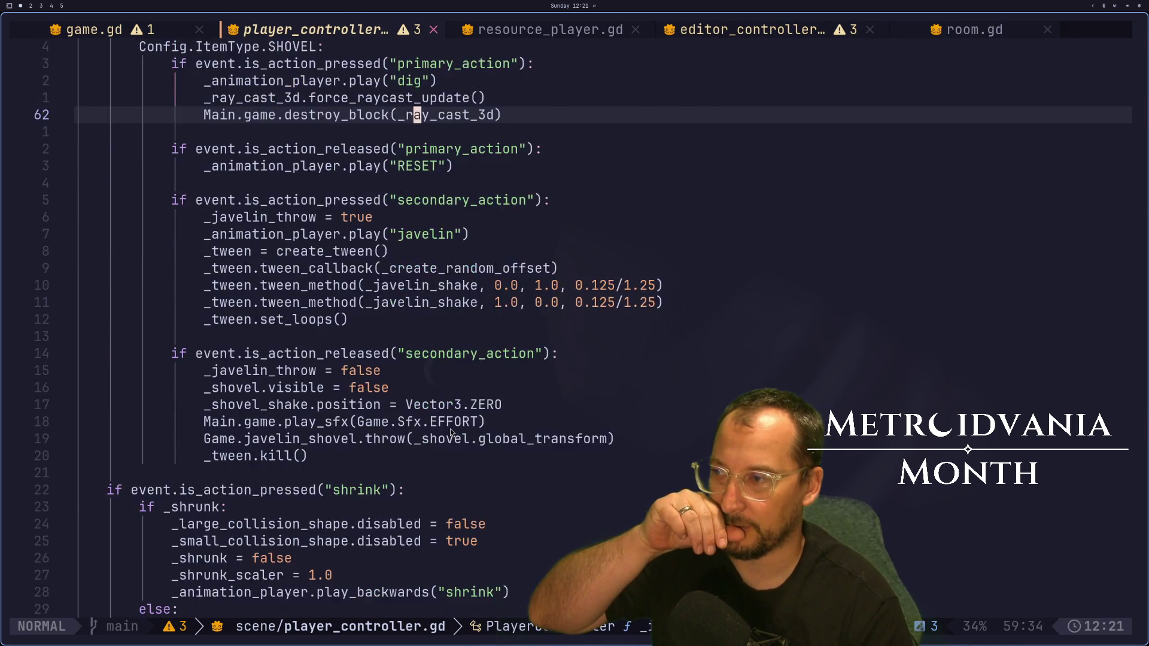
{"action": "scroll", "coordinate": [452, 432], "scroll_direction": "down", "scroll_amount": 1}
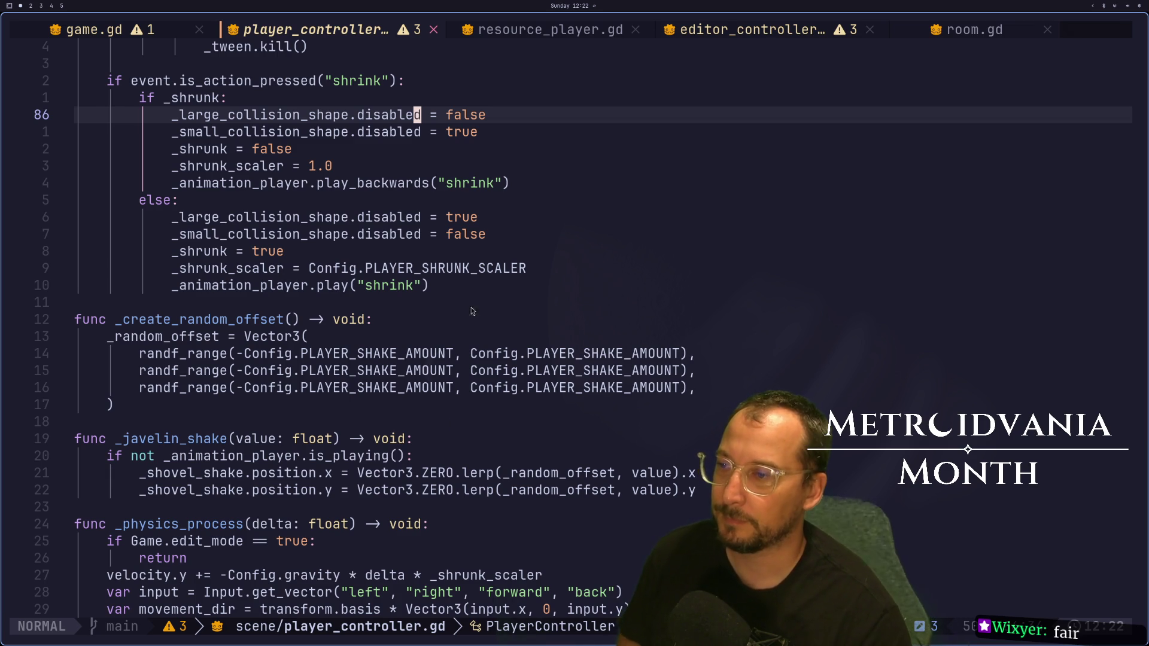
{"action": "scroll", "coordinate": [455, 383], "scroll_direction": "down", "scroll_amount": 11}
{"action": "scroll", "coordinate": [464, 329], "scroll_direction": "down", "scroll_amount": 11}
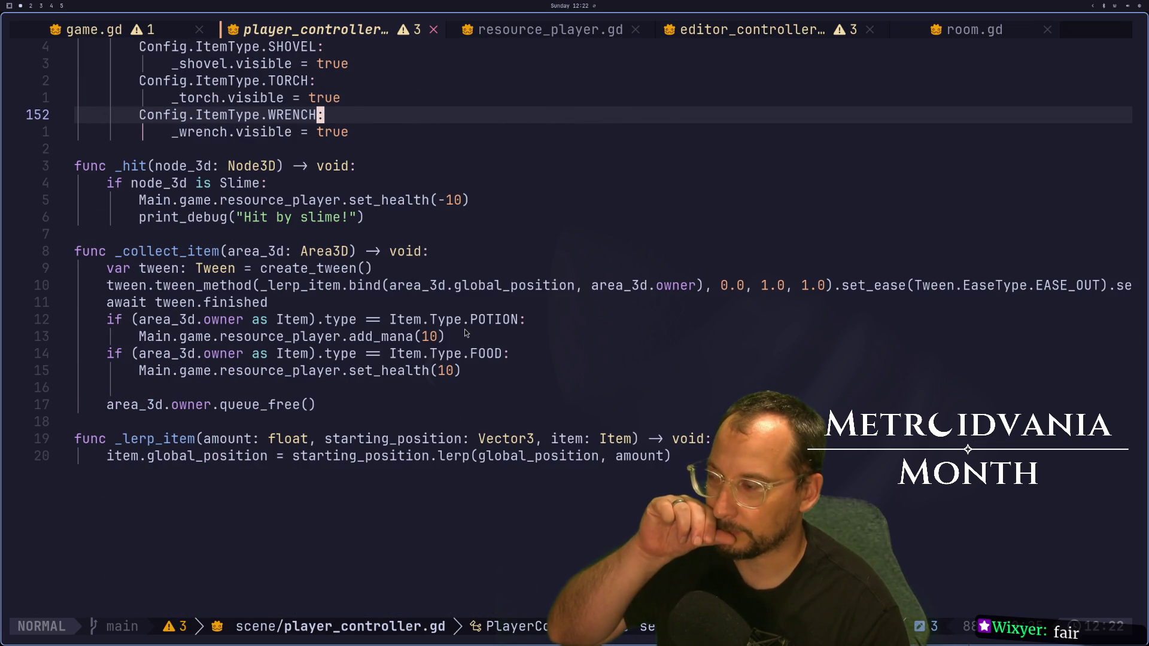
{"action": "scroll", "coordinate": [919, 60], "scroll_direction": "up", "scroll_amount": 4}
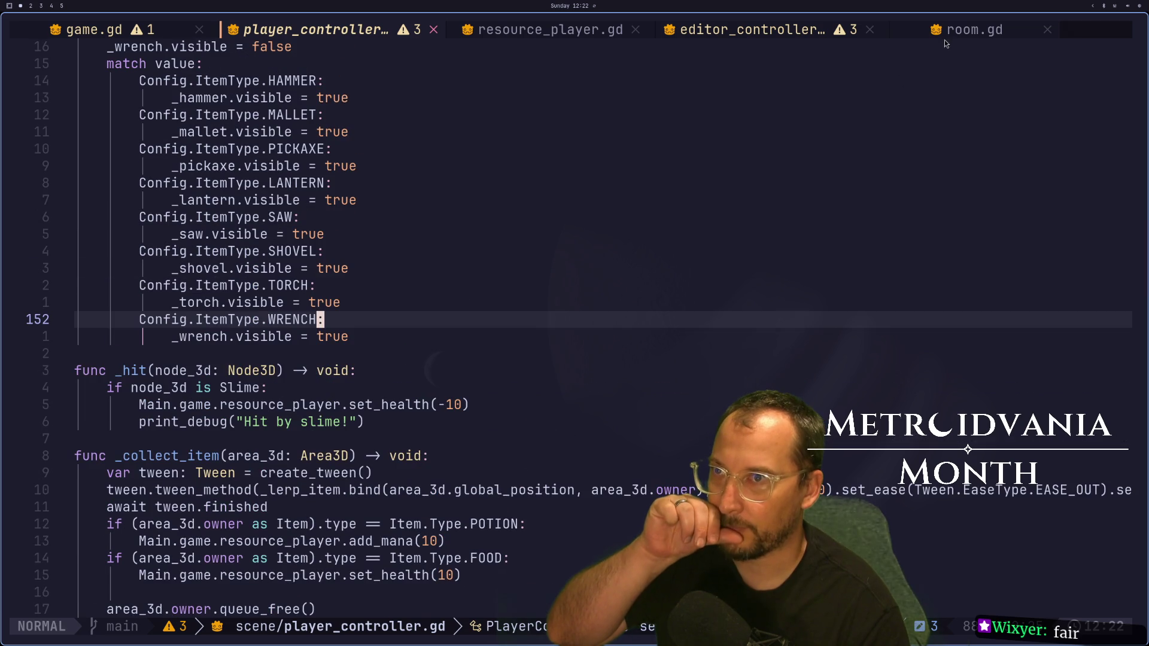
Close room.gd in Neovim and bring up the Enhancement scene in Godot.
{"action": "left_click", "coordinate": [982, 32]}
{"action": "right_click", "coordinate": [983, 32]}
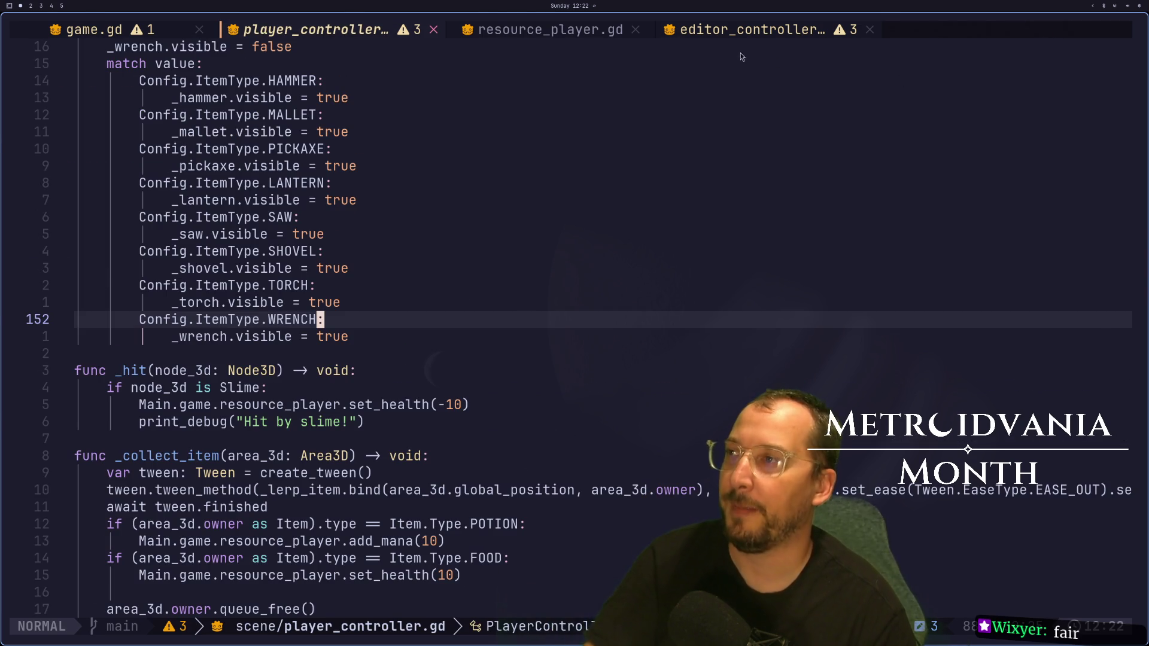
{"action": "key", "text": "super+2"}
{"action": "left_click", "coordinate": [379, 42]}
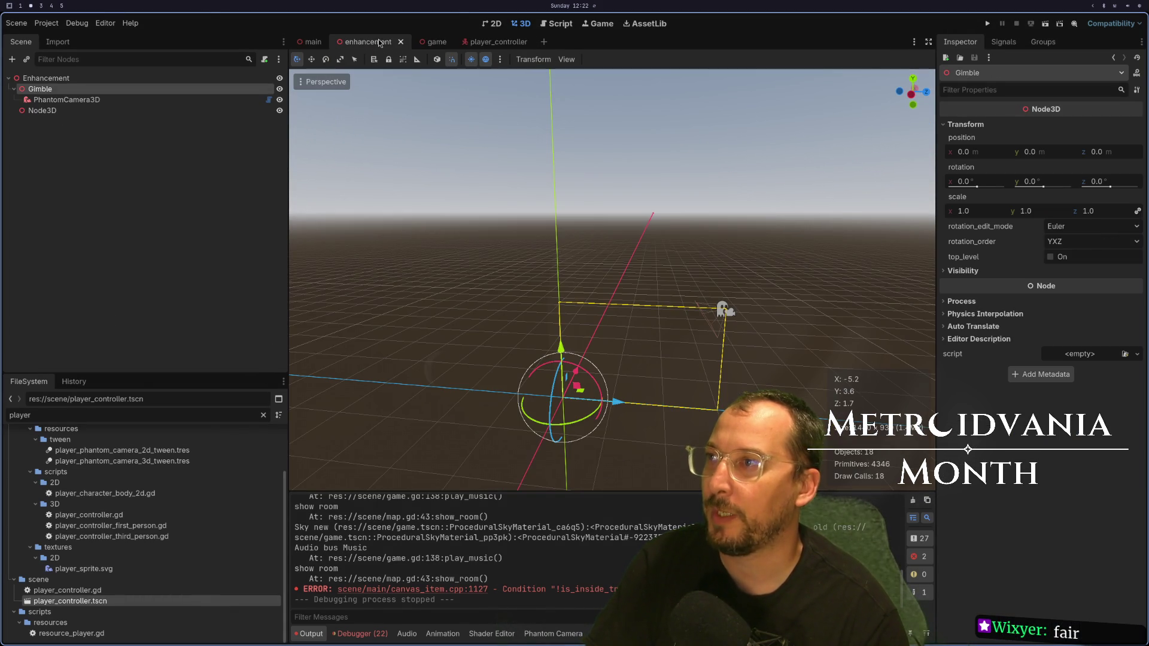
Filter the FileSystem for 'gem' and drop Gem_Large.gltf into the enhancement scene.
{"action": "left_click_drag", "start_coordinate": [499, 285], "coordinate": [565, 266]}
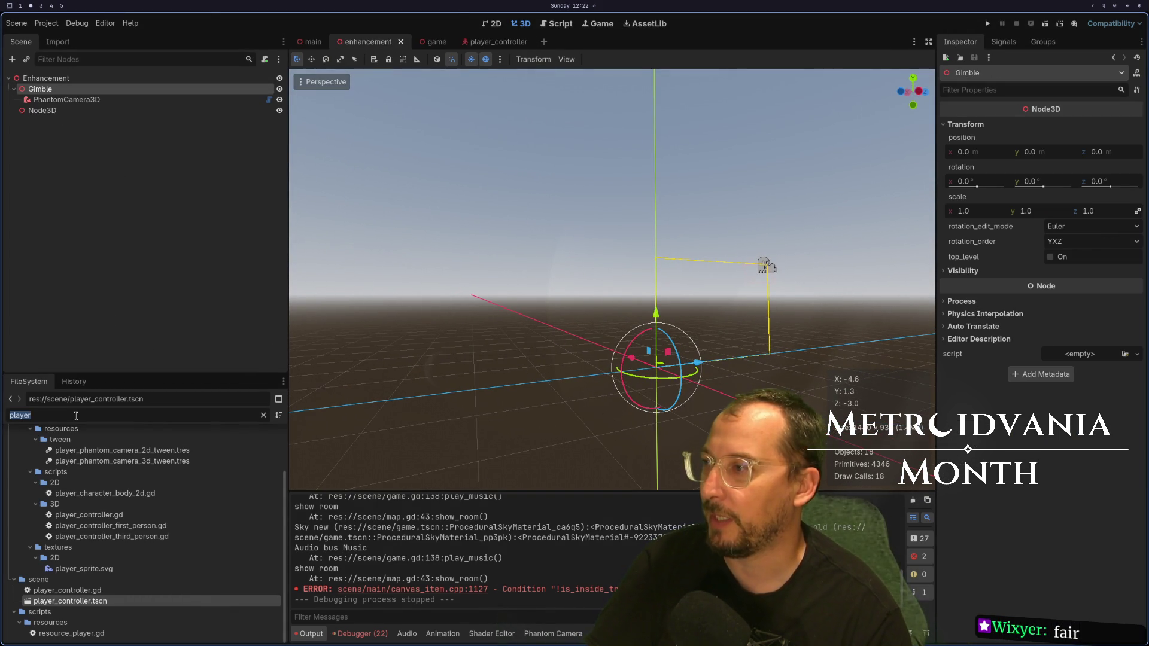
{"action": "type", "text": "gem"}
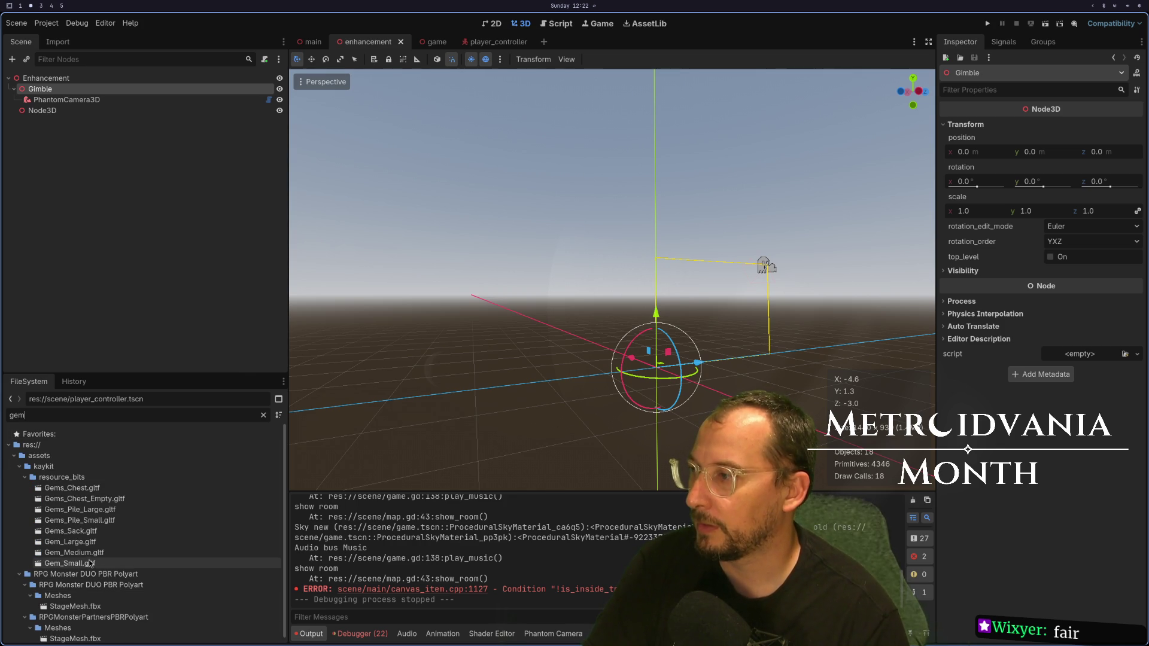
{"action": "double_click", "coordinate": [91, 544]}
{"action": "key", "text": "Escape"}
{"action": "mouse_move", "coordinate": [91, 546]}
{"action": "left_mouse_down"}
{"action": "mouse_move", "coordinate": [723, 378]}
{"action": "mouse_move", "coordinate": [666, 372]}
{"action": "left_mouse_up"}
{"action": "scroll", "coordinate": [656, 388], "scroll_direction": "up", "scroll_amount": 5}
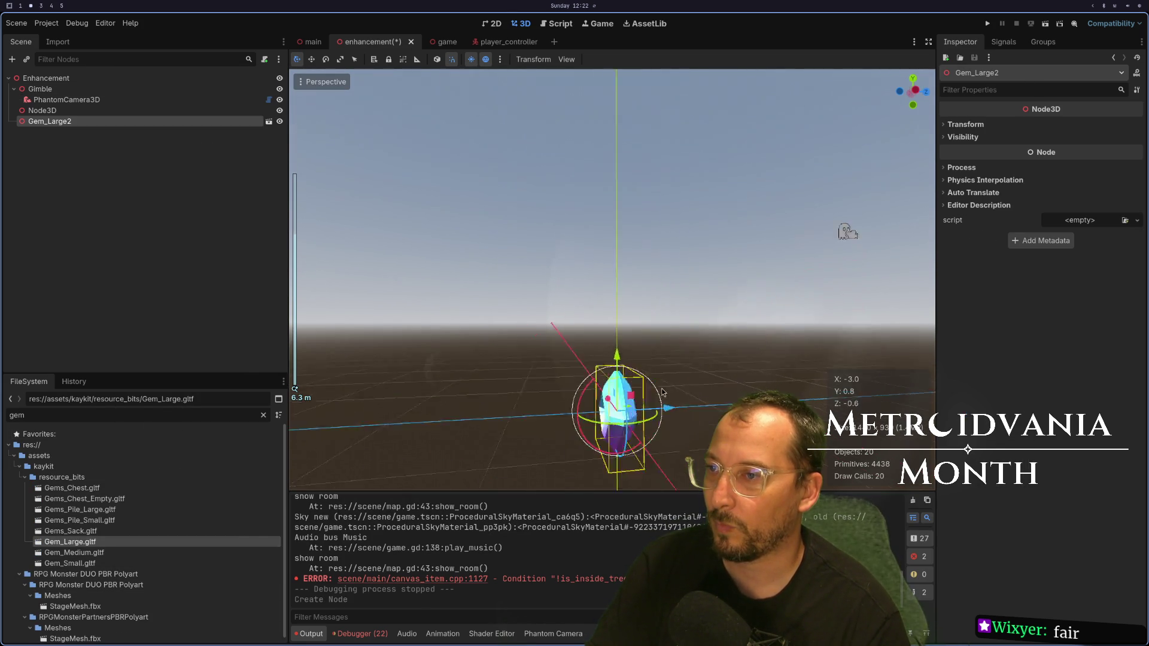
{"action": "scroll", "coordinate": [656, 388], "scroll_direction": "down", "scroll_amount": 2}
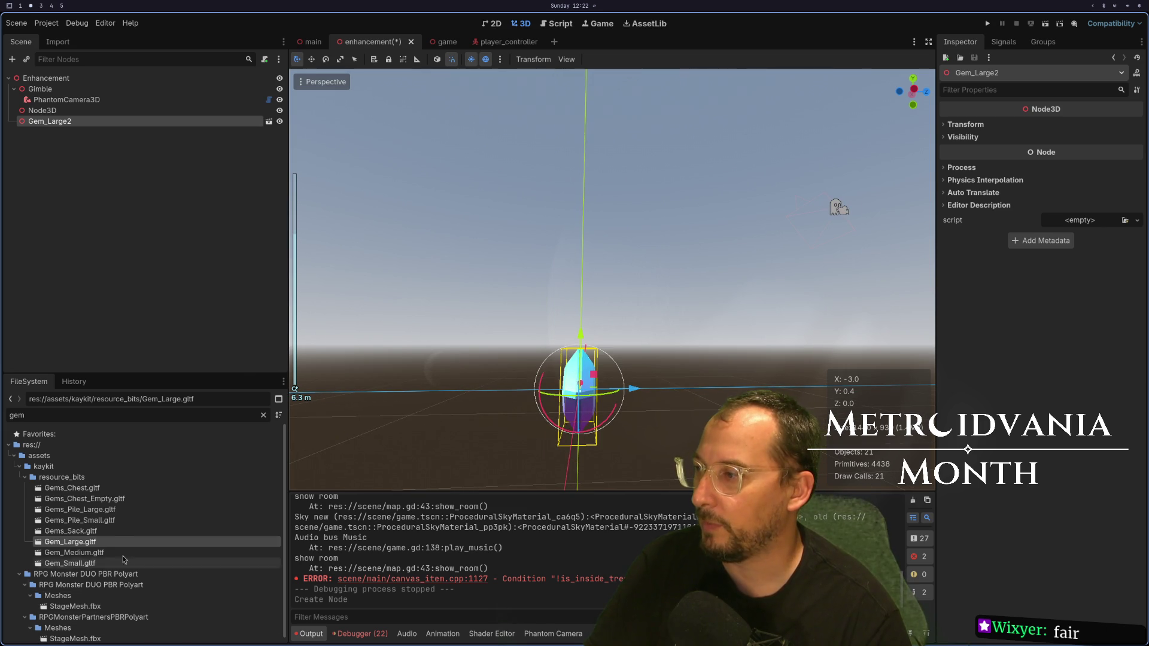
Filter the FileSystem for 'apple' and preview apple.gltf, the green and the red apple models.
{"action": "type", "text": "apple"}
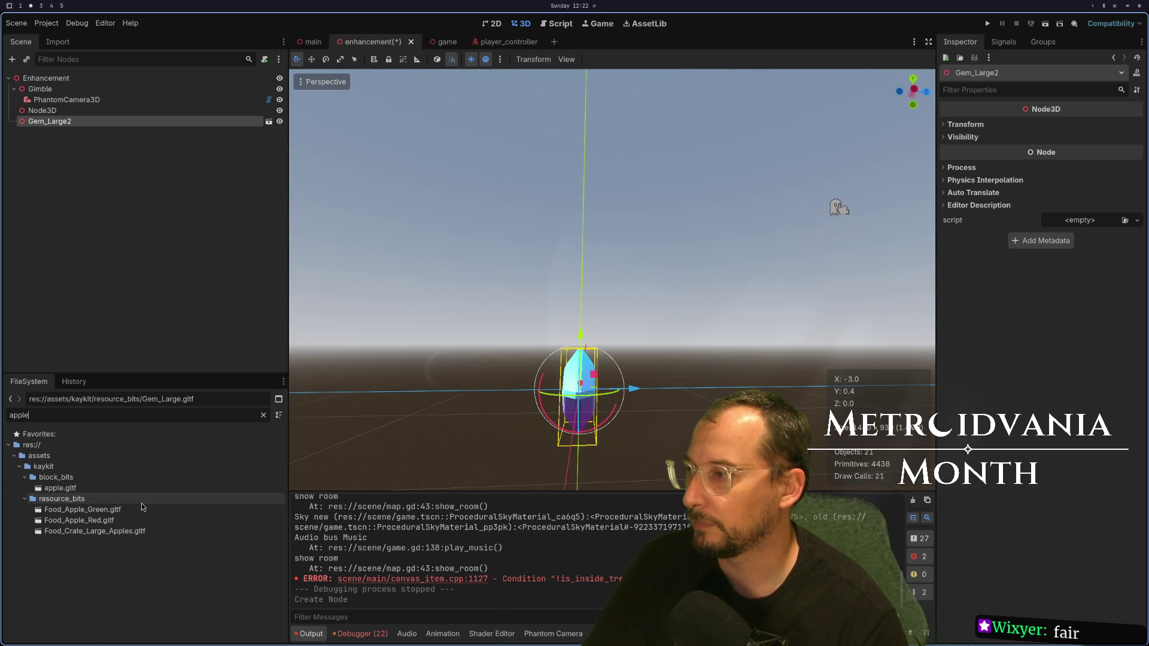
{"action": "double_click", "coordinate": [152, 488]}
{"action": "key", "text": "Escape"}
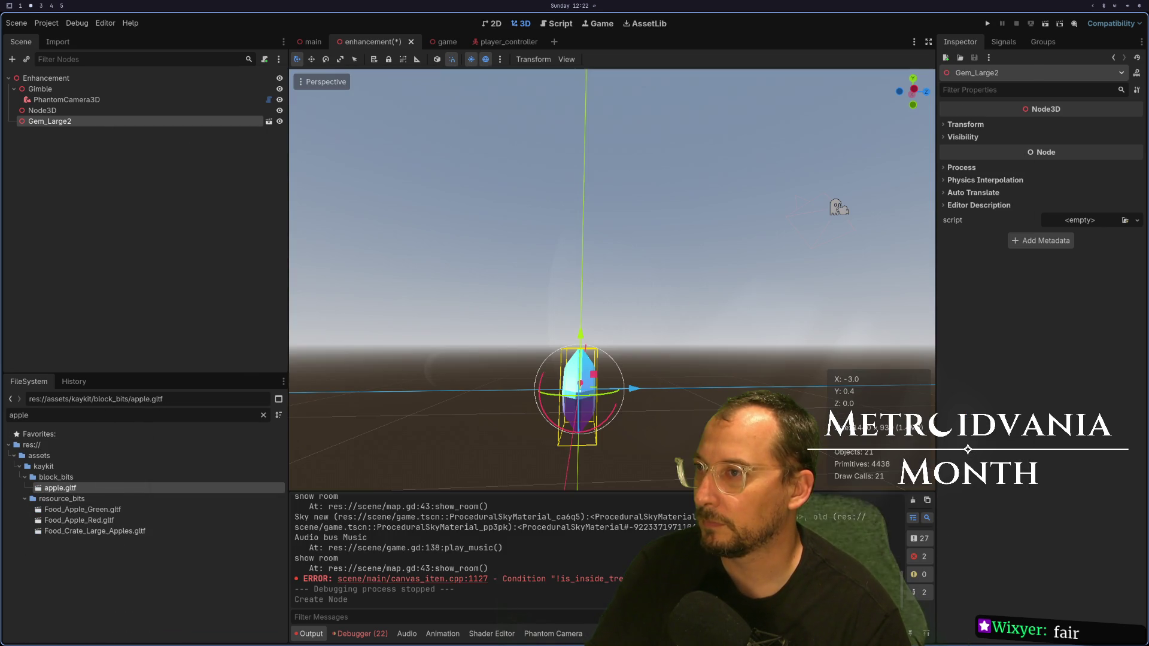
{"action": "double_click", "coordinate": [130, 510]}
{"action": "key", "text": "Escape"}
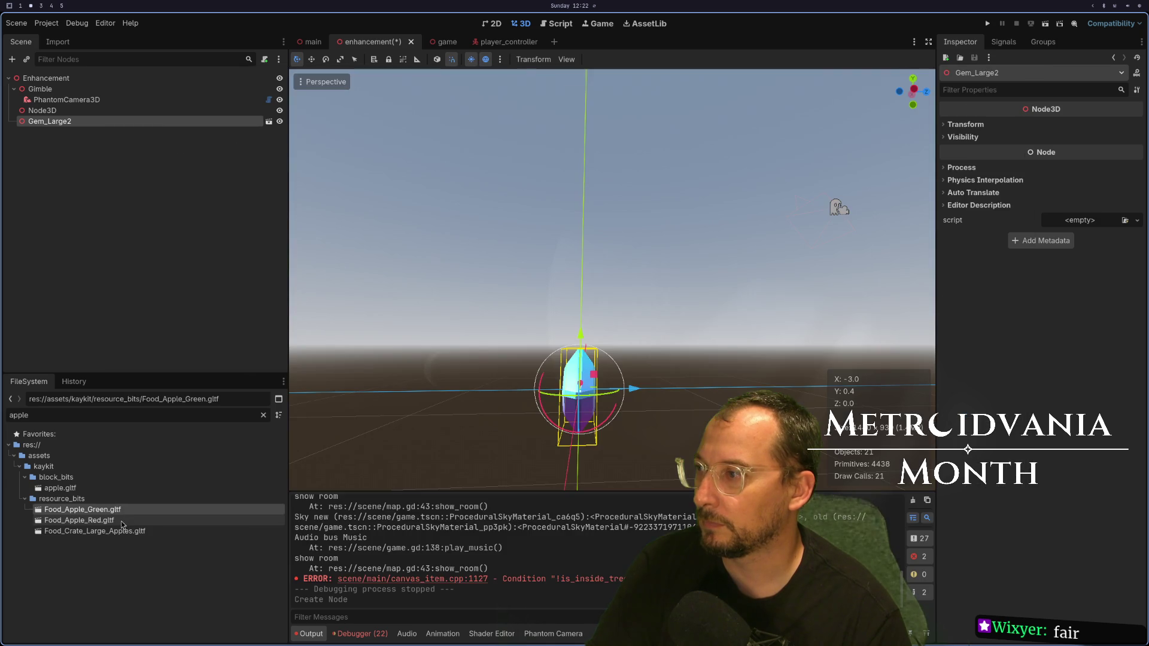
{"action": "double_click", "coordinate": [120, 521]}
{"action": "key", "text": "Escape"}
Compare green and red apples again, drop Food_Apple_Red.gltf into the viewport, and open it for editing.
{"action": "left_click", "coordinate": [117, 531]}
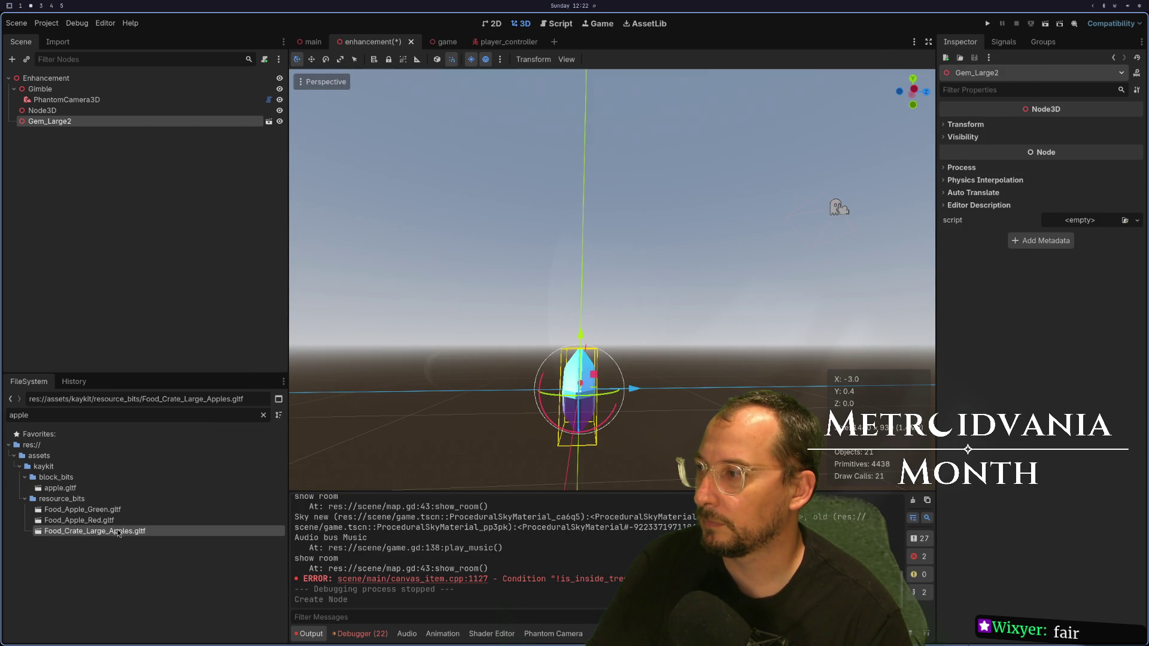
{"action": "double_click", "coordinate": [121, 511]}
{"action": "key", "text": "Escape"}
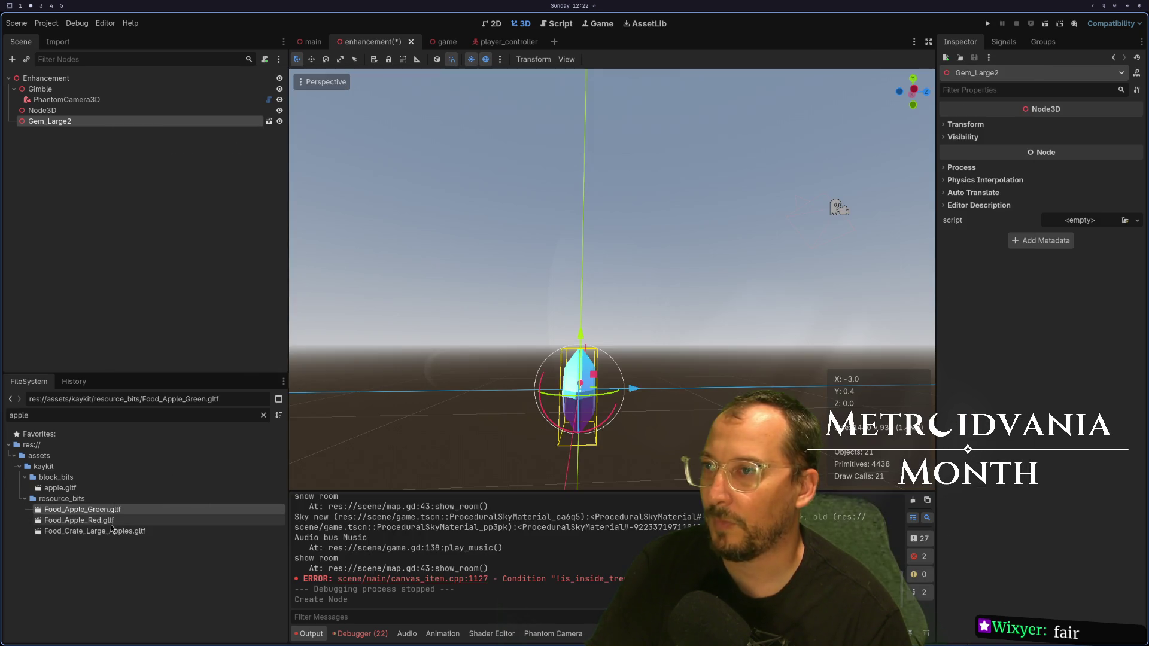
{"action": "double_click", "coordinate": [114, 521]}
{"action": "key", "text": "Escape"}
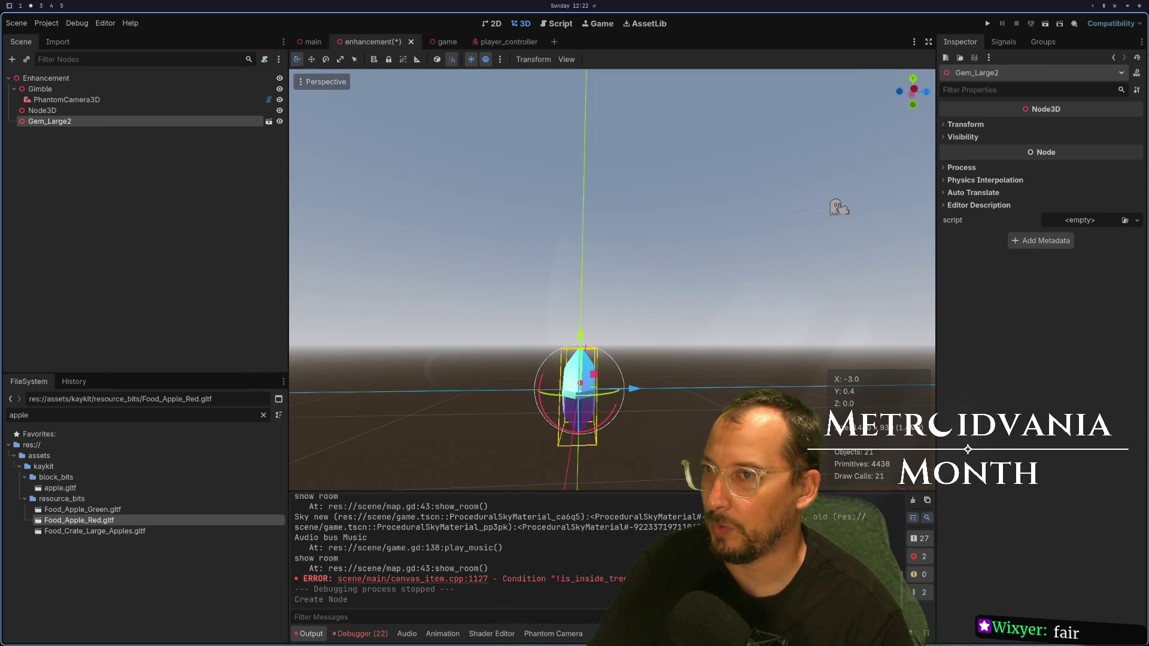
{"action": "mouse_move", "coordinate": [79, 521]}
{"action": "left_mouse_down"}
{"action": "mouse_move", "coordinate": [566, 428]}
{"action": "mouse_move", "coordinate": [551, 400]}
{"action": "left_mouse_up"}
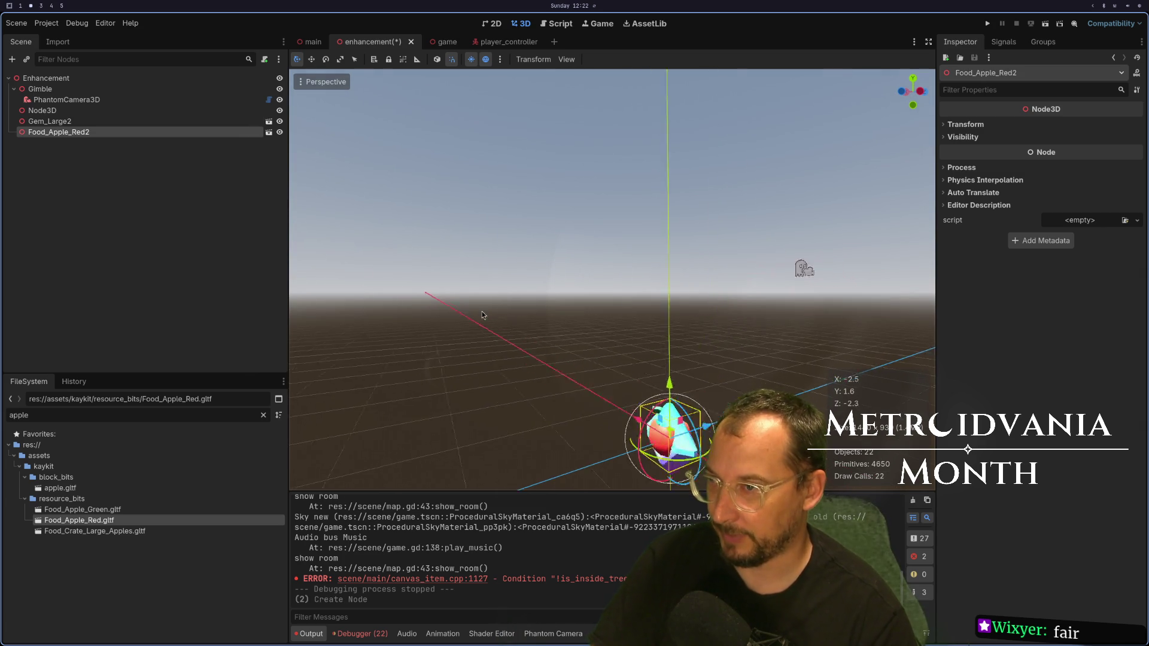
{"action": "left_click", "coordinate": [269, 132]}
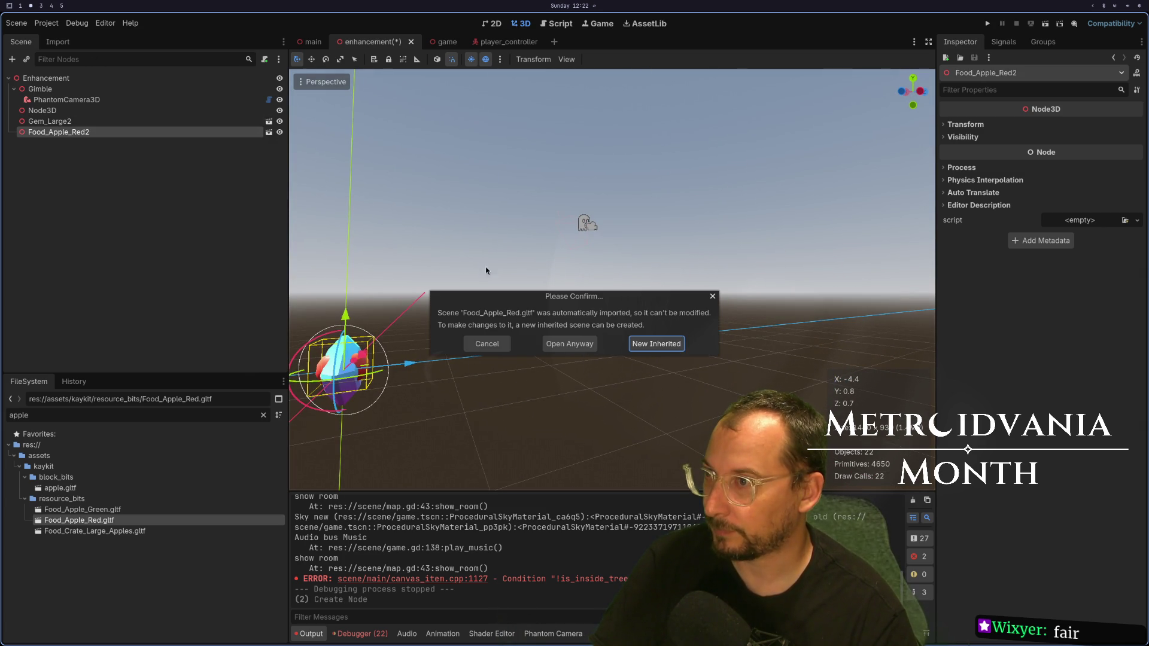
Create a New Inherited scene and expand the Food_Apple_Red mesh, surface_0 and material in the Inspector.
{"action": "left_click", "coordinate": [665, 345]}
{"action": "left_click", "coordinate": [57, 88]}
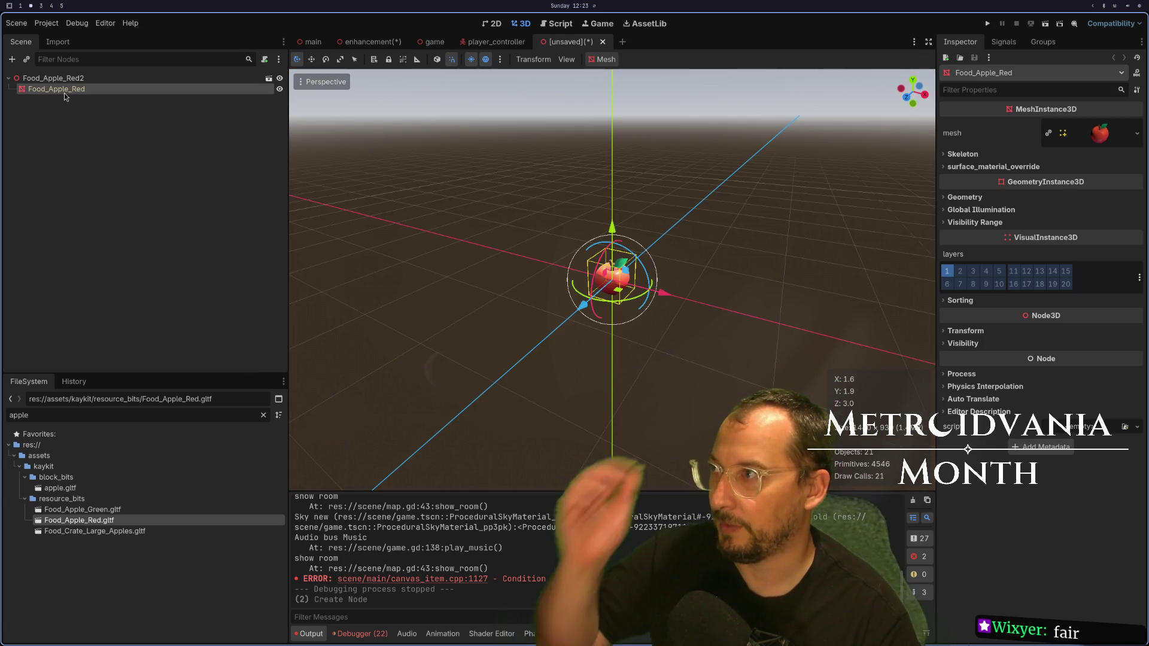
{"action": "left_click", "coordinate": [1101, 134]}
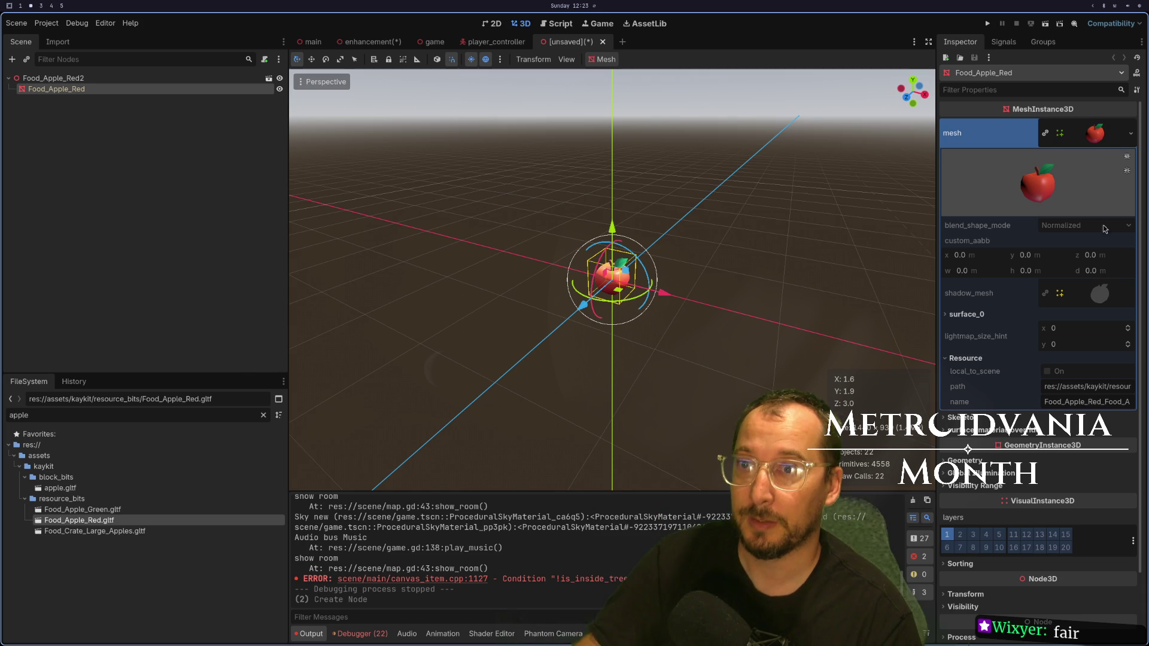
{"action": "left_click", "coordinate": [966, 314]}
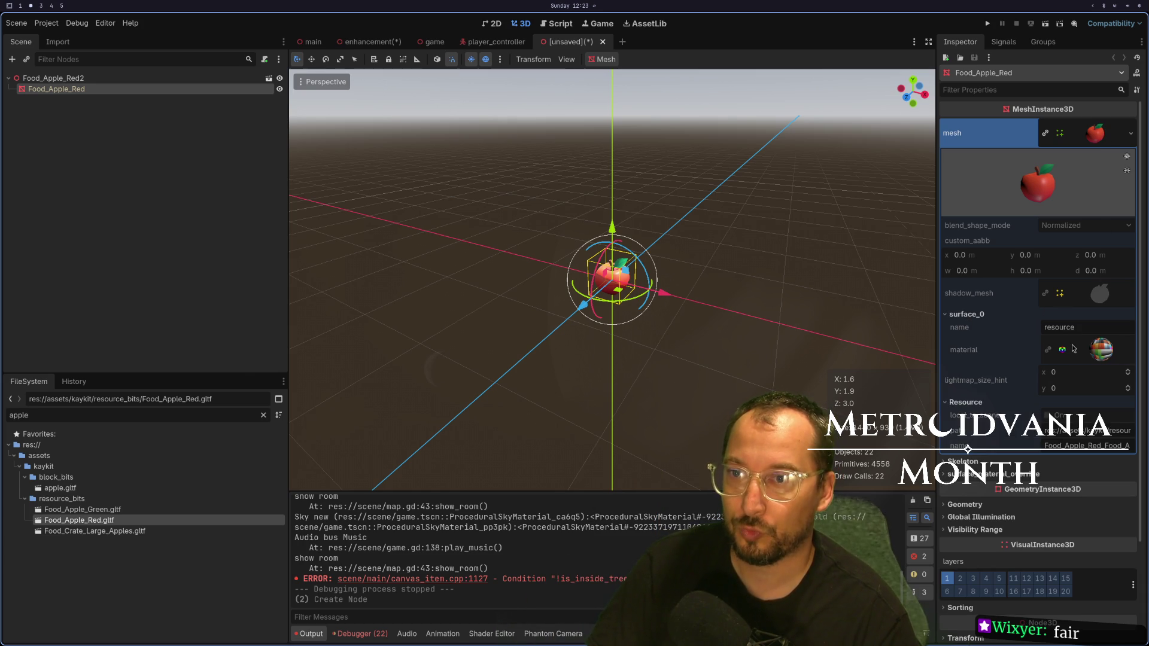
{"action": "left_click", "coordinate": [1102, 350]}
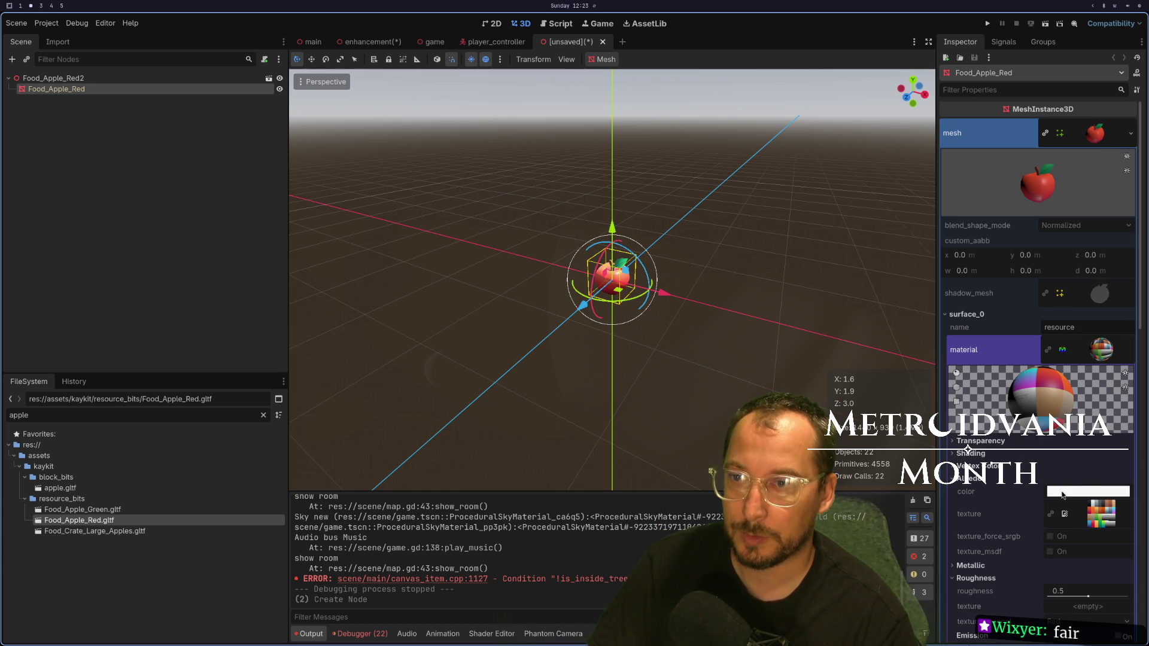
{"action": "left_click", "coordinate": [1107, 517]}
{"action": "left_click", "coordinate": [1107, 515]}
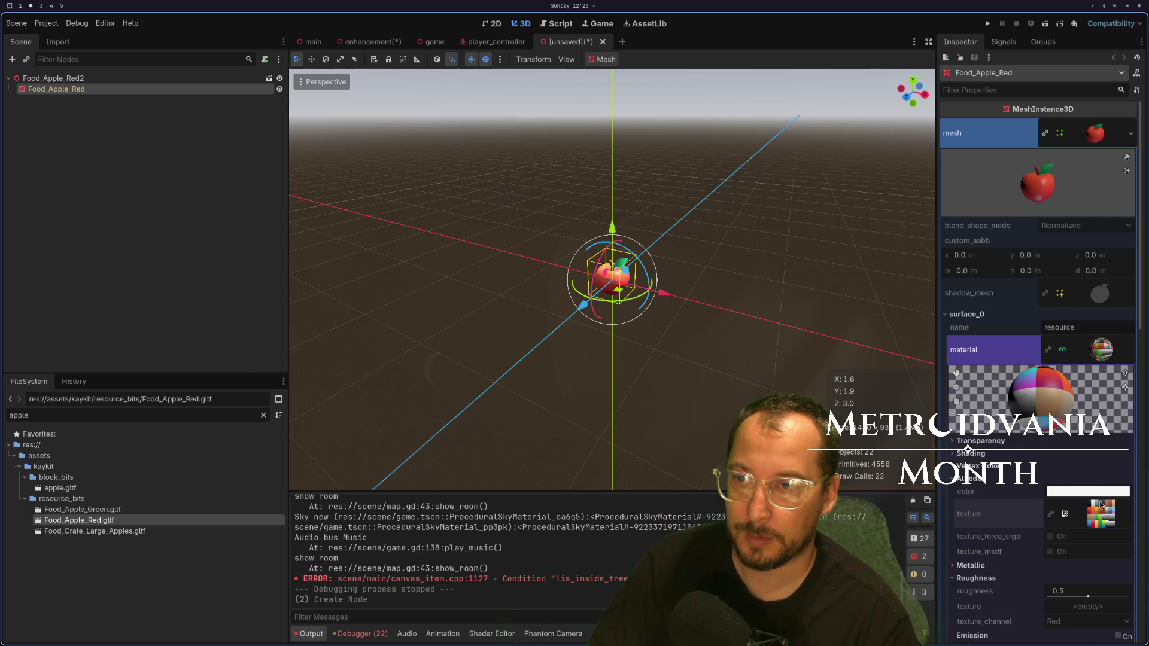
Check the context menus of the material resource, the apple mesh node and the root node.
{"action": "right_click", "coordinate": [1105, 352]}
{"action": "left_click", "coordinate": [1060, 339]}
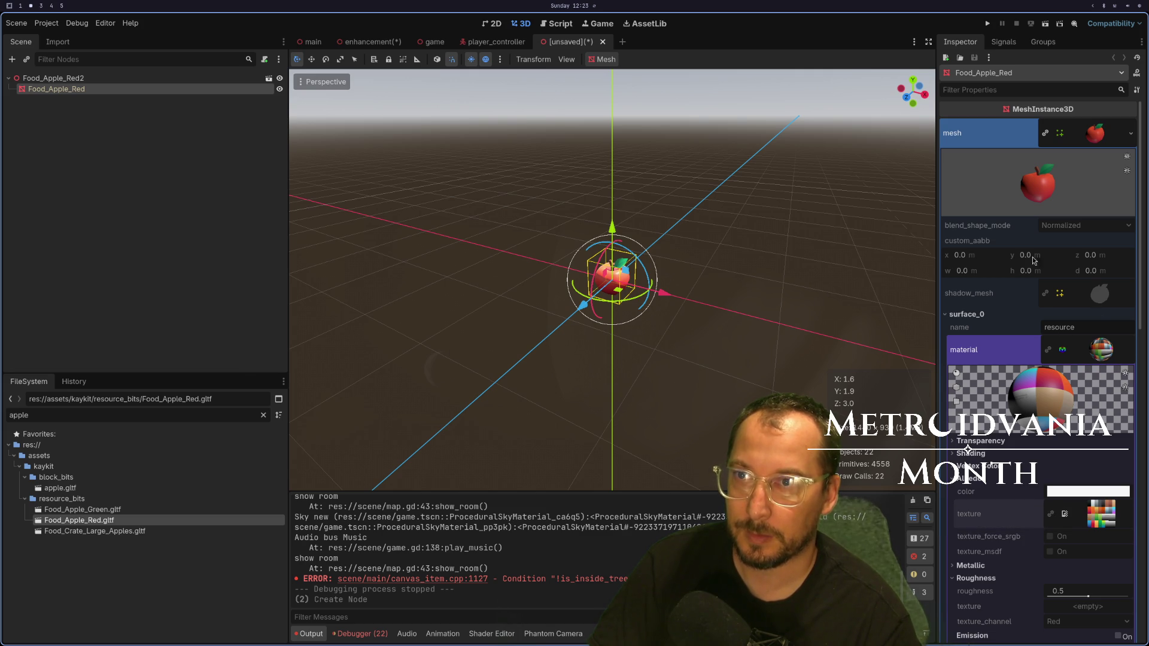
{"action": "left_click", "coordinate": [113, 101]}
{"action": "left_click", "coordinate": [143, 91]}
{"action": "right_click", "coordinate": [147, 91]}
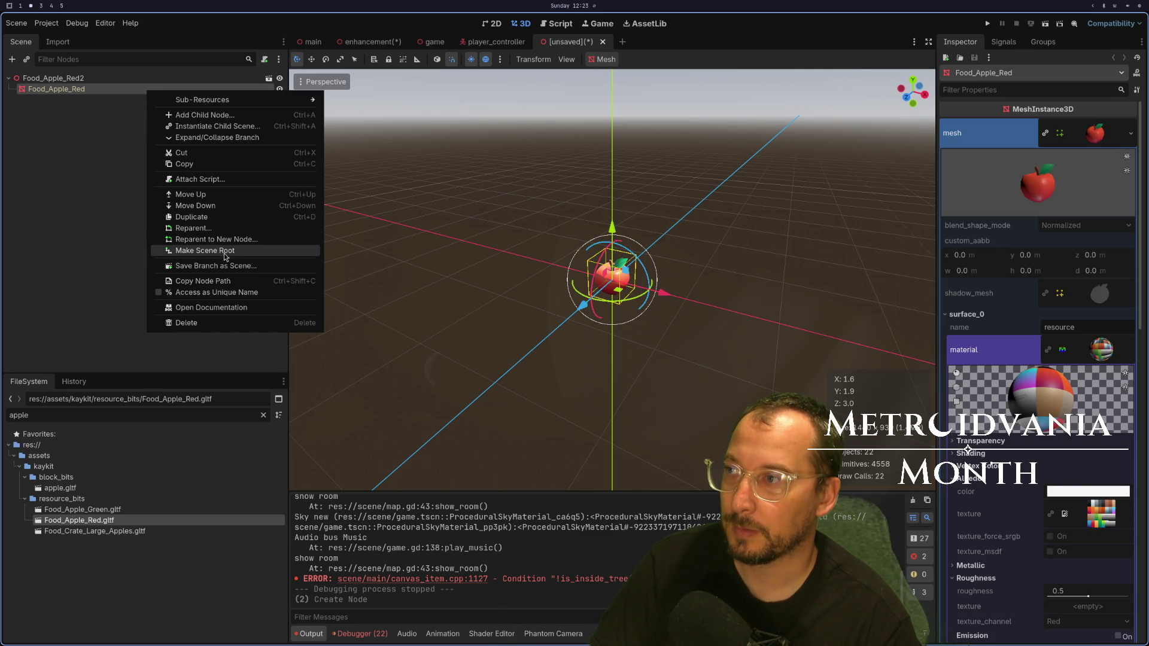
{"action": "left_click", "coordinate": [132, 79]}
{"action": "right_click", "coordinate": [132, 82]}
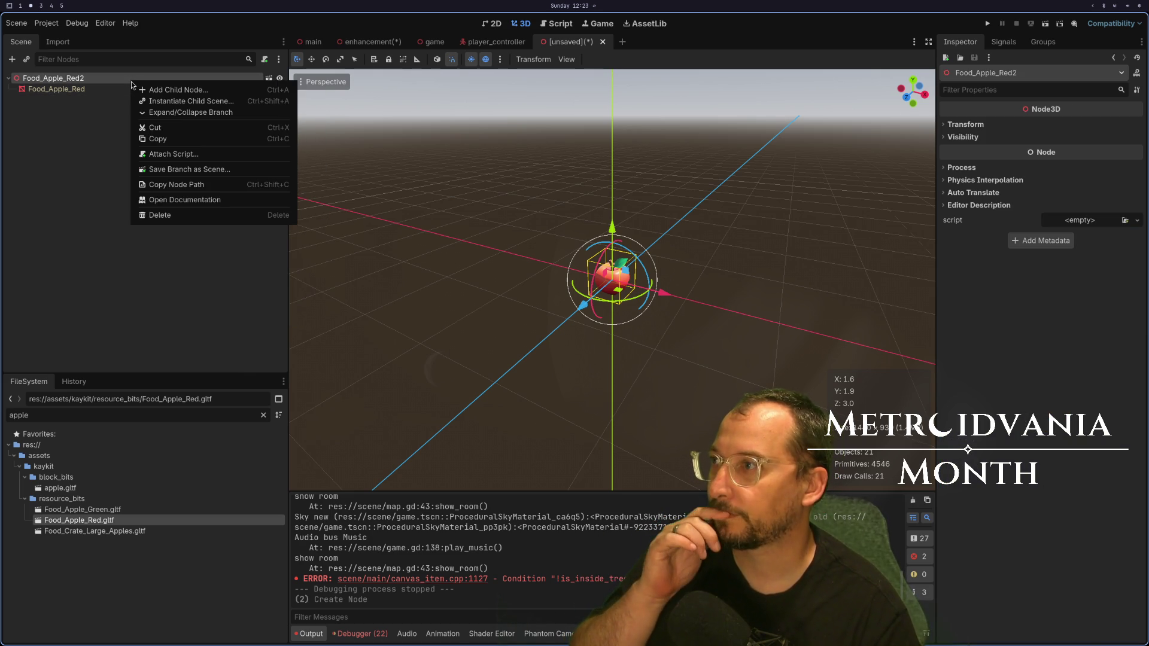
{"action": "left_click", "coordinate": [108, 89]}
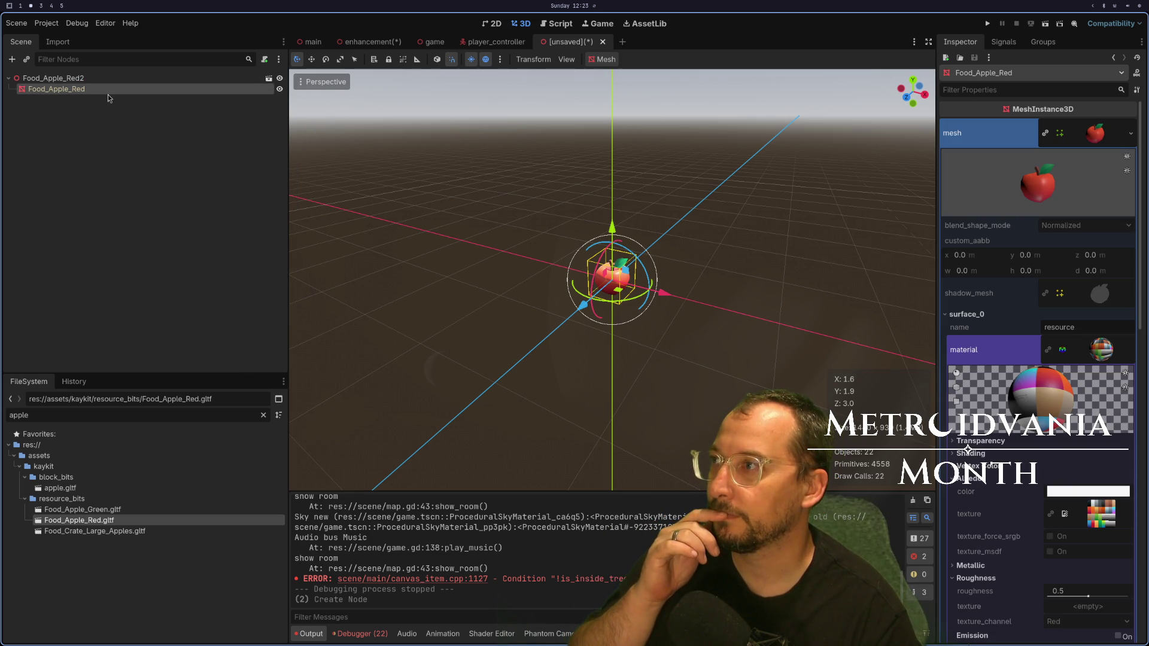
{"action": "right_click", "coordinate": [109, 94]}
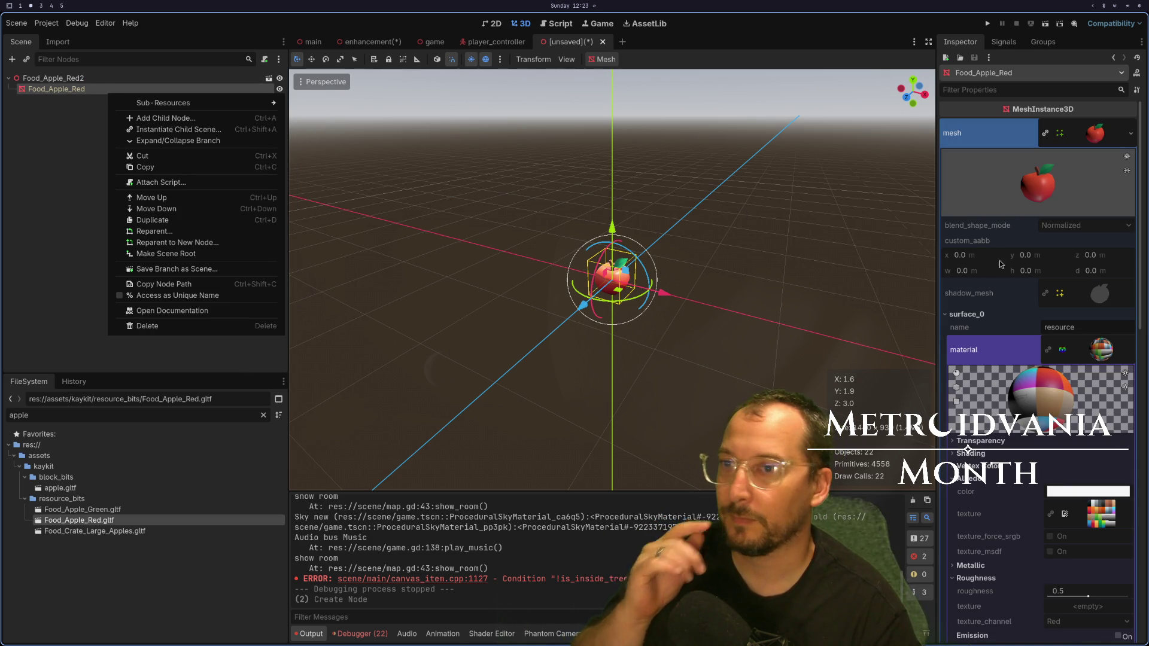
Add a New StandardMaterial3D to the apple's surface_material_override slot.
{"action": "left_click", "coordinate": [1103, 359]}
{"action": "left_click", "coordinate": [1105, 362]}
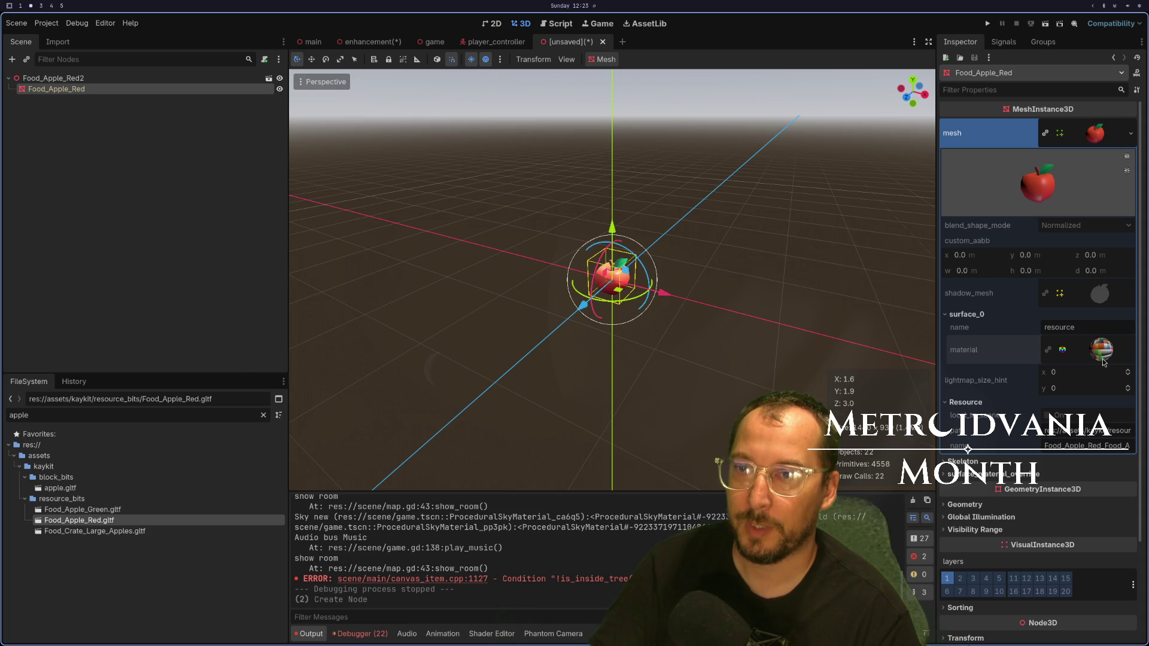
{"action": "left_click", "coordinate": [1007, 479]}
{"action": "left_click", "coordinate": [1081, 488]}
{"action": "left_click", "coordinate": [1081, 516]}
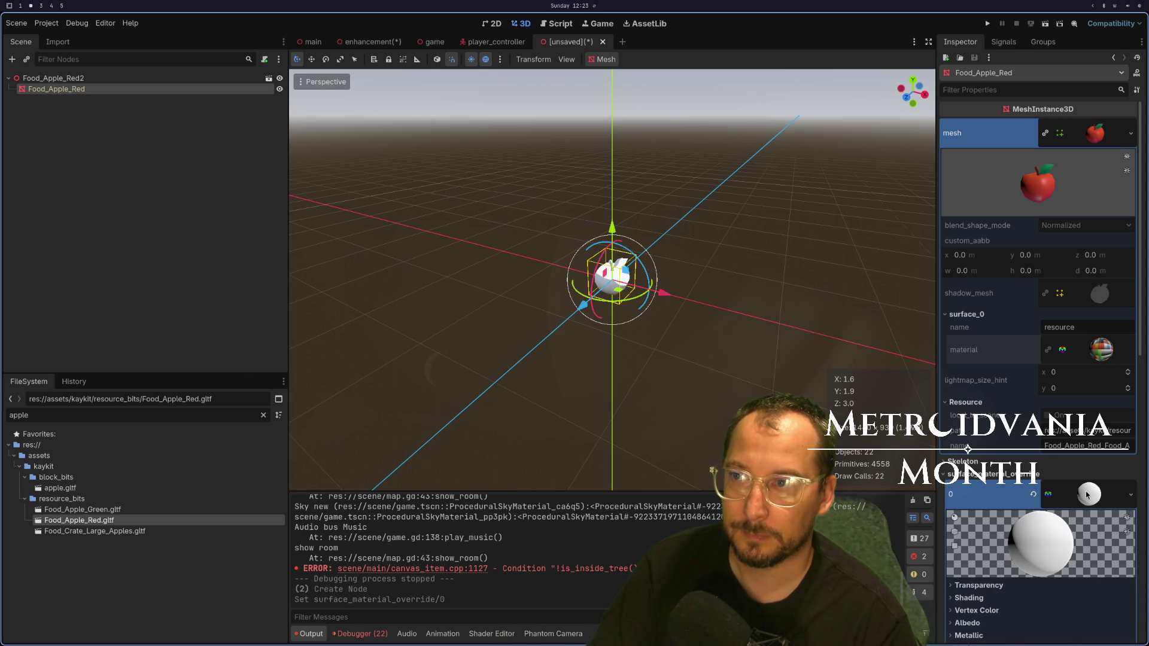
Set the override material's Albedo color to hex ffff00, making the apple yellow.
{"action": "scroll", "coordinate": [1065, 471], "scroll_direction": "down", "scroll_amount": 5}
{"action": "scroll", "coordinate": [1065, 471], "scroll_direction": "down", "scroll_amount": 2}
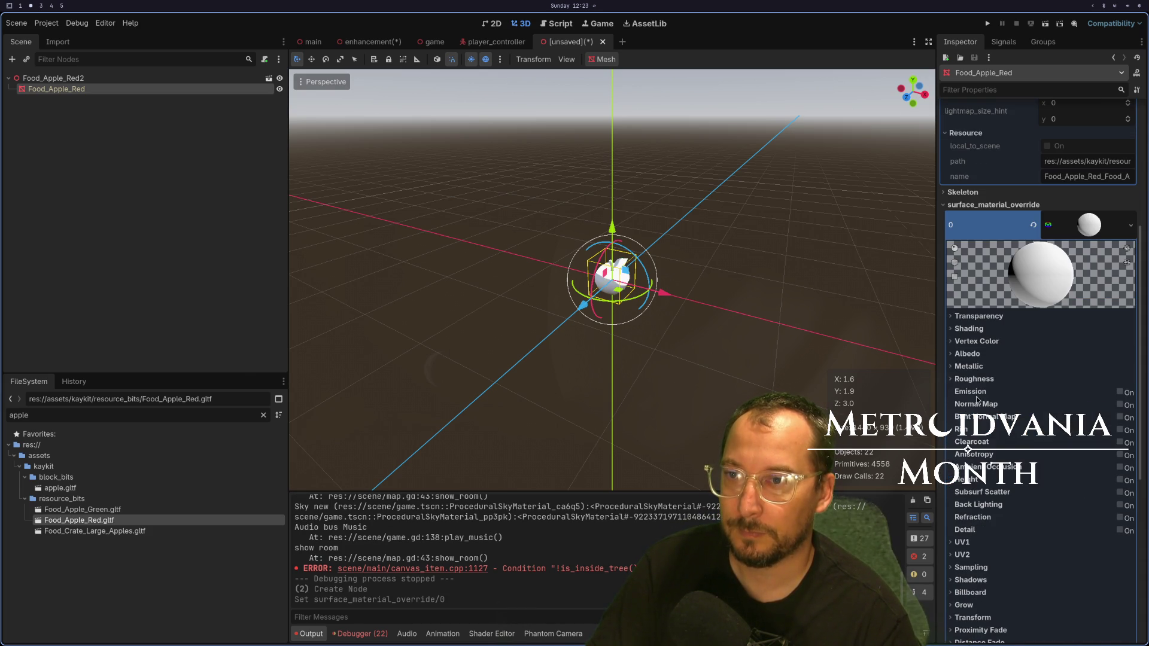
{"action": "left_click", "coordinate": [971, 366]}
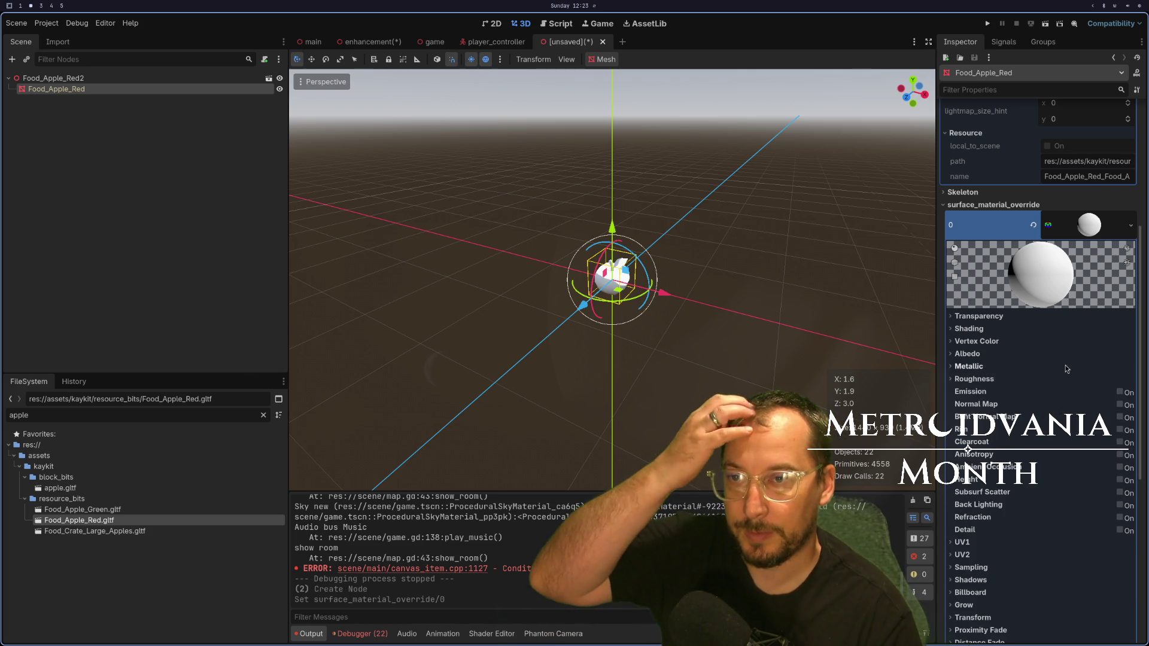
{"action": "left_click", "coordinate": [1024, 354]}
{"action": "left_click", "coordinate": [1065, 367]}
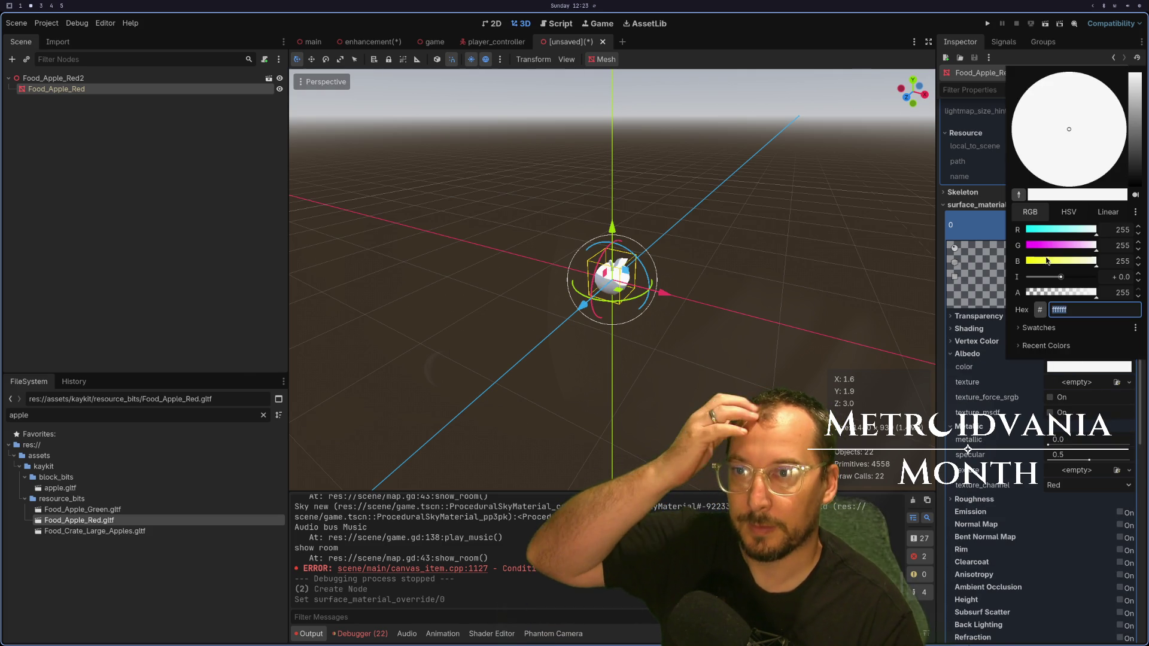
{"action": "type", "text": "ffff00"}
{"action": "key", "text": "Return"}
{"action": "left_click", "coordinate": [723, 235]}
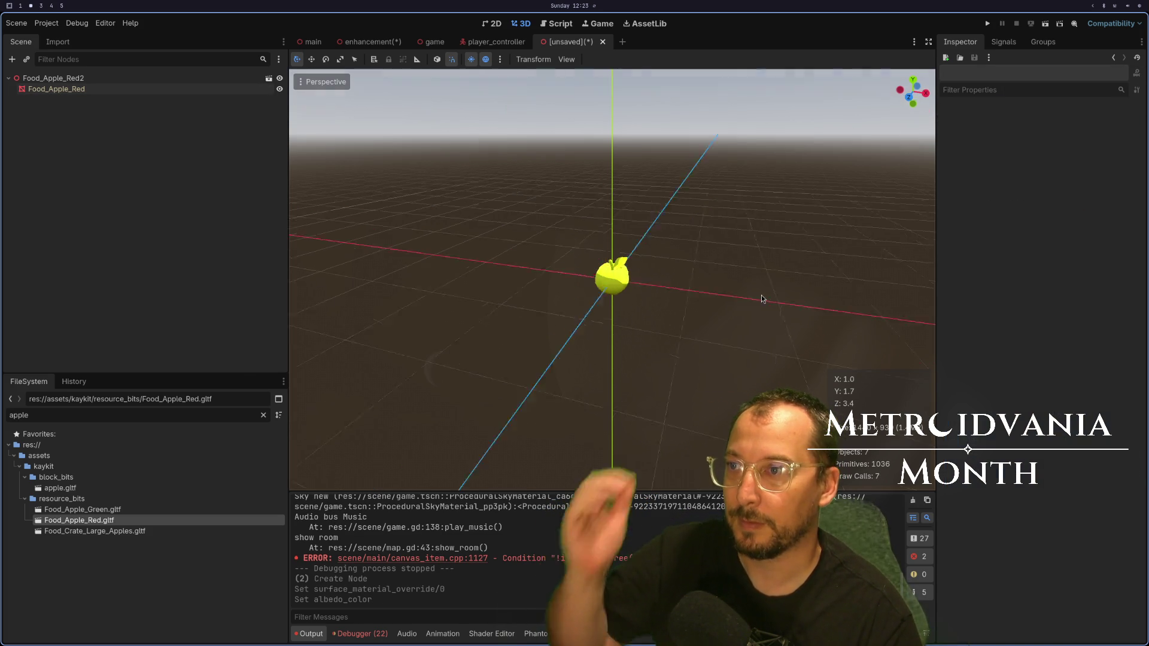
{"action": "scroll", "coordinate": [699, 294], "scroll_direction": "up", "scroll_amount": 2}
{"action": "scroll", "coordinate": [625, 293], "scroll_direction": "up", "scroll_amount": 5}
{"action": "mouse_move", "coordinate": [625, 293]}
{"action": "left_mouse_down"}
{"action": "mouse_move", "coordinate": [584, 331]}
{"action": "mouse_move", "coordinate": [703, 339]}
{"action": "left_mouse_up"}
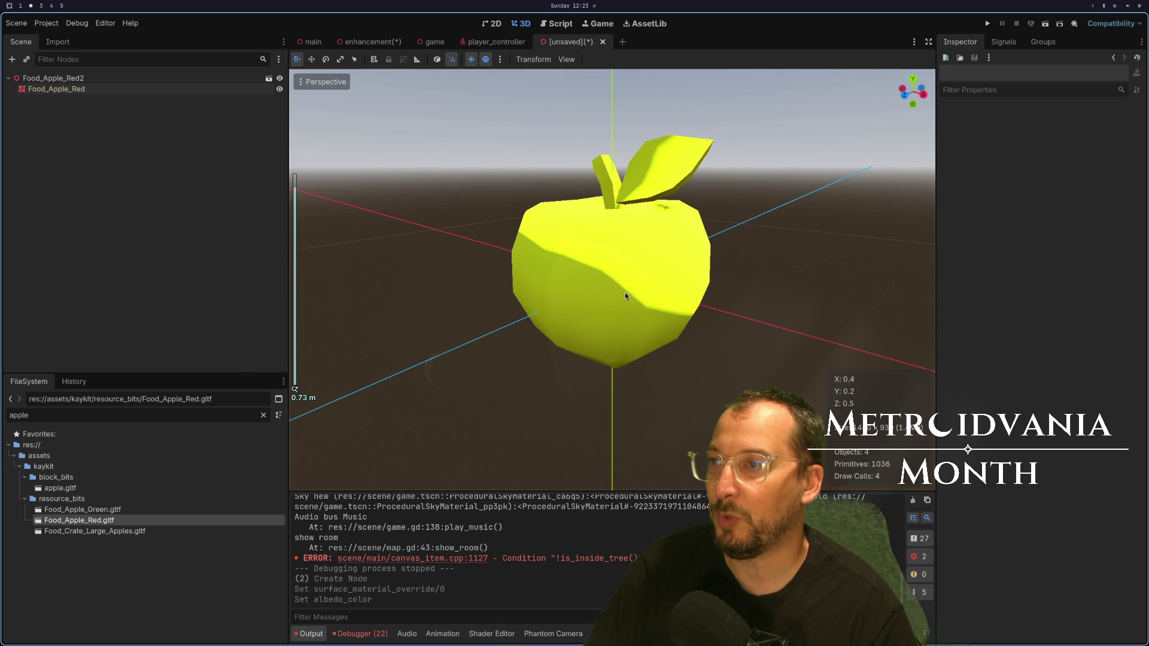
{"action": "scroll", "coordinate": [703, 339], "scroll_direction": "down", "scroll_amount": 3}
{"action": "scroll", "coordinate": [655, 314], "scroll_direction": "up", "scroll_amount": 1}
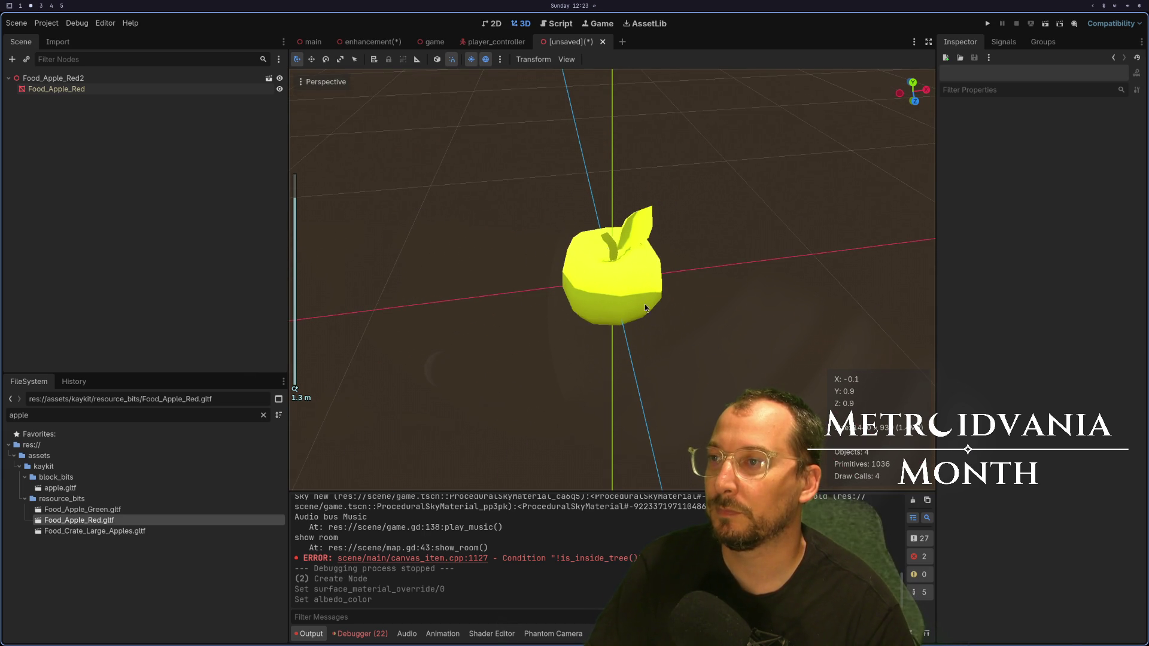
Raise the material's Metallic value to 1.0.
{"action": "left_click", "coordinate": [26, 87]}
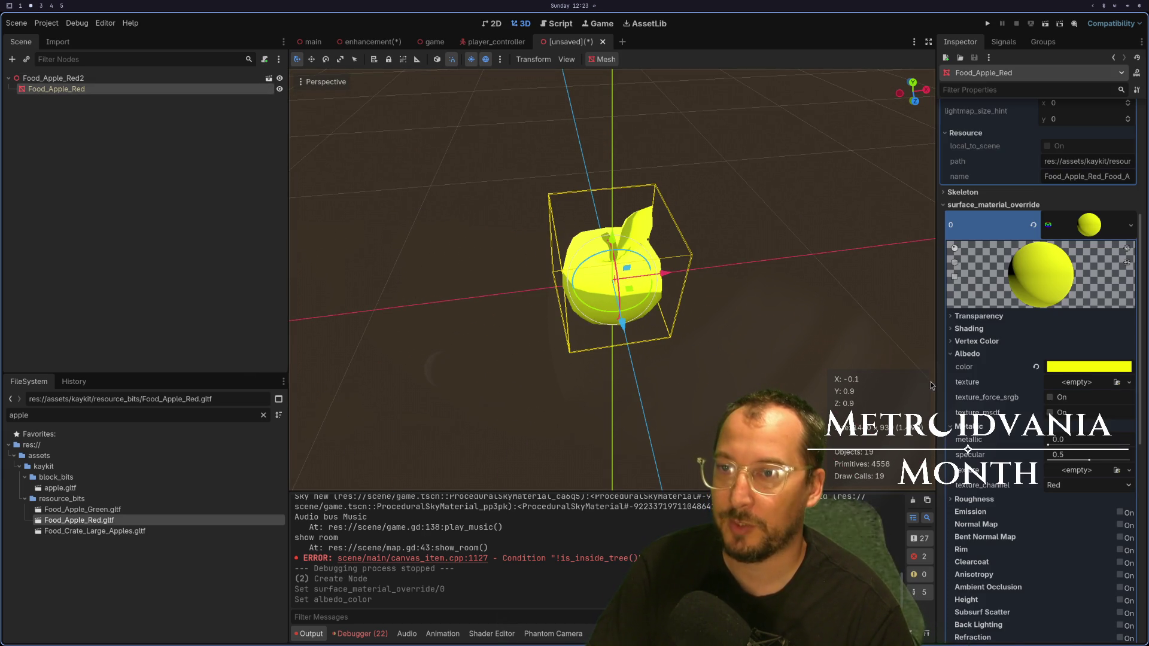
{"action": "left_click", "coordinate": [965, 354]}
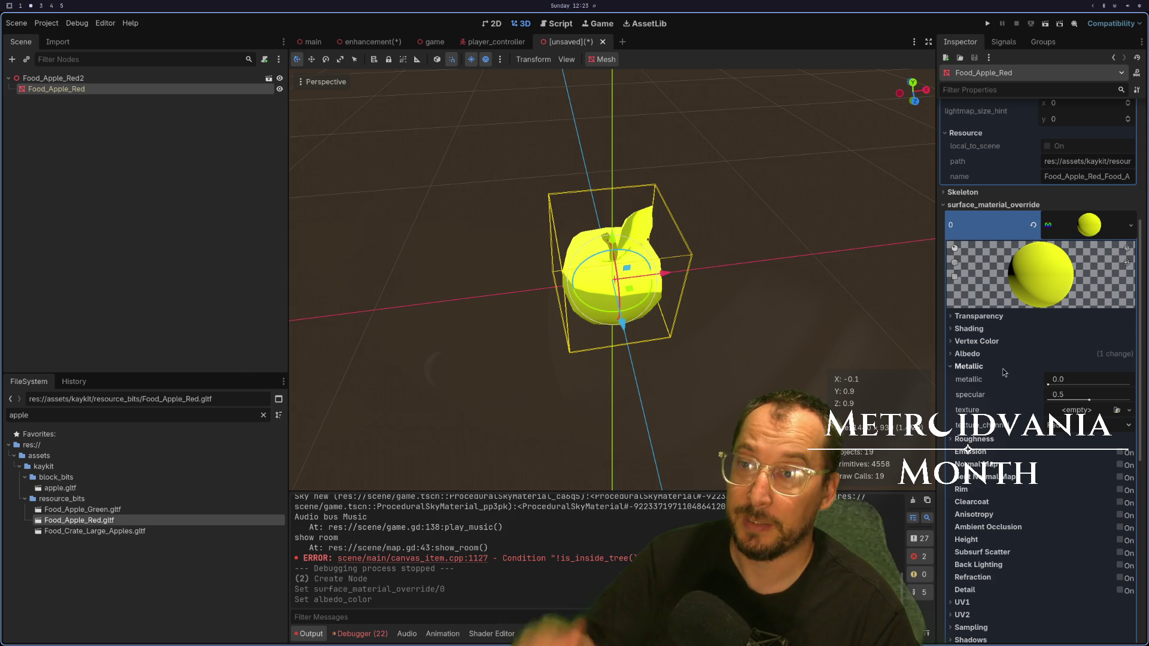
{"action": "left_click", "coordinate": [1048, 385]}
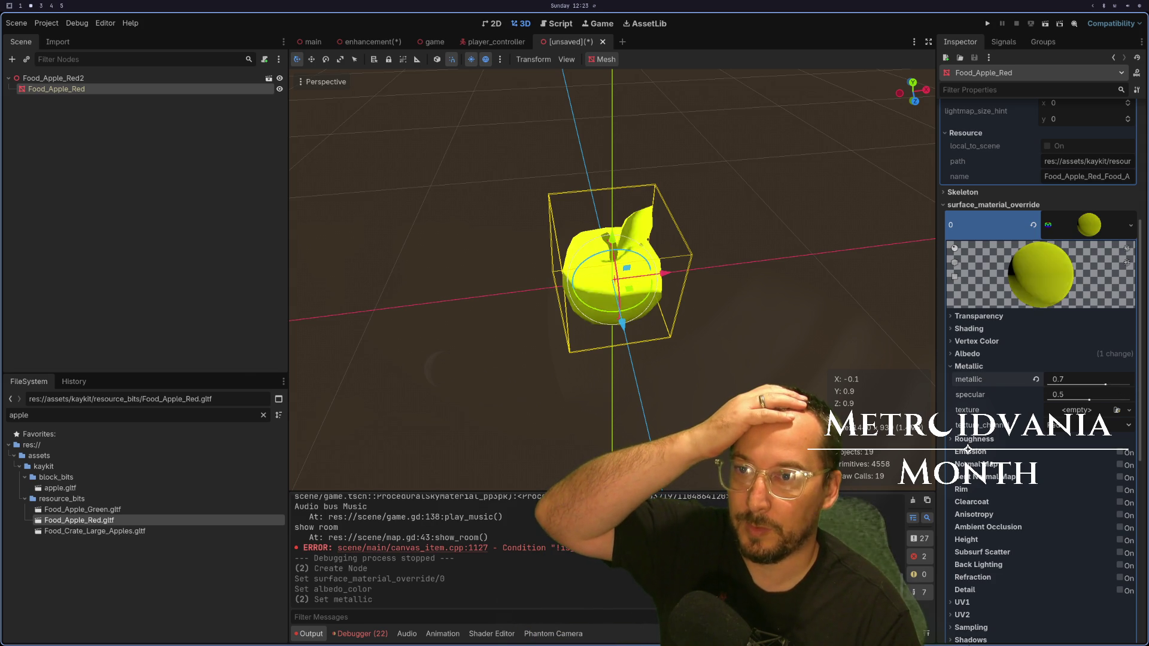
{"action": "left_click_drag", "start_coordinate": [1048, 385], "coordinate": [1131, 384]}
{"action": "mouse_move", "coordinate": [670, 359]}
{"action": "left_mouse_down"}
{"action": "mouse_move", "coordinate": [700, 326]}
{"action": "mouse_move", "coordinate": [808, 276]}
{"action": "mouse_move", "coordinate": [916, 289]}
{"action": "mouse_move", "coordinate": [712, 289]}
{"action": "left_mouse_up"}
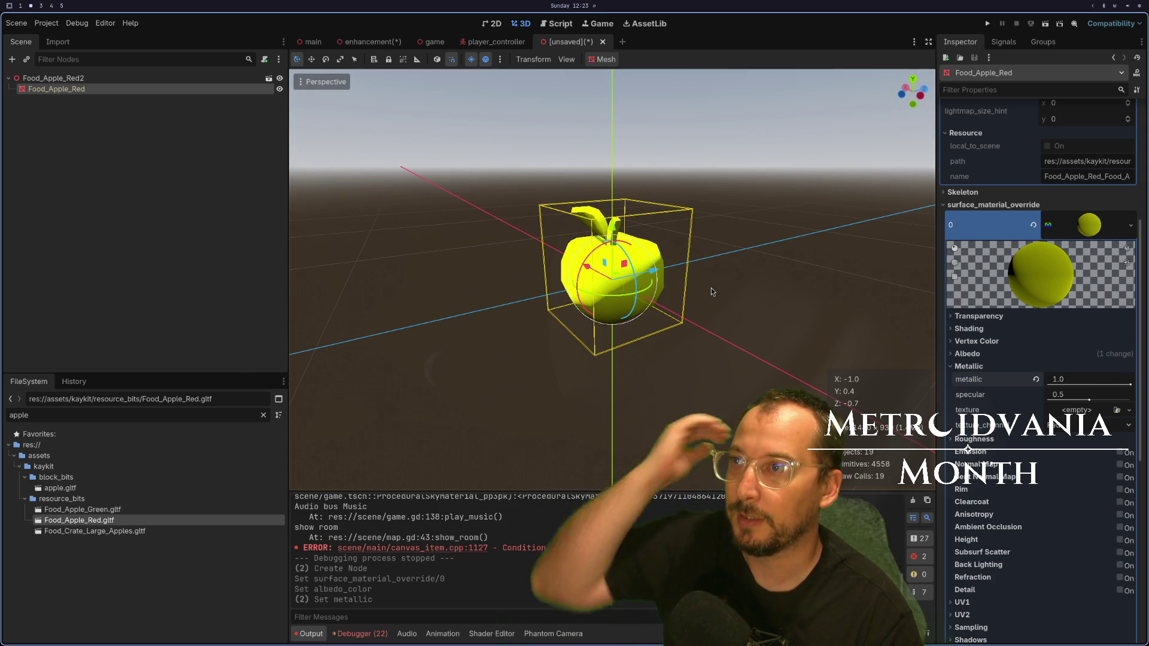
{"action": "left_click", "coordinate": [465, 43]}
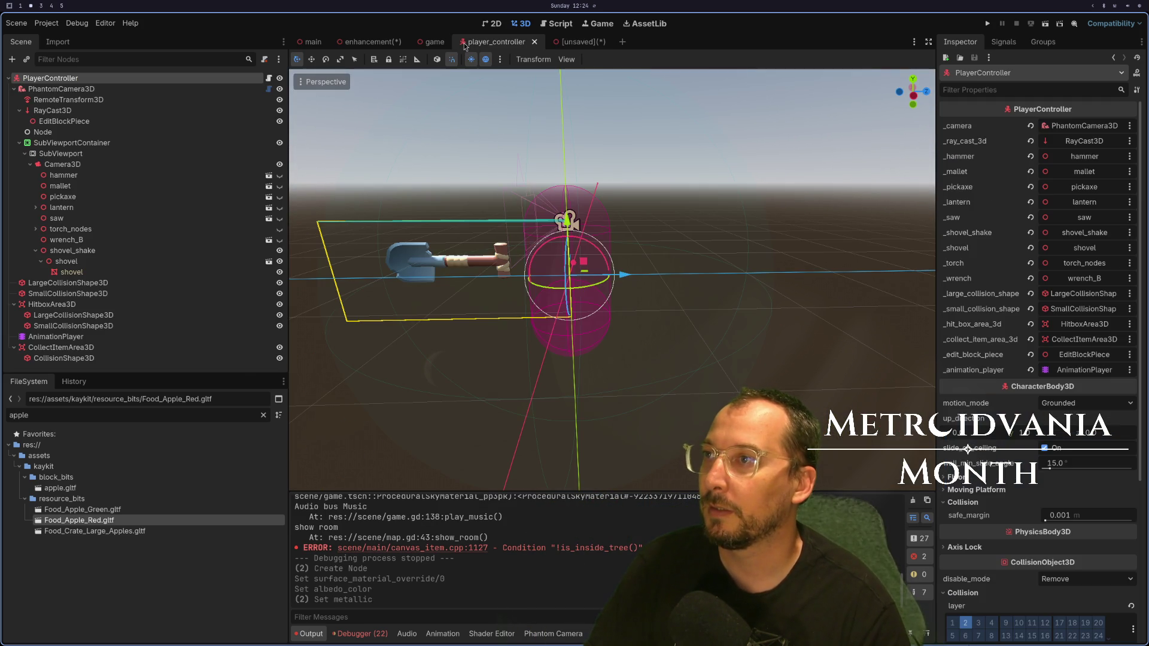
Frame the apple in the enhancement scene and inspect the Gem_Large2 and Food_Apple_Red2 nodes.
{"action": "left_click", "coordinate": [389, 42]}
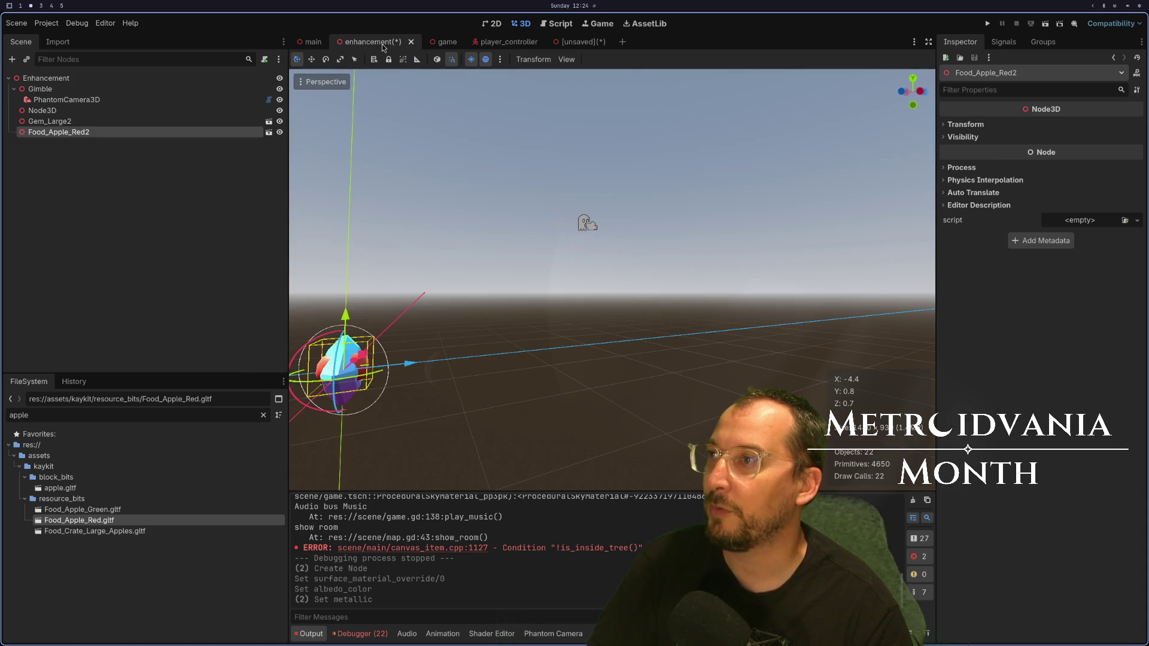
{"action": "key", "text": "f"}
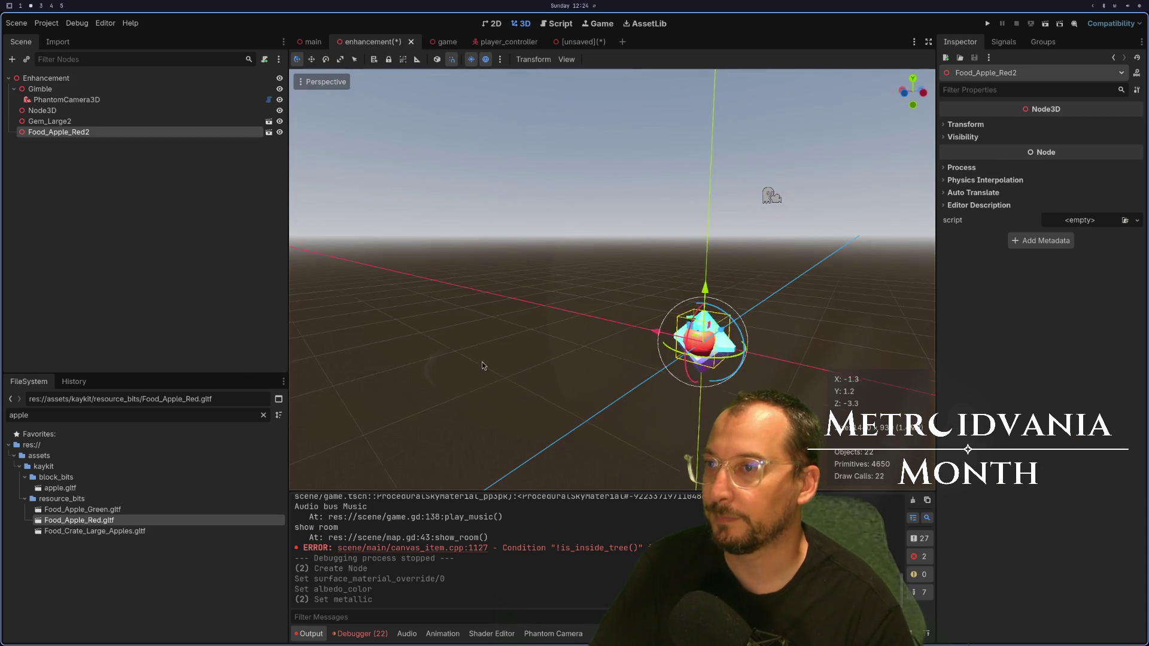
{"action": "scroll", "coordinate": [692, 375], "scroll_direction": "up", "scroll_amount": 5}
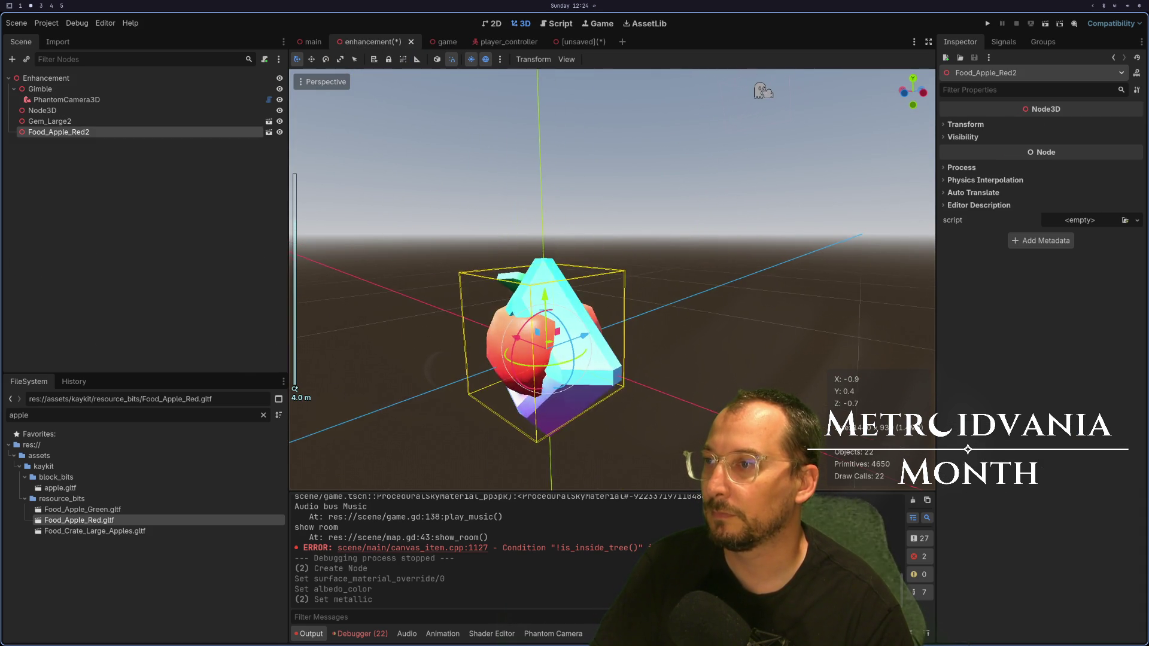
{"action": "scroll", "coordinate": [610, 392], "scroll_direction": "up", "scroll_amount": 3}
{"action": "scroll", "coordinate": [575, 372], "scroll_direction": "down", "scroll_amount": 2}
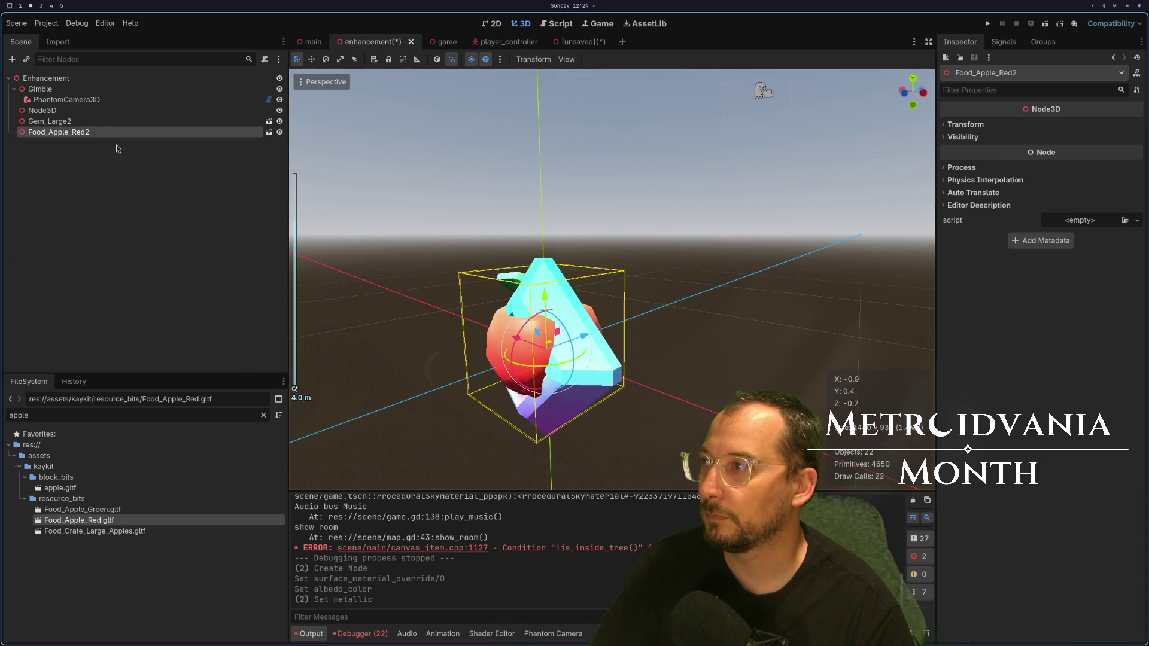
{"action": "left_click", "coordinate": [106, 121]}
{"action": "left_click", "coordinate": [105, 131]}
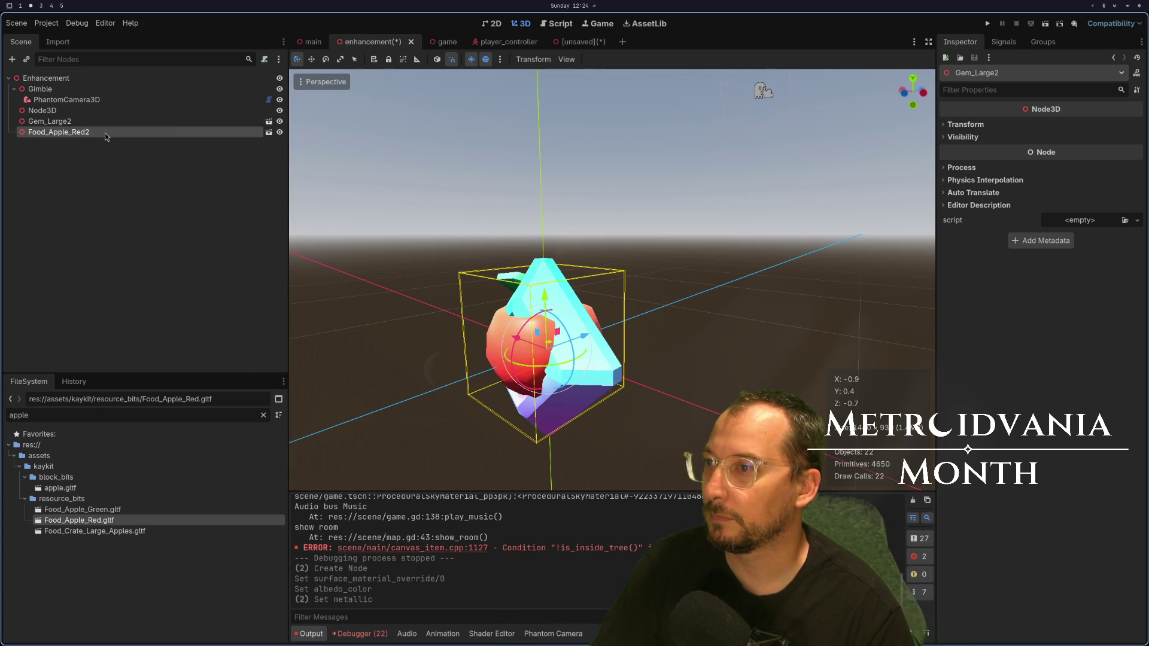
Close the unsaved inherited apple scene with Don't Save.
{"action": "left_click", "coordinate": [569, 44]}
{"action": "left_click", "coordinate": [593, 43]}
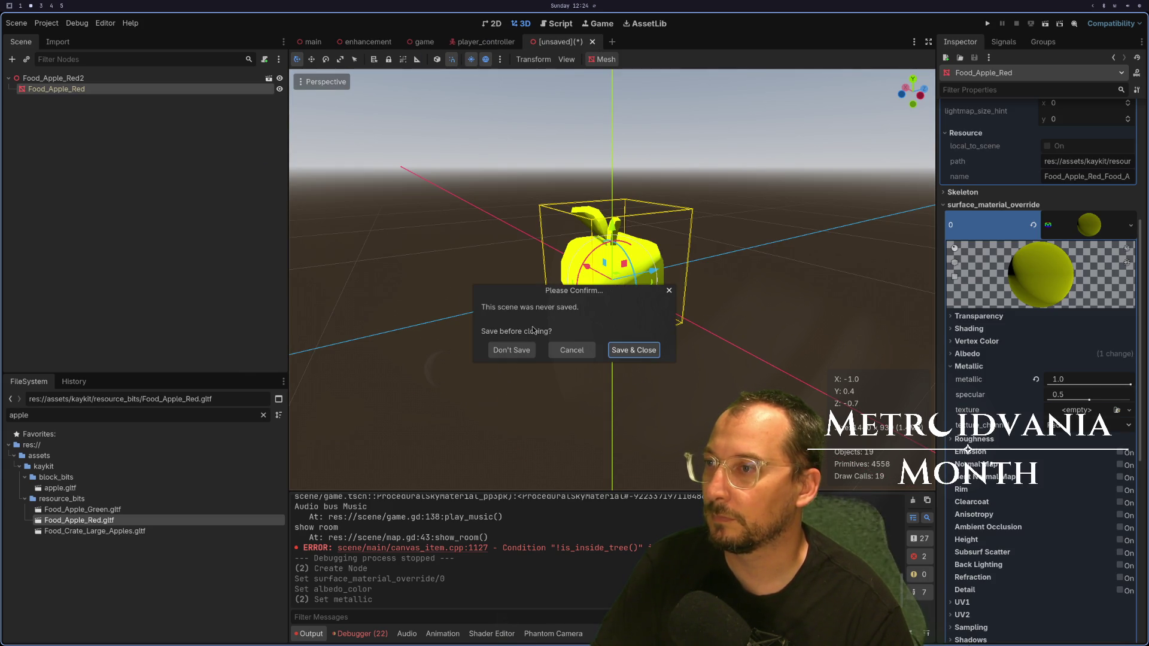
{"action": "left_click", "coordinate": [512, 351]}
Move Gem_Large2 and Food_Apple_Red2 under Node3D in the enhancement scene.
{"action": "left_click", "coordinate": [370, 45]}
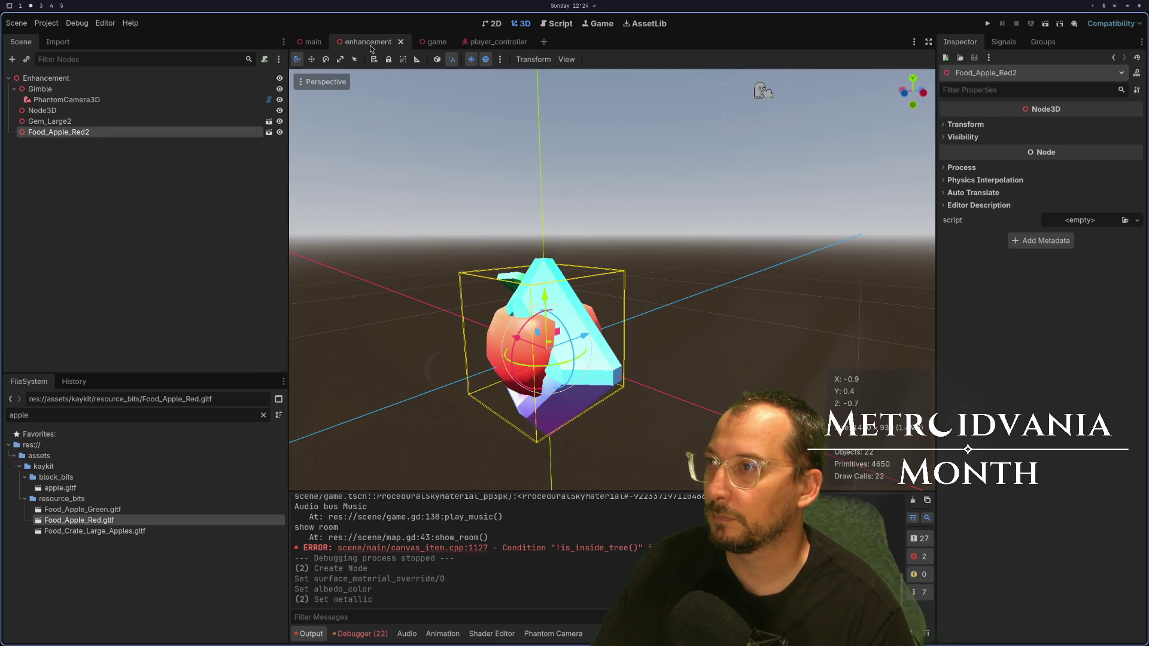
{"action": "left_click", "coordinate": [74, 111]}
{"action": "left_click", "coordinate": [72, 133]}
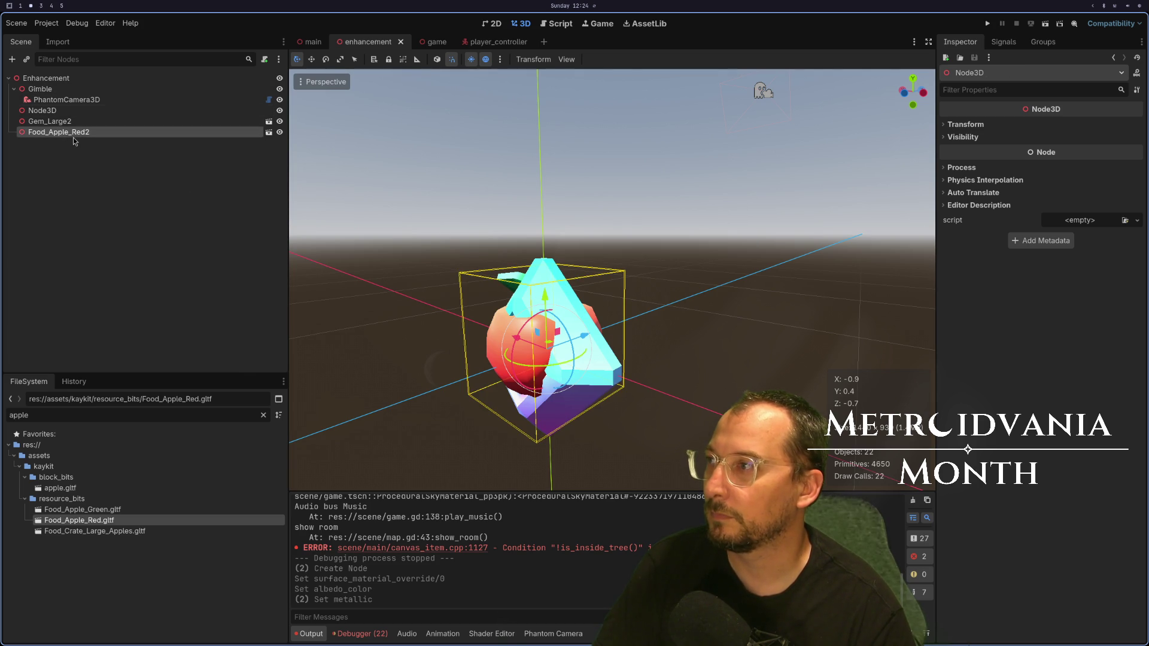
{"action": "left_click", "coordinate": [57, 123], "text": "shift"}
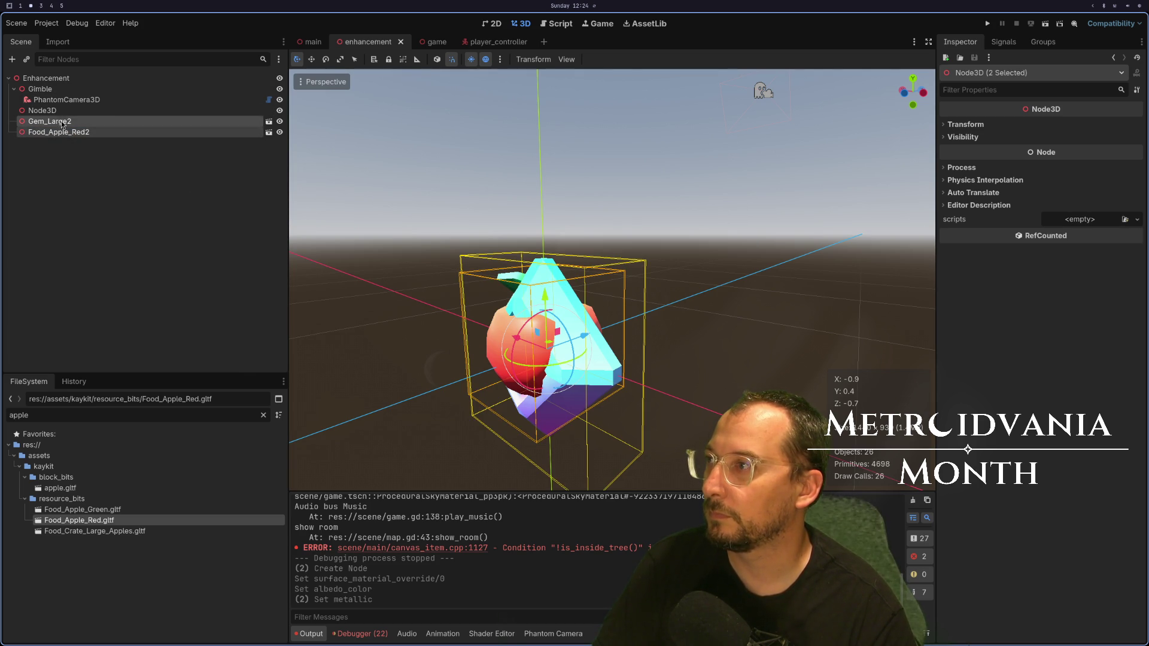
{"action": "left_click_drag", "start_coordinate": [60, 121], "coordinate": [63, 114]}
{"action": "left_click", "coordinate": [63, 115]}
{"action": "left_click", "coordinate": [68, 114]}
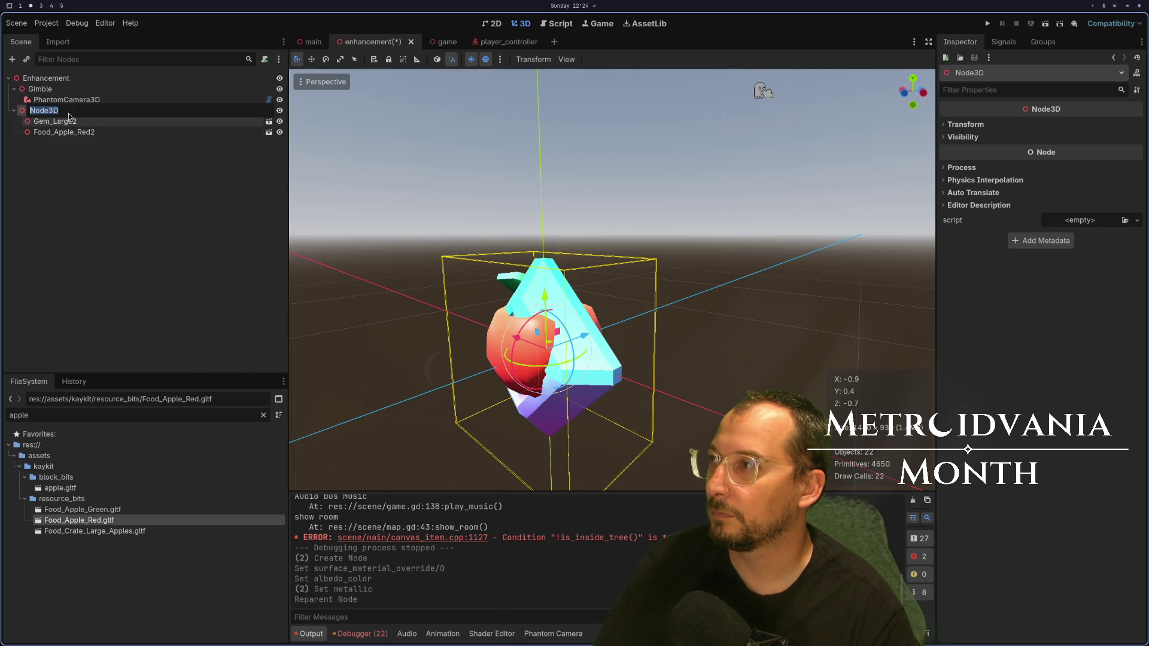
{"action": "left_click", "coordinate": [106, 166]}
Save the enhancement scene and hide Food_Apple_Red2 with its eye icon.
{"action": "key", "text": "ctrl+s"}
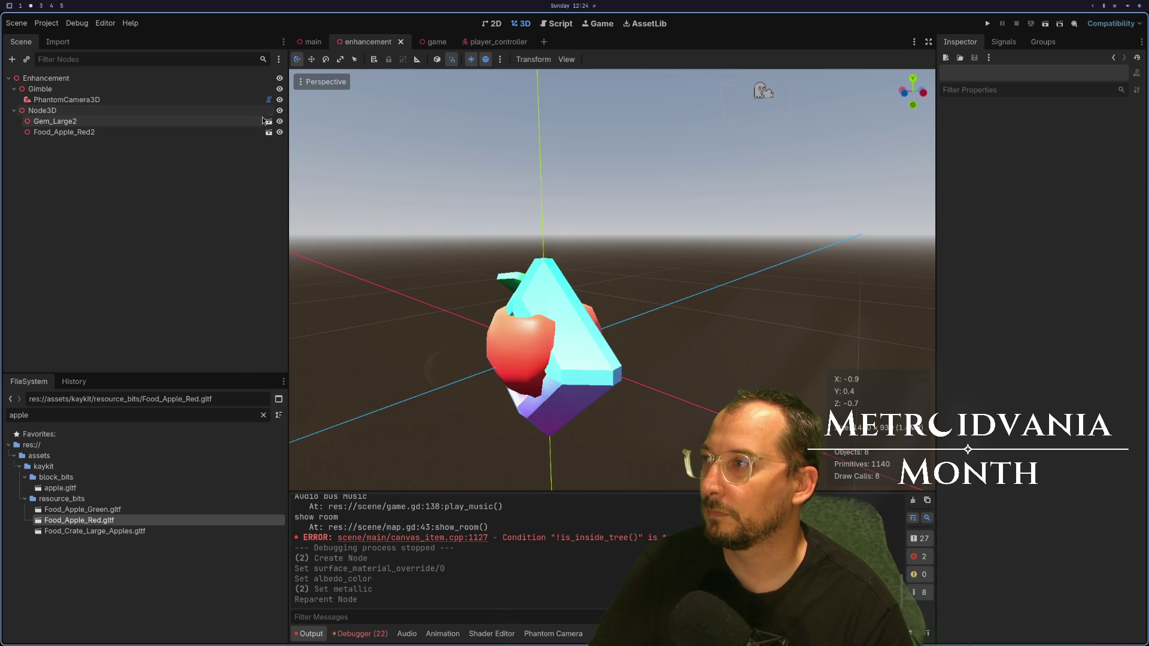
{"action": "left_click", "coordinate": [280, 131]}
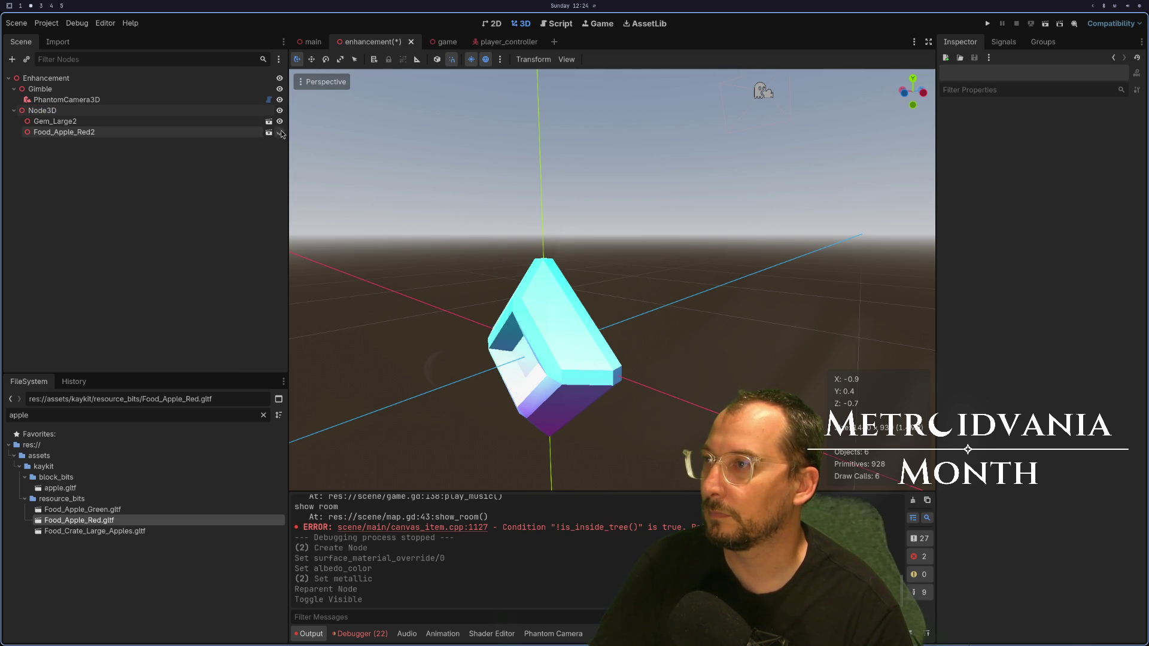
{"action": "left_click", "coordinate": [129, 77]}
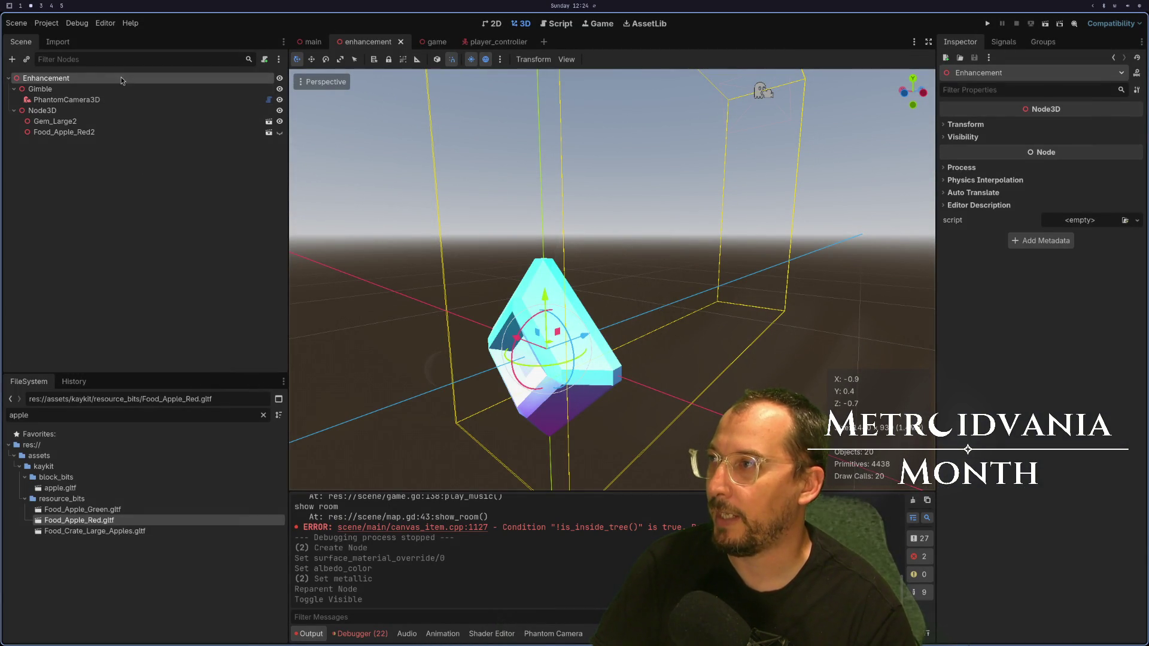
Create enhancement.gd through Attach Script on the Enhancement root node and open it in Neovim.
{"action": "right_click", "coordinate": [121, 78]}
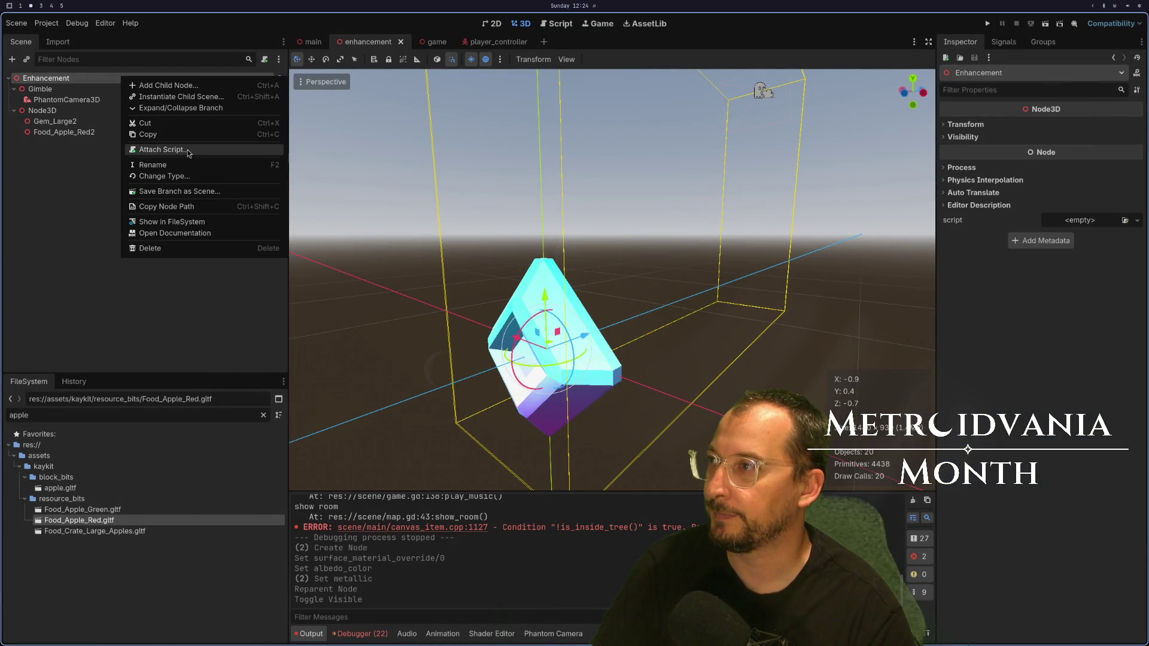
{"action": "left_click", "coordinate": [188, 153]}
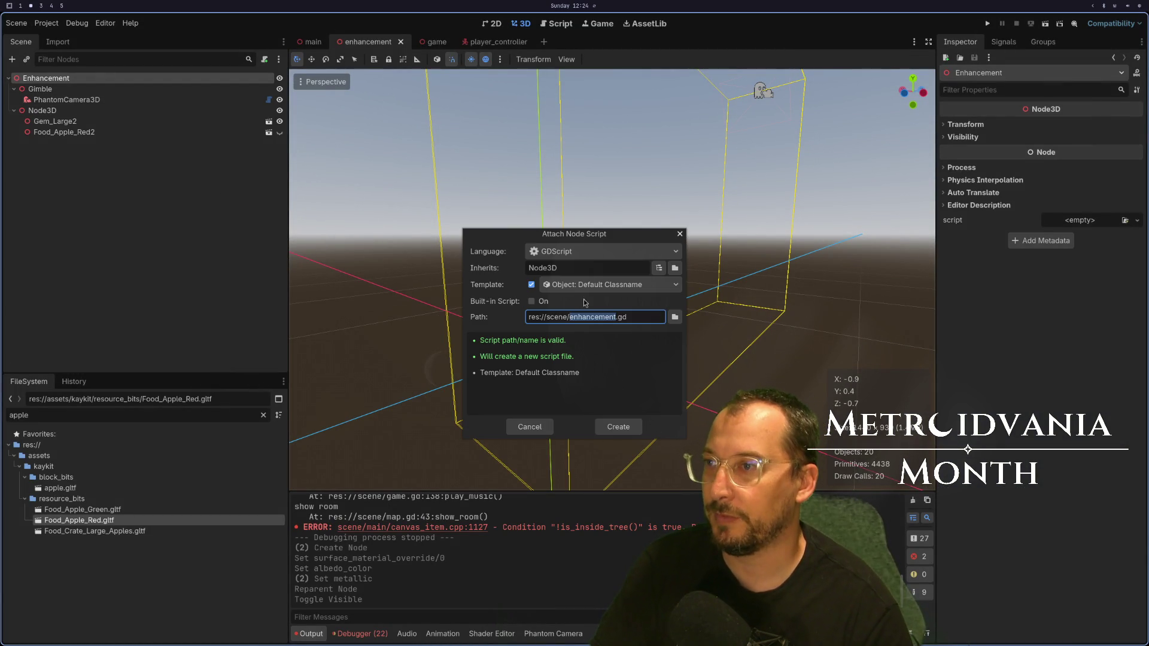
{"action": "left_click", "coordinate": [619, 427]}
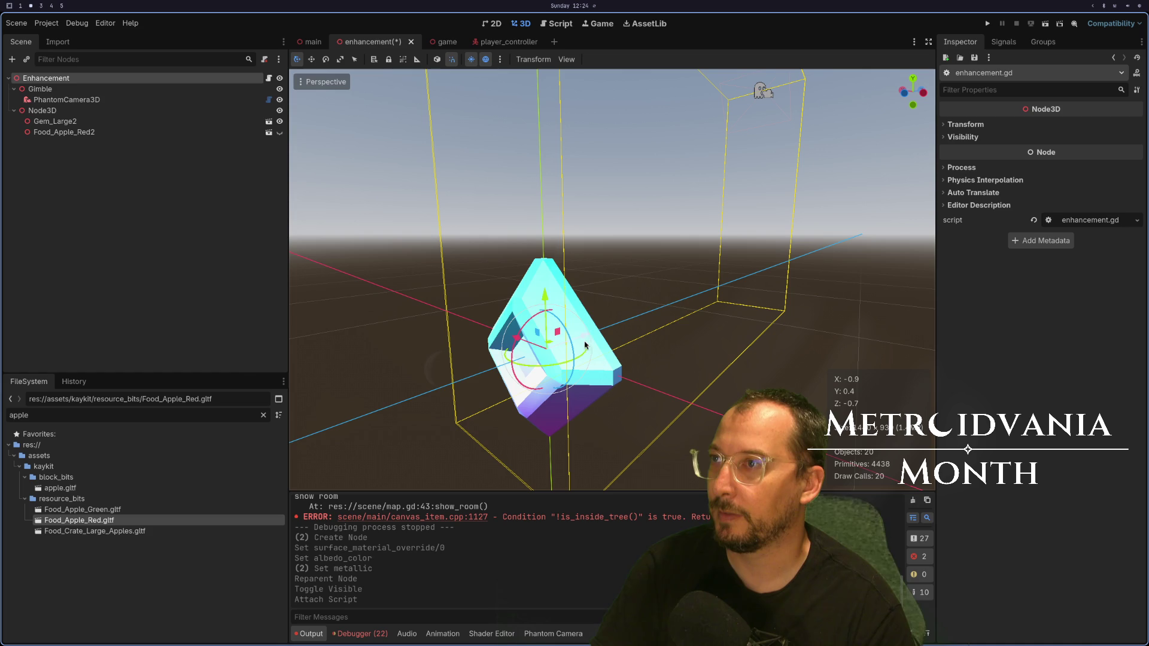
{"action": "left_click", "coordinate": [267, 80]}
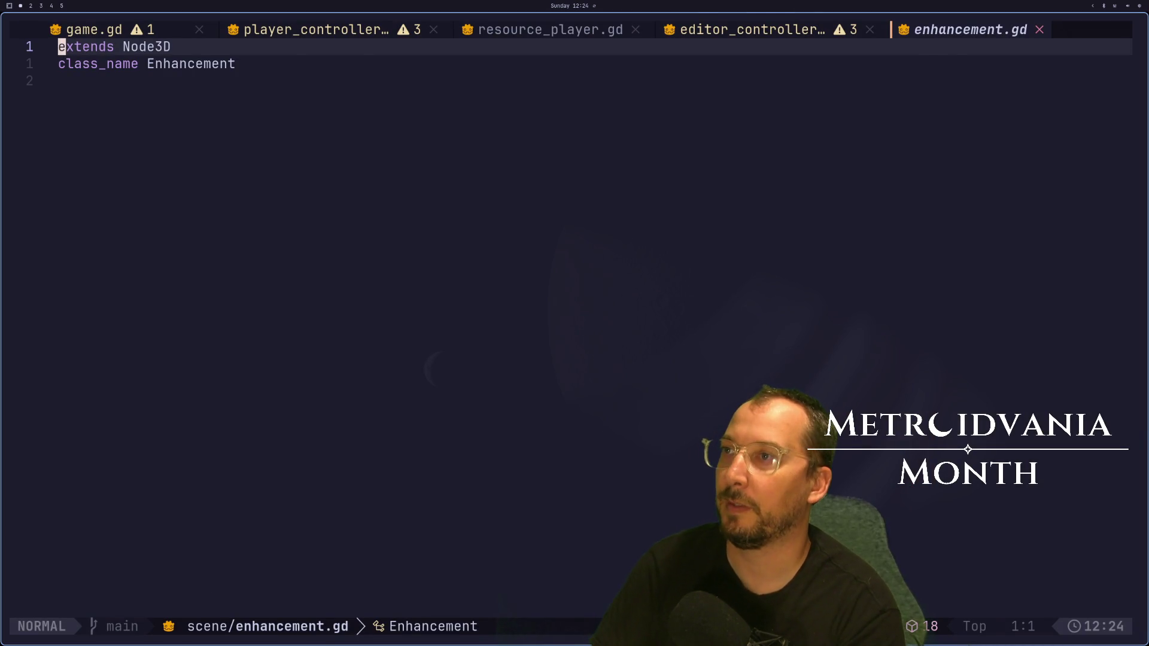
Open item.gd and yank its three bobbing tween lines.
{"action": "key", "text": "space"}
{"action": "key", "text": "space"}
{"action": "type", "text": "item"}
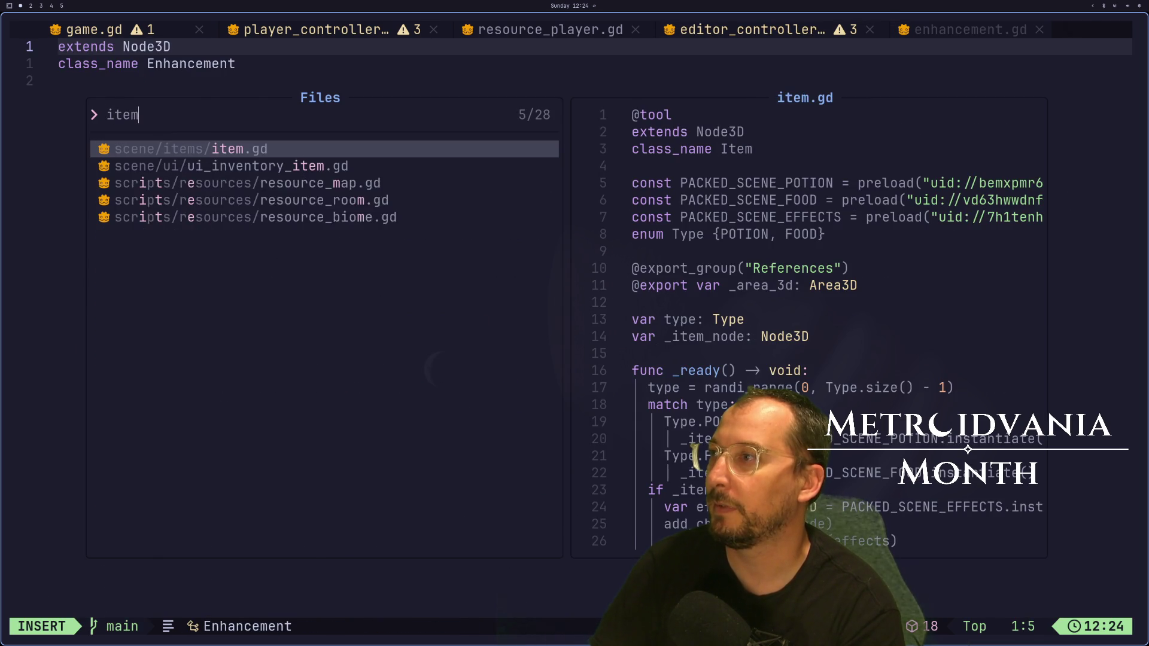
{"action": "key", "text": "Return"}
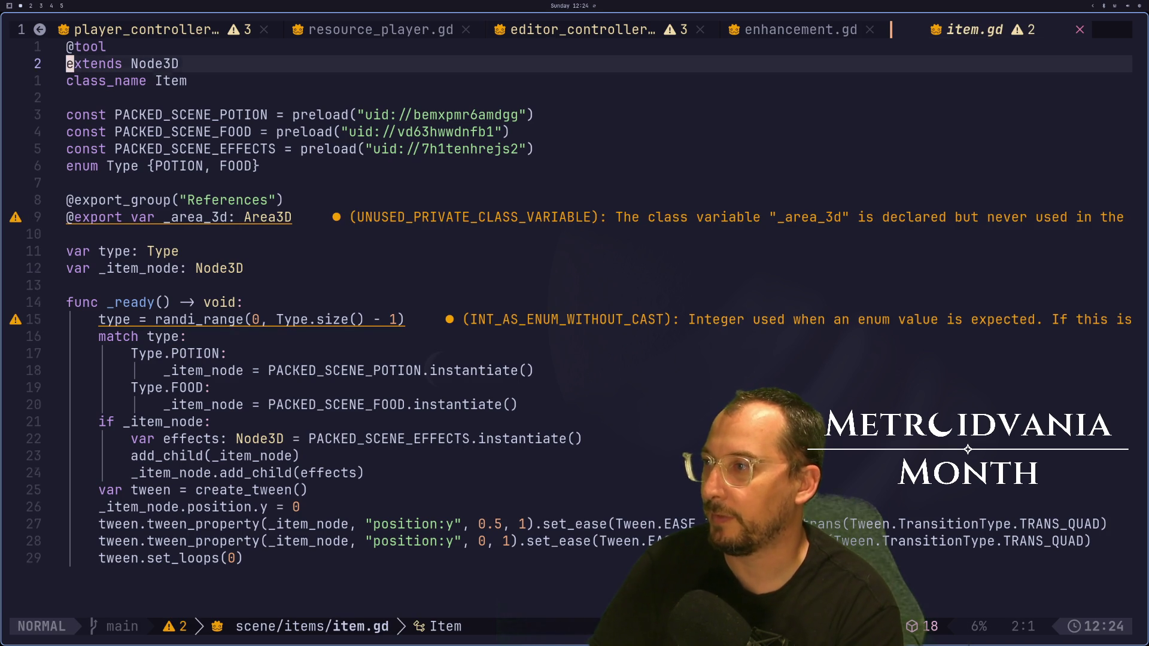
{"action": "left_click", "coordinate": [70, 370]}
{"action": "key", "text": "j"}
{"action": "key", "text": "j"}
{"action": "key", "text": "j"}
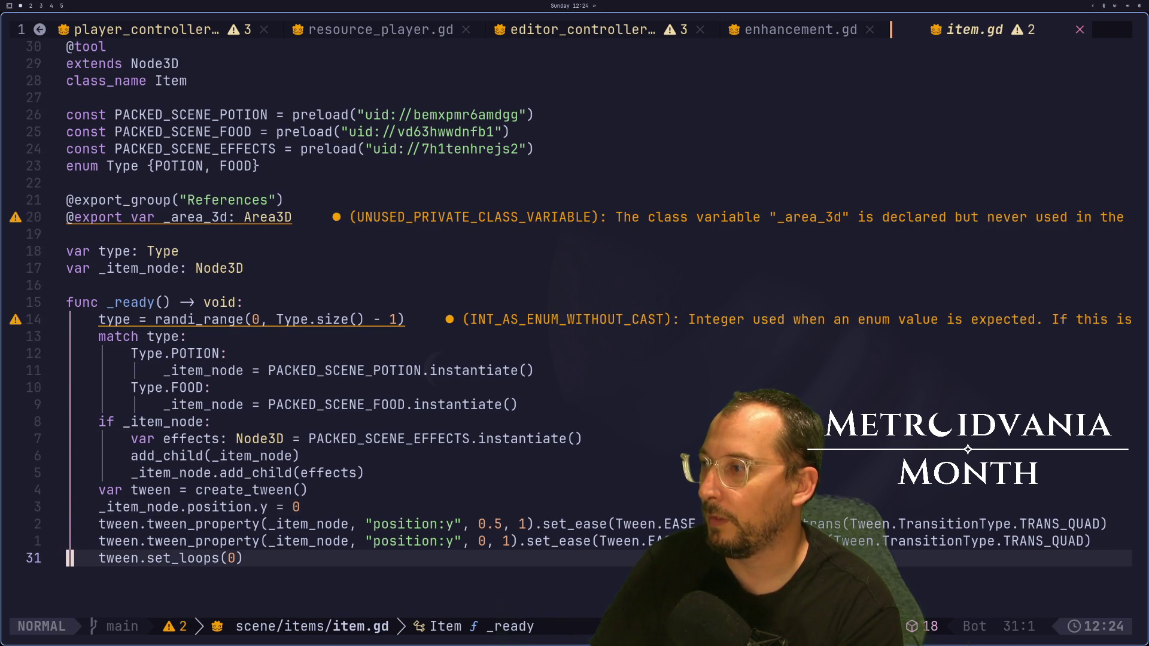
{"action": "key", "text": "k"}
{"action": "key", "text": "k"}
{"action": "key", "text": "v"}
{"action": "key", "text": "j"}
{"action": "key", "text": "j"}
{"action": "key", "text": "y"}
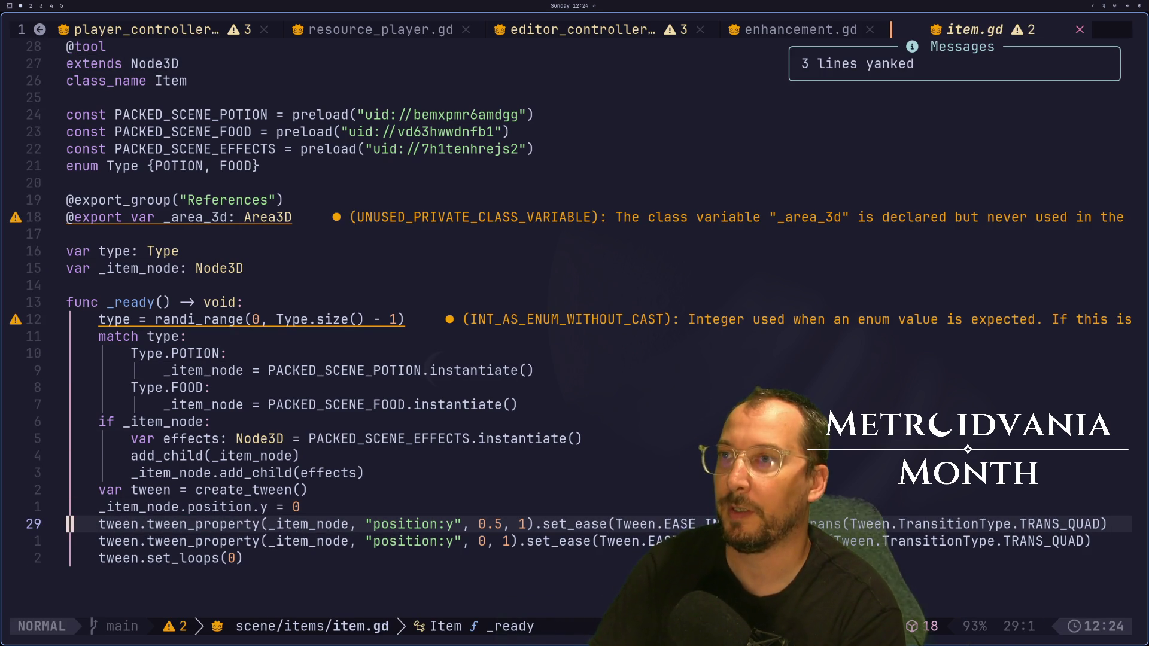
Paste the three tween lines into enhancement.gd under a new func _ready() -> void: header.
{"action": "key", "text": "shift+h"}
{"action": "key", "text": "shift+h"}
{"action": "key", "text": "shift+h"}
{"action": "key", "text": "shift+l"}
{"action": "key", "text": "shift+l"}
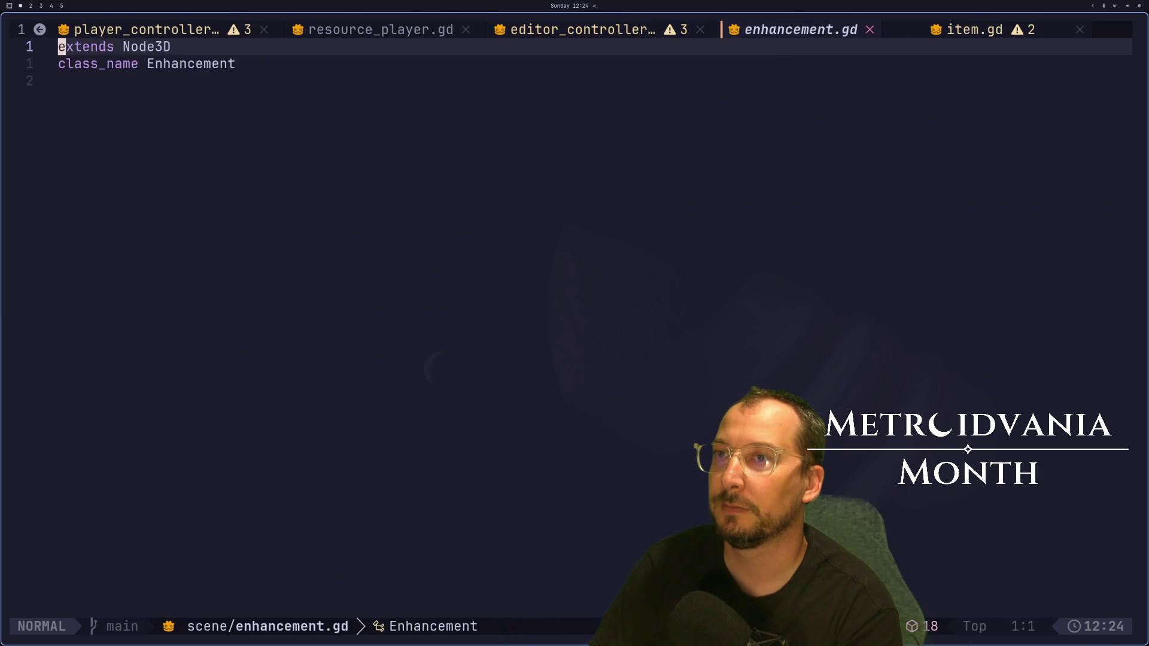
{"action": "key", "text": "shift+l"}
{"action": "key", "text": "shift+h"}
{"action": "key", "text": "shift+g"}
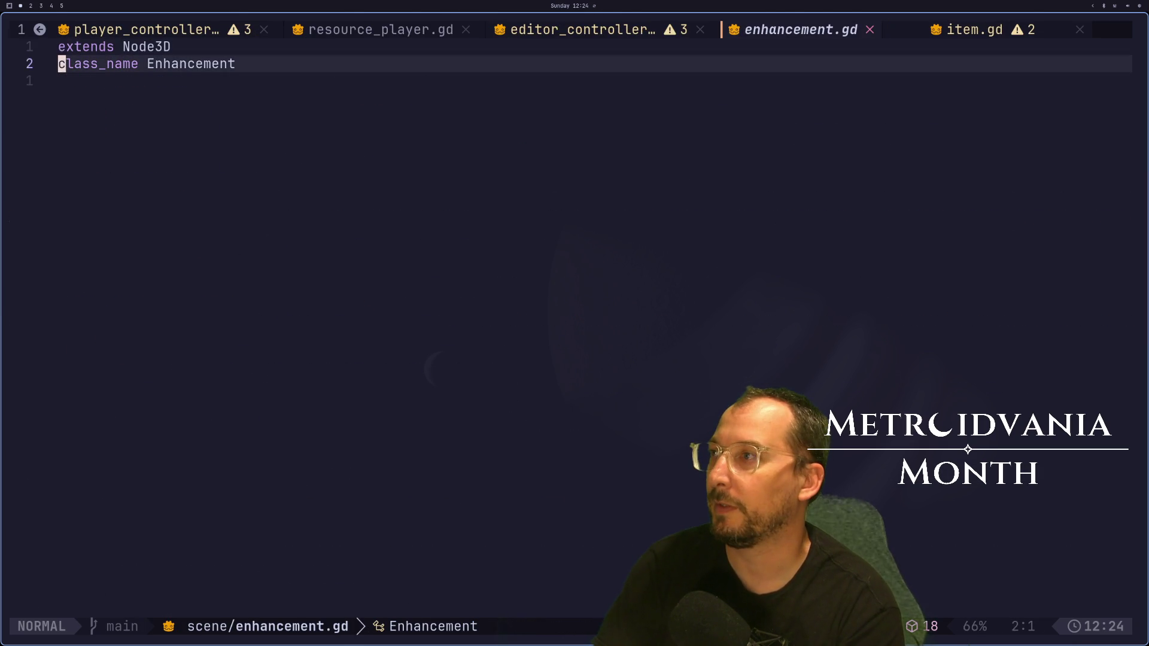
{"action": "key", "text": "shift+p"}
{"action": "key", "text": "shift+o"}
{"action": "key", "text": "Return"}
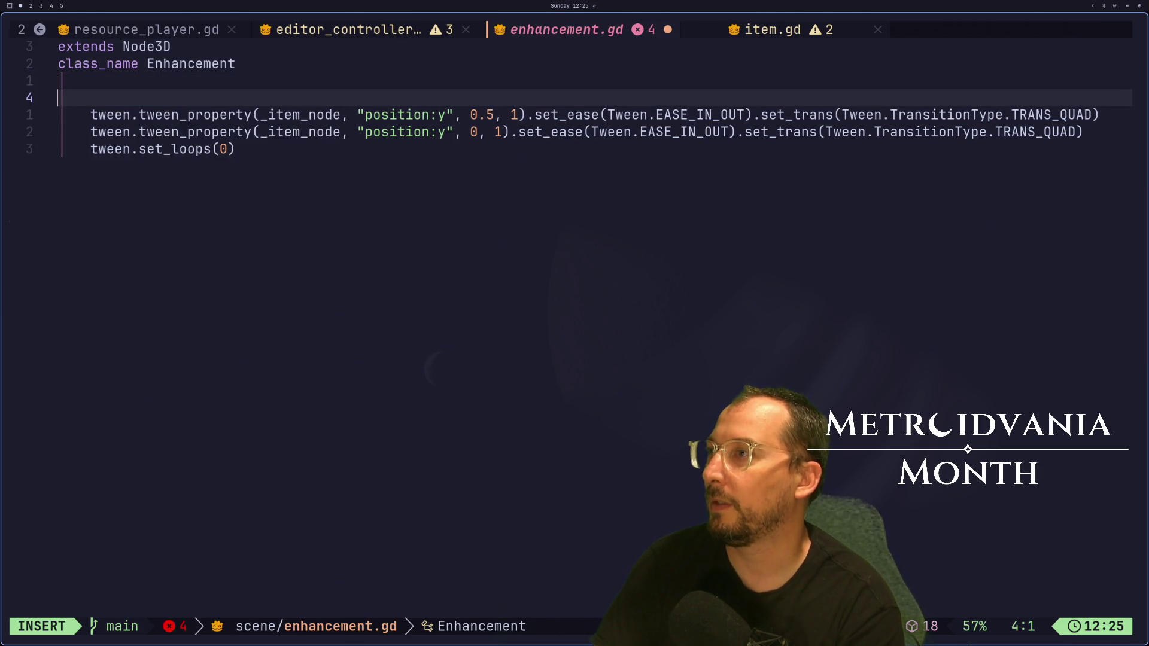
{"action": "type", "text": "func _"}
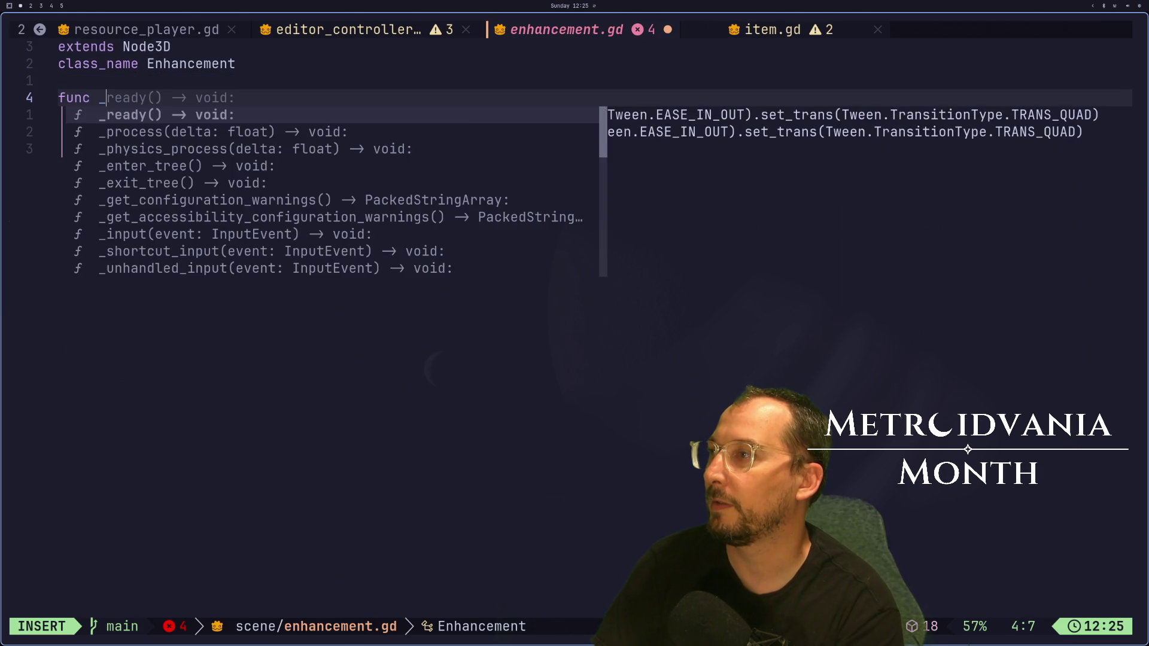
{"action": "key", "text": "Return"}
{"action": "key", "text": "Escape"}
Save enhancement.gd with :w and return to the Godot editor.
{"action": "key", "text": "colon"}
{"action": "type", "text": "w"}
{"action": "key", "text": "Return"}
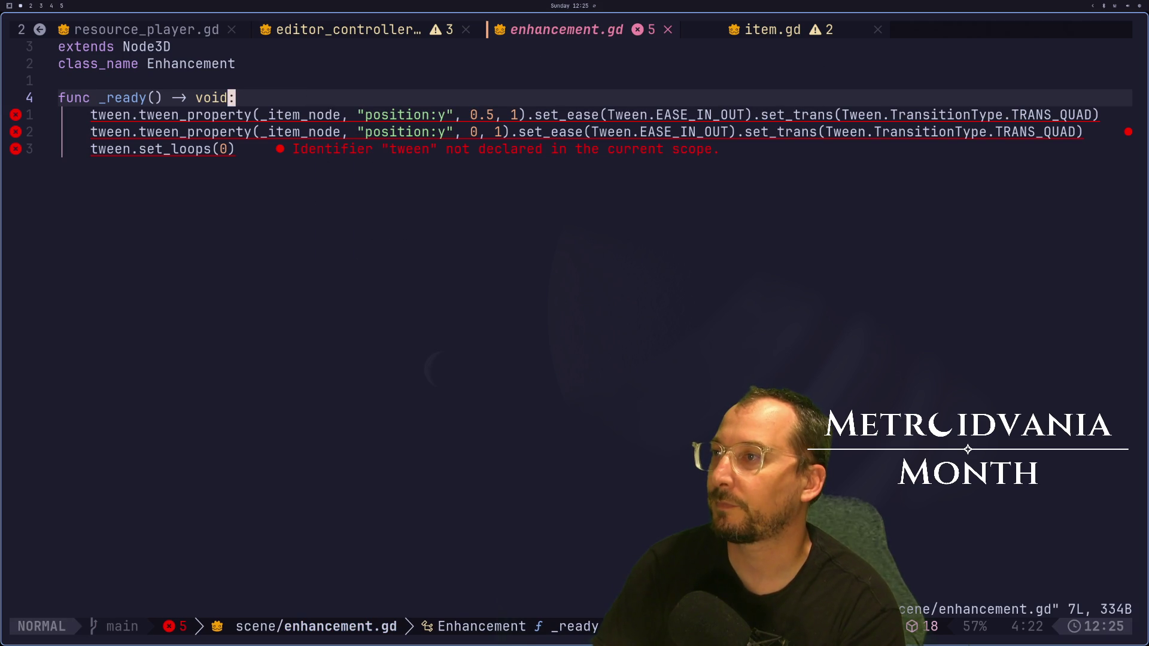
{"action": "key", "text": "ctrl+o"}
{"action": "key", "text": "ctrl+o"}
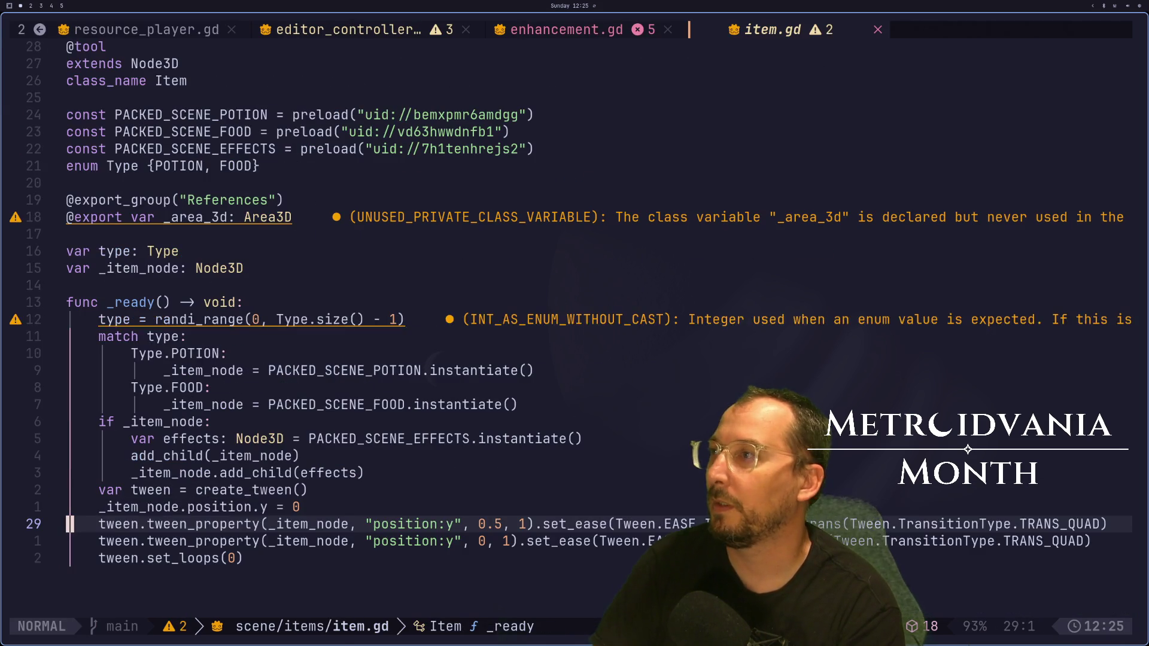
{"action": "key", "text": "super+2"}
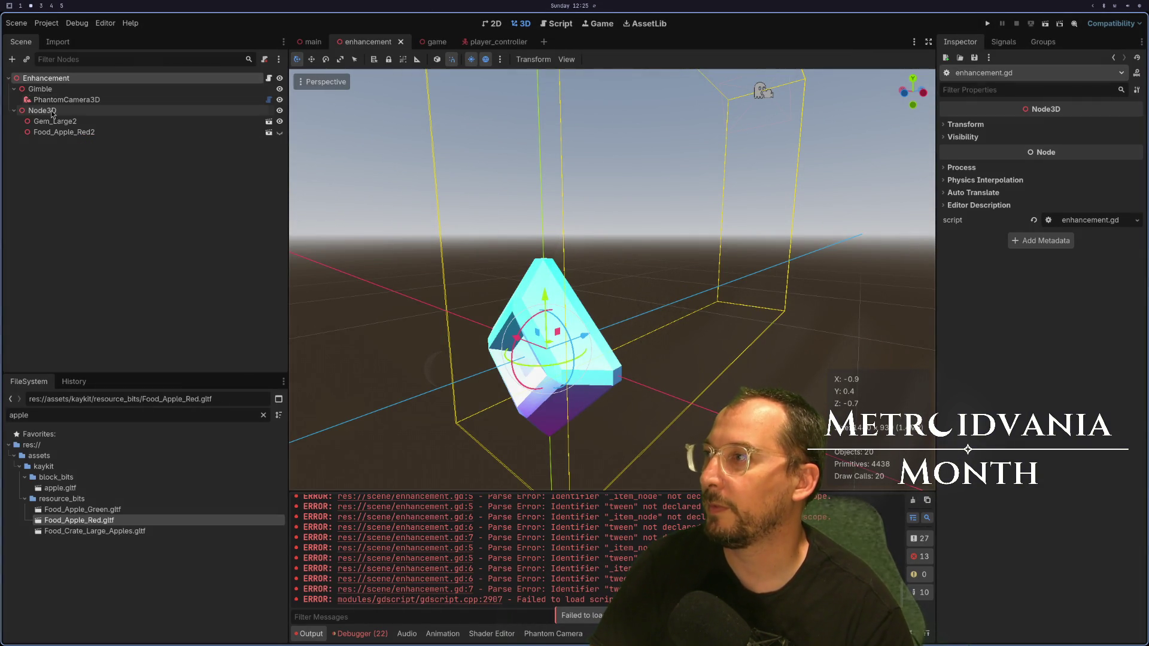
Rename the Node3D holding the gem and apple to TweenNode3D, then return to Neovim.
{"action": "double_click", "coordinate": [69, 110]}
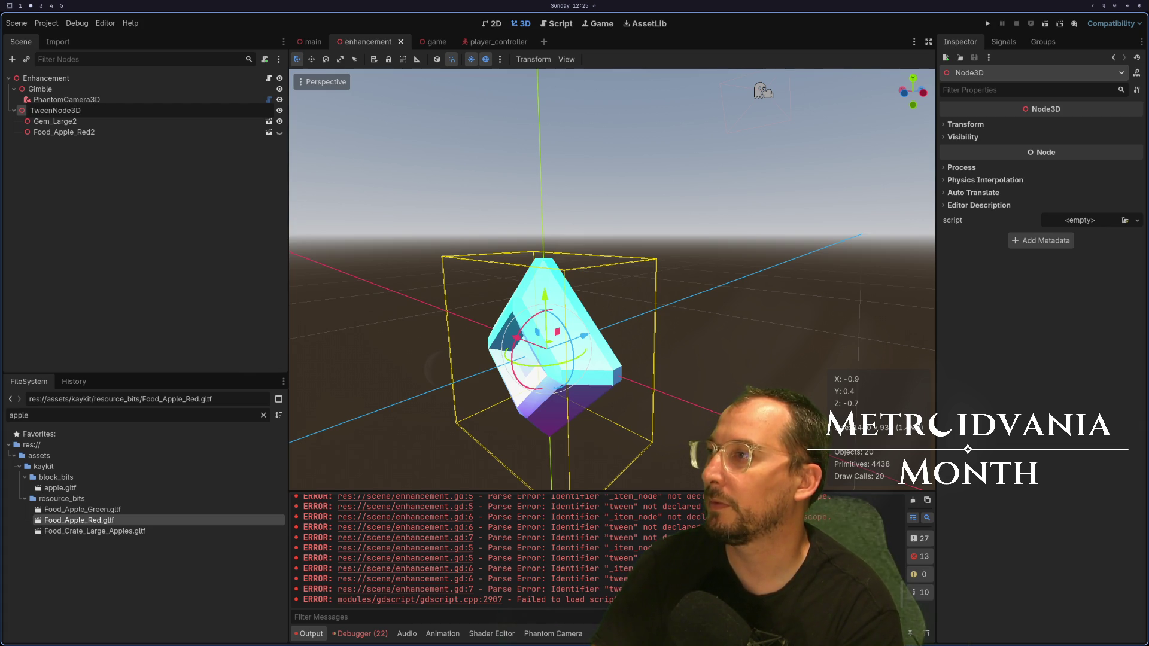
{"action": "key", "text": "Return"}
{"action": "key", "text": "super+1"}
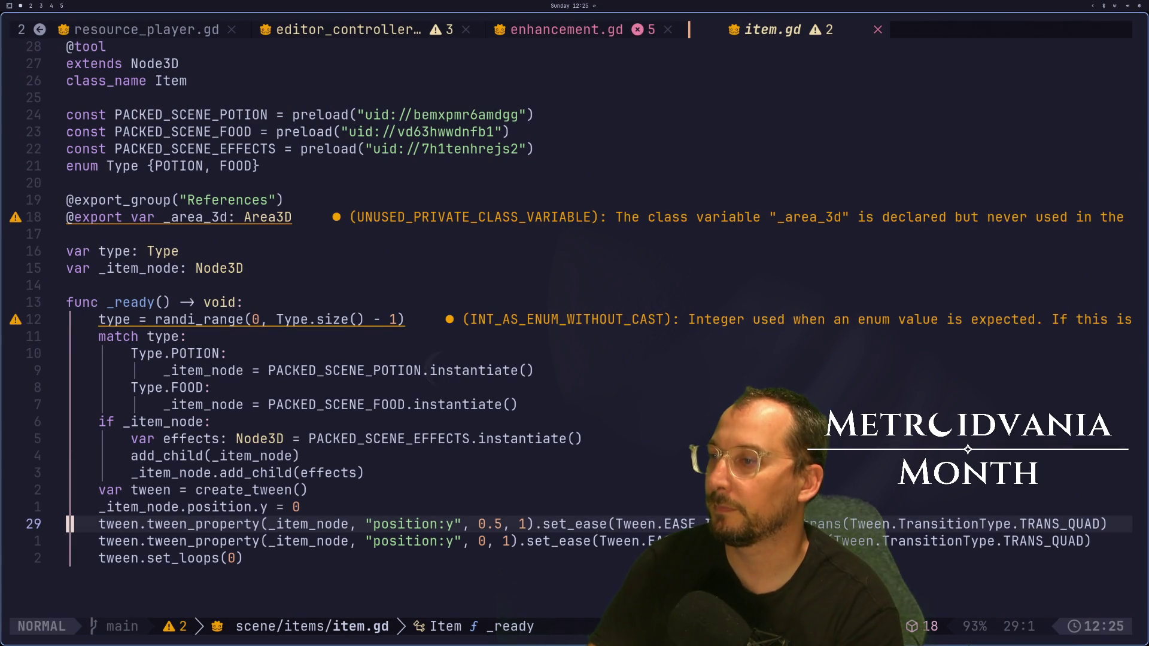
Yank item.gd's 18 lines from _item_node to the file end and paste them under class_name in enhancement.gd.
{"action": "key", "text": "k"}
{"action": "key", "text": "braceleft"}
{"action": "key", "text": "k"}
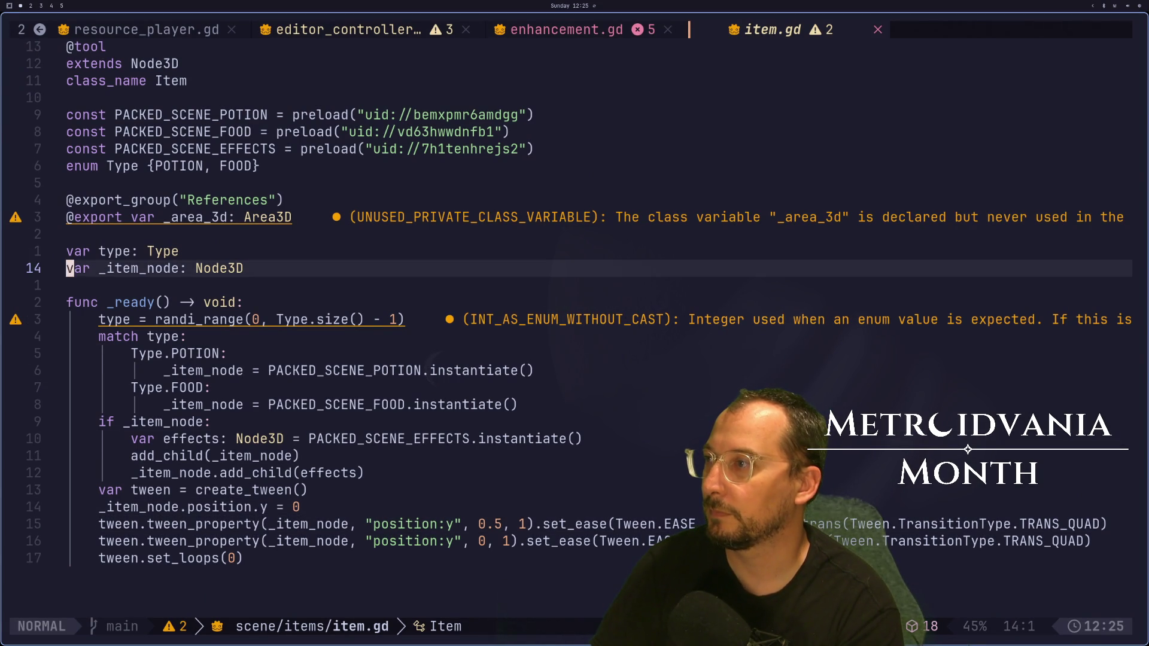
{"action": "key", "text": "V"}
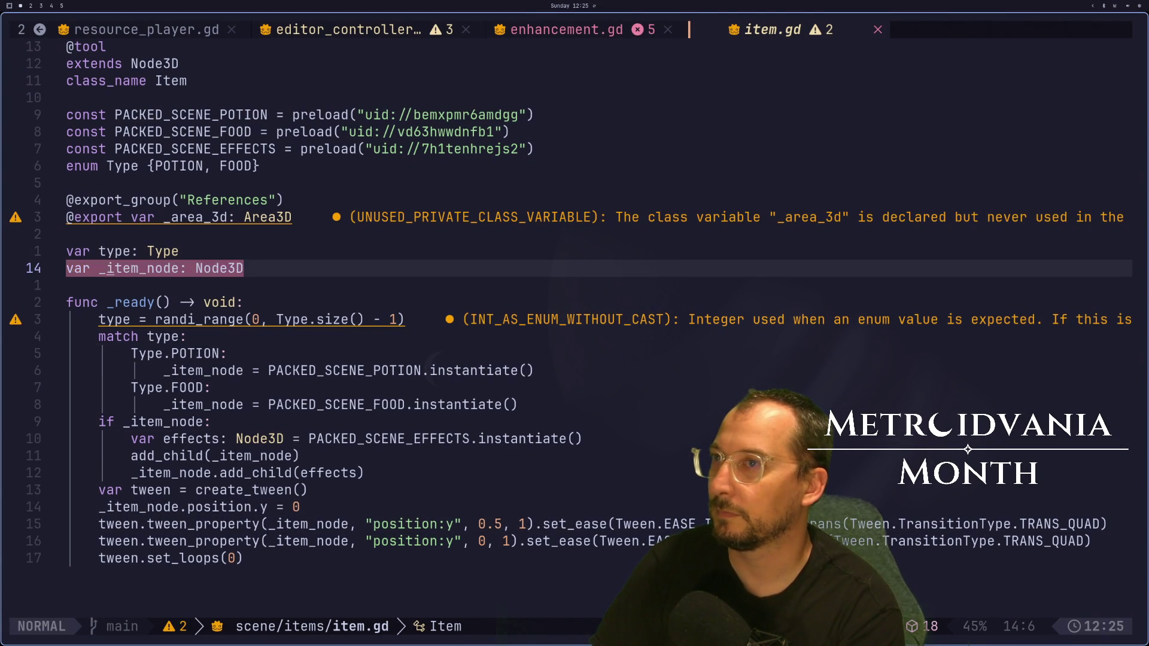
{"action": "key", "text": "G"}
{"action": "key", "text": "y"}
{"action": "key", "text": "H"}
{"action": "key", "text": "H"}
{"action": "key", "text": "L"}
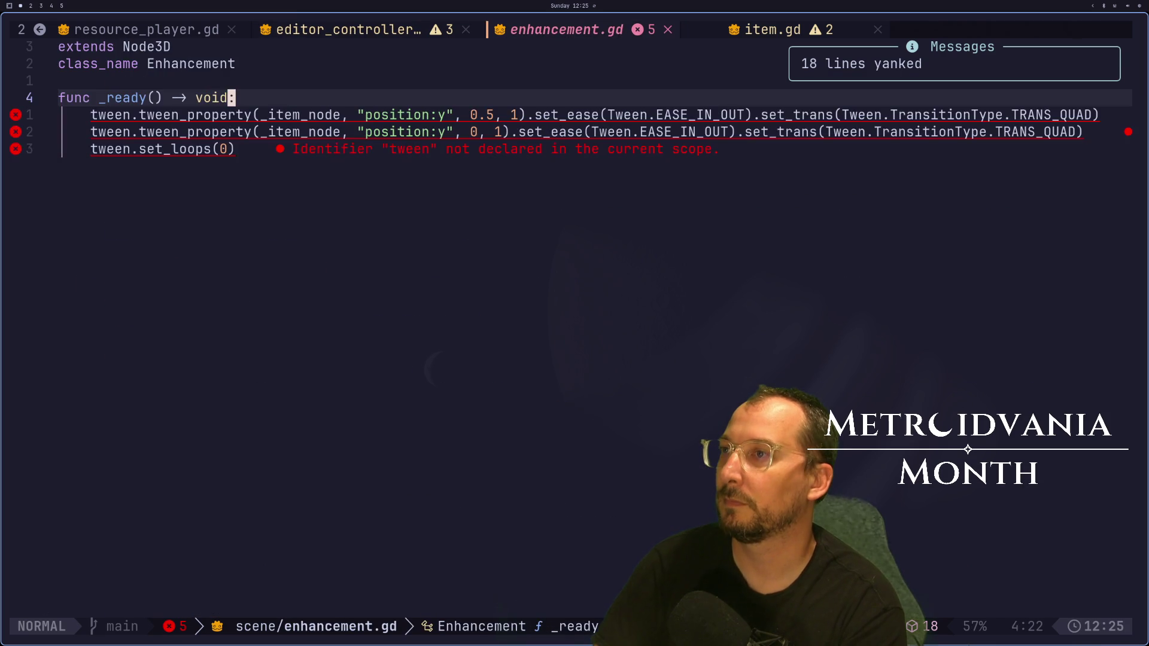
{"action": "key", "text": "j"}
{"action": "key", "text": "o"}
{"action": "key", "text": "Escape"}
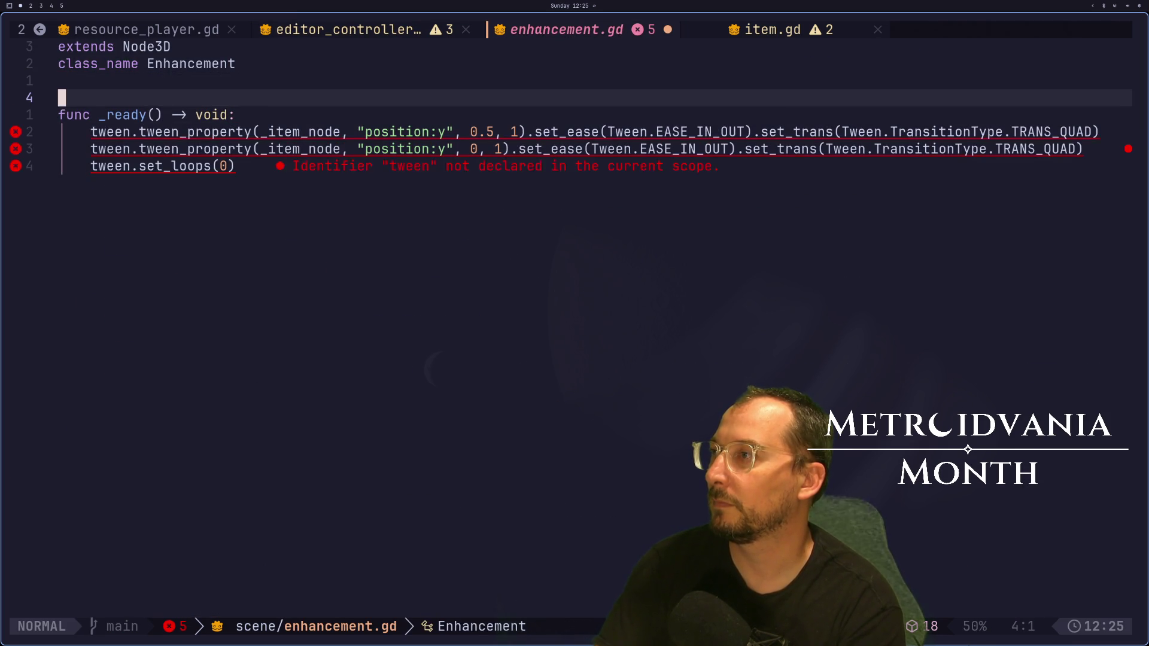
{"action": "type", "text": "pi@"}
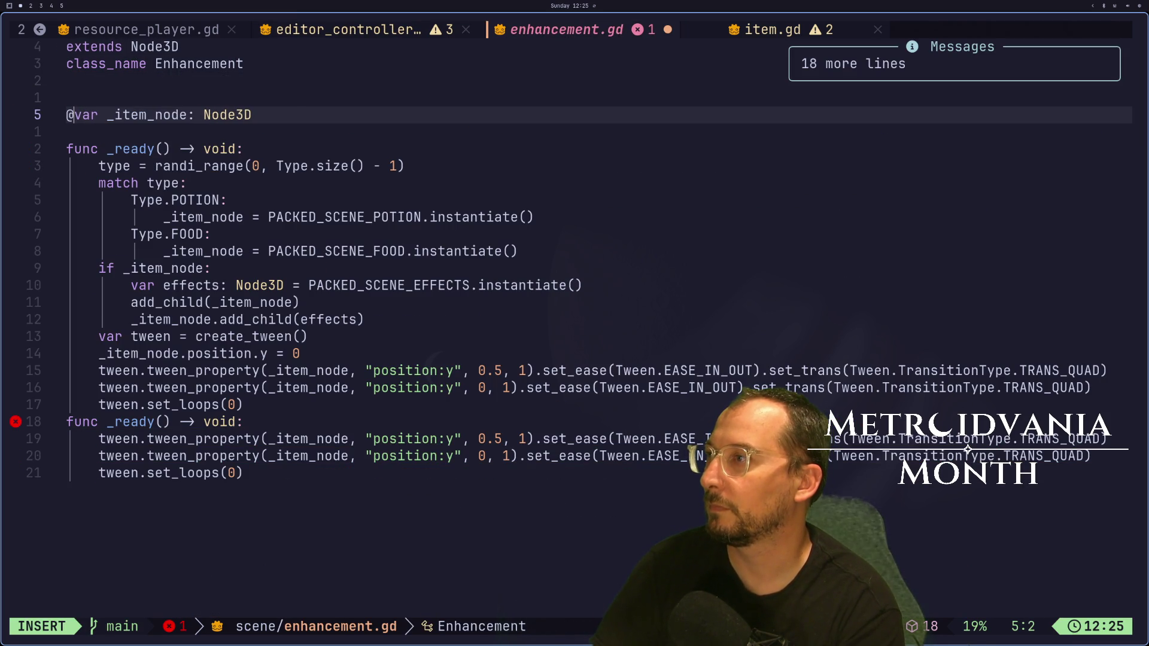
{"action": "type", "text": "expo"}
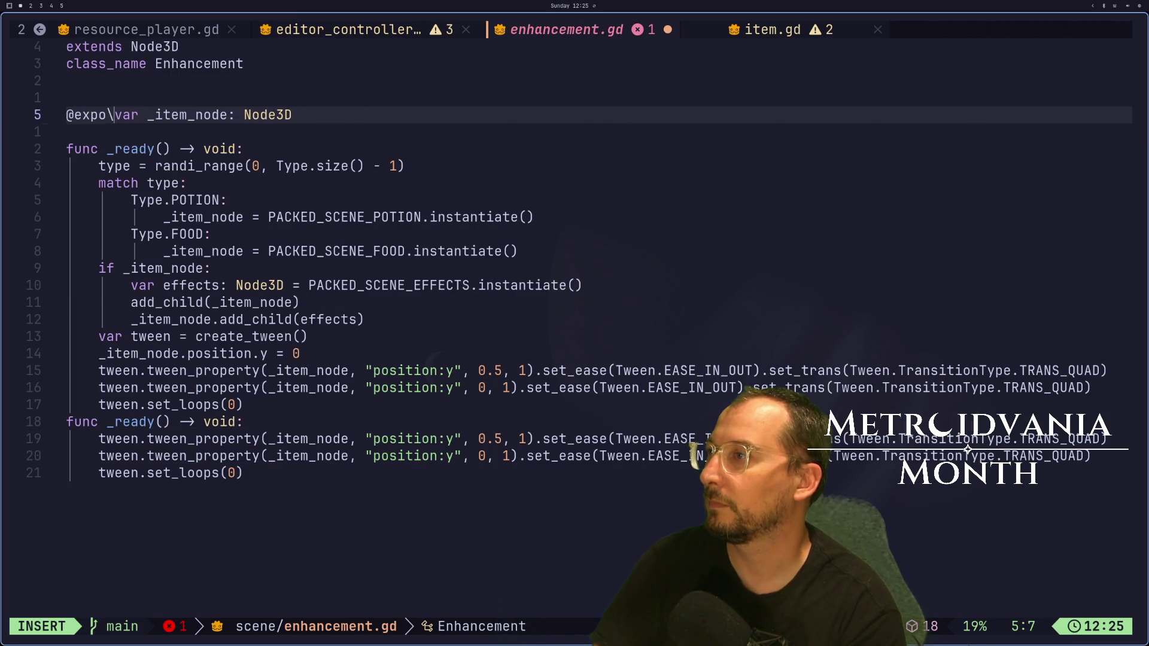
{"action": "type", "text": "r"}
{"action": "key", "text": "Tab"}
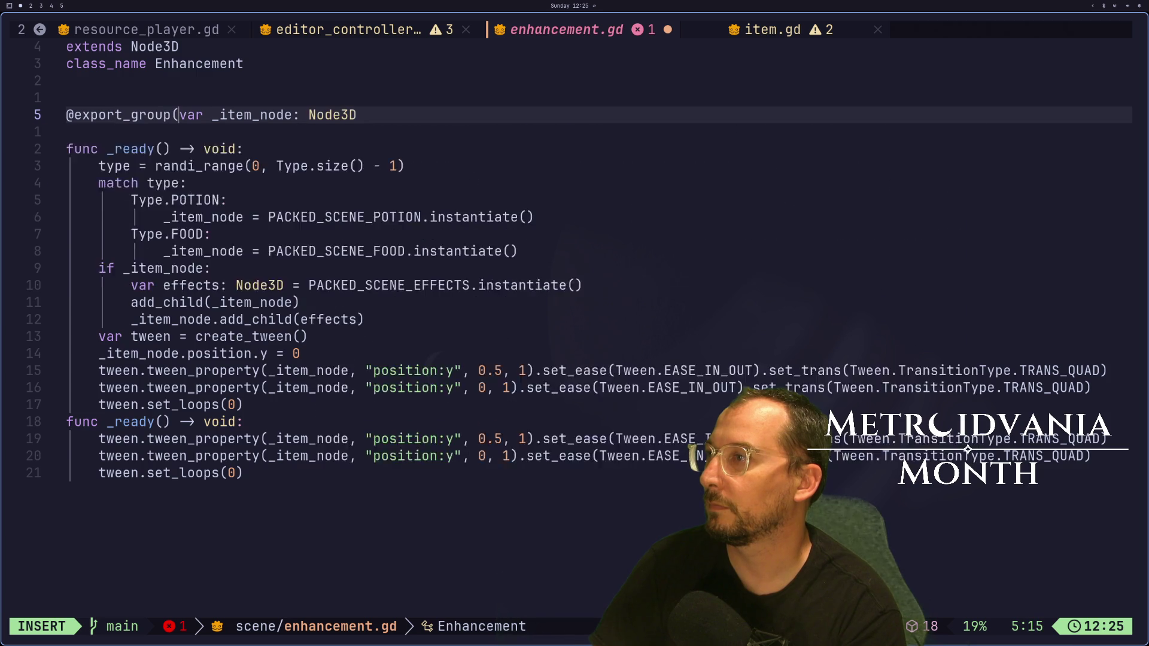
{"action": "key", "text": "BackSpace"}
{"action": "key", "text": "BackSpace"}
{"action": "key", "text": "BackSpace"}
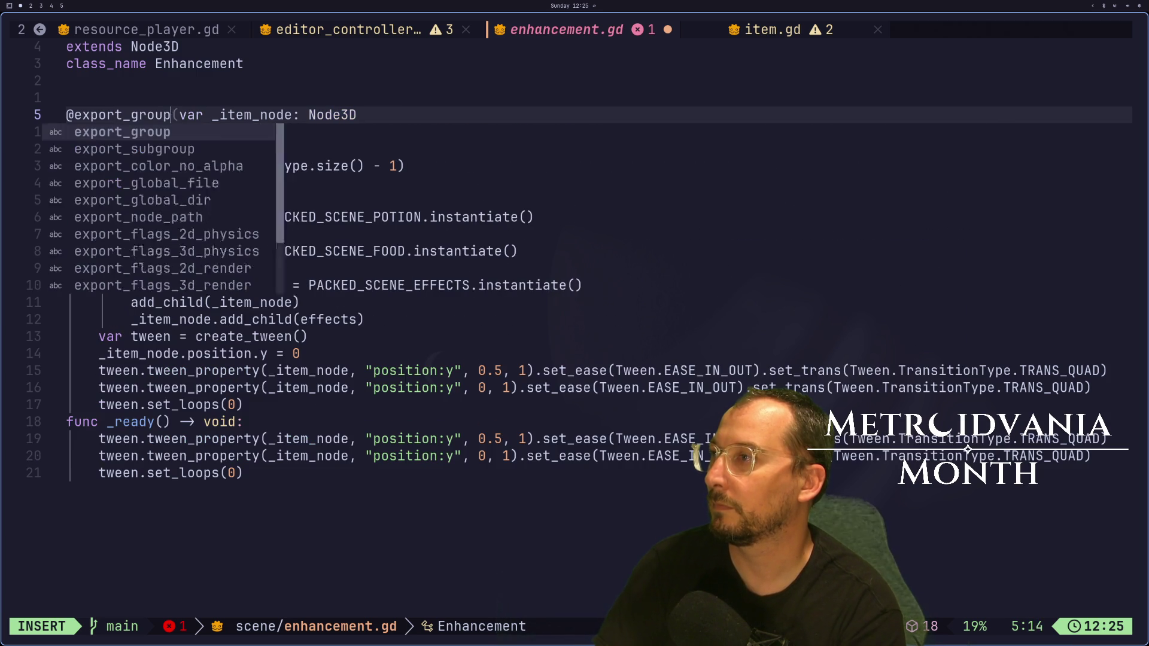
{"action": "key", "text": "Escape"}
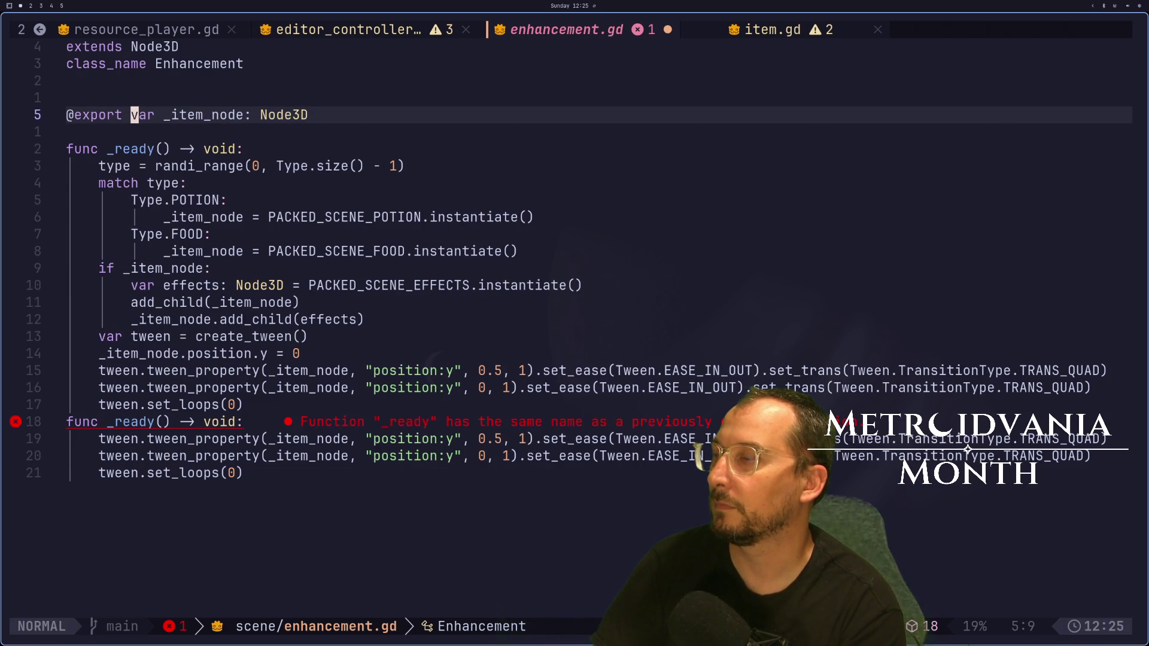
{"action": "key", "text": "h"}
{"action": "key", "text": "d"}
{"action": "key", "text": "t"}
{"action": "key", "text": "colon"}
{"action": "type", "text": "itwe"}
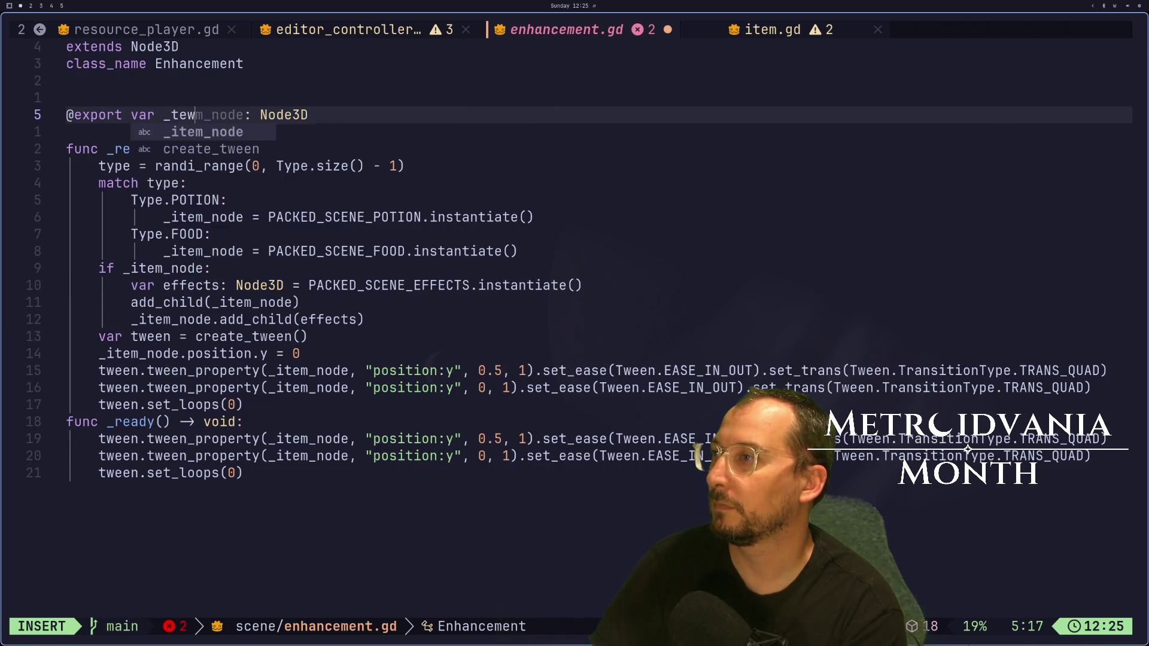
{"action": "type", "text": "en_node_"}
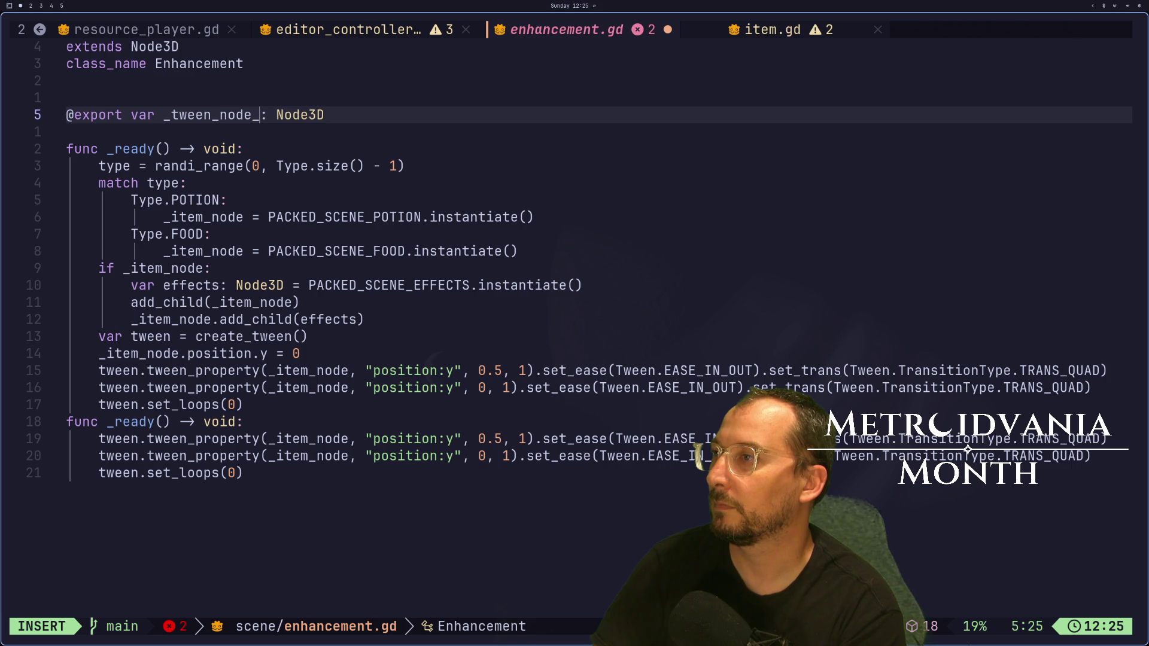
{"action": "key", "text": "Escape"}
{"action": "type", "text": ":w"}
{"action": "key", "text": "Return"}
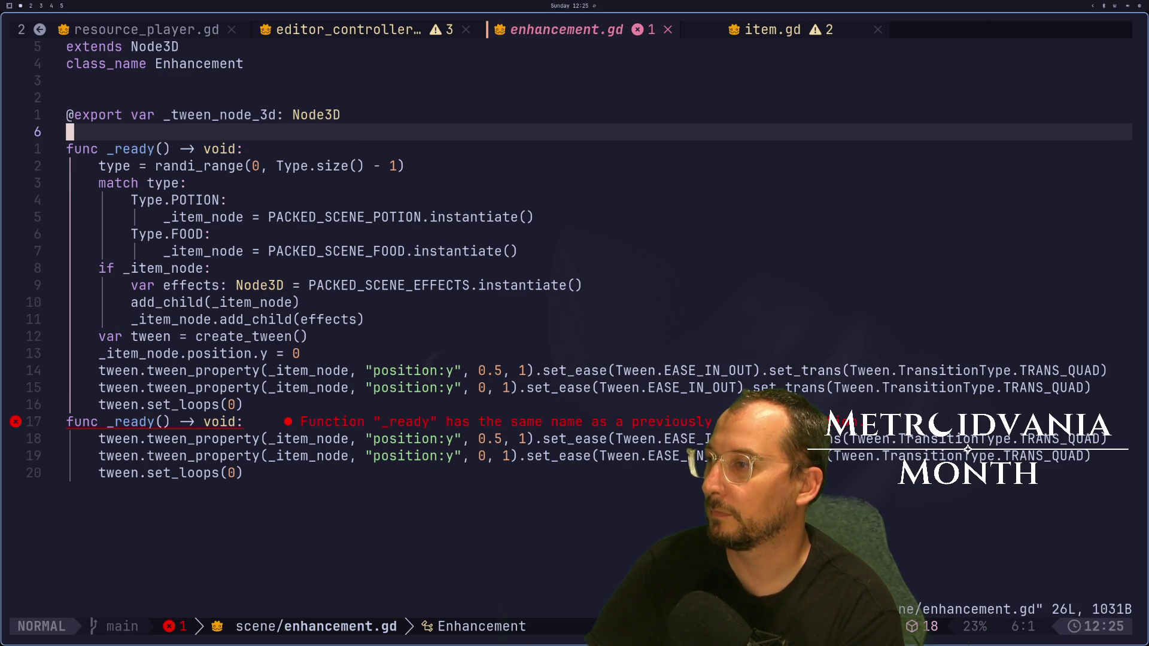
Delete the old random-type selection and item-spawning lines above _ready.
{"action": "left_click", "coordinate": [271, 371]}
{"action": "key", "text": "j"}
{"action": "key", "text": "k"}
{"action": "key", "text": "k"}
{"action": "key", "text": "k"}
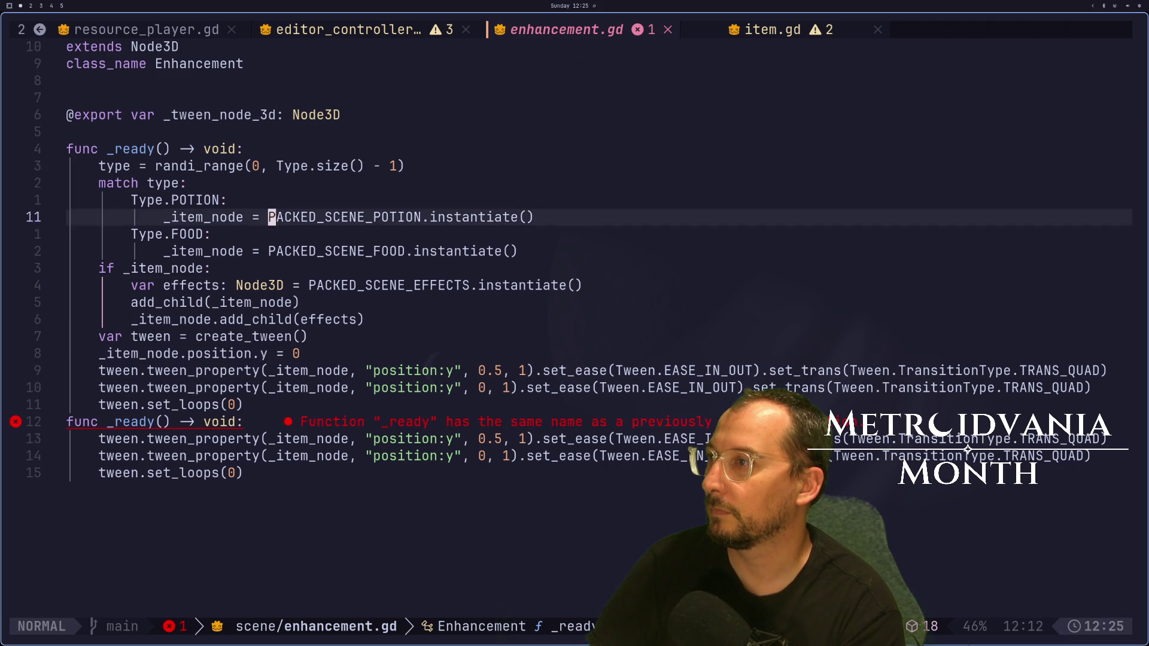
{"action": "key", "text": "d"}
{"action": "key", "text": "d"}
{"action": "key", "text": "d"}
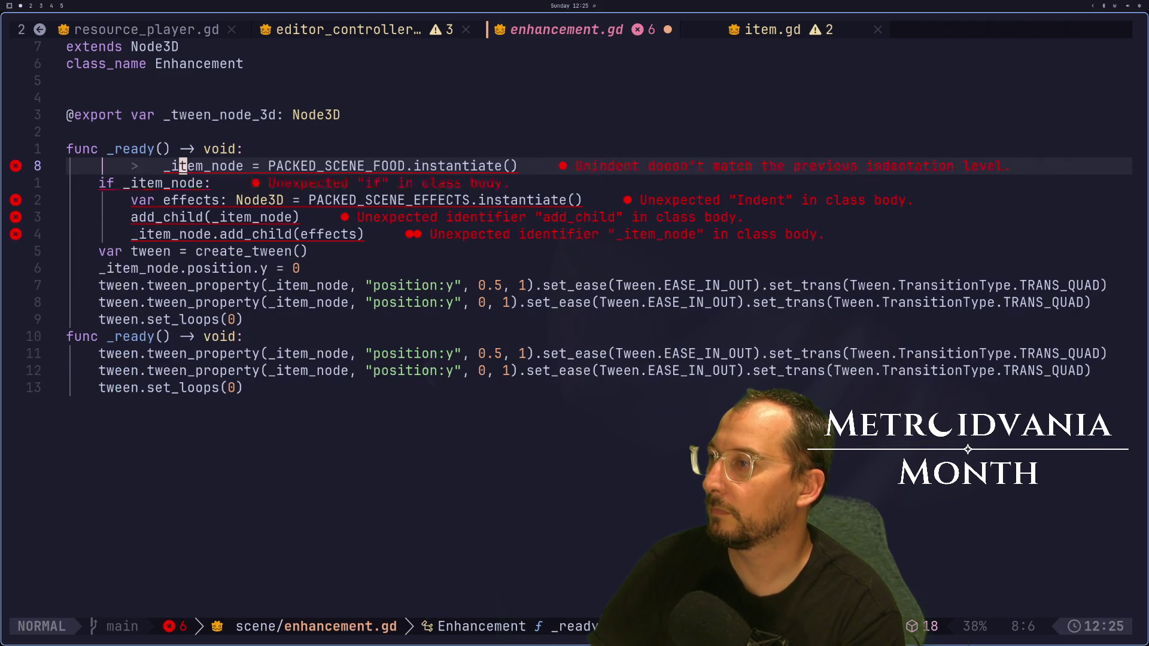
{"action": "key", "text": "d"}
{"action": "key", "text": "d"}
{"action": "key", "text": "d"}
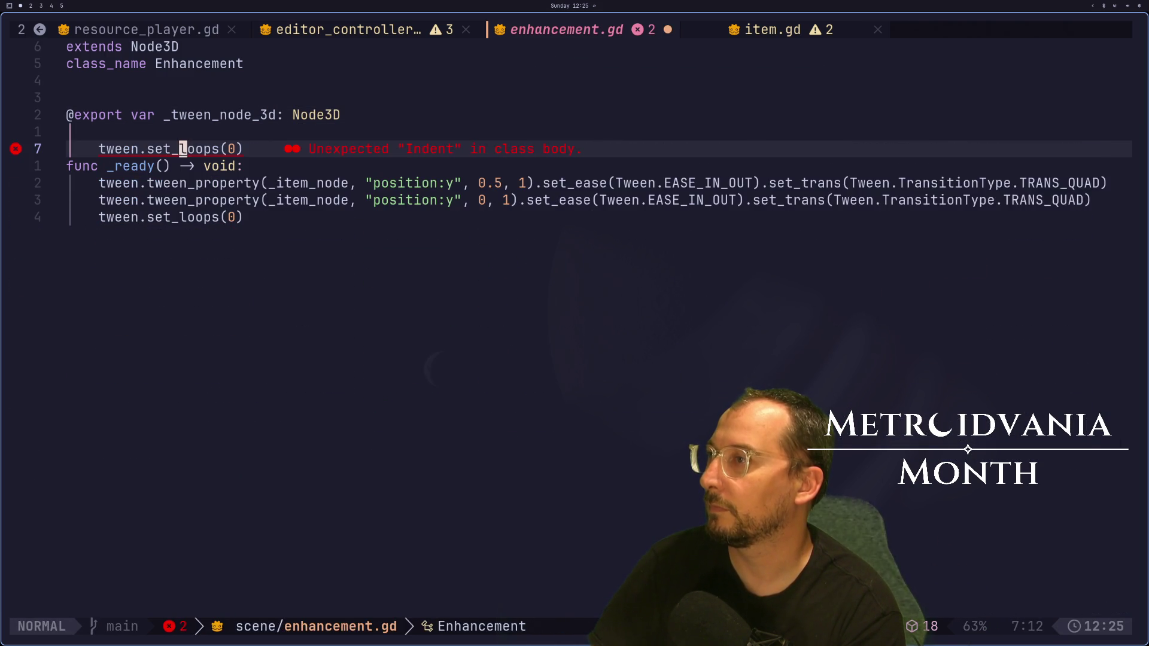
{"action": "key", "text": "Escape"}
{"action": "key", "text": "d"}
{"action": "key", "text": "d"}
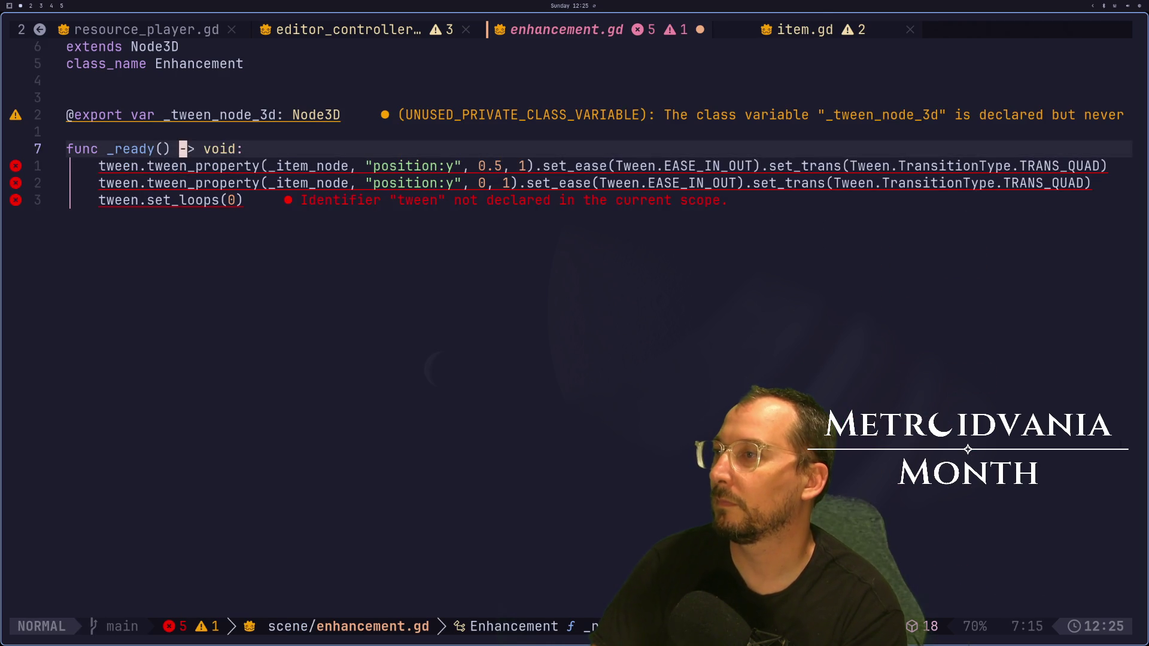
Declare var tween: Tween = create_tween() above the tween_property calls.
{"action": "key", "text": "j"}
{"action": "key", "text": "j"}
{"action": "key", "text": "k"}
{"action": "key", "text": "f"}
{"action": "key", "text": "parenleft"}
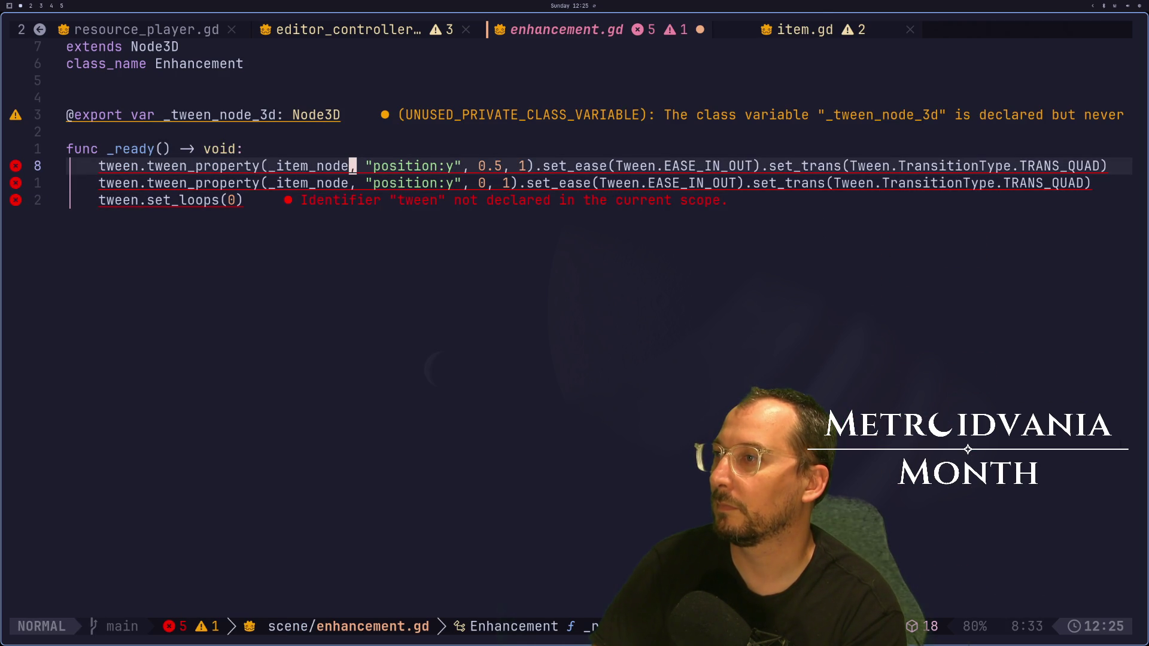
{"action": "key", "text": "shift+o"}
{"action": "type", "text": "var tw"}
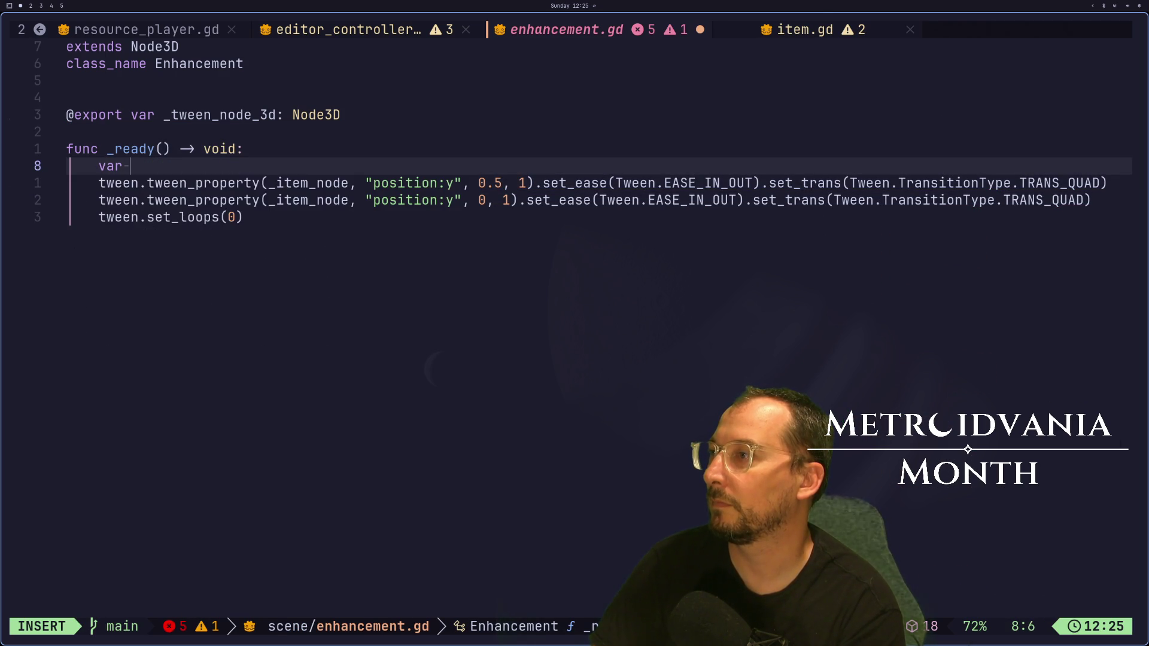
{"action": "type", "text": "een: Tween = c"}
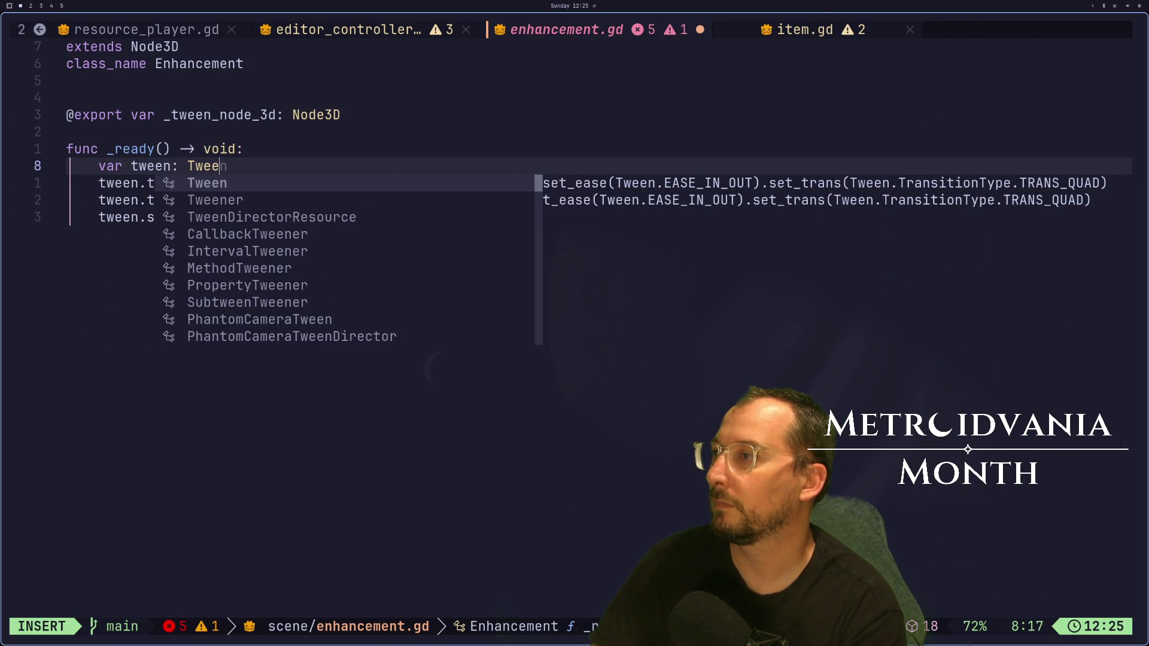
{"action": "type", "text": "re"}
{"action": "key", "text": "Return"}
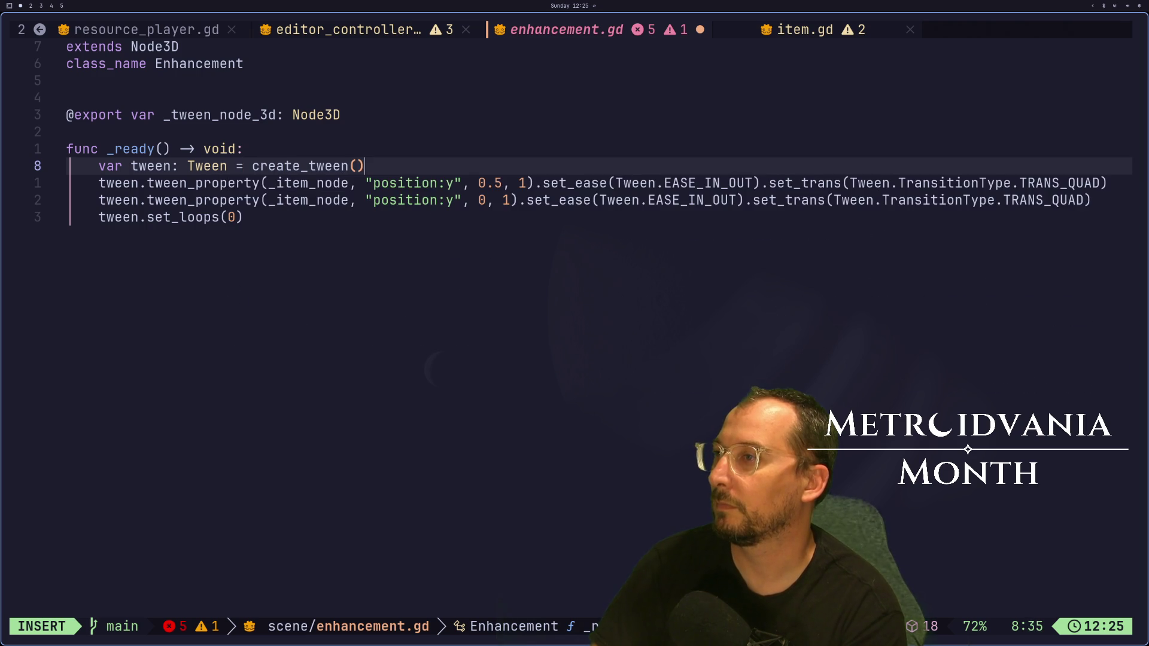
{"action": "key", "text": "Escape"}
Retarget both tween_property lines to _tween_node_3d.
{"action": "key", "text": "j"}
{"action": "type", "text": "cw_tw"}
{"action": "key", "text": "Tab"}
{"action": "key", "text": "Escape"}
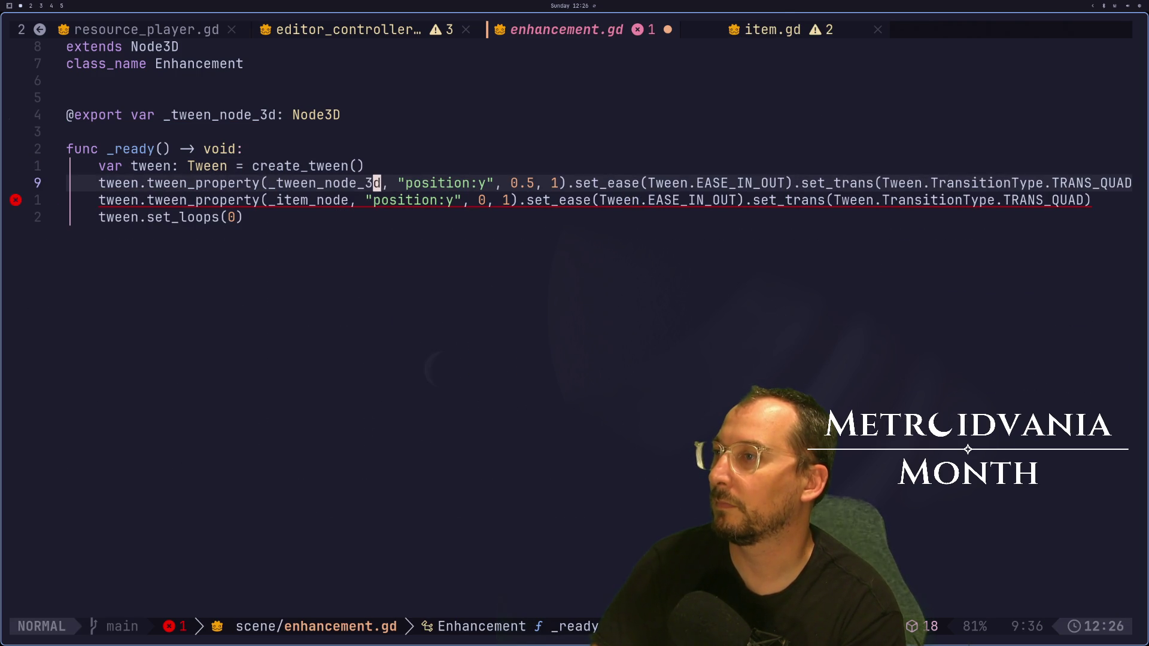
{"action": "type", "text": "jbbcw_"}
{"action": "key", "text": "Tab"}
{"action": "key", "text": "Escape"}
{"action": "key", "text": "k"}
{"action": "key", "text": "g"}
{"action": "key", "text": "g"}
{"action": "key", "text": "shift+o"}
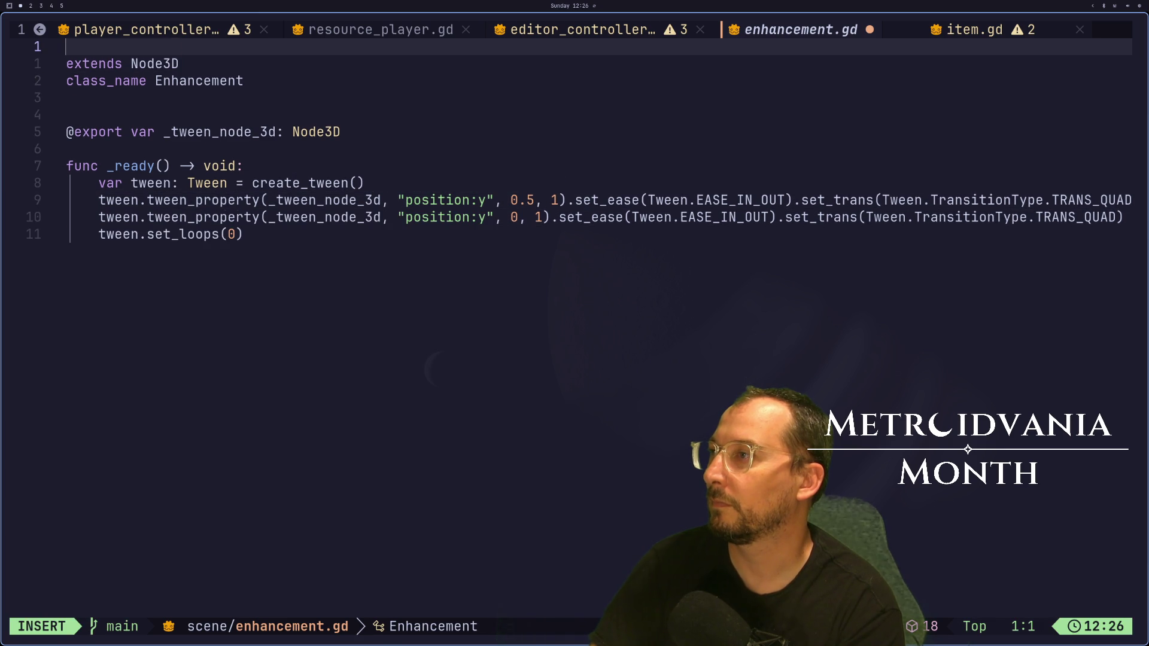
{"action": "type", "text": "@tool"}
{"action": "key", "text": "Escape"}
{"action": "type", "text": ":w"}
{"action": "key", "text": "Return"}
In Godot, assign TweenNode3D to the Enhancement node's _tween_node_3d property and save the scene.
{"action": "key", "text": "super+2"}
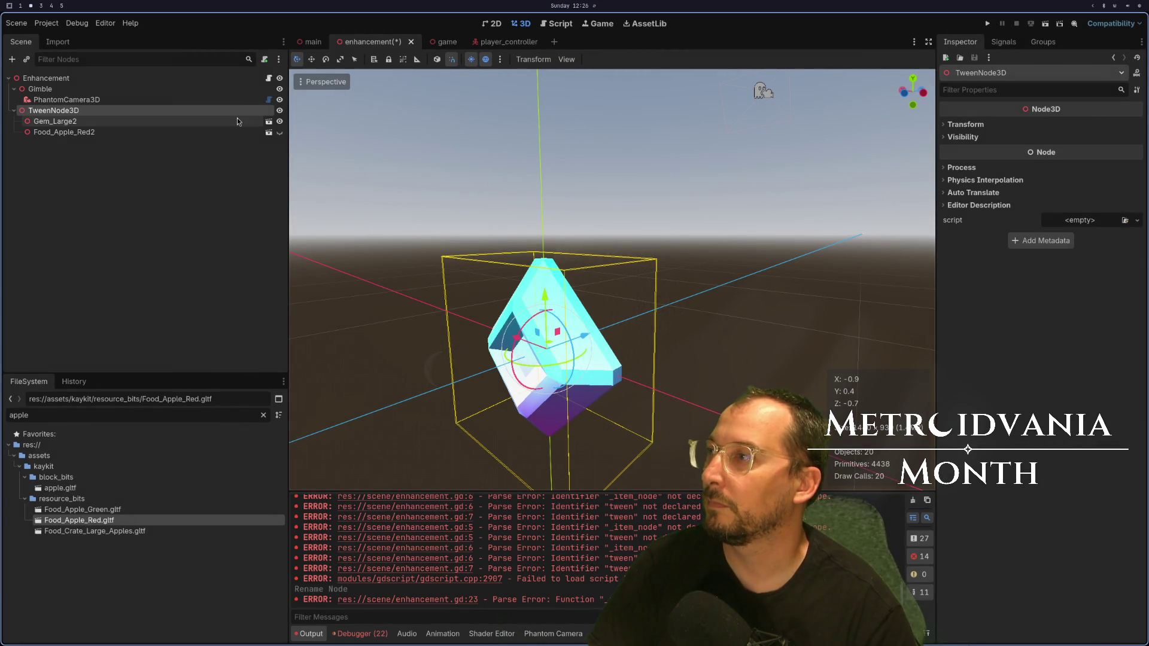
{"action": "left_click", "coordinate": [199, 78]}
{"action": "left_click", "coordinate": [1053, 125]}
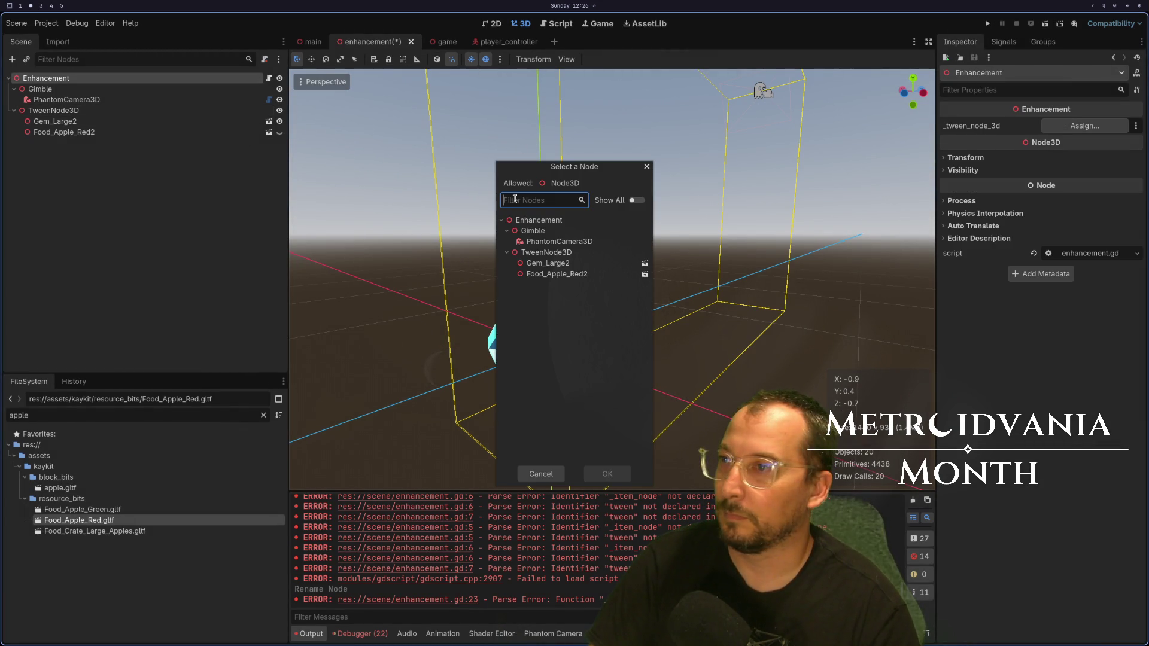
{"action": "double_click", "coordinate": [546, 252]}
{"action": "key", "text": "ctrl+s"}
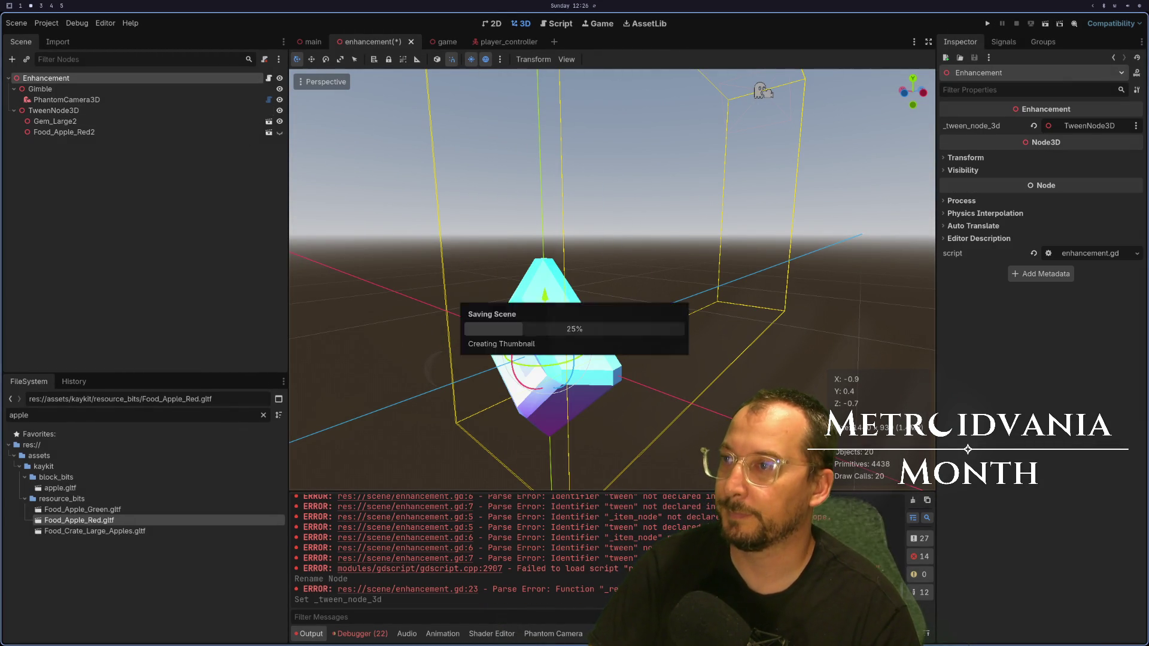
{"action": "key", "text": "super+1"}
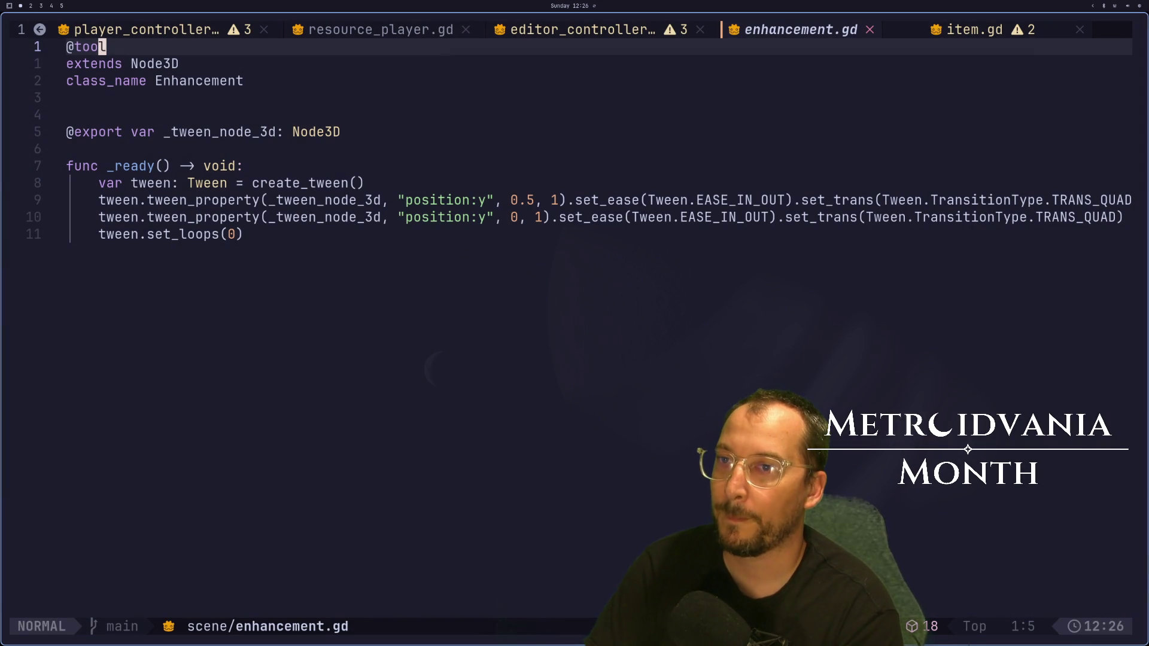
Duplicate the first position:y tween_property line and make the copy call tween.parallel().
{"action": "key", "text": "j"}
{"action": "key", "text": "j"}
{"action": "key", "text": "j"}
{"action": "key", "text": "k"}
{"action": "key", "text": "j"}
{"action": "key", "text": "k"}
{"action": "key", "text": "j"}
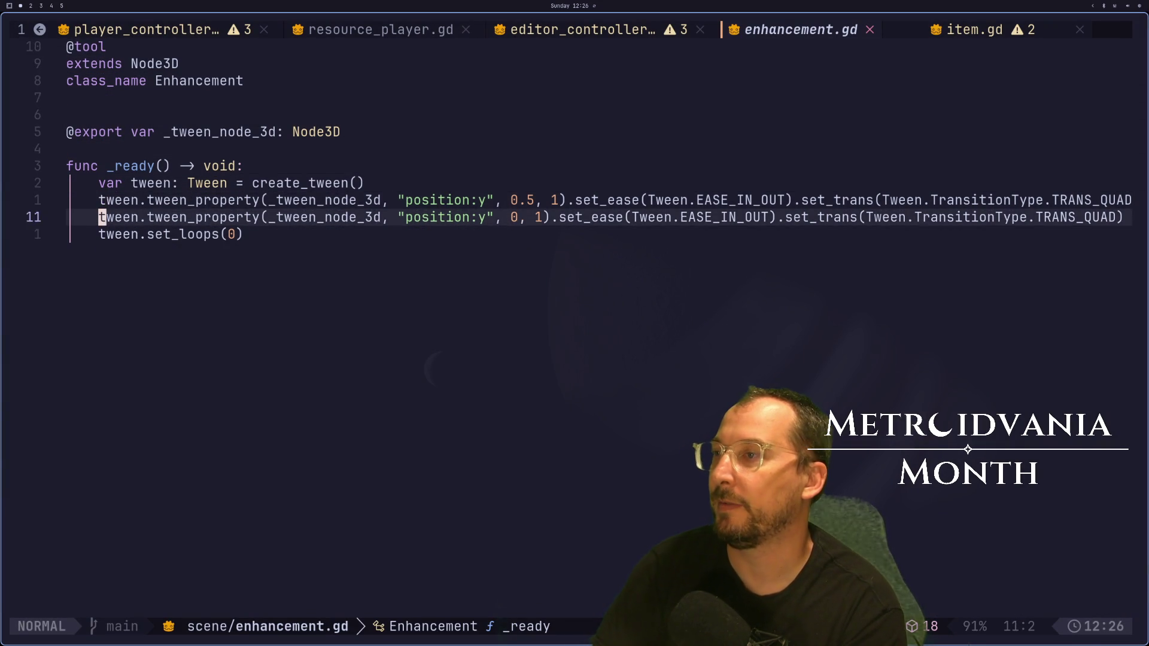
{"action": "key", "text": "k"}
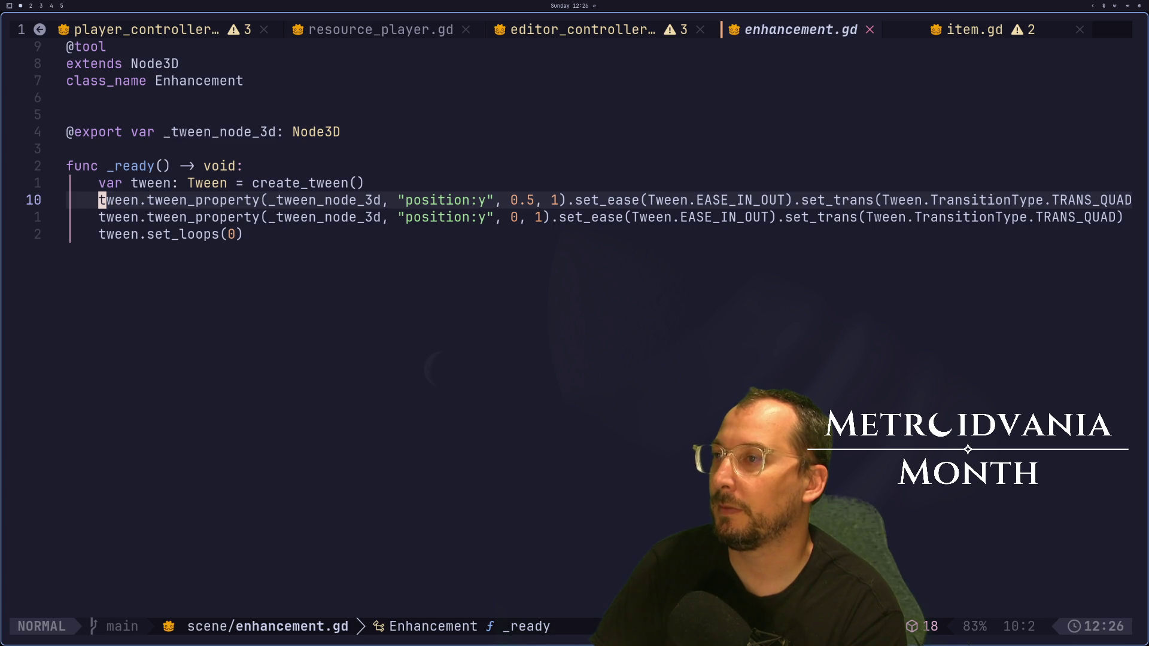
{"action": "key", "text": "y"}
{"action": "key", "text": "y"}
{"action": "key", "text": "p"}
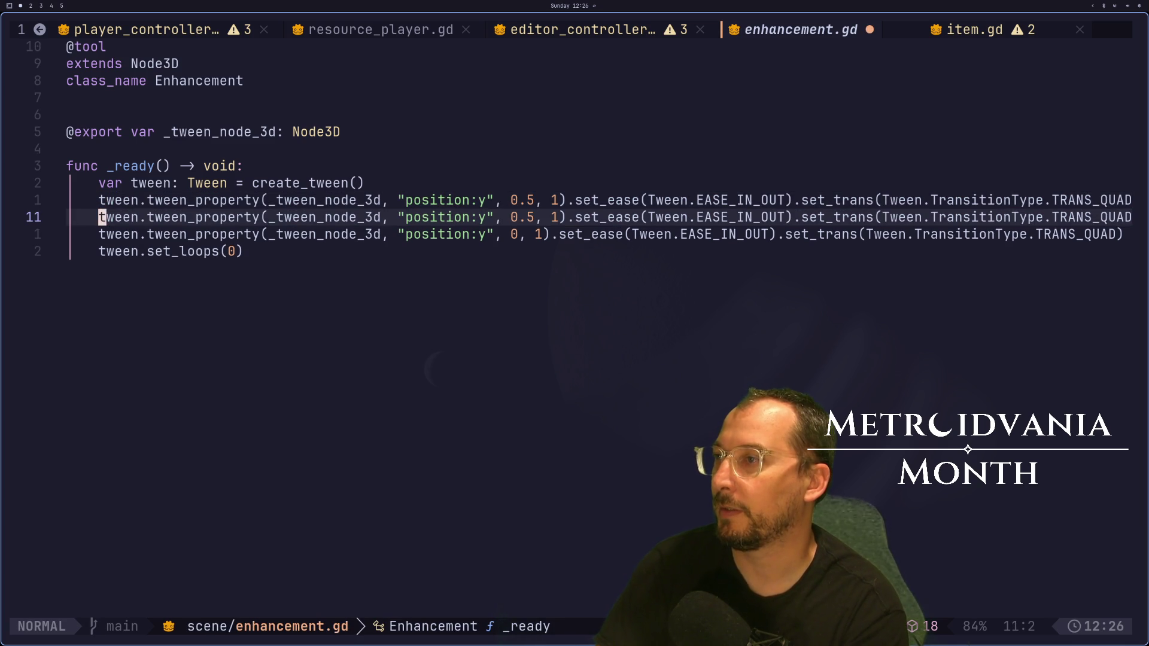
{"action": "key", "text": "l"}
{"action": "key", "text": "l"}
{"action": "key", "text": "l"}
{"action": "key", "text": "l"}
{"action": "key", "text": "l"}
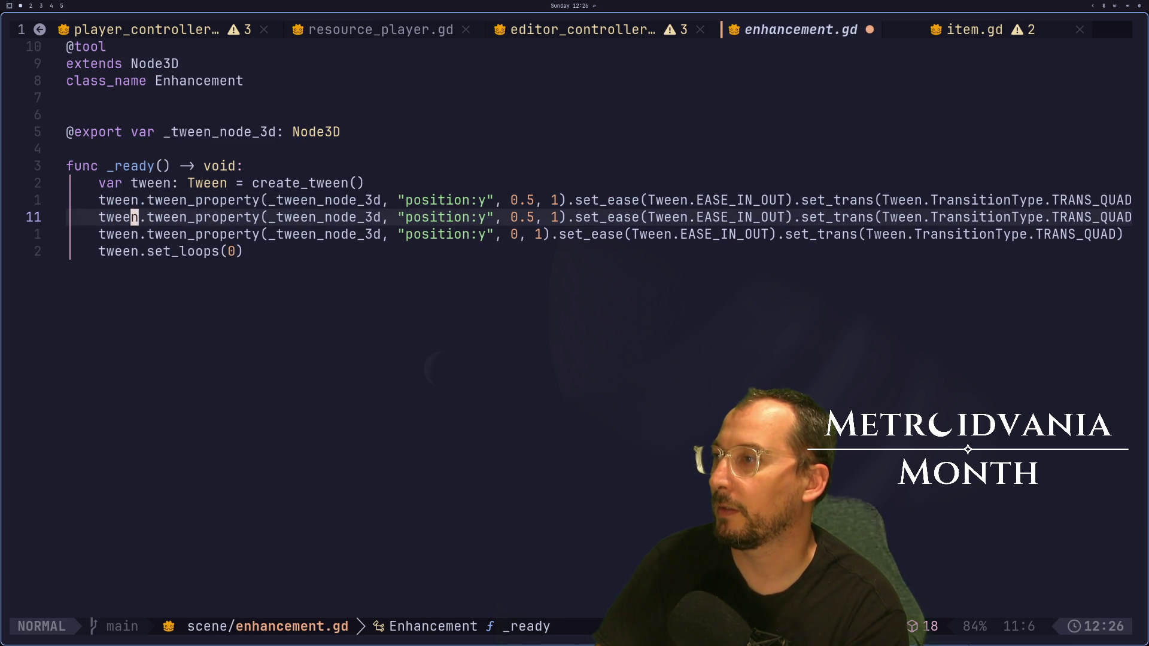
{"action": "type", "text": "apa"}
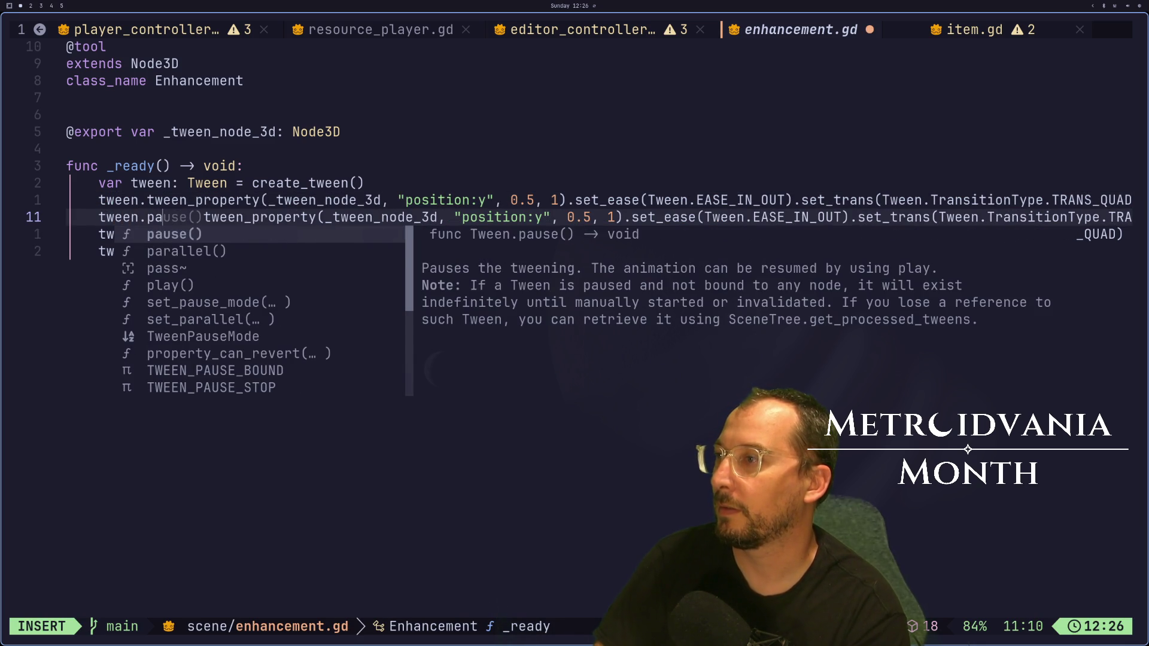
{"action": "key", "text": "Tab"}
{"action": "type", "text": "."}
{"action": "key", "text": "Escape"}
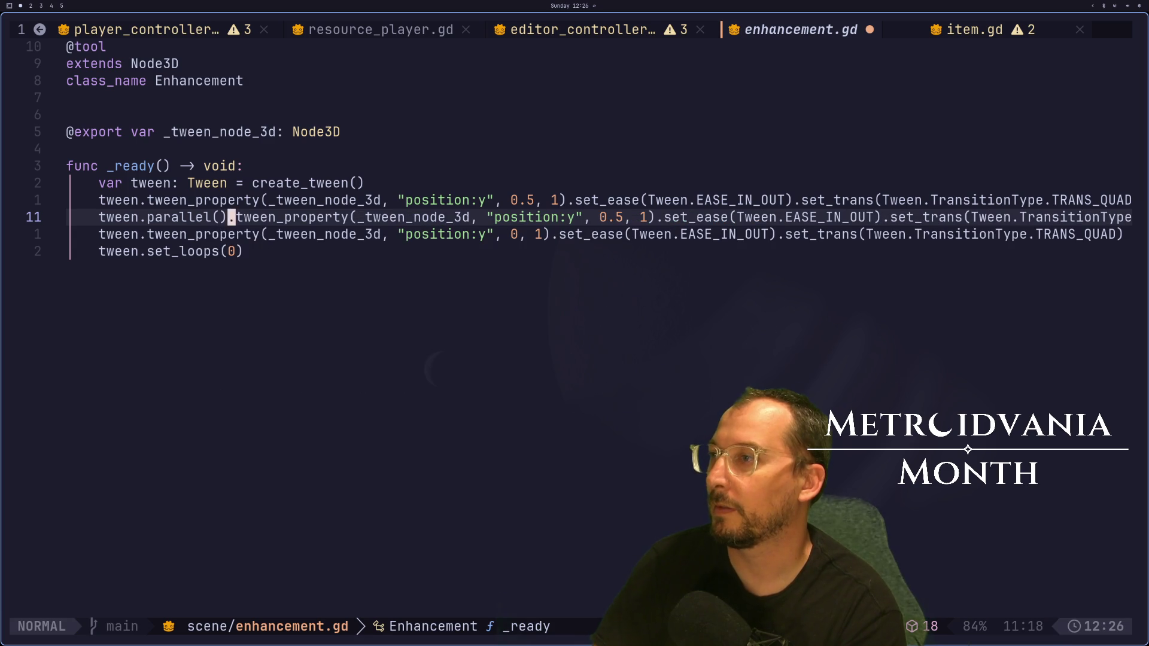
Strip .set_ease(...) and part of .set_trans(...) from the parallel line.
{"action": "key", "text": "l"}
{"action": "key", "text": "l"}
{"action": "key", "text": "l"}
{"action": "key", "text": "l"}
{"action": "key", "text": "e"}
{"action": "key", "text": "l"}
{"action": "key", "text": "l"}
{"action": "key", "text": "l"}
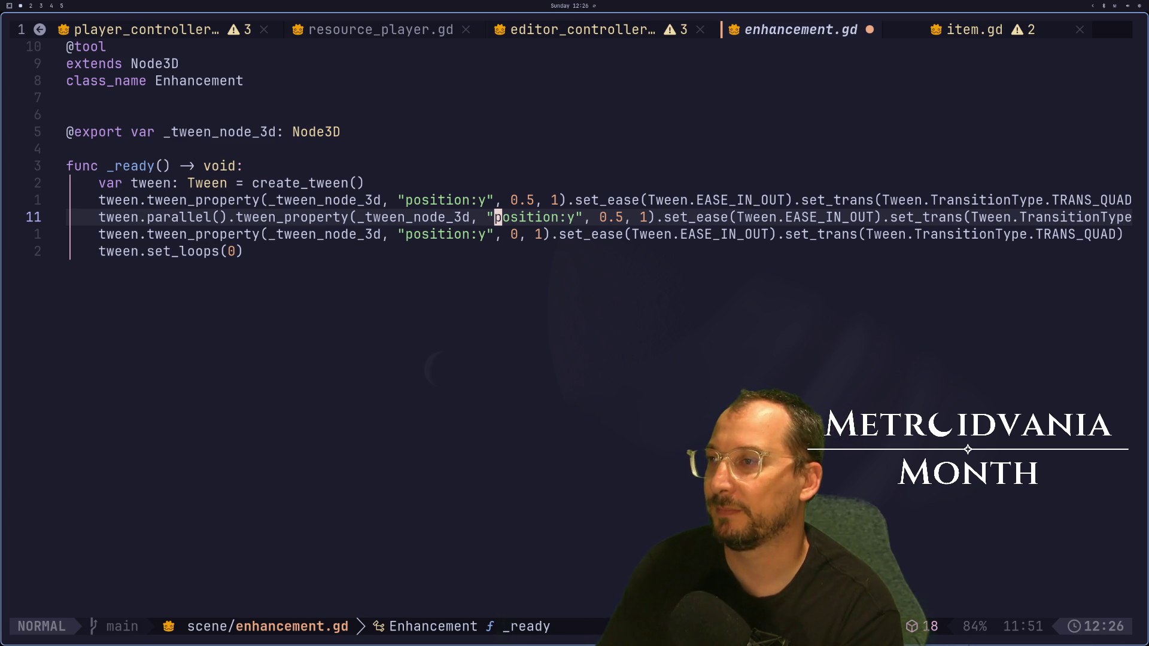
{"action": "key", "text": "l"}
{"action": "key", "text": "l"}
{"action": "key", "text": "l"}
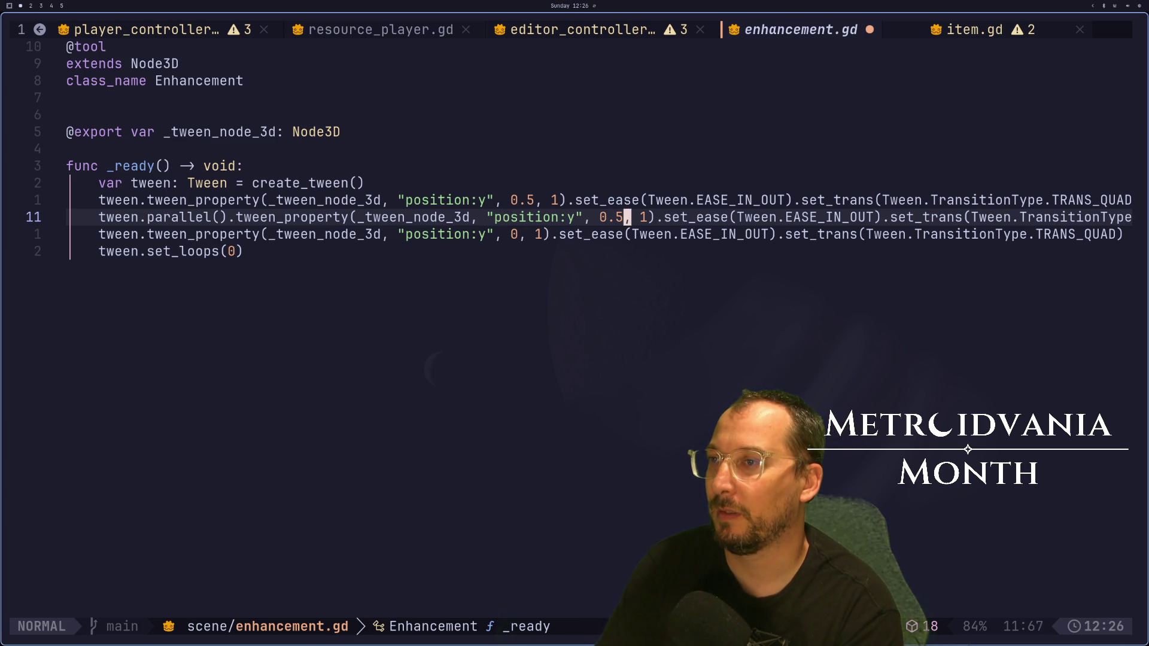
{"action": "key", "text": "w"}
{"action": "key", "text": "d"}
{"action": "key", "text": "f"}
{"action": "key", "text": "period"}
{"action": "key", "text": "period"}
{"action": "key", "text": "d"}
{"action": "key", "text": "f"}
{"action": "key", "text": "parenleft"}
{"action": "key", "text": "d"}
{"action": "key", "text": "f"}
{"action": "key", "text": "period"}
{"action": "key", "text": "period"}
Add tween_subtween and 'var tween_rotation: Tween = create_tween()' lines around the first tween.
{"action": "key", "text": "d"}
{"action": "key", "text": "dollar"}
{"action": "type", "text": "A."}
{"action": "key", "text": "BackSpace"}
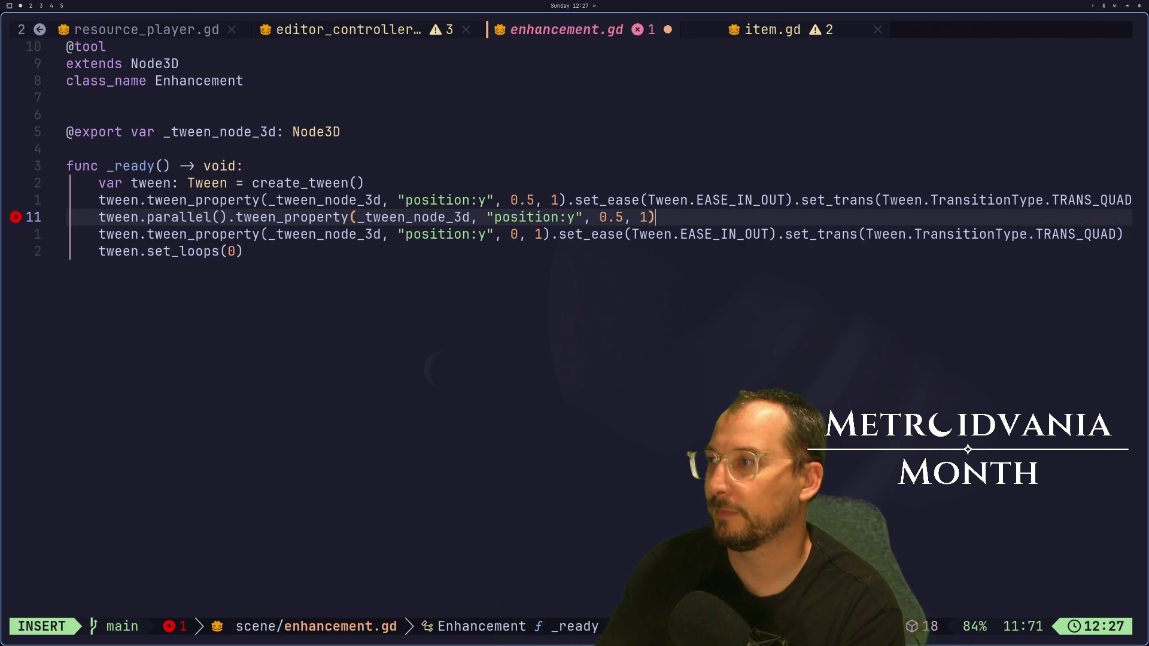
{"action": "key", "text": "Escape"}
{"action": "type", "text": "kotween."}
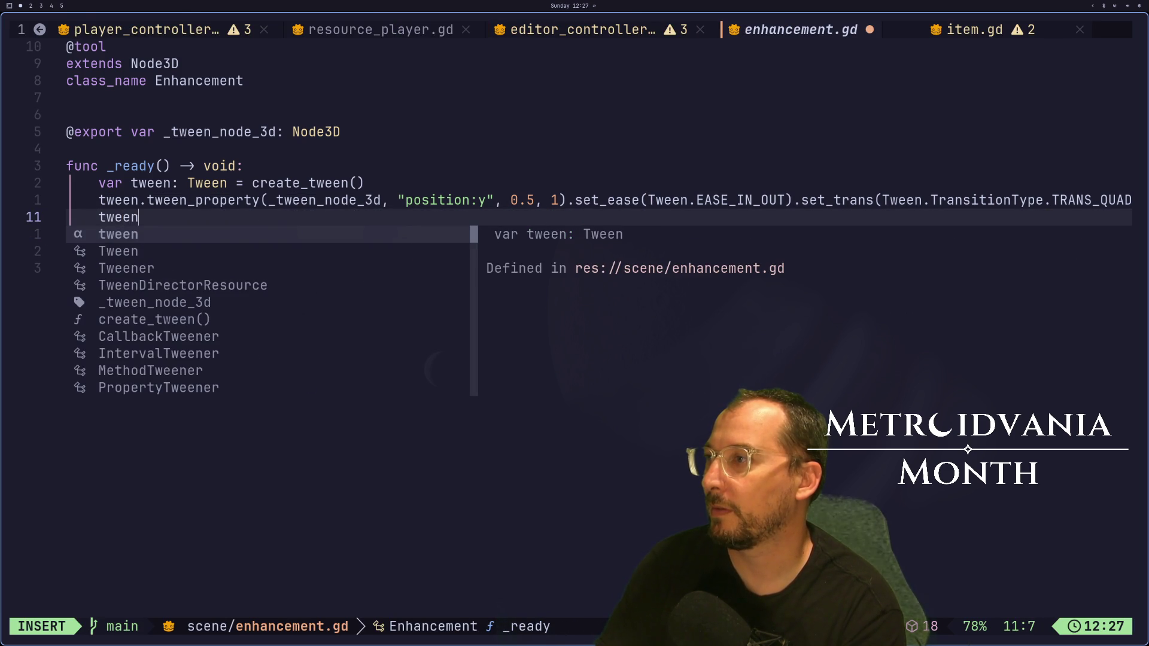
{"action": "type", "text": "su"}
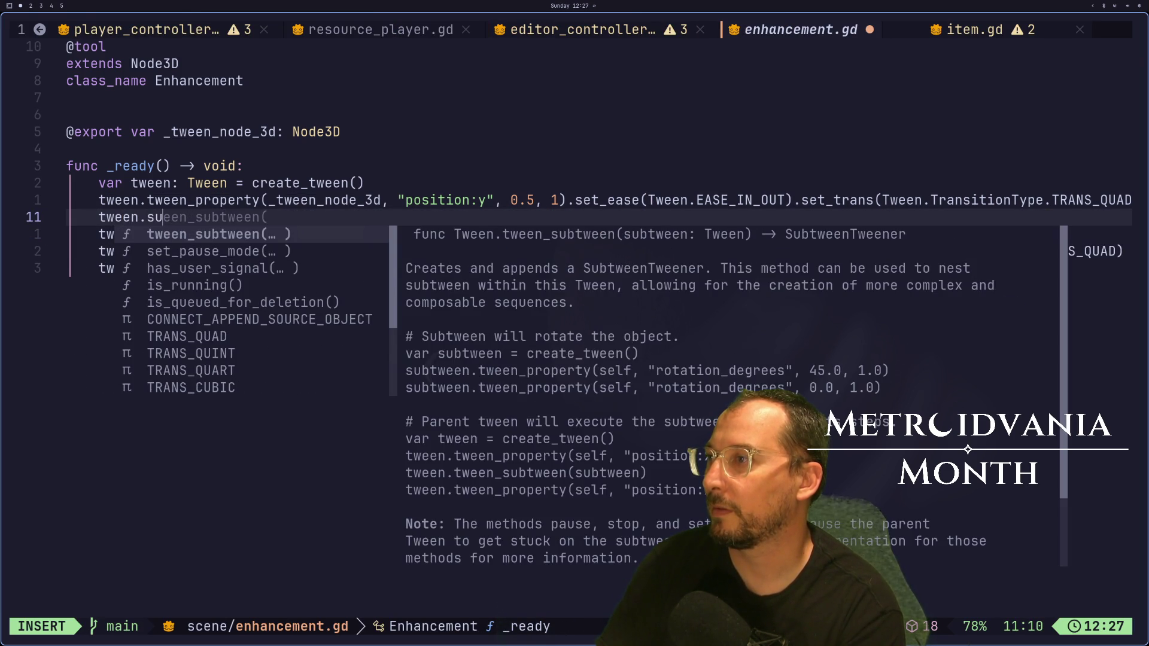
{"action": "key", "text": "Return"}
{"action": "key", "text": "Escape"}
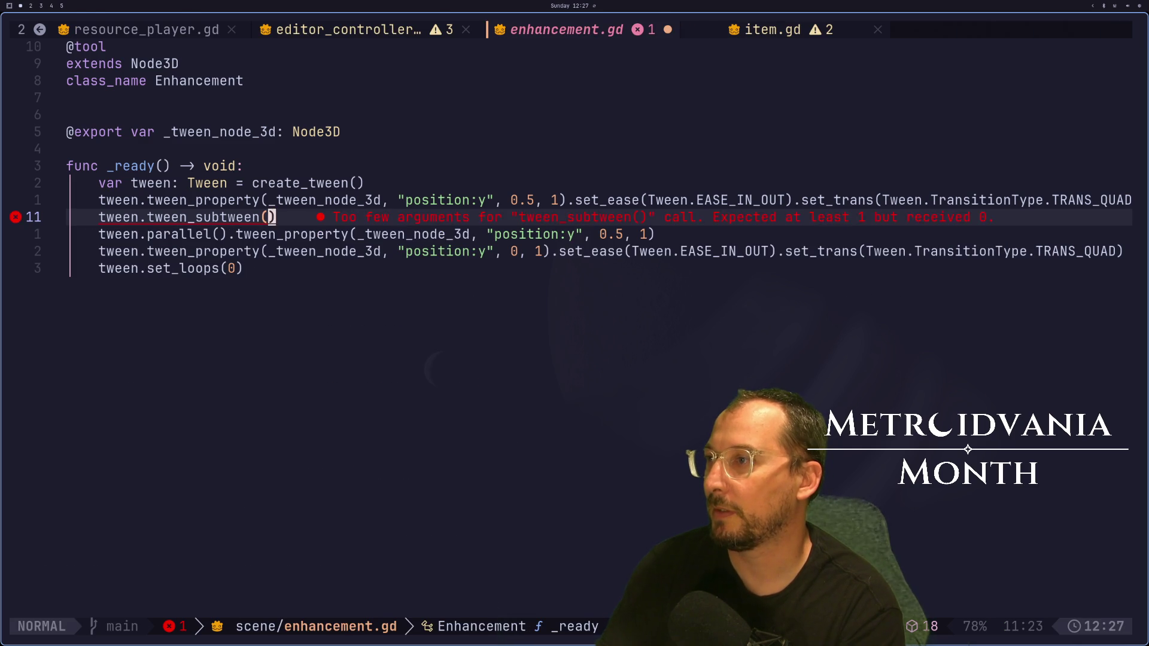
{"action": "type", "text": "kovar tween_rotation: Tween = crea"}
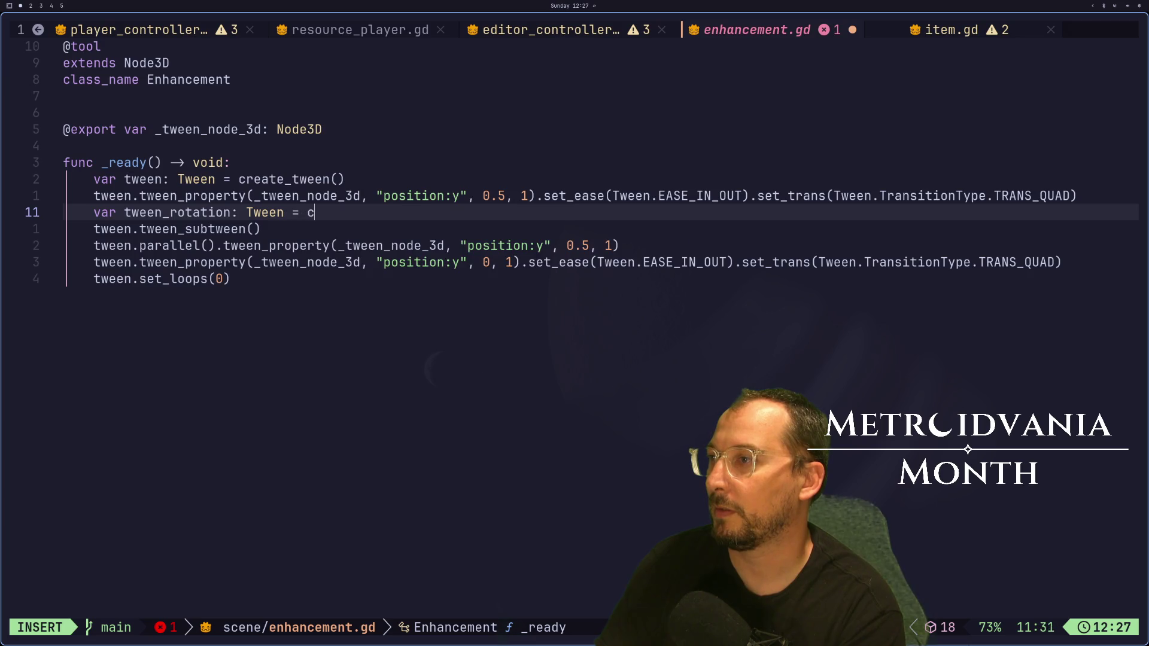
{"action": "key", "text": "Return"}
{"action": "key", "text": "Escape"}
{"action": "type", "text": "o"}
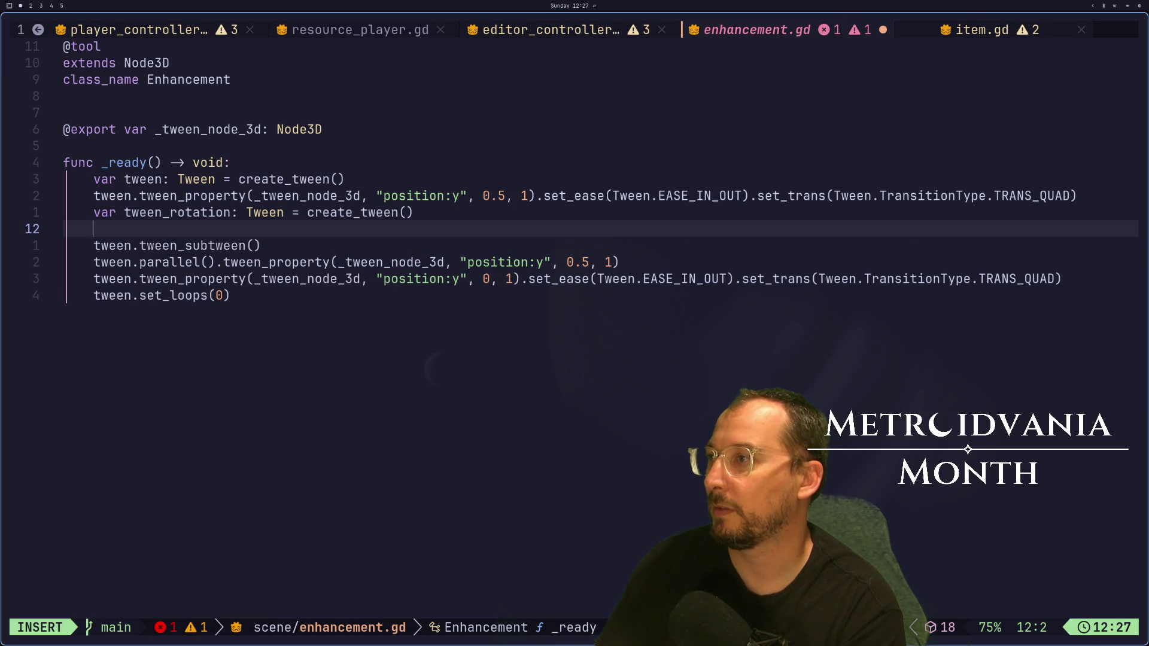
{"action": "type", "text": "twee"}
{"action": "key", "text": "Tab"}
{"action": "key", "text": "Return"}
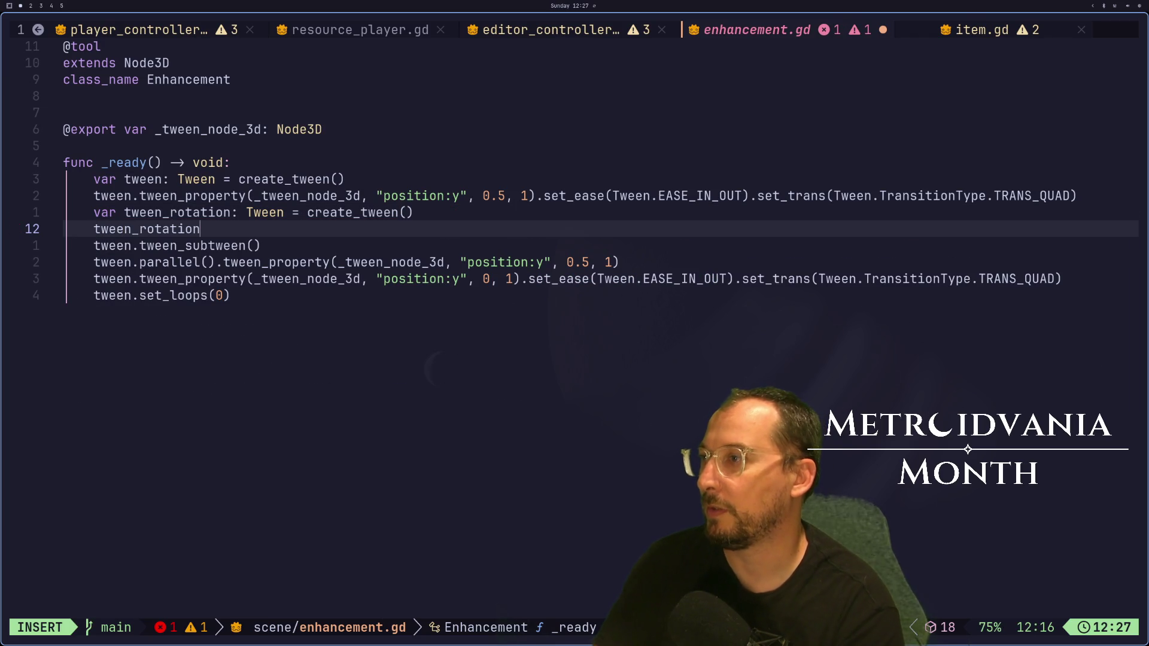
{"action": "key", "text": "Escape"}
Delete the standalone tween_rotation and var tween_rotation lines.
{"action": "key", "text": "j"}
{"action": "key", "text": "j"}
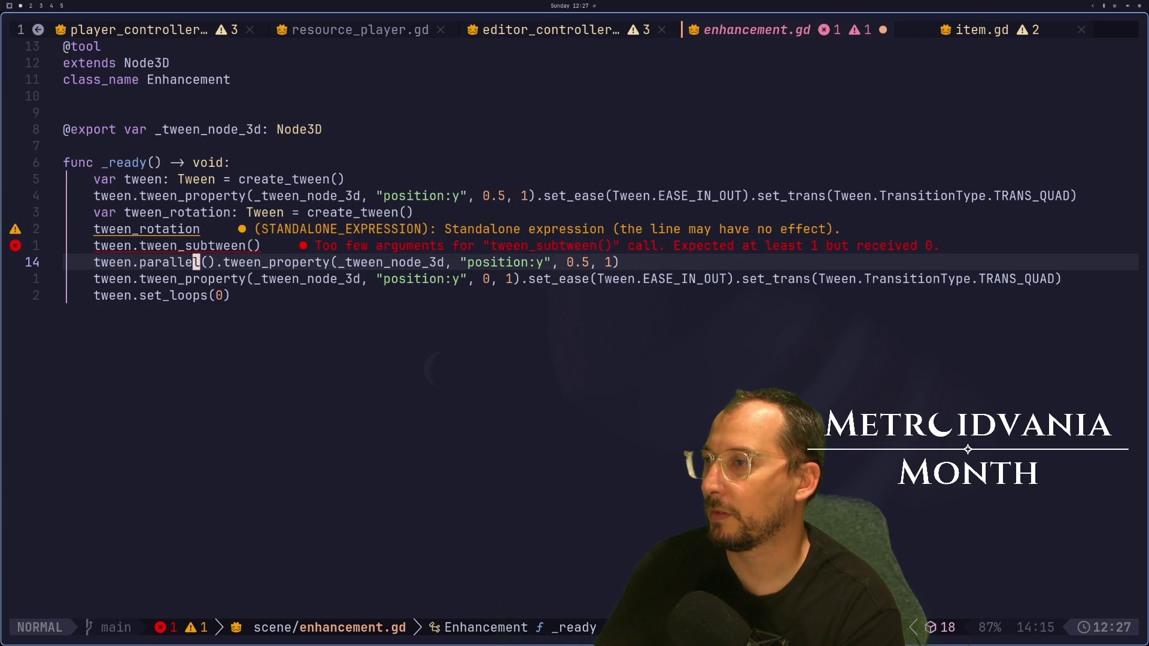
{"action": "key", "text": "k"}
{"action": "key", "text": "k"}
{"action": "key", "text": "j"}
{"action": "key", "text": "j"}
{"action": "key", "text": "k"}
{"action": "key", "text": "k"}
{"action": "key", "text": "j"}
{"action": "key", "text": "j"}
{"action": "key", "text": "k"}
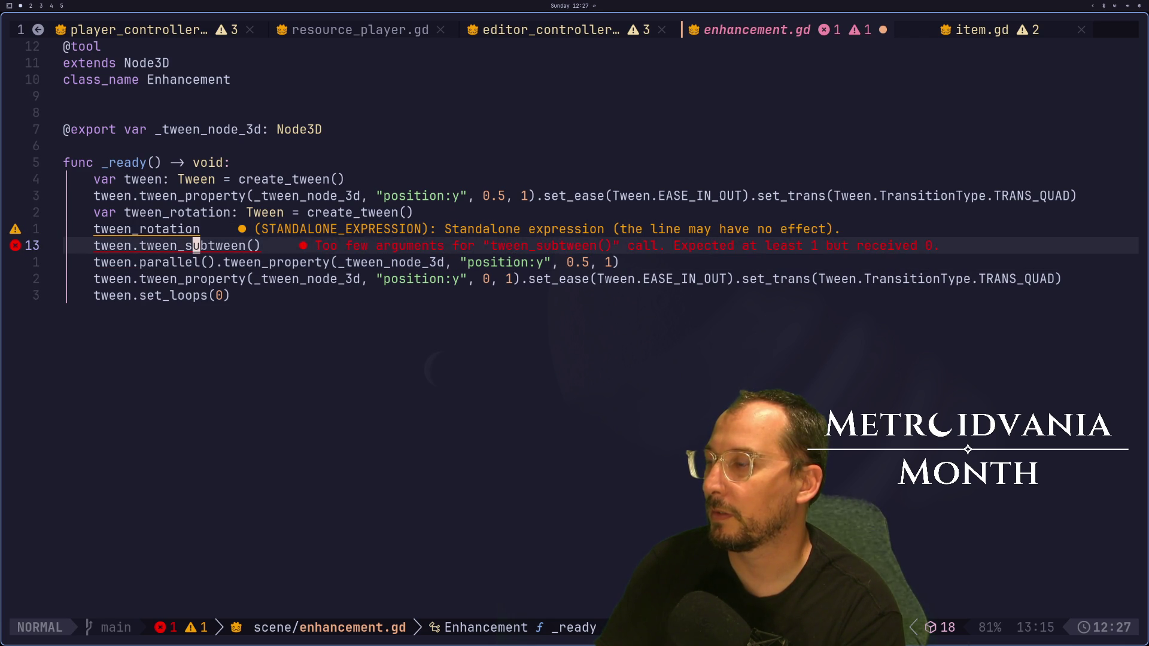
{"action": "key", "text": "j"}
{"action": "key", "text": "j"}
{"action": "key", "text": "k"}
{"action": "key", "text": "k"}
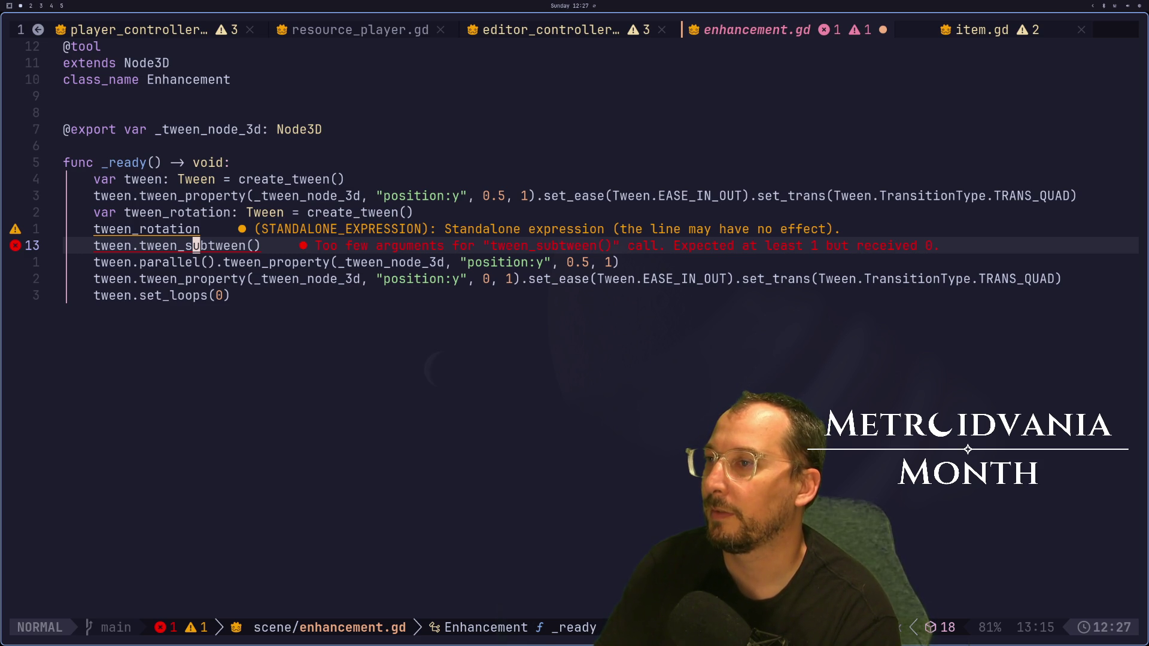
{"action": "key", "text": "j"}
{"action": "key", "text": "j"}
{"action": "key", "text": "j"}
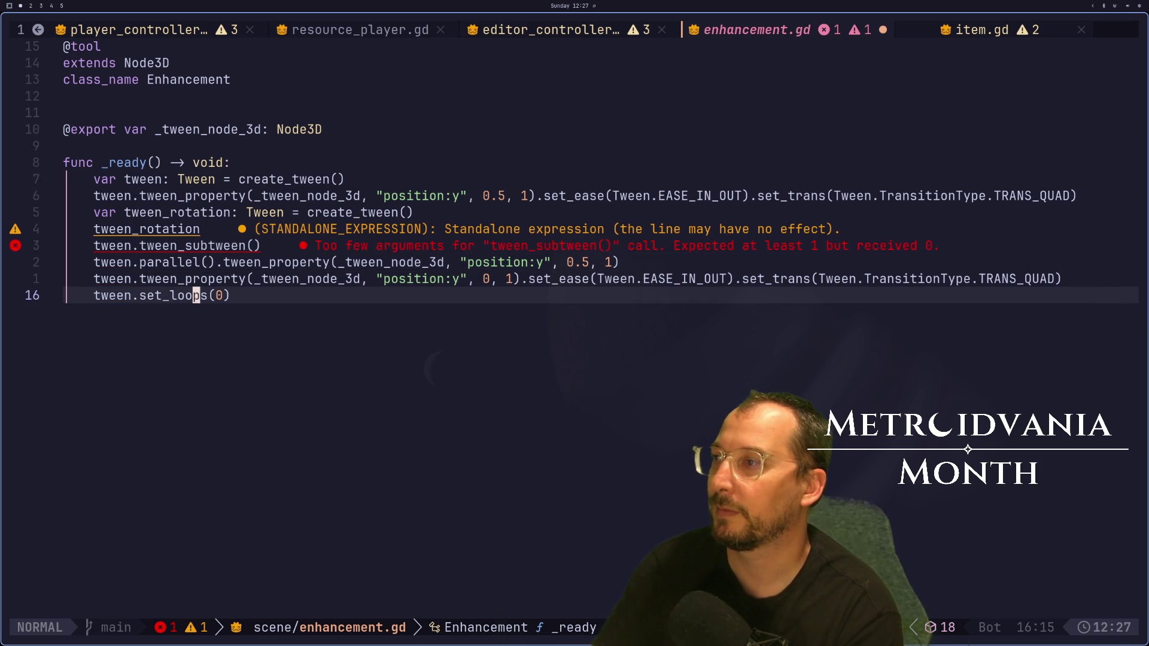
{"action": "key", "text": "k"}
{"action": "key", "text": "k"}
{"action": "key", "text": "k"}
{"action": "key", "text": "k"}
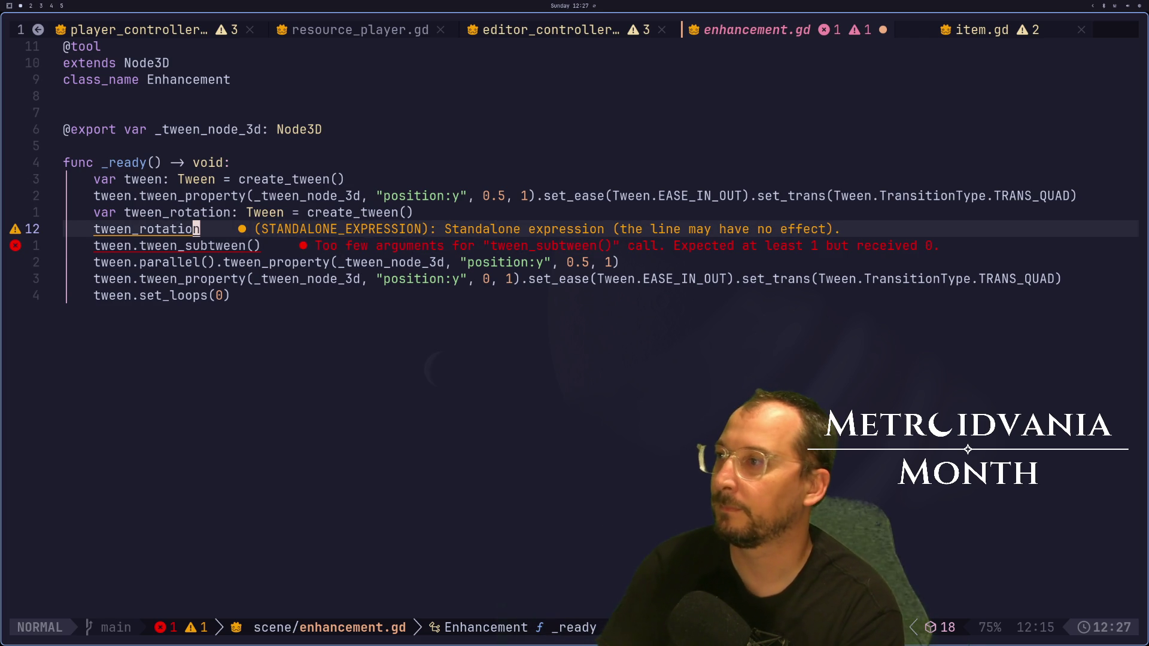
{"action": "key", "text": "j"}
{"action": "key", "text": "j"}
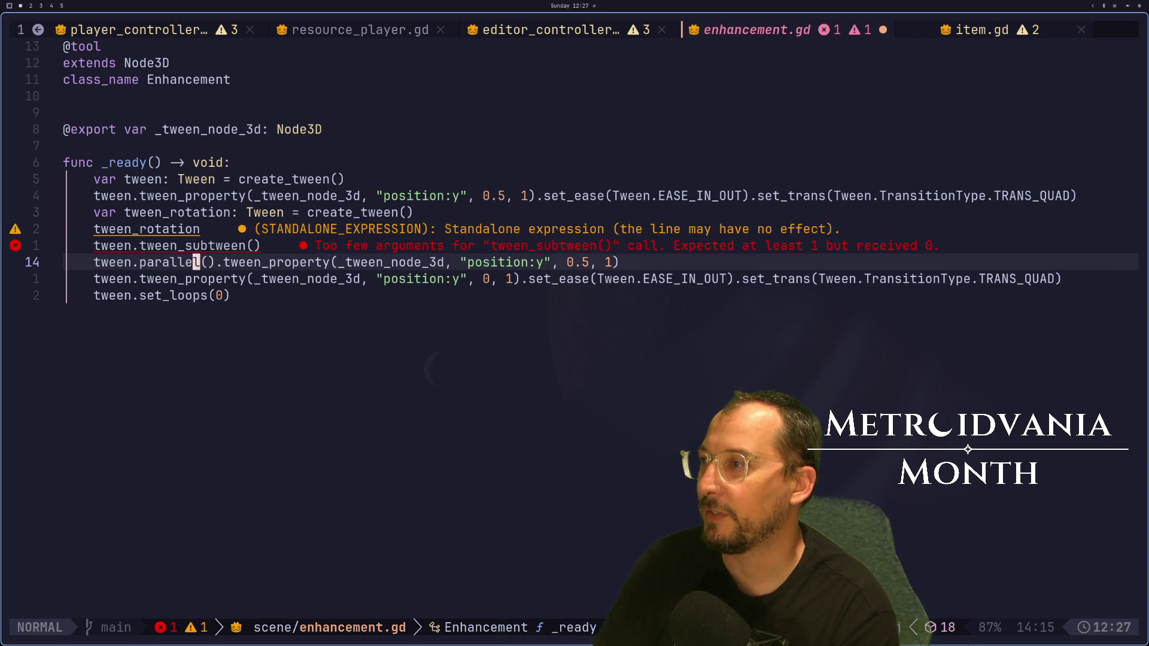
{"action": "key", "text": "k"}
{"action": "key", "text": "h"}
{"action": "key", "text": "h"}
{"action": "key", "text": "k"}
{"action": "key", "text": "d"}
{"action": "key", "text": "d"}
{"action": "key", "text": "h"}
{"action": "key", "text": "h"}
{"action": "key", "text": "h"}
{"action": "key", "text": "k"}
Remove the broken tween_subtween line entirely.
{"action": "key", "text": "k"}
{"action": "key", "text": "j"}
{"action": "key", "text": "d"}
{"action": "key", "text": "d"}
{"action": "key", "text": "j"}
{"action": "key", "text": "k"}
{"action": "key", "text": "d"}
{"action": "key", "text": "w"}
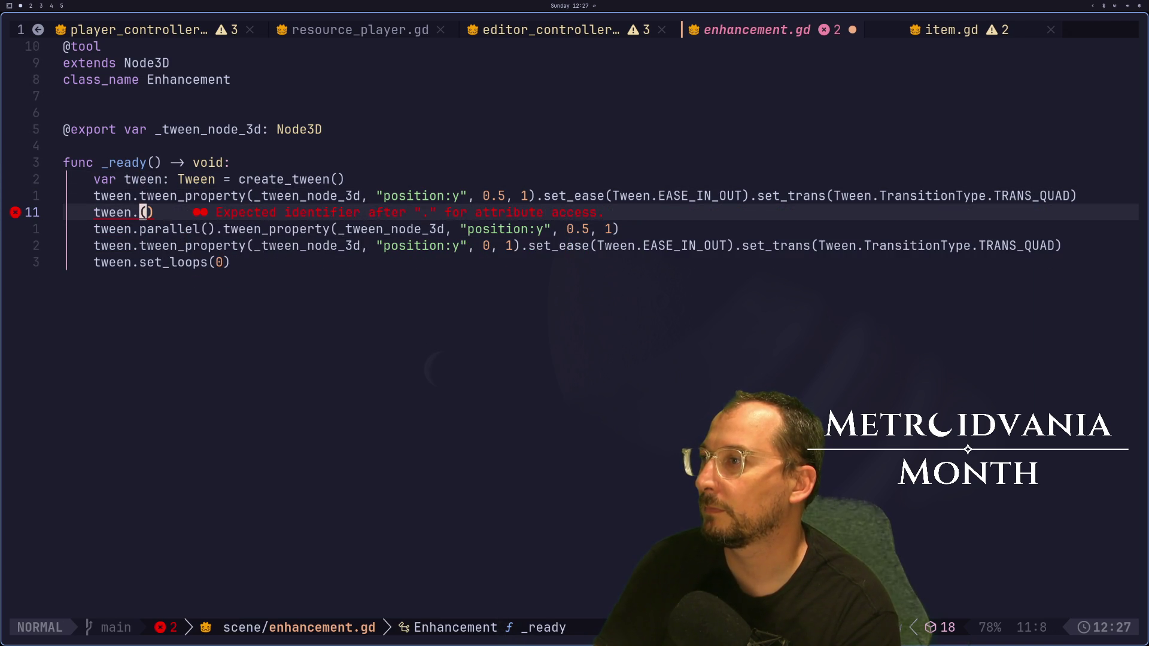
{"action": "key", "text": "i"}
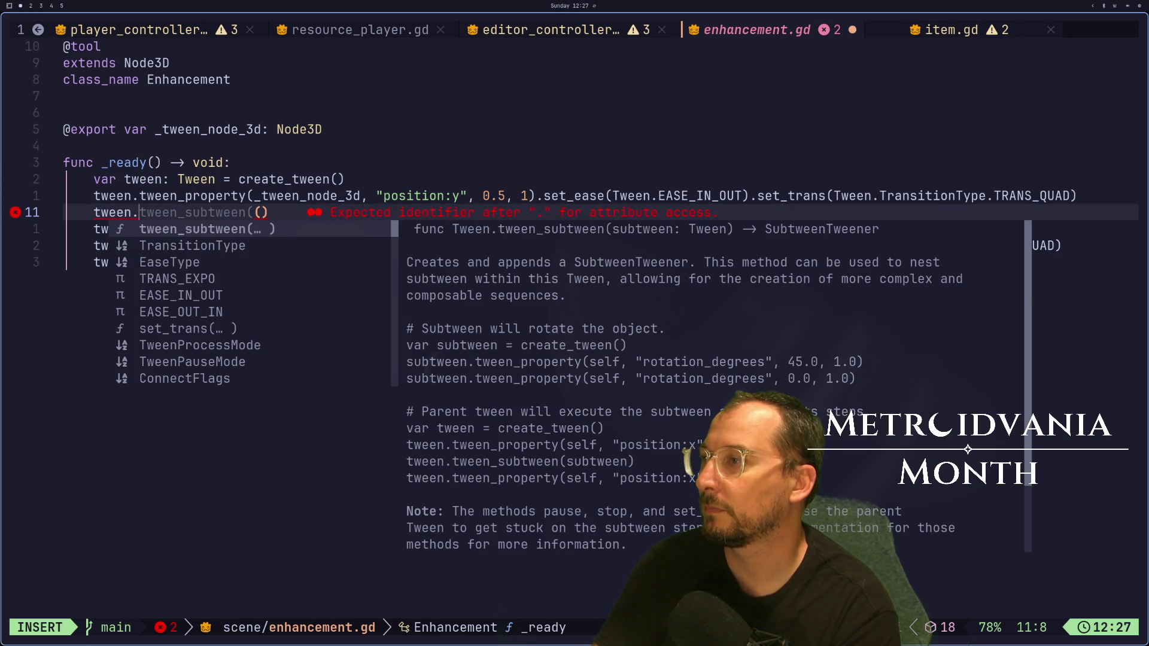
{"action": "key", "text": "Escape"}
{"action": "key", "text": "d"}
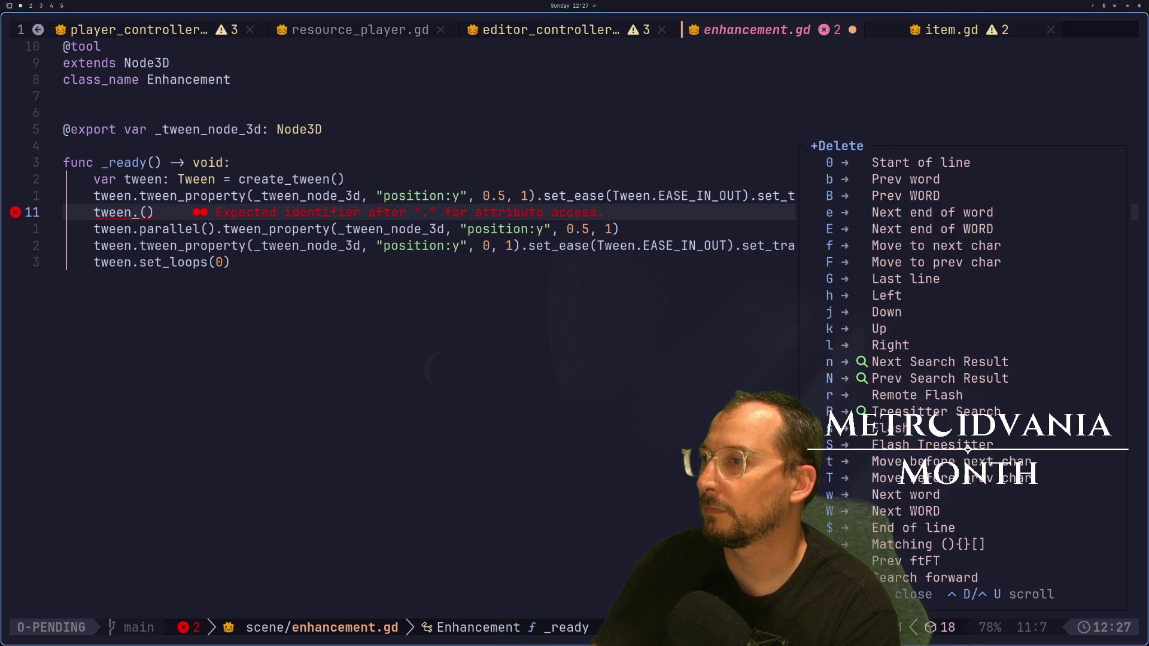
{"action": "key", "text": "d"}
Change the parallel position:y tween duration from 1 to 2 and save enhancement.gd.
{"action": "key", "text": "l"}
{"action": "key", "text": "l"}
{"action": "key", "text": "l"}
{"action": "key", "text": "l"}
{"action": "key", "text": "l"}
{"action": "key", "text": "l"}
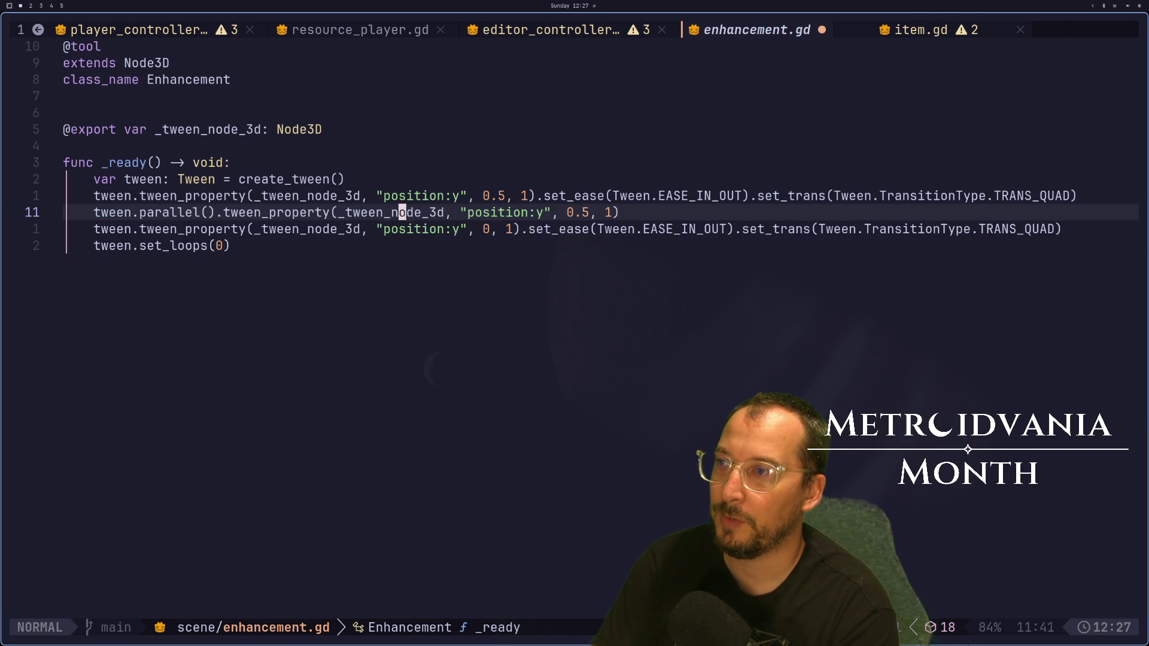
{"action": "type", "text": "s2"}
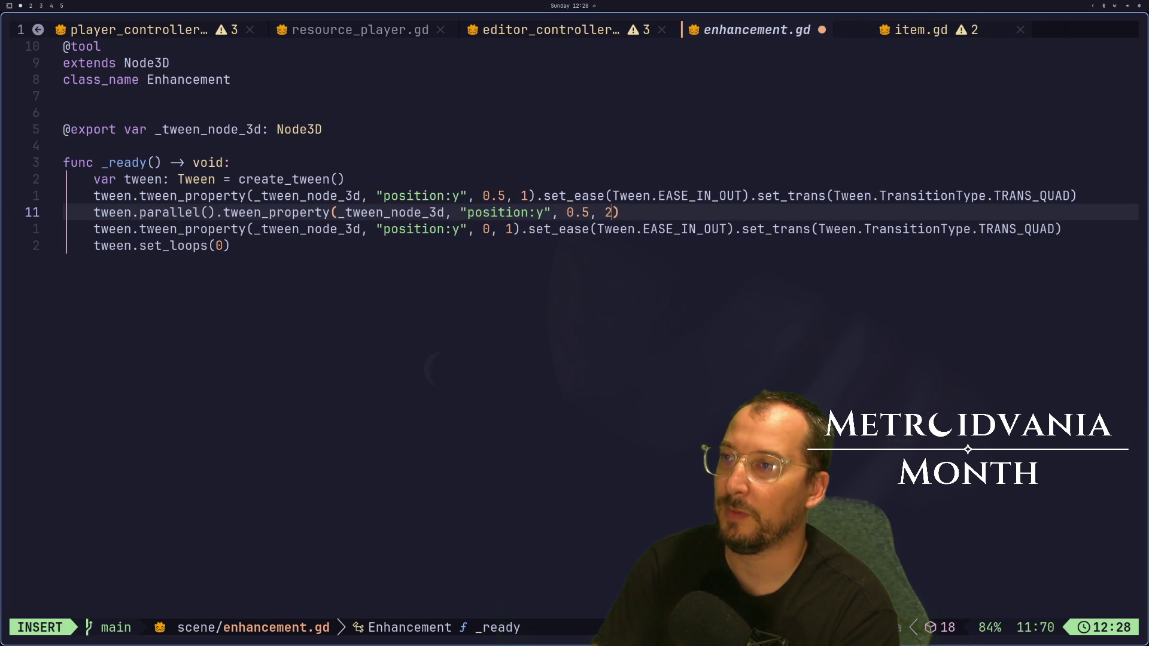
{"action": "key", "text": "Escape"}
{"action": "type", "text": ":w"}
{"action": "key", "text": "Return"}
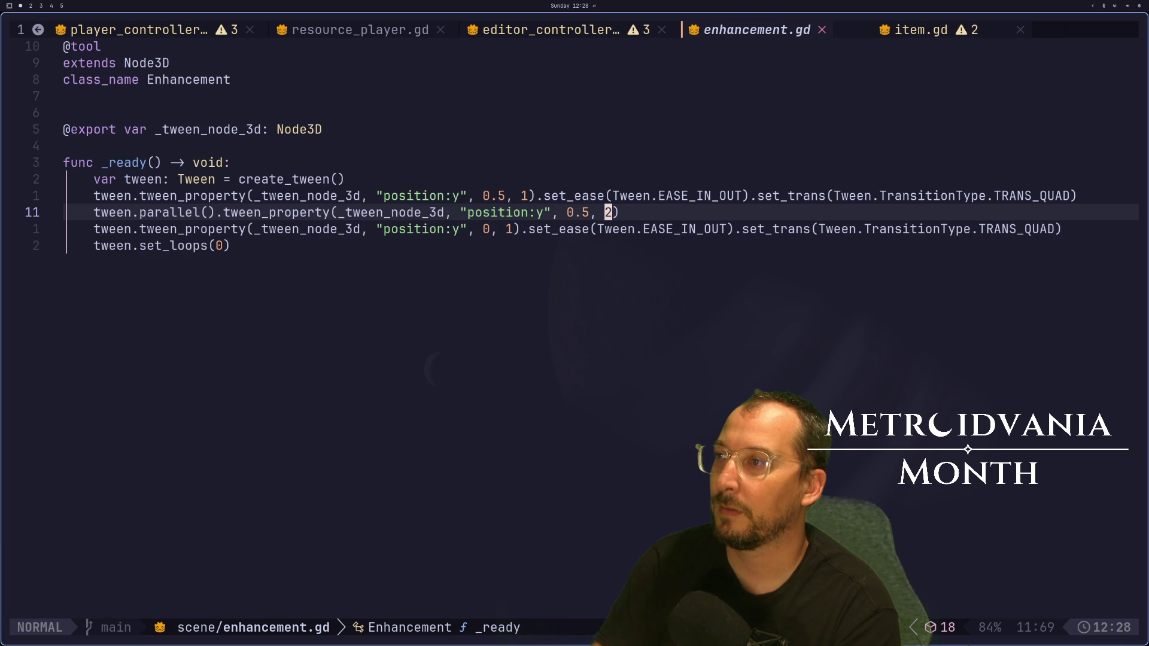
Turn the parallel tween_property call into tween_method with _rotate as its first argument.
{"action": "key", "text": "h"}
{"action": "key", "text": "h"}
{"action": "key", "text": "h"}
{"action": "key", "text": "l"}
{"action": "key", "text": "l"}
{"action": "key", "text": "l"}
{"action": "key", "text": "l"}
{"action": "key", "text": "l"}
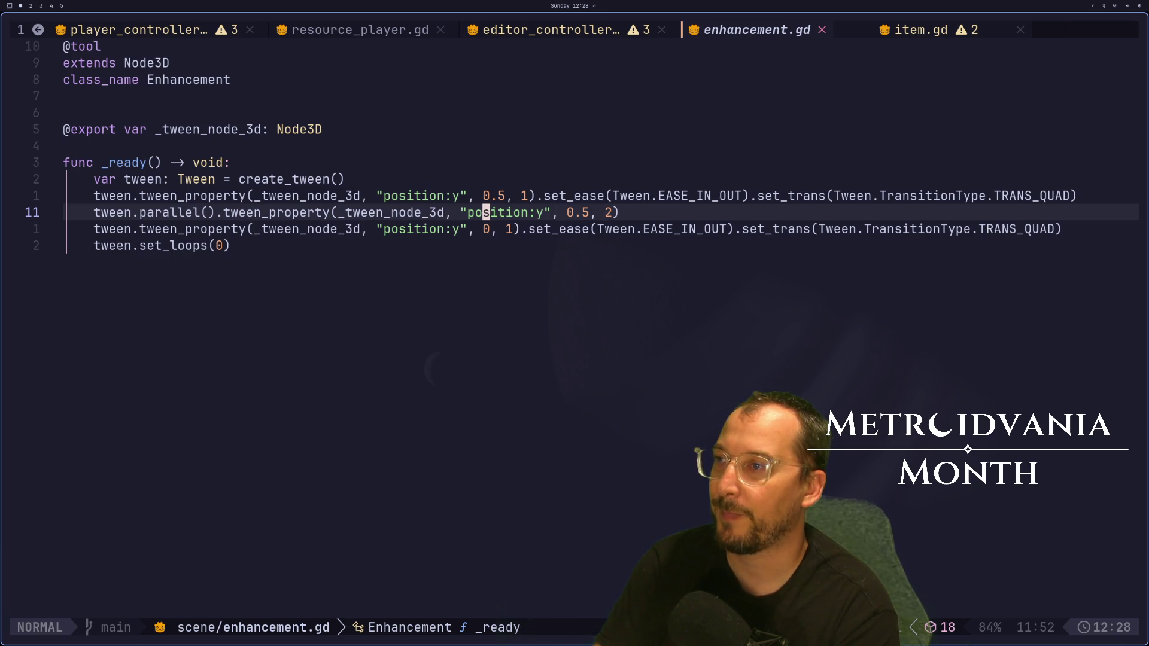
{"action": "key", "text": "h"}
{"action": "key", "text": "h"}
{"action": "key", "text": "h"}
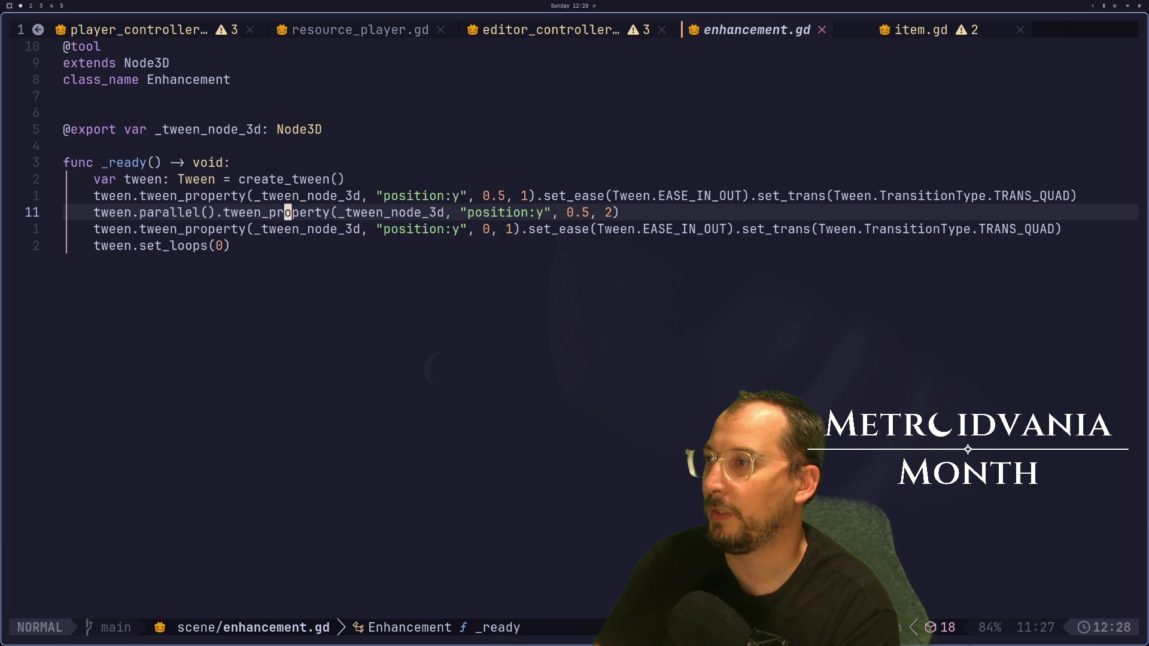
{"action": "type", "text": "cw"}
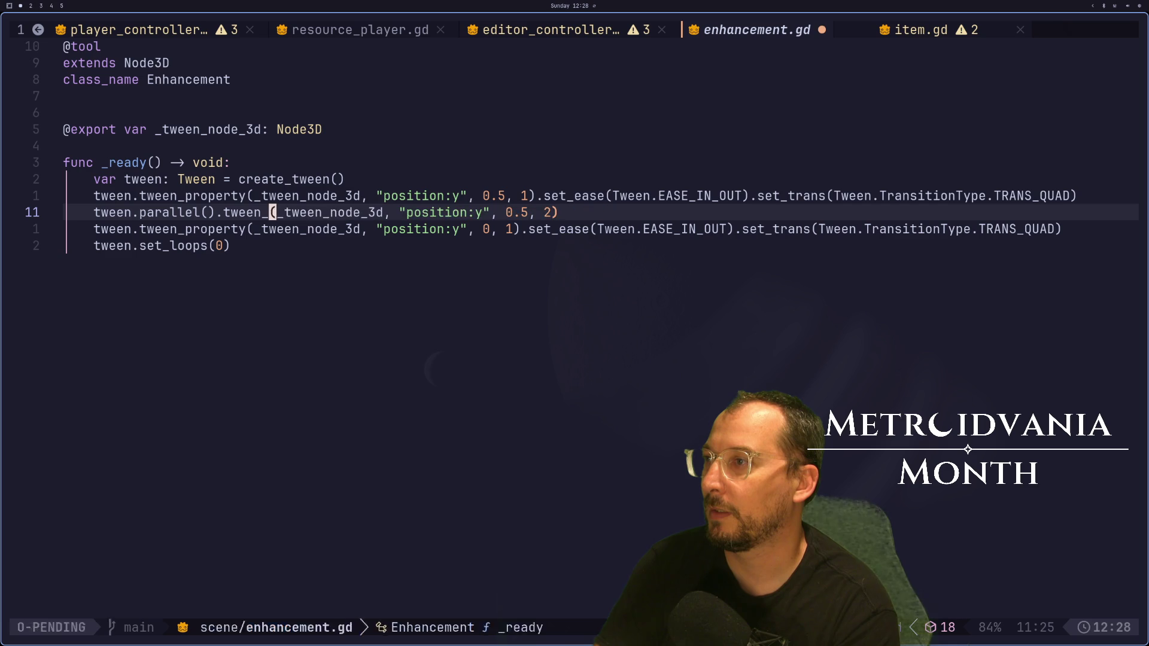
{"action": "type", "text": "meto"}
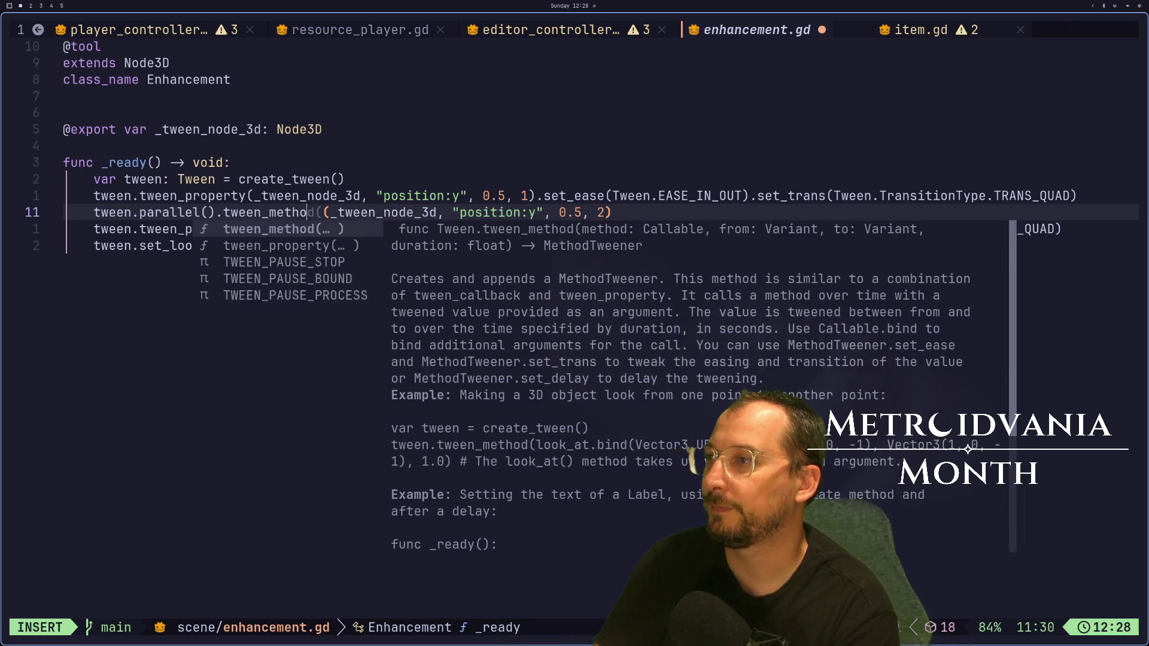
{"action": "key", "text": "Return"}
{"action": "key", "text": "Escape"}
{"action": "type", "text": "ldwi"}
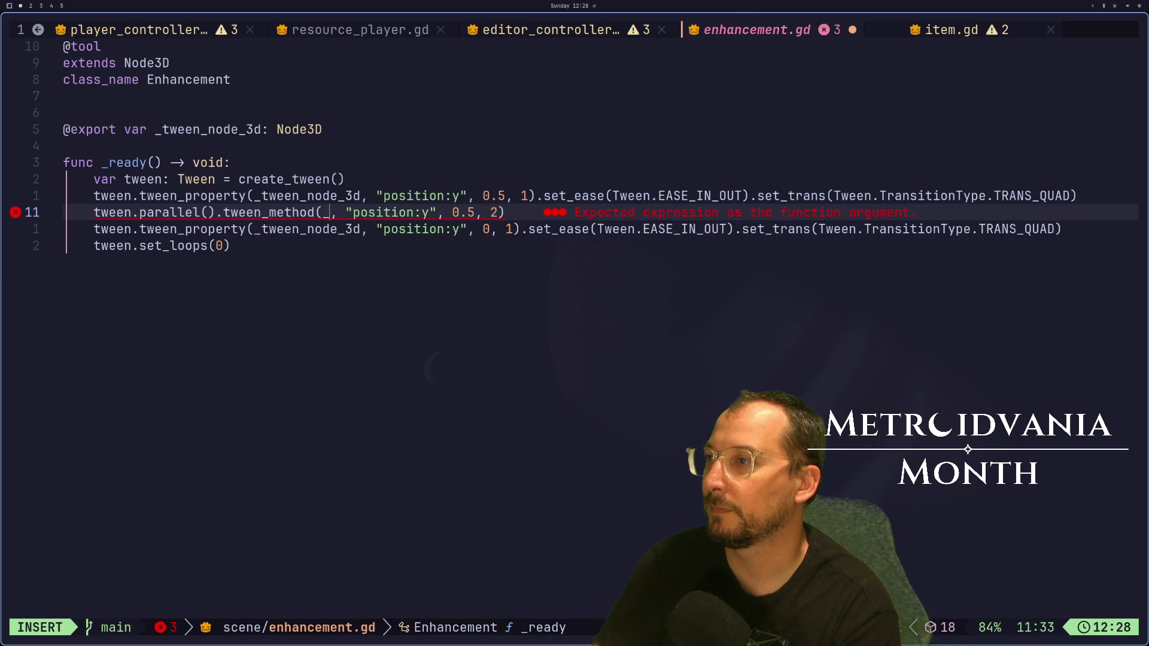
{"action": "type", "text": "rotate"}
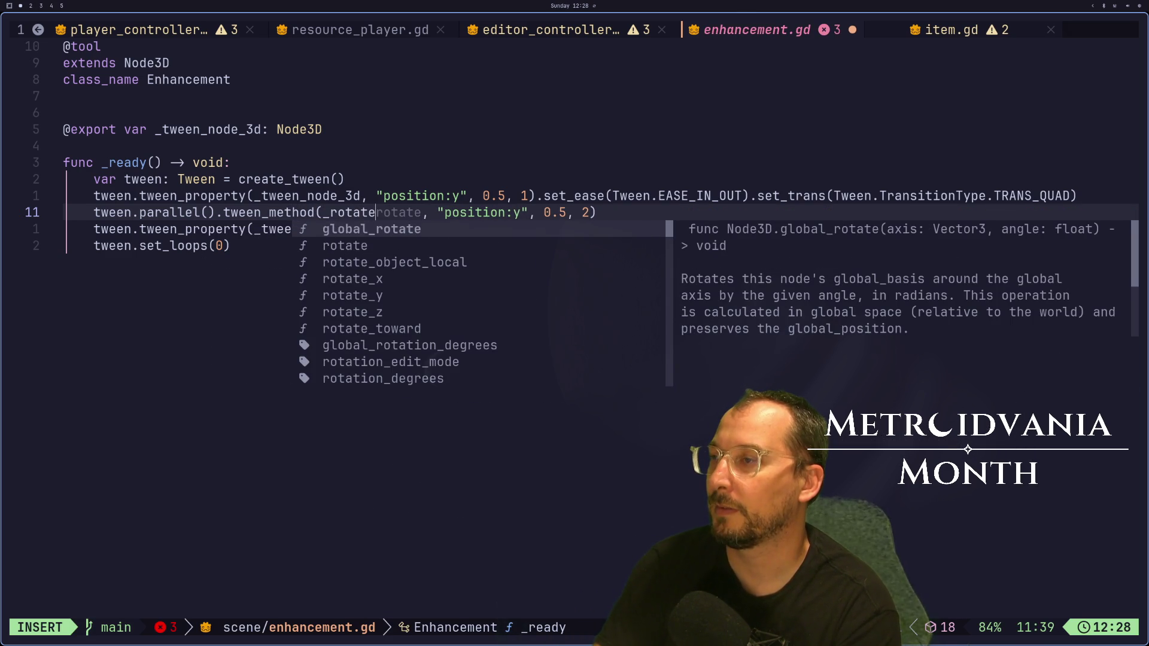
{"action": "key", "text": "Escape"}
Add an empty 'func _rotate(amount: float) -> void:' below _ready and save.
{"action": "key", "text": "j"}
{"action": "key", "text": "j"}
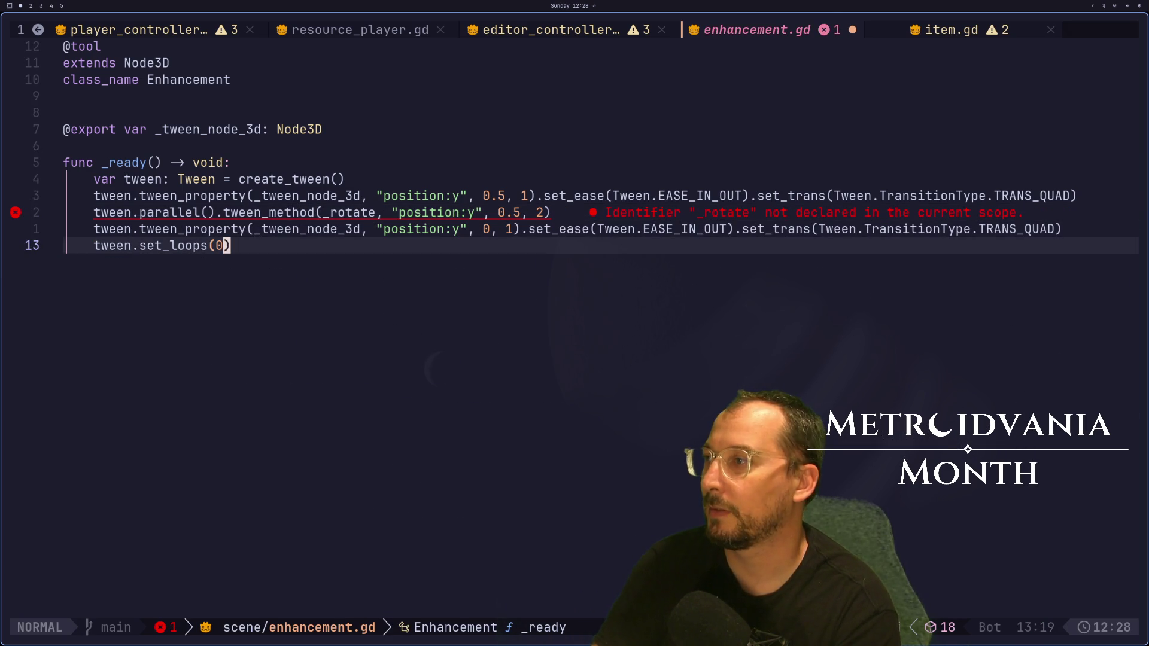
{"action": "key", "text": "o"}
{"action": "key", "text": "Return"}
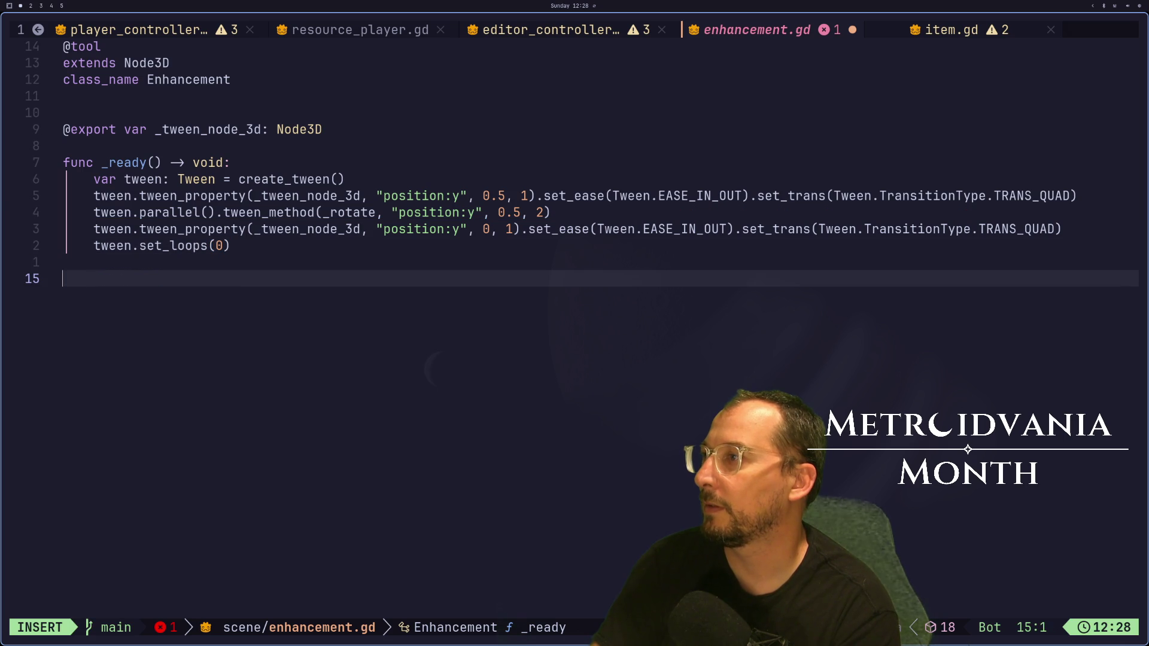
{"action": "type", "text": "func _rotate"}
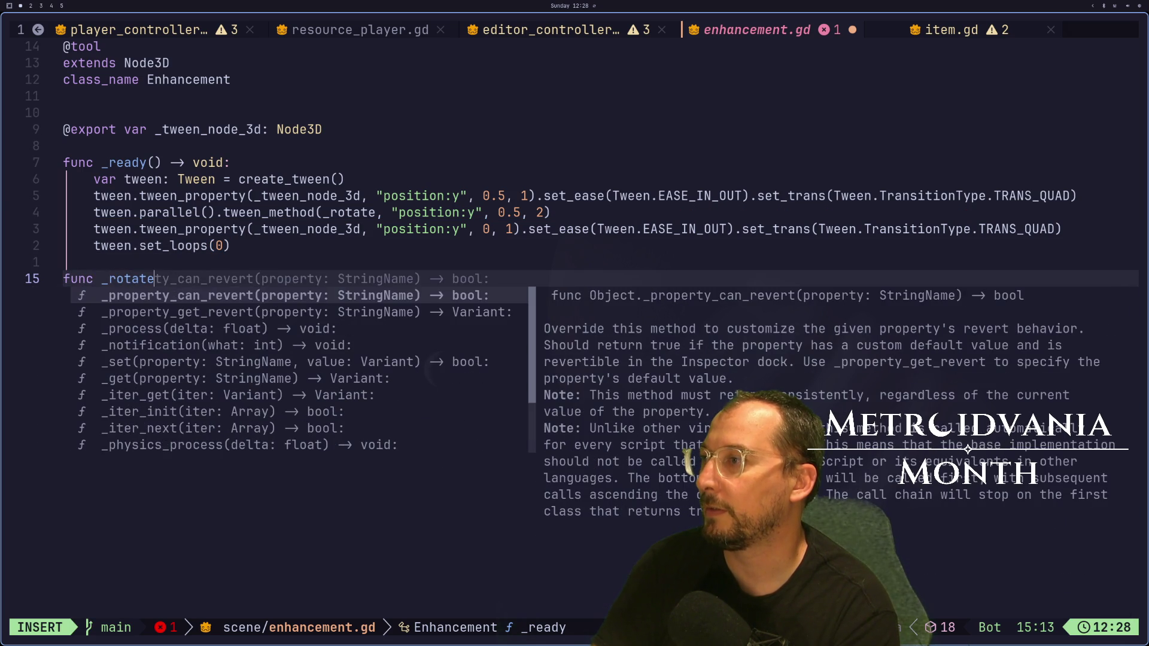
{"action": "type", "text": "("}
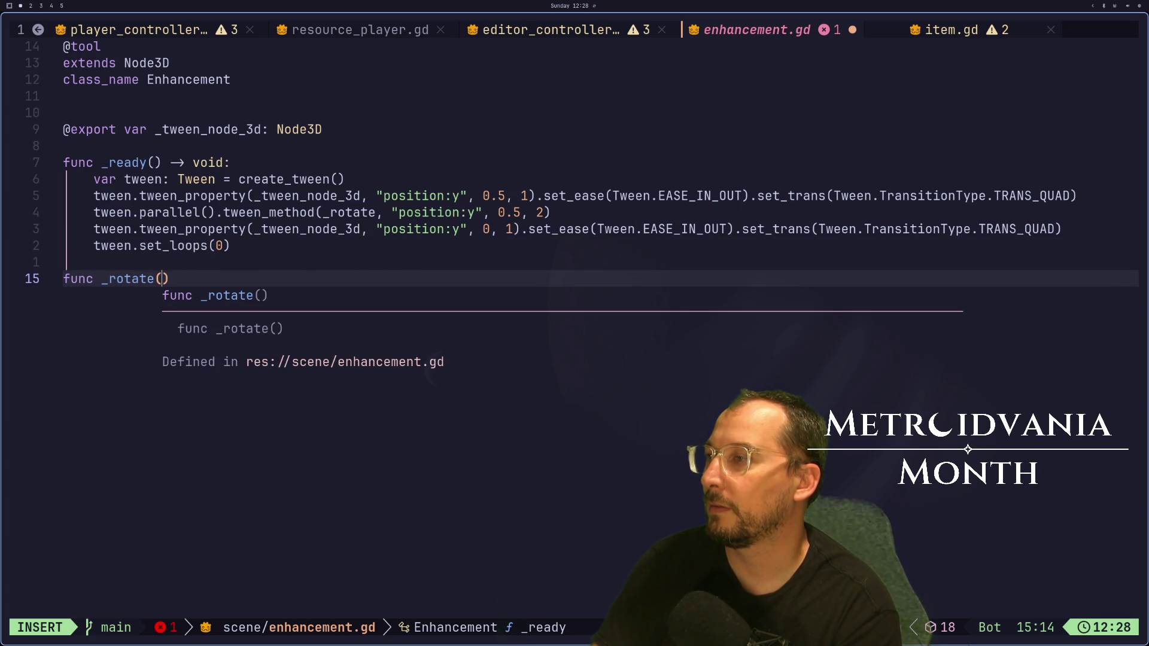
{"action": "type", "text": "amount: float"}
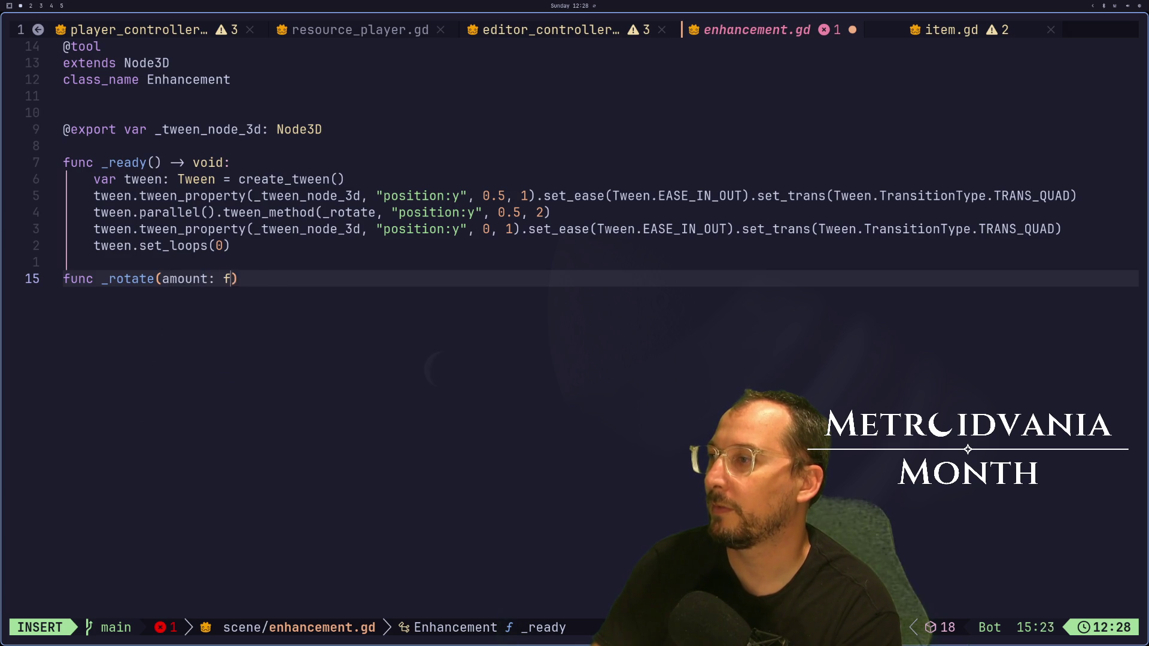
{"action": "key", "text": "Escape"}
{"action": "type", "text": "A -> void"}
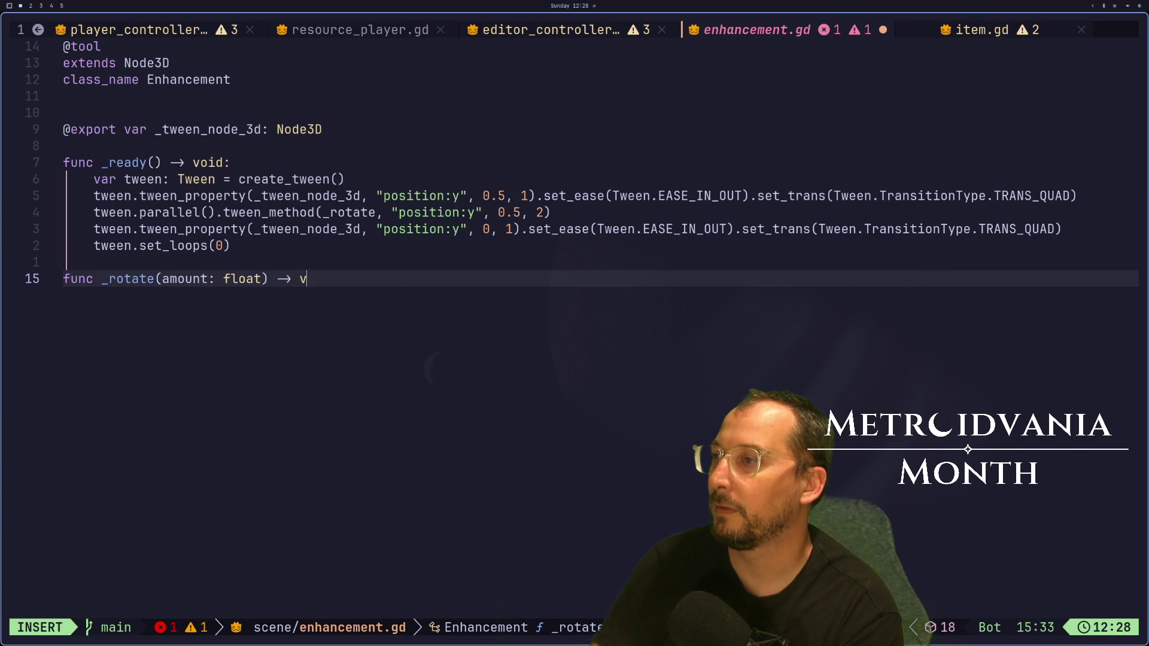
{"action": "type", "text": ":"}
{"action": "key", "text": "Return"}
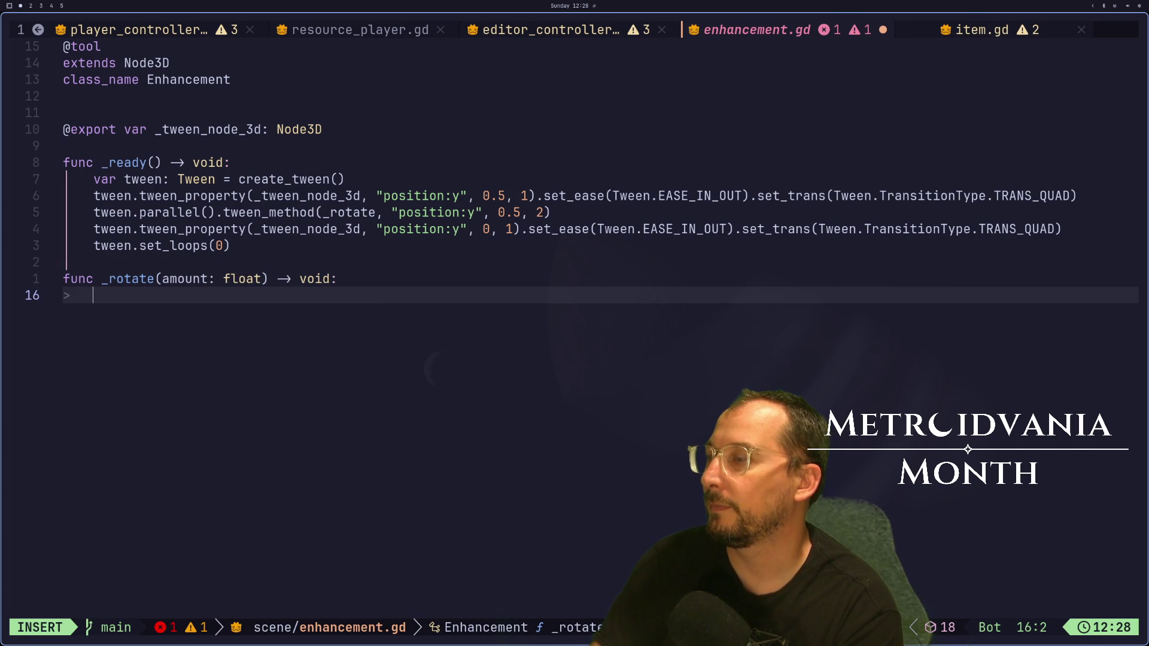
{"action": "key", "text": "Escape"}
{"action": "key", "text": "k"}
{"action": "key", "text": "k"}
{"action": "key", "text": "k"}
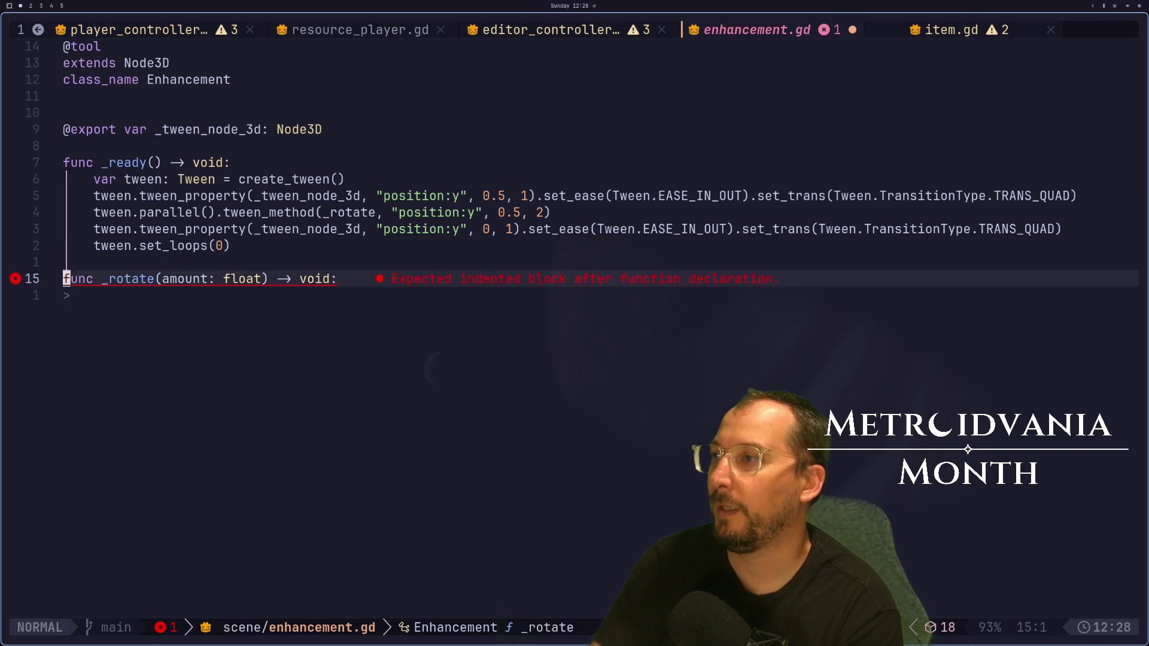
{"action": "type", "text": ":w"}
{"action": "key", "text": "Return"}
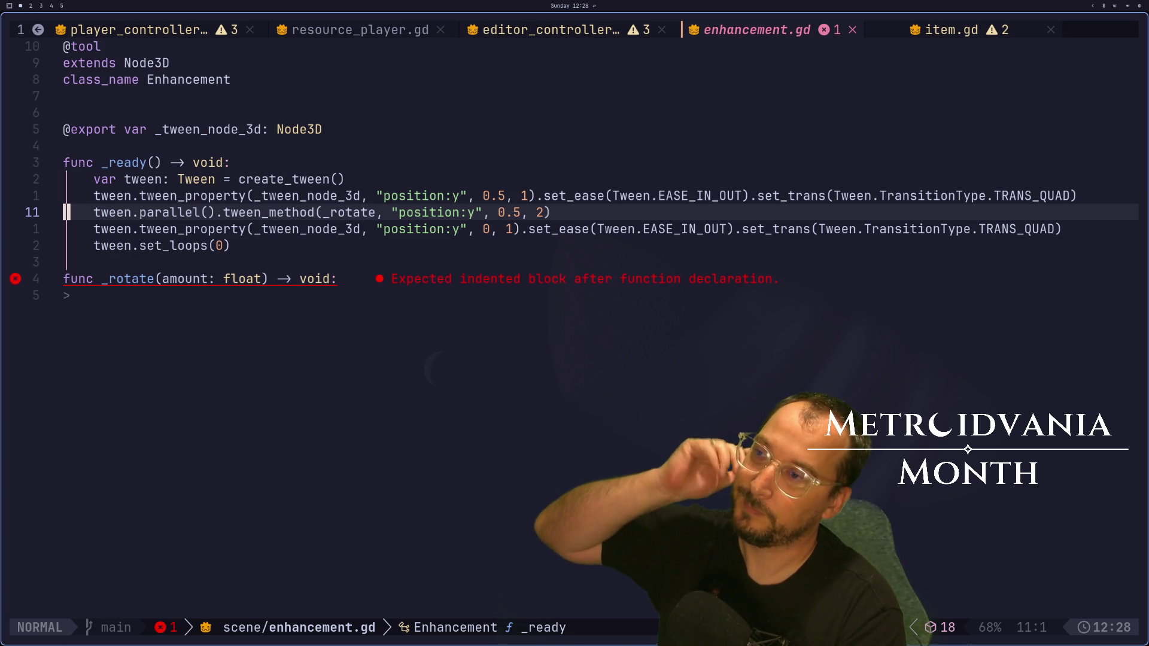
Change the tween_method's position:y argument to rotation:y.
{"action": "key", "text": "l"}
{"action": "key", "text": "l"}
{"action": "key", "text": "l"}
{"action": "key", "text": "w"}
{"action": "key", "text": "w"}
{"action": "key", "text": "w"}
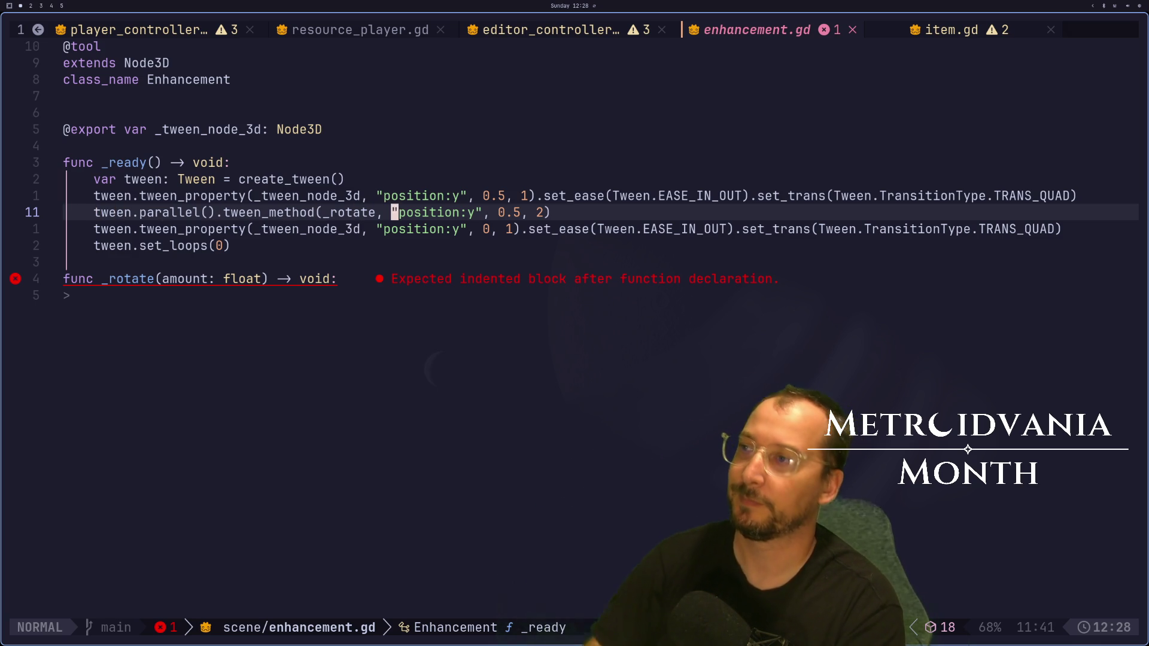
{"action": "type", "text": "cw"}
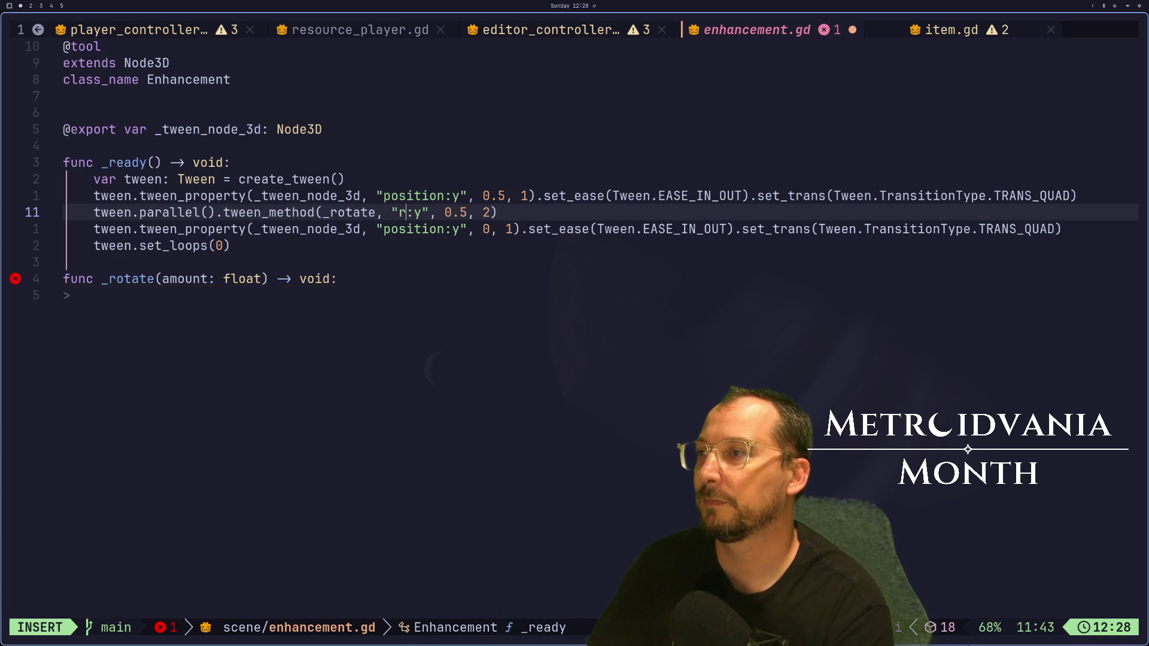
{"action": "type", "text": "rotation"}
{"action": "key", "text": "Escape"}
Replace the _rotate argument in tween_method with rotate_y.
{"action": "type", "text": "ko"}
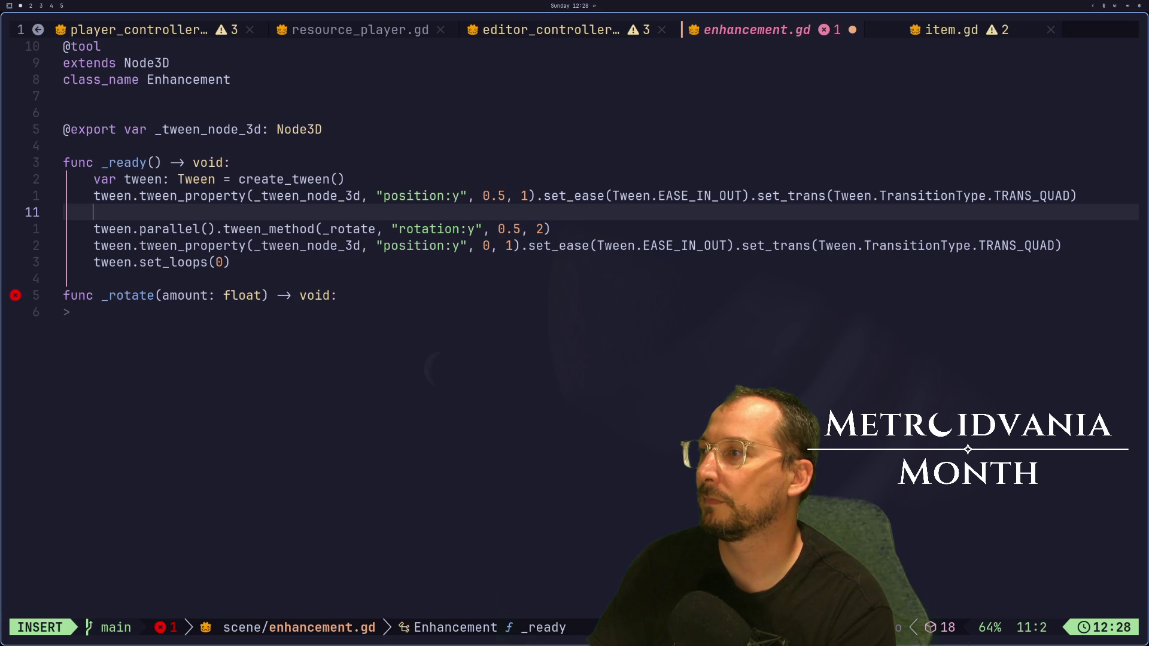
{"action": "type", "text": "t"}
{"action": "key", "text": "BackSpace"}
{"action": "type", "text": "ro"}
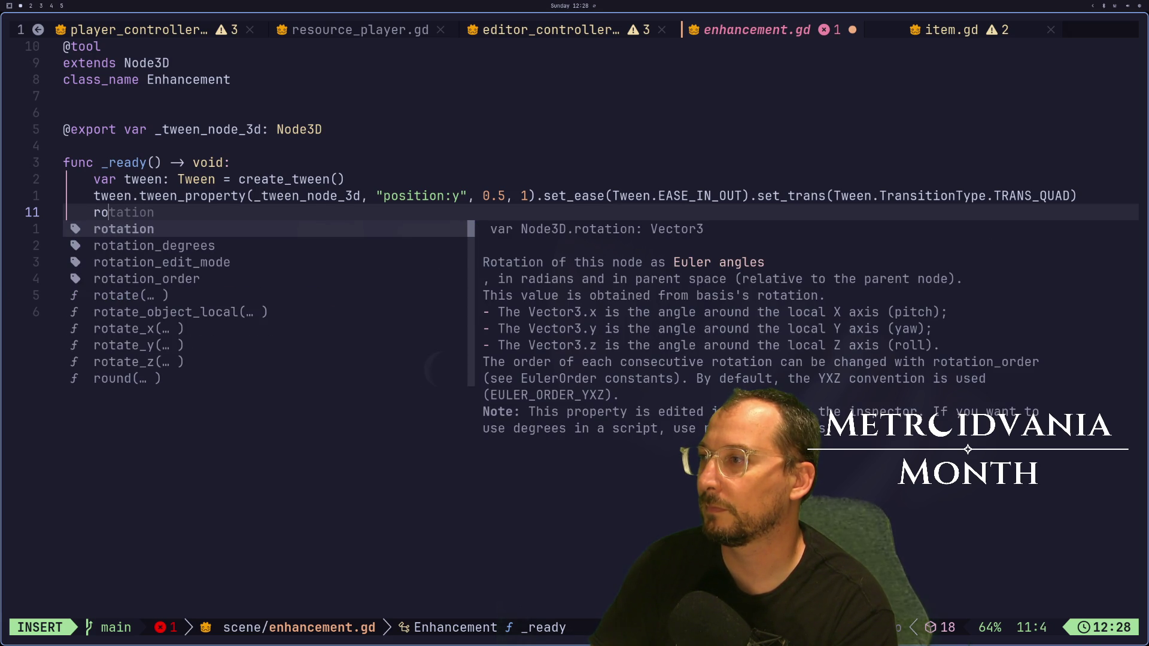
{"action": "key", "text": "Tab"}
{"action": "key", "text": "Tab"}
{"action": "key", "text": "Tab"}
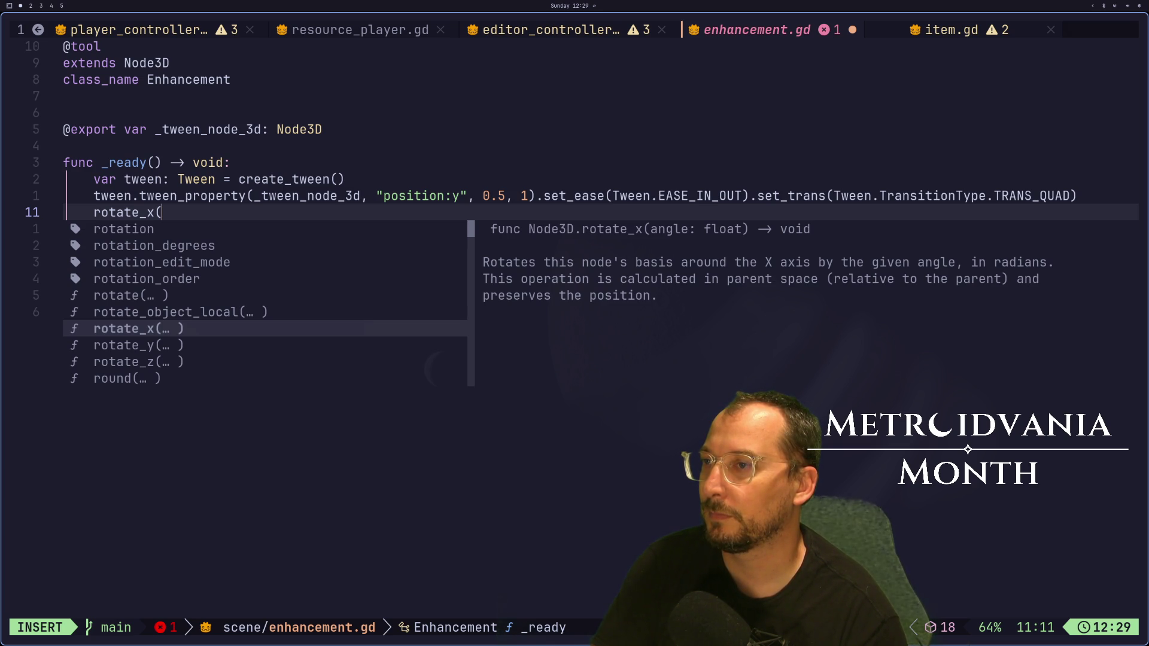
{"action": "key", "text": "Escape"}
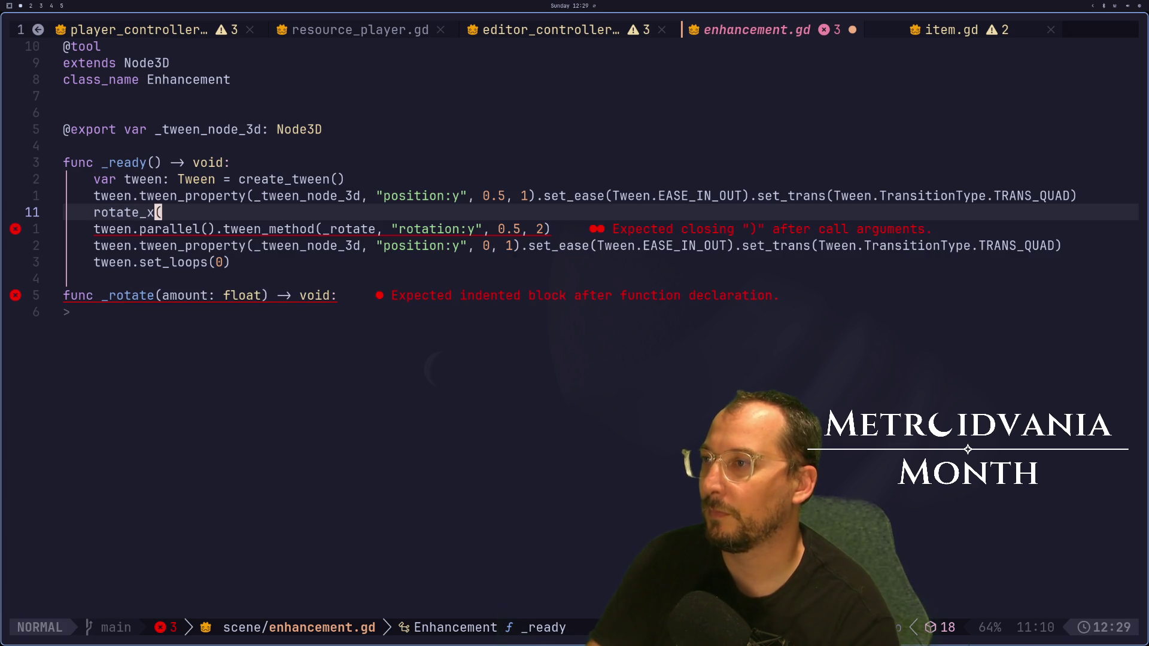
{"action": "key", "text": "j"}
{"action": "key", "text": "w"}
{"action": "key", "text": "w"}
{"action": "key", "text": "e"}
{"action": "key", "text": "l"}
{"action": "key", "text": "s"}
{"action": "key", "text": "Escape"}
{"action": "type", "text": "ea"}
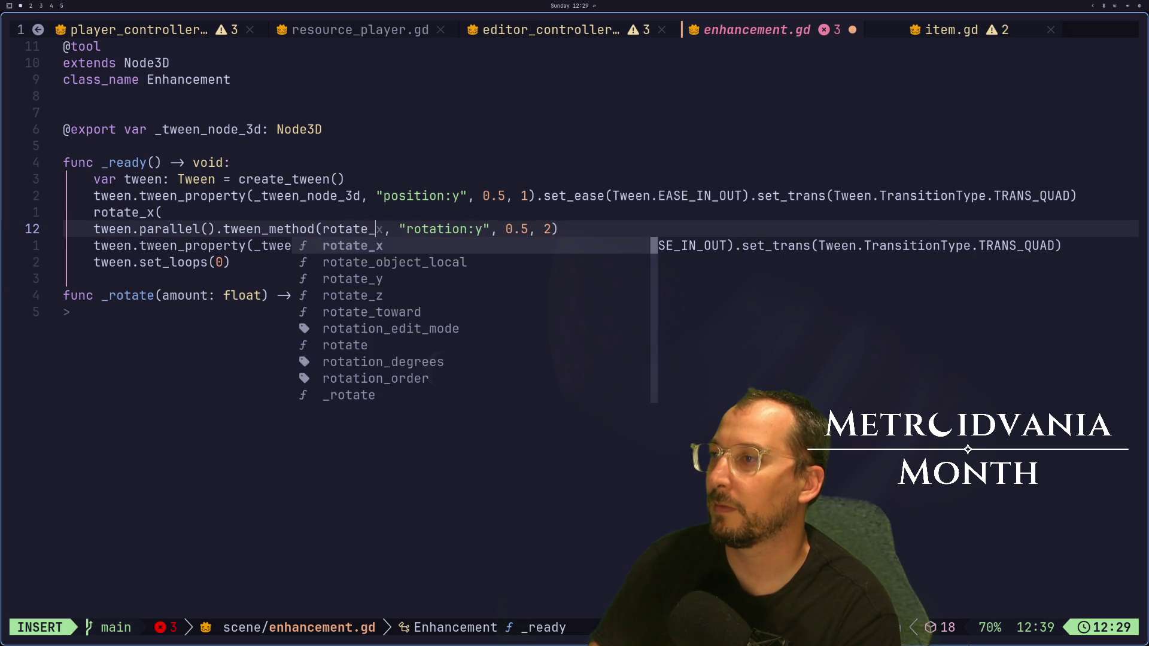
{"action": "type", "text": "_"}
{"action": "type", "text": "y"}
{"action": "key", "text": "Escape"}
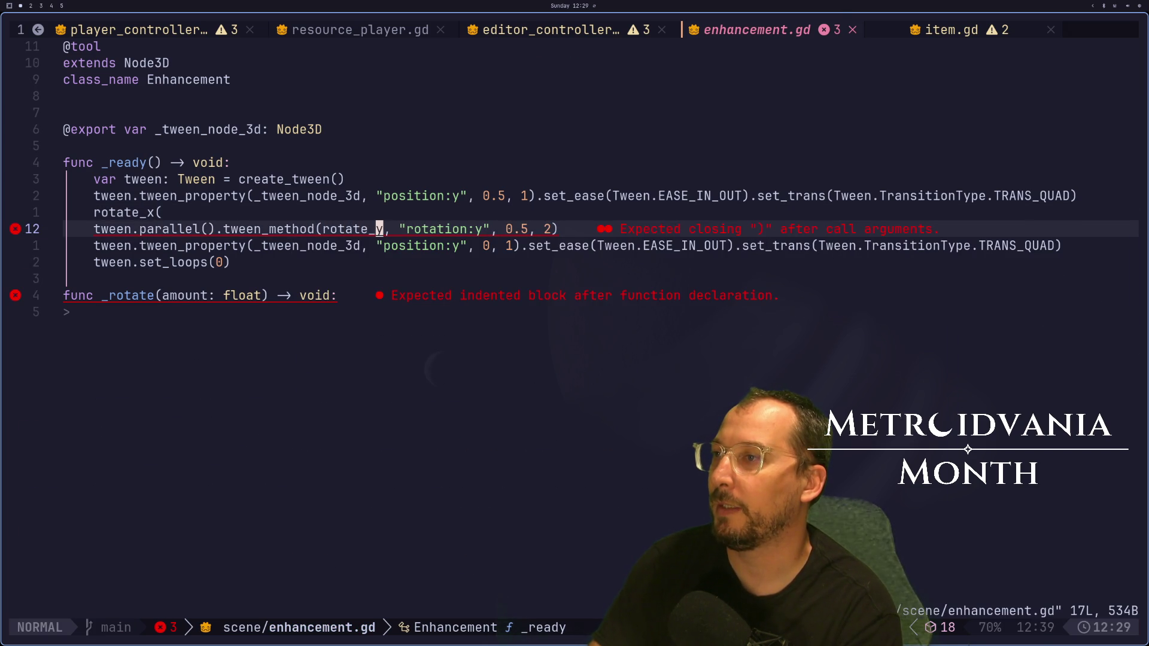
Delete the leftover rotate_x line and save enhancement.gd.
{"action": "key", "text": "k"}
{"action": "key", "text": "d"}
{"action": "key", "text": "Escape"}
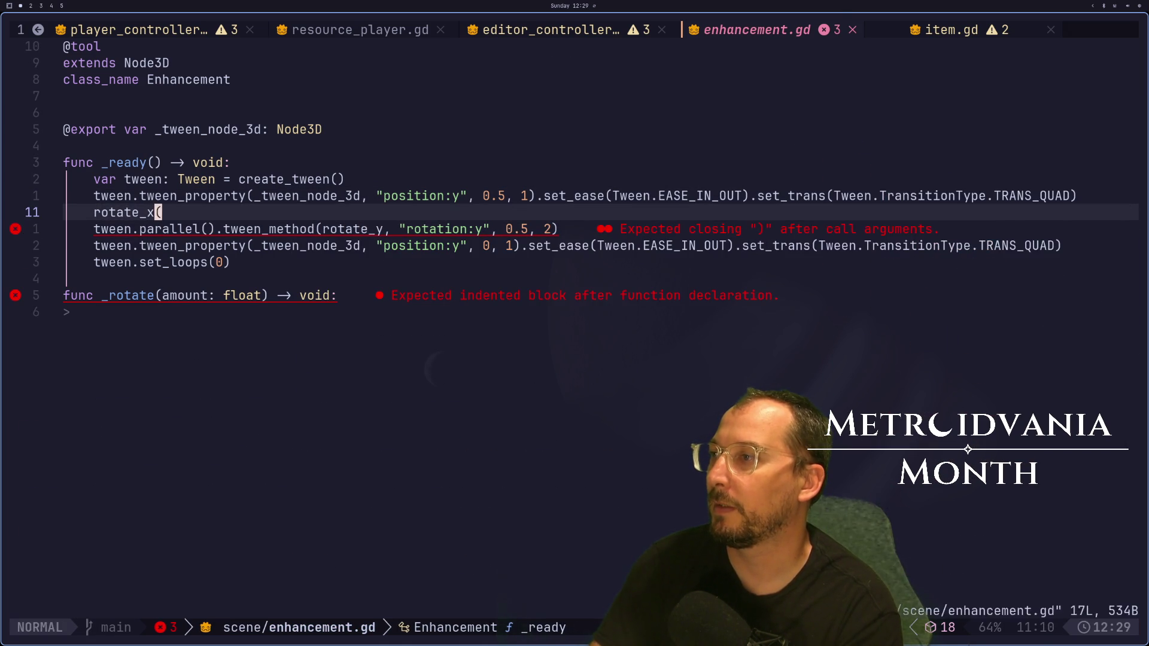
{"action": "key", "text": "d"}
{"action": "key", "text": "d"}
{"action": "key", "text": "shift+l"}
{"action": "type", "text": ":w"}
{"action": "key", "text": "Return"}
{"action": "key", "text": "shift+h"}
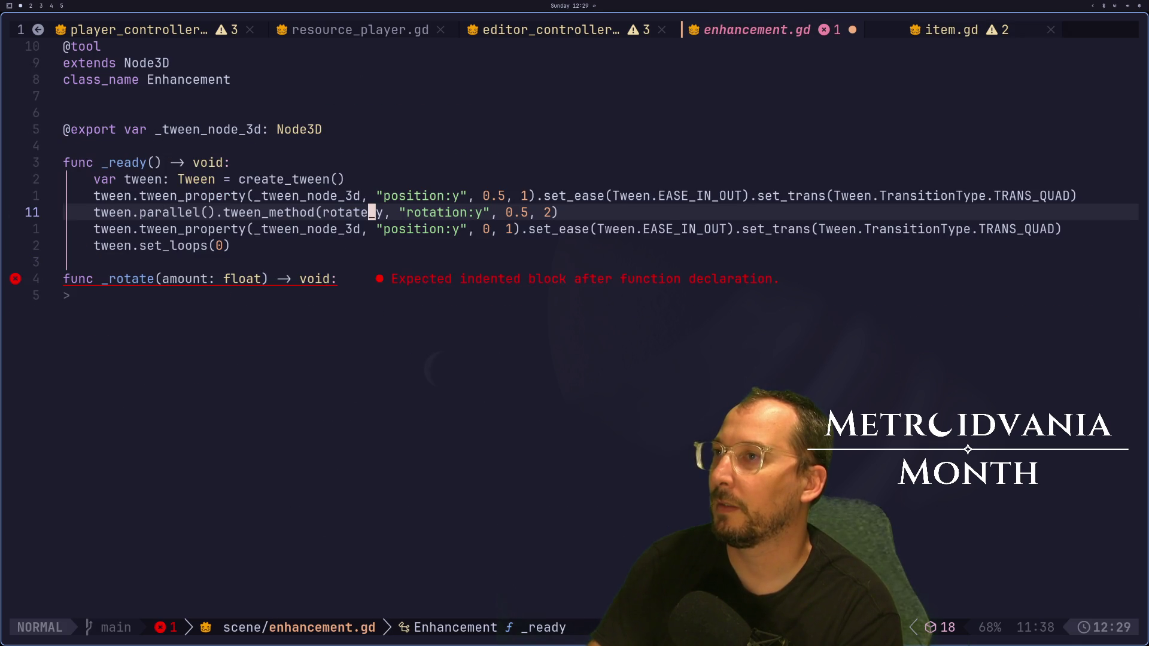
{"action": "type", "text": ":w"}
{"action": "key", "text": "Return"}
Remove the 'rotation:y' argument from the tween_method call.
{"action": "key", "text": "l"}
{"action": "key", "text": "l"}
{"action": "key", "text": "l"}
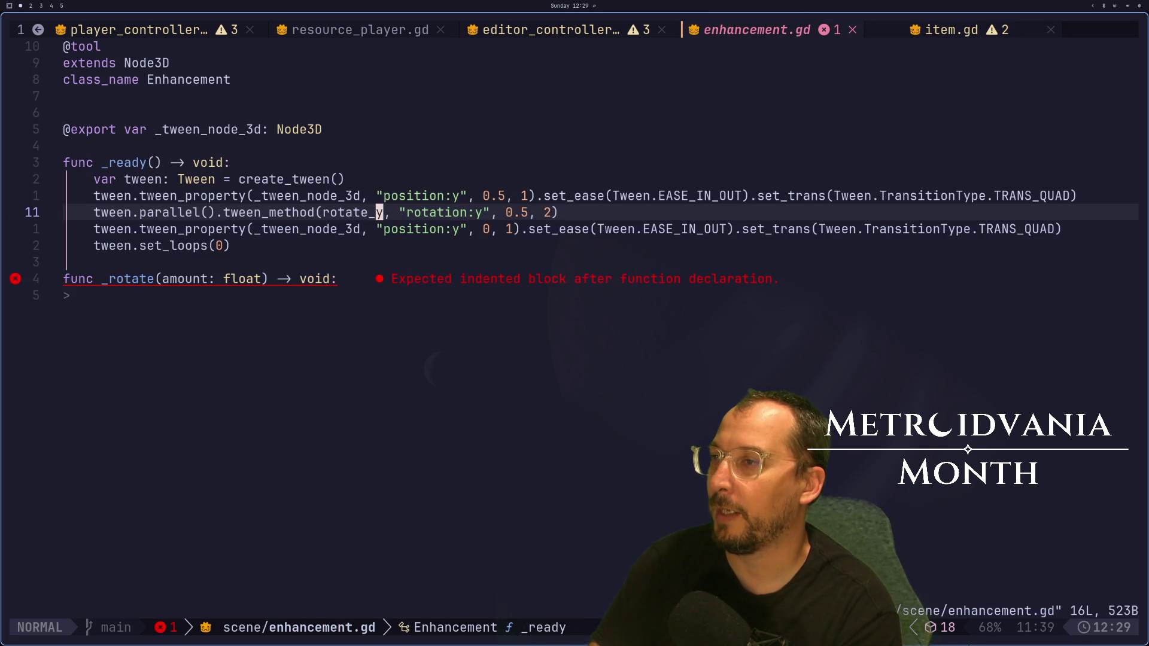
{"action": "key", "text": "l"}
{"action": "key", "text": "l"}
{"action": "key", "text": "l"}
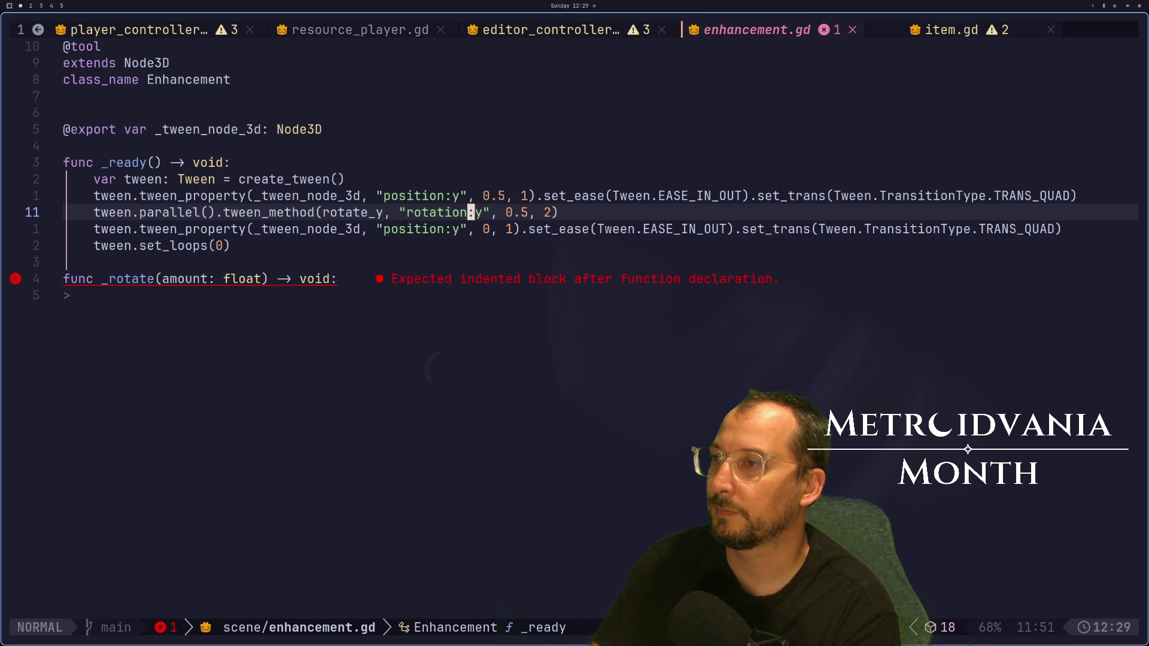
{"action": "key", "text": "s"}
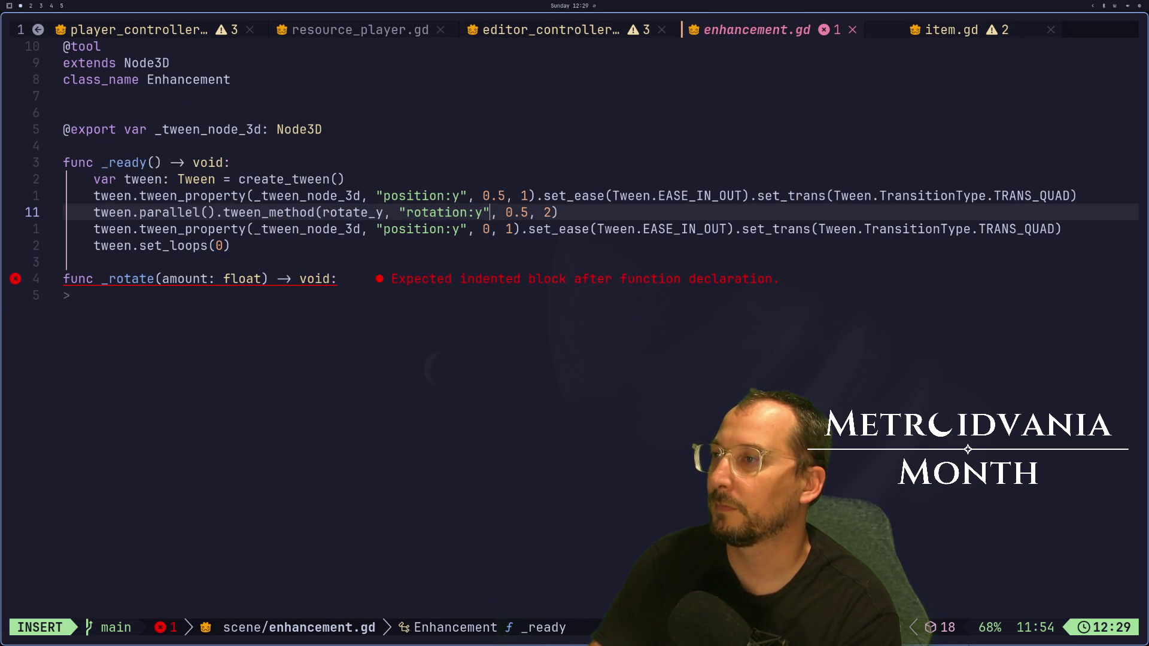
{"action": "key", "text": "BackSpace"}
{"action": "key", "text": "BackSpace"}
{"action": "key", "text": "BackSpace"}
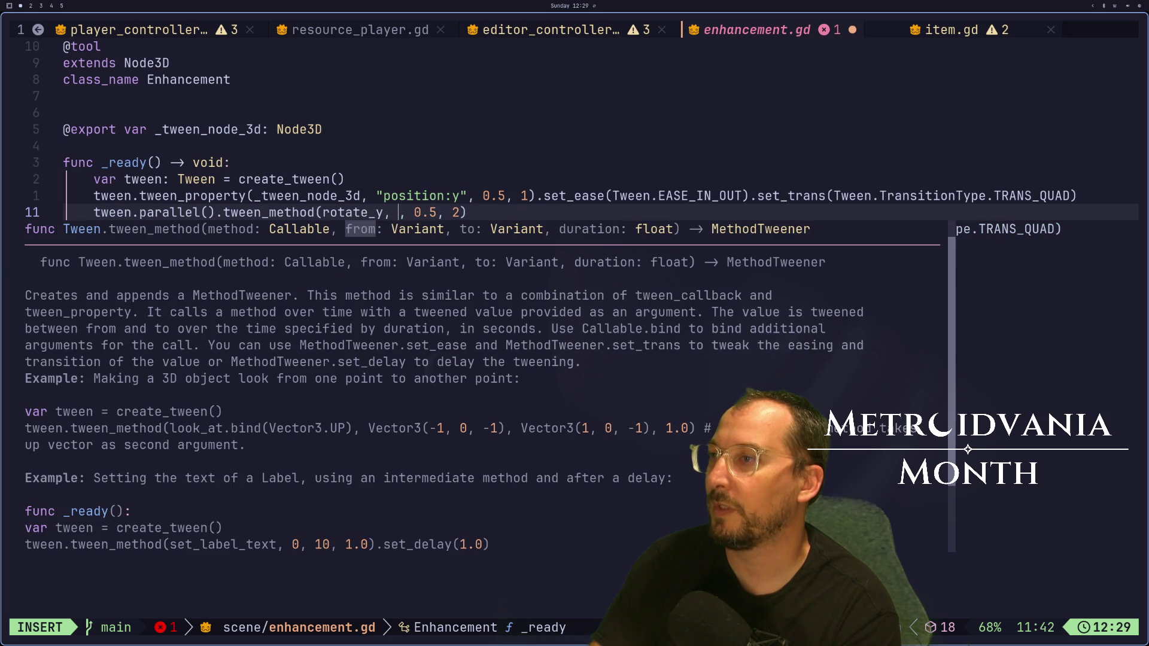
{"action": "key", "text": "Escape"}
{"action": "key", "text": "h"}
{"action": "key", "text": "i"}
{"action": "key", "text": "BackSpace"}
{"action": "key", "text": "BackSpace"}
{"action": "key", "text": "BackSpace"}
{"action": "key", "text": "Escape"}
Set tween_method's values to rotate from 0 to TAU over 2 seconds and save.
{"action": "key", "text": "l"}
{"action": "key", "text": "a"}
{"action": "key", "text": "Delete"}
{"action": "key", "text": "Delete"}
{"action": "key", "text": "Escape"}
{"action": "key", "text": "i"}
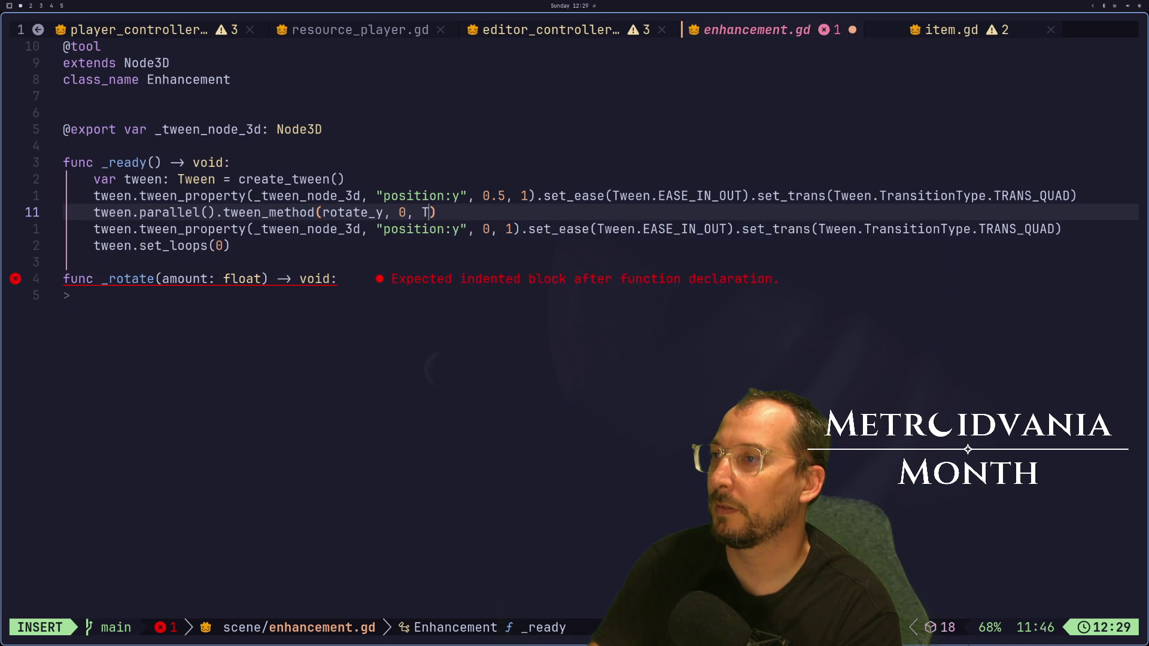
{"action": "type", "text": "TAU, "}
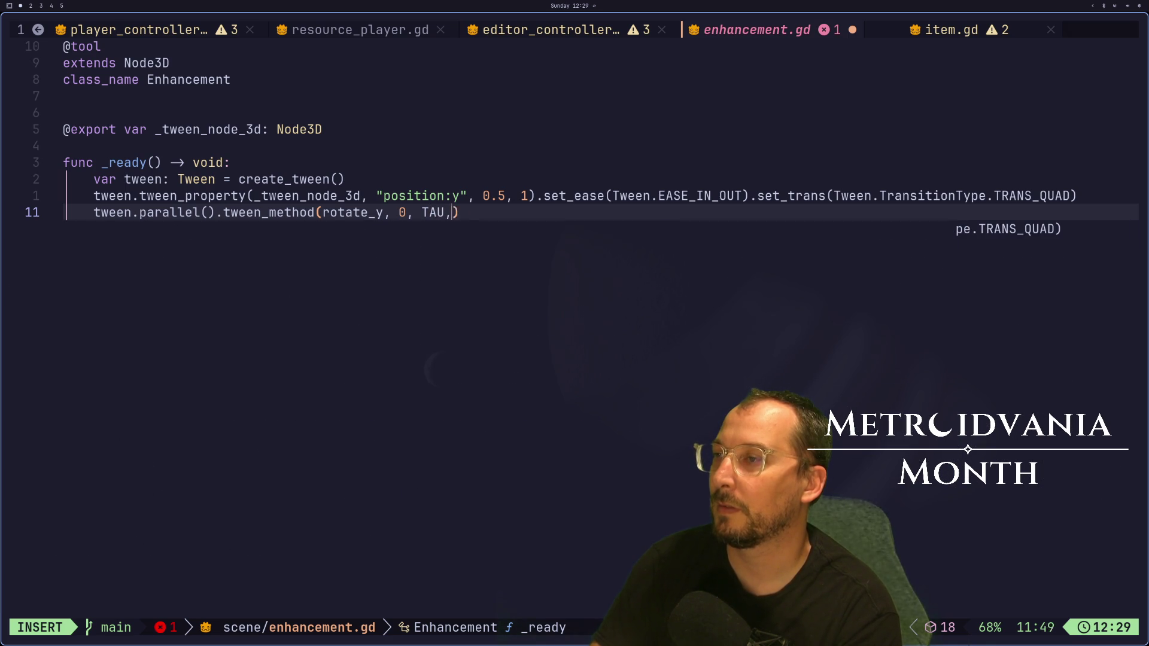
{"action": "type", "text": "2"}
{"action": "key", "text": "Escape"}
{"action": "type", "text": ":w"}
{"action": "key", "text": "Return"}
Delete the unused _rotate function and save the script.
{"action": "key", "text": "j"}
{"action": "key", "text": "j"}
{"action": "key", "text": "j"}
{"action": "key", "text": "d"}
{"action": "key", "text": "d"}
{"action": "key", "text": "d"}
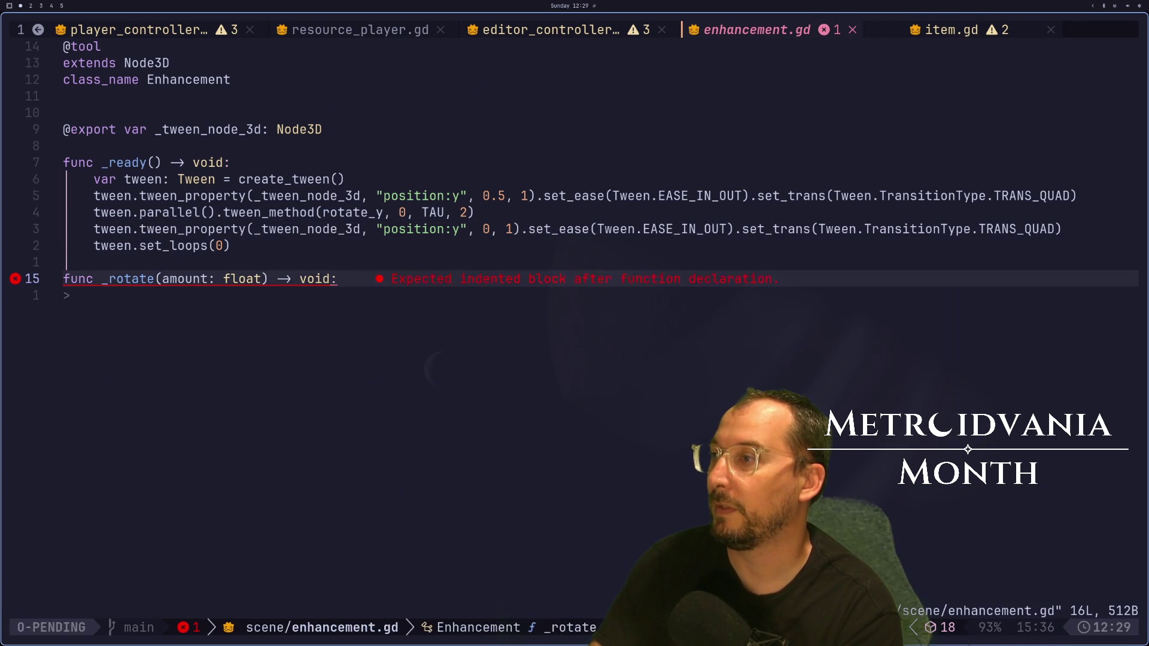
{"action": "type", "text": ":w"}
{"action": "key", "text": "Return"}
{"action": "key", "text": "alt+Tab"}
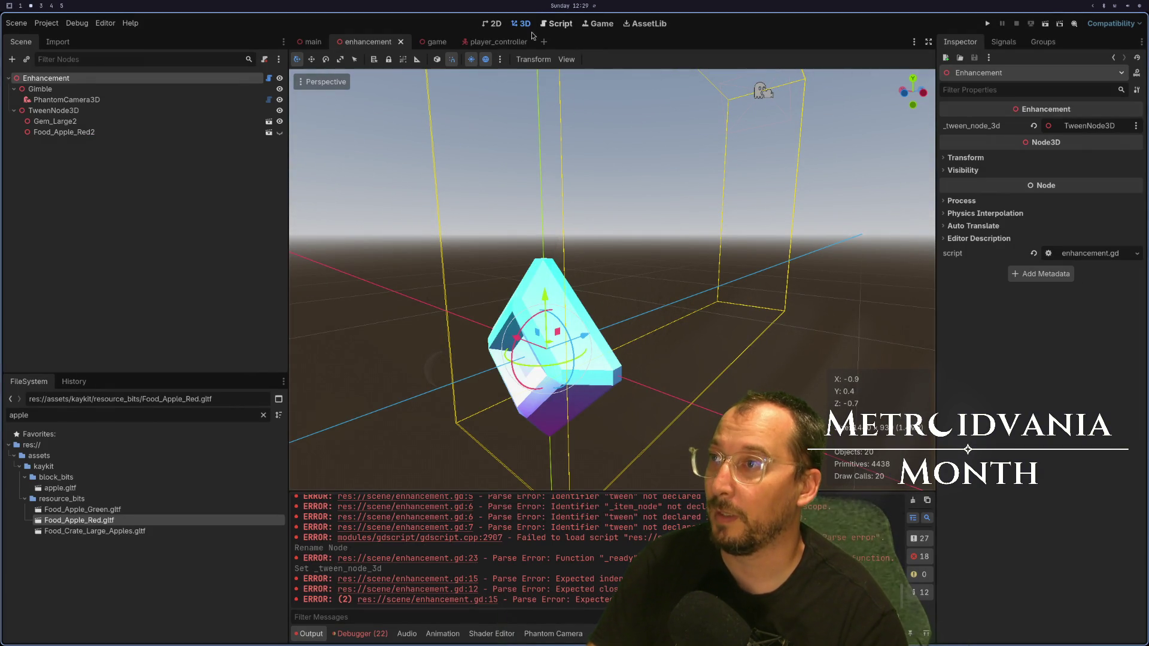
Close the enhancement scene and reopen enhancement.tscn via the FileSystem filter 'enha'.
{"action": "key", "text": "alt+Tab"}
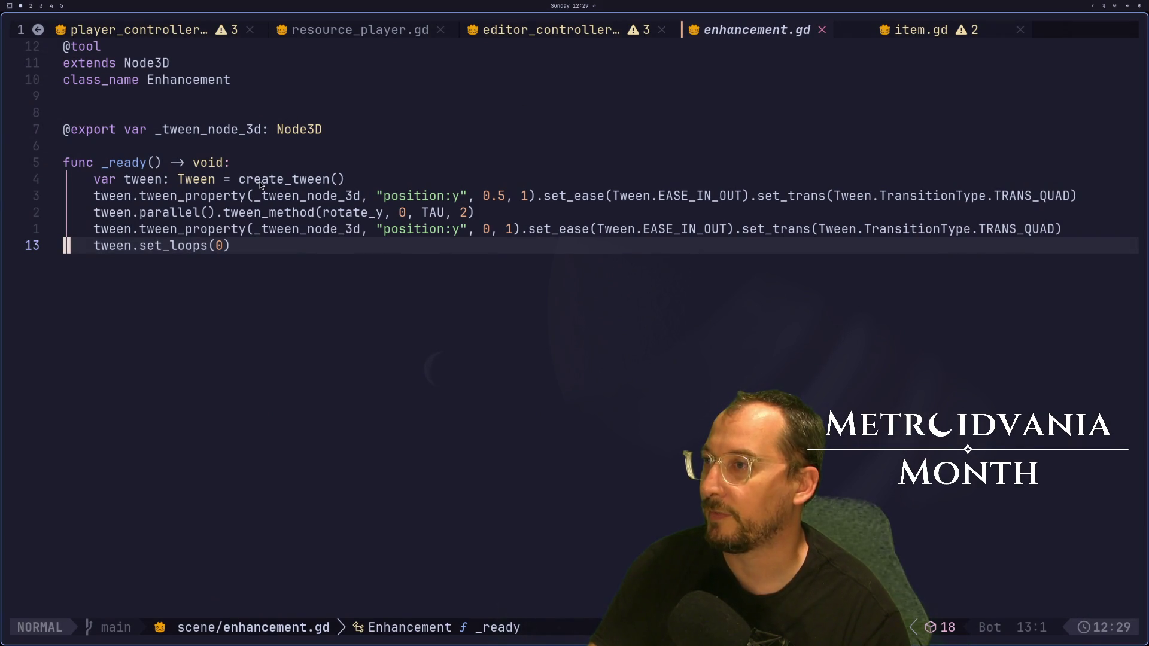
{"action": "key", "text": "alt+Tab"}
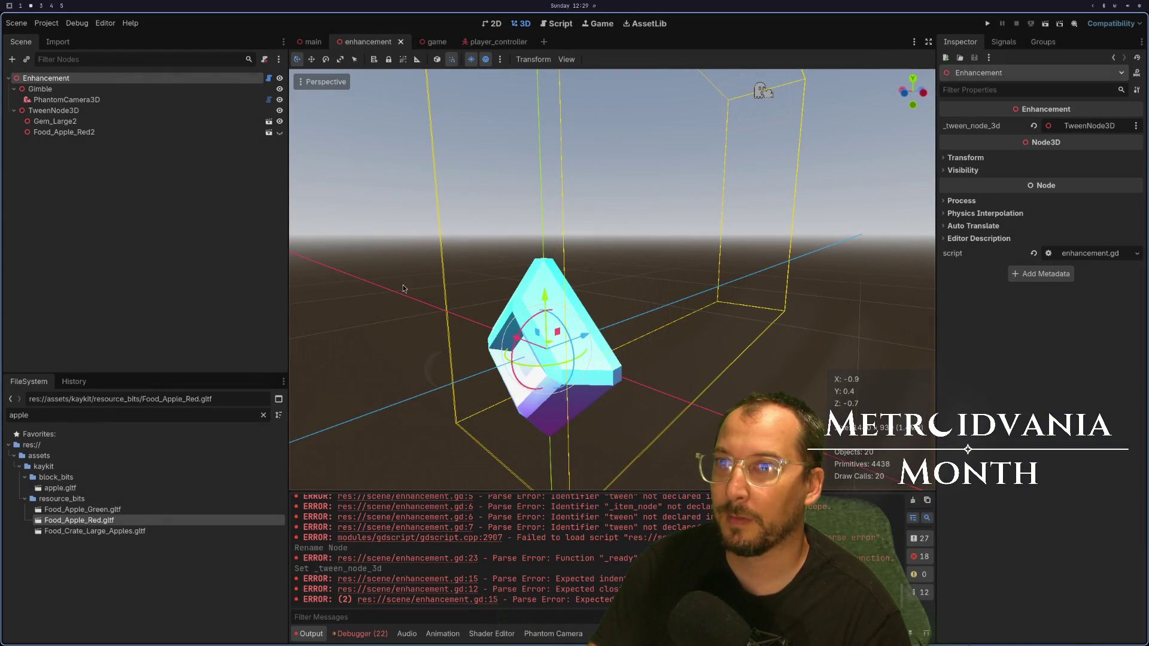
{"action": "left_click", "coordinate": [400, 41]}
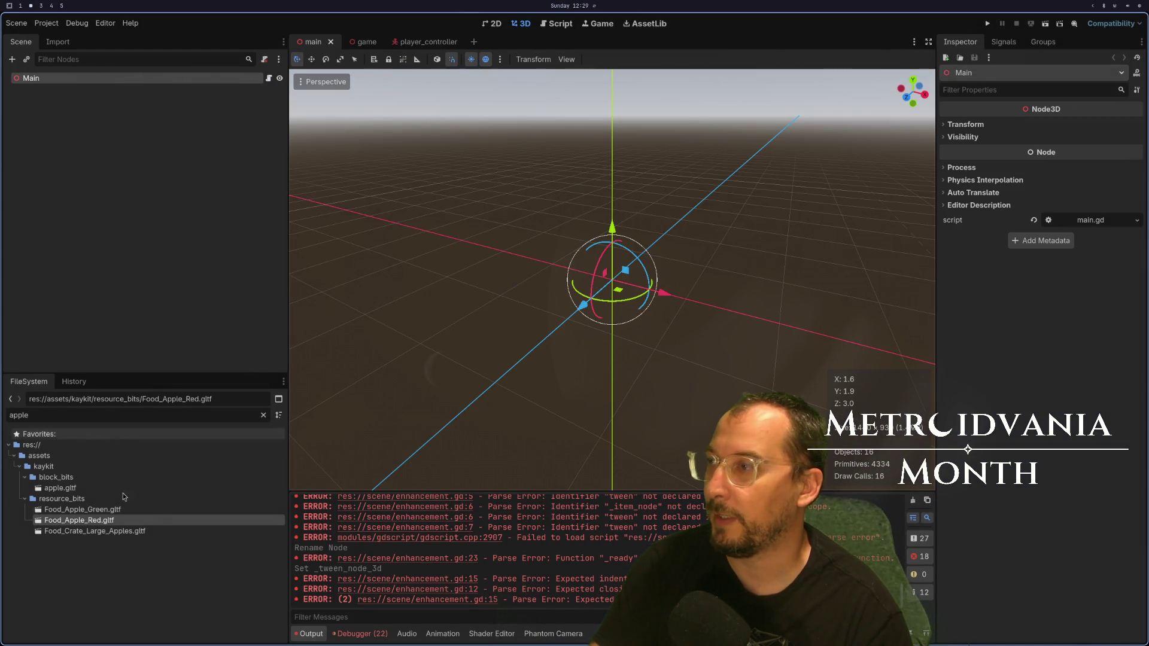
{"action": "double_click", "coordinate": [18, 415]}
{"action": "type", "text": "en"}
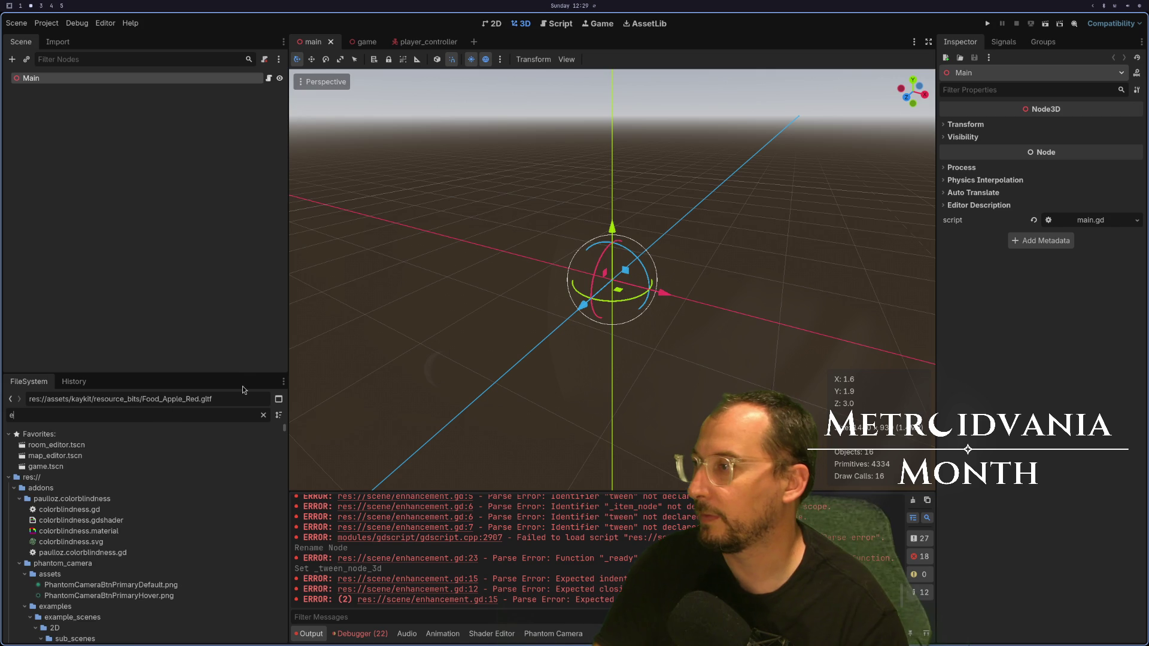
{"action": "type", "text": "ha"}
{"action": "double_click", "coordinate": [76, 479]}
Zoom out to watch the gem animate, then return to Neovim.
{"action": "scroll", "coordinate": [533, 370], "scroll_direction": "down", "scroll_amount": 3}
{"action": "scroll", "coordinate": [533, 371], "scroll_direction": "down", "scroll_amount": 3}
{"action": "scroll", "coordinate": [532, 375], "scroll_direction": "down", "scroll_amount": 3}
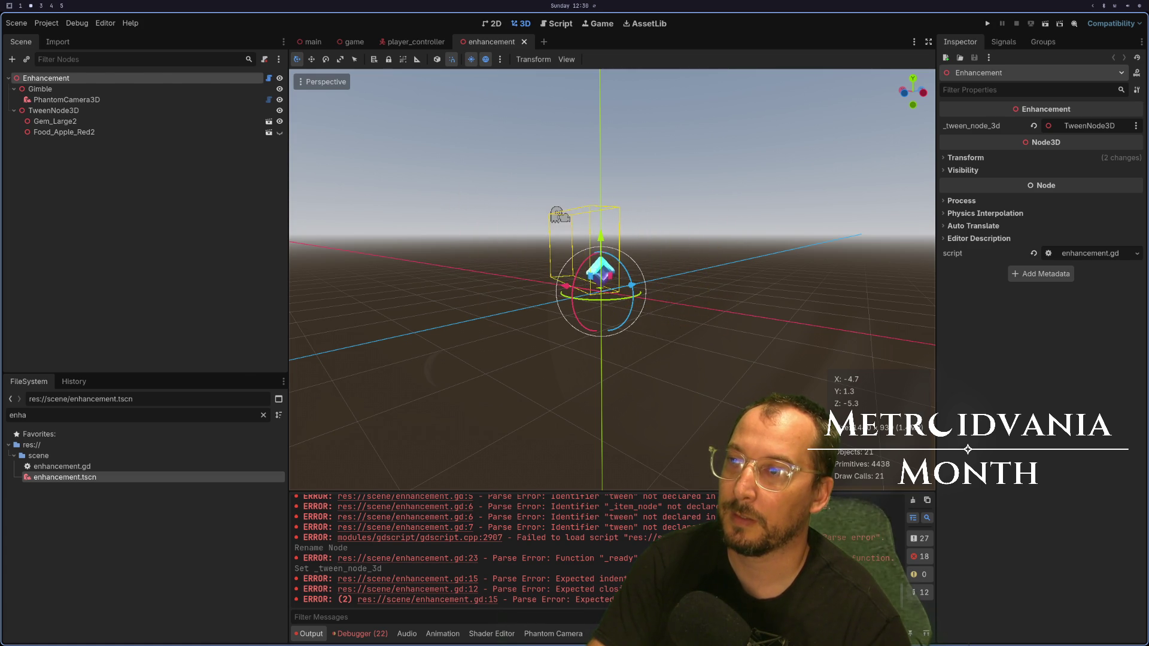
{"action": "key", "text": "super+1"}
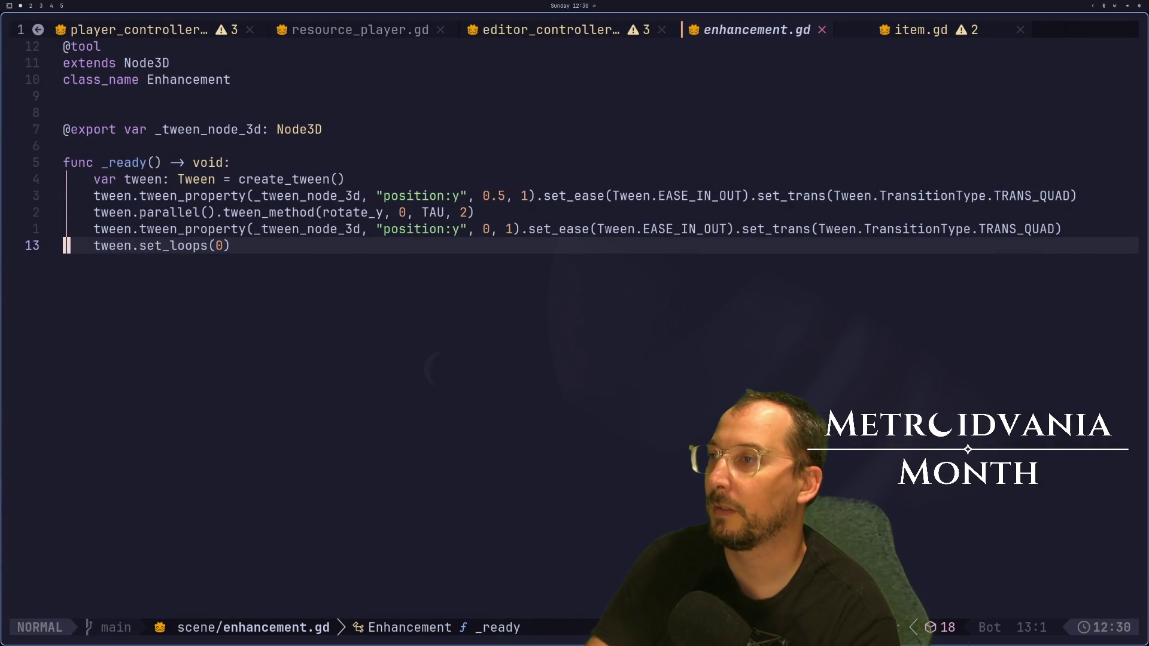
On line 11, change tween_method to tween_property, removing the duplicate opening parenthesis.
{"action": "key", "text": "k"}
{"action": "key", "text": "k"}
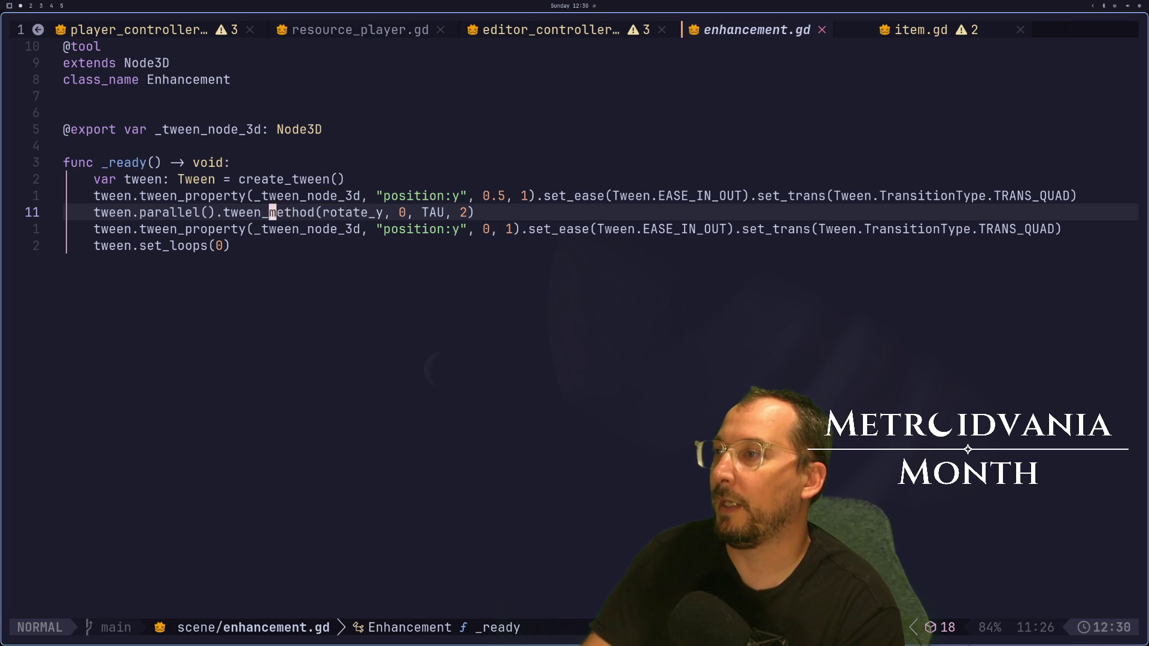
{"action": "type", "text": "hcwpr"}
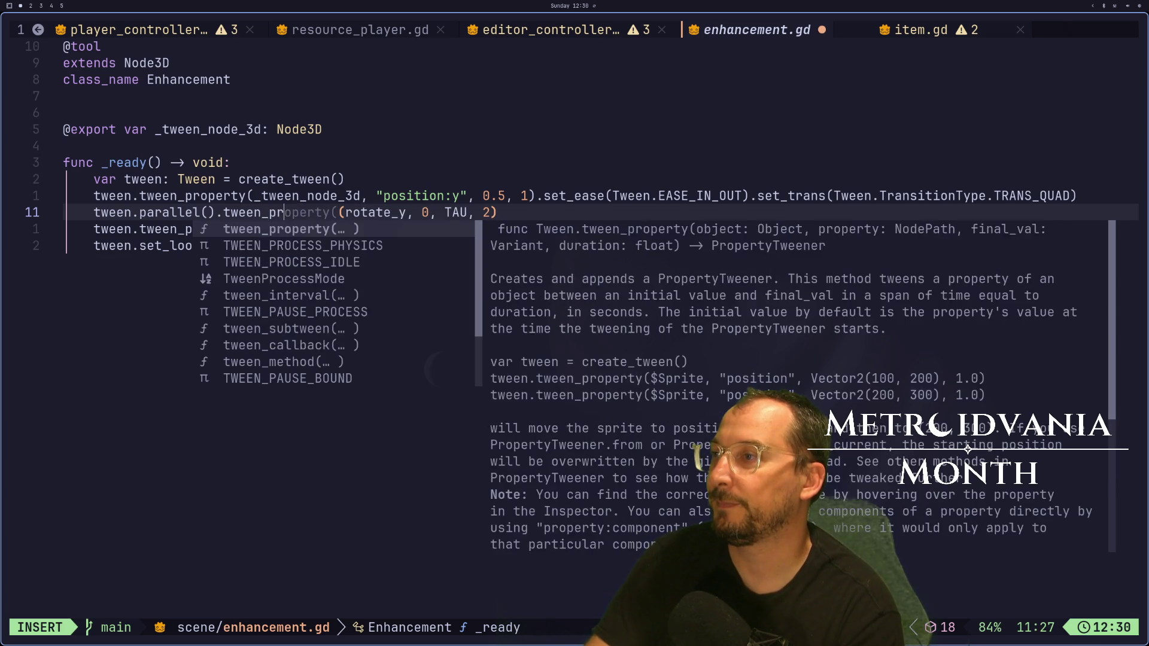
{"action": "key", "text": "Return"}
{"action": "key", "text": "Escape"}
{"action": "key", "text": "l"}
{"action": "key", "text": "x"}
{"action": "key", "text": "i"}
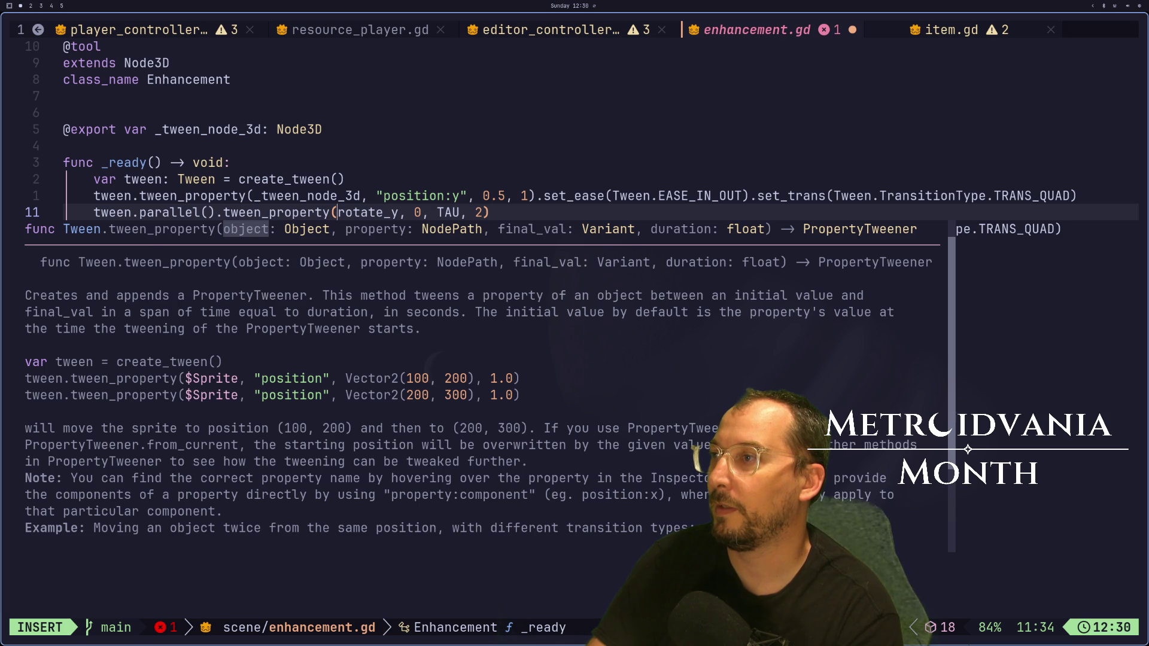
Insert _tween_node_3d as the first argument of the tween_property call.
{"action": "type", "text": "_tw"}
{"action": "key", "text": "Return"}
{"action": "type", "text": ","}
{"action": "key", "text": "Escape"}
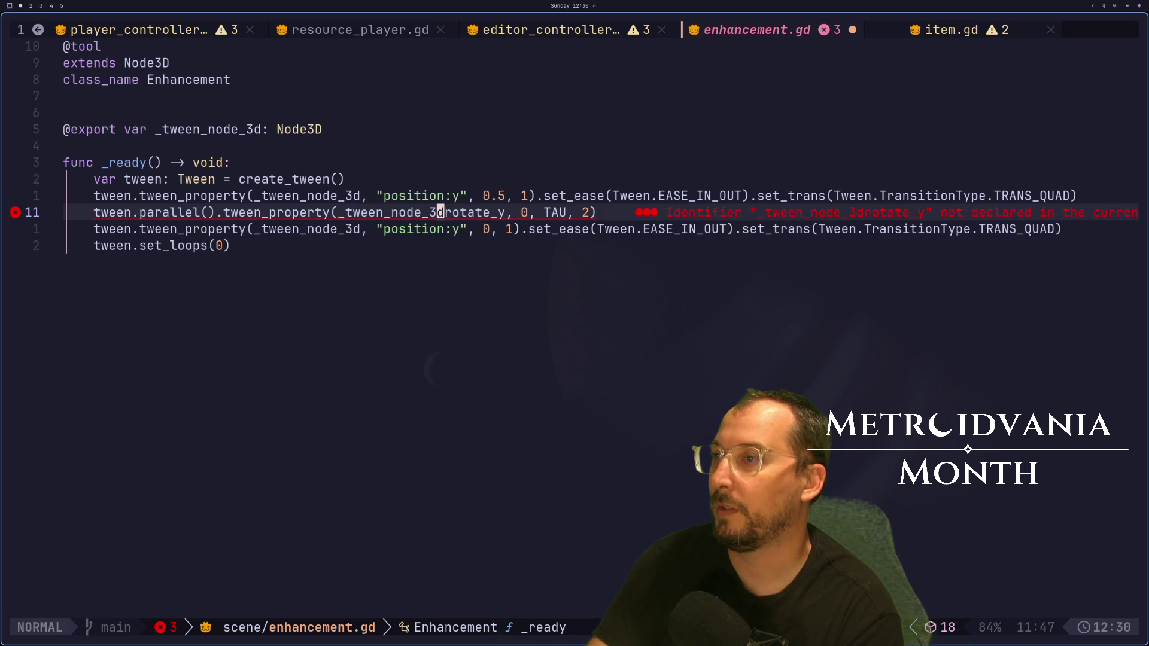
Delete the old rotate_y, 0 and TAU arguments, leaving only the 2-second duration.
{"action": "key", "text": "d"}
{"action": "key", "text": "t"}
{"action": "key", "text": "comma"}
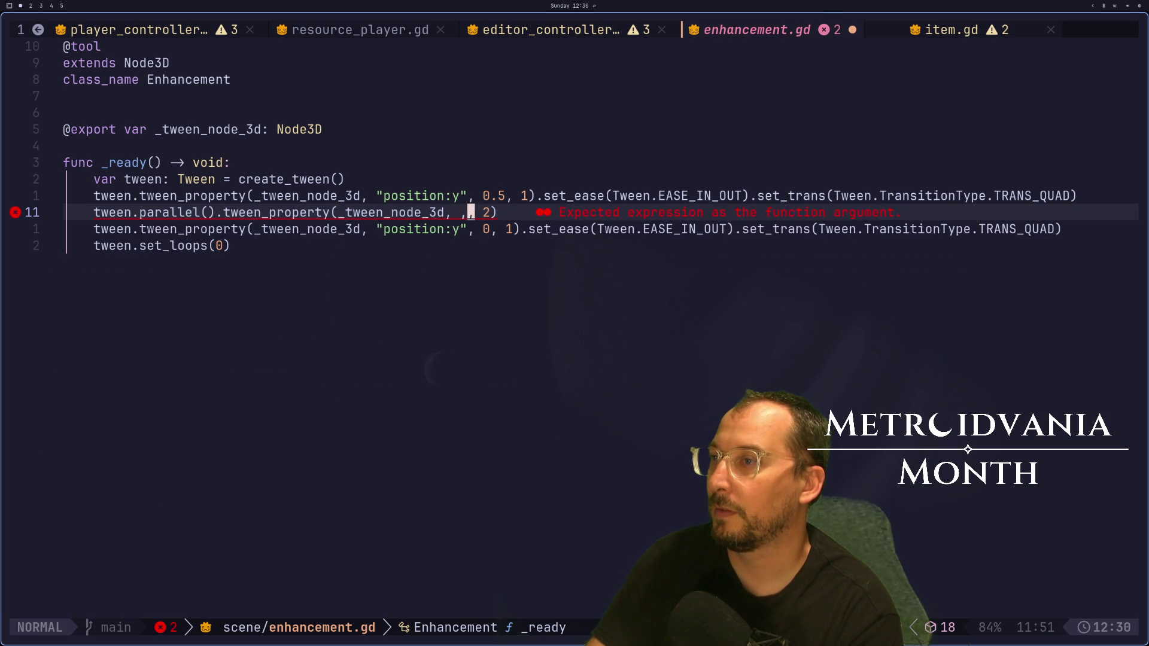
{"action": "key", "text": "h"}
{"action": "key", "text": "i"}
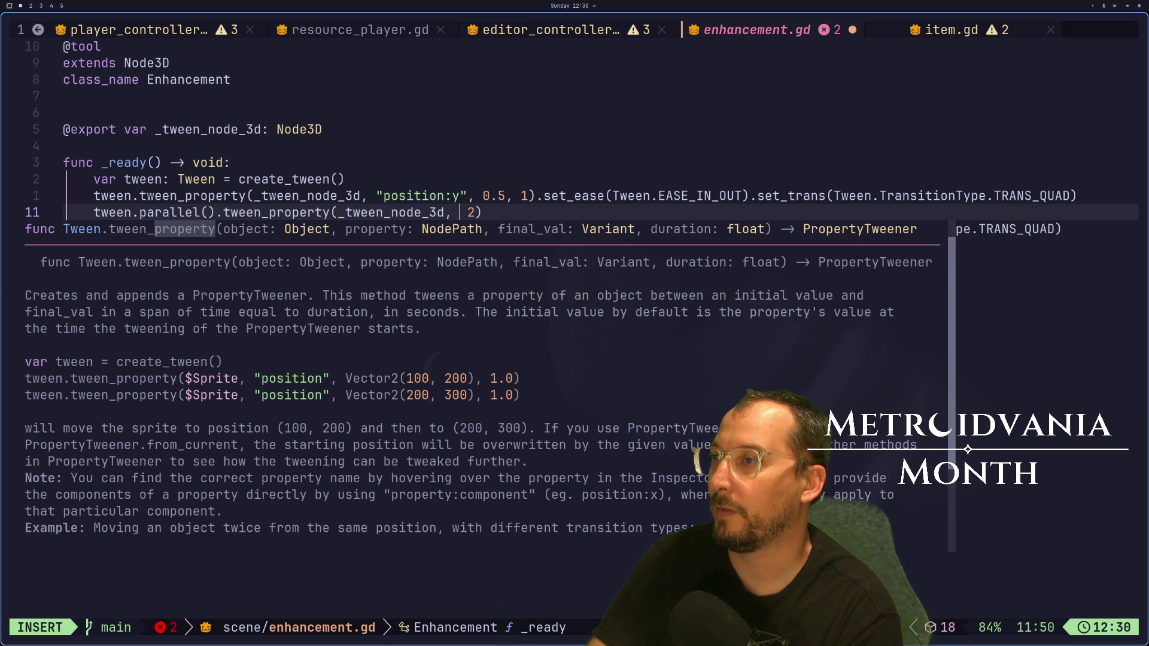
{"action": "key", "text": "Escape"}
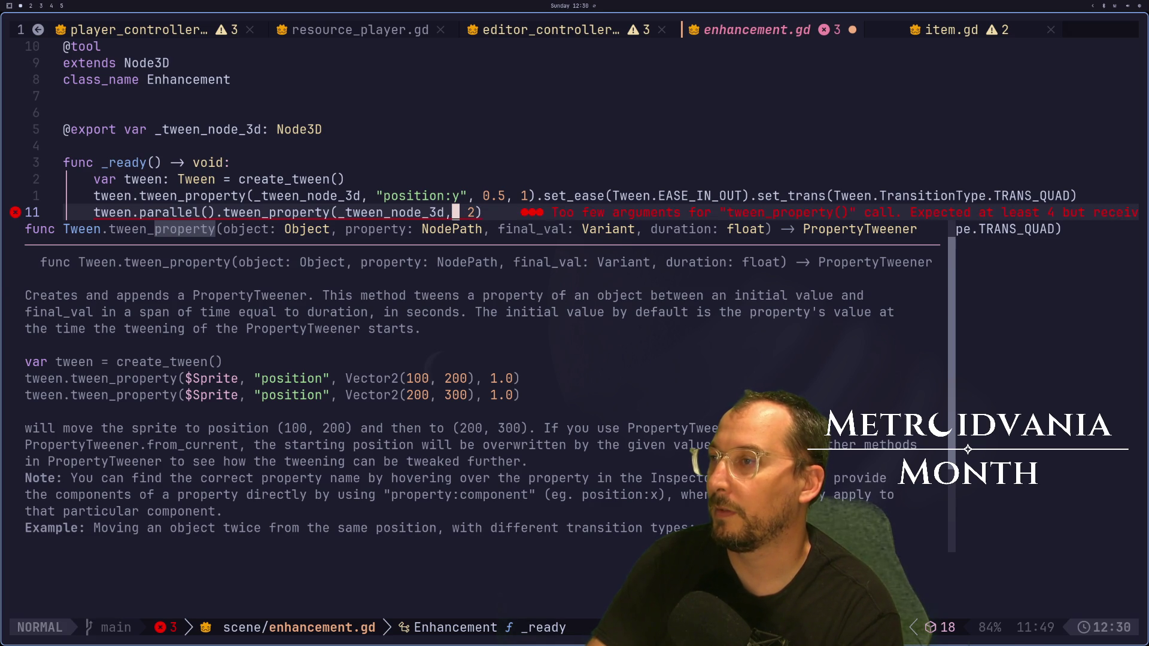
{"action": "key", "text": "a"}
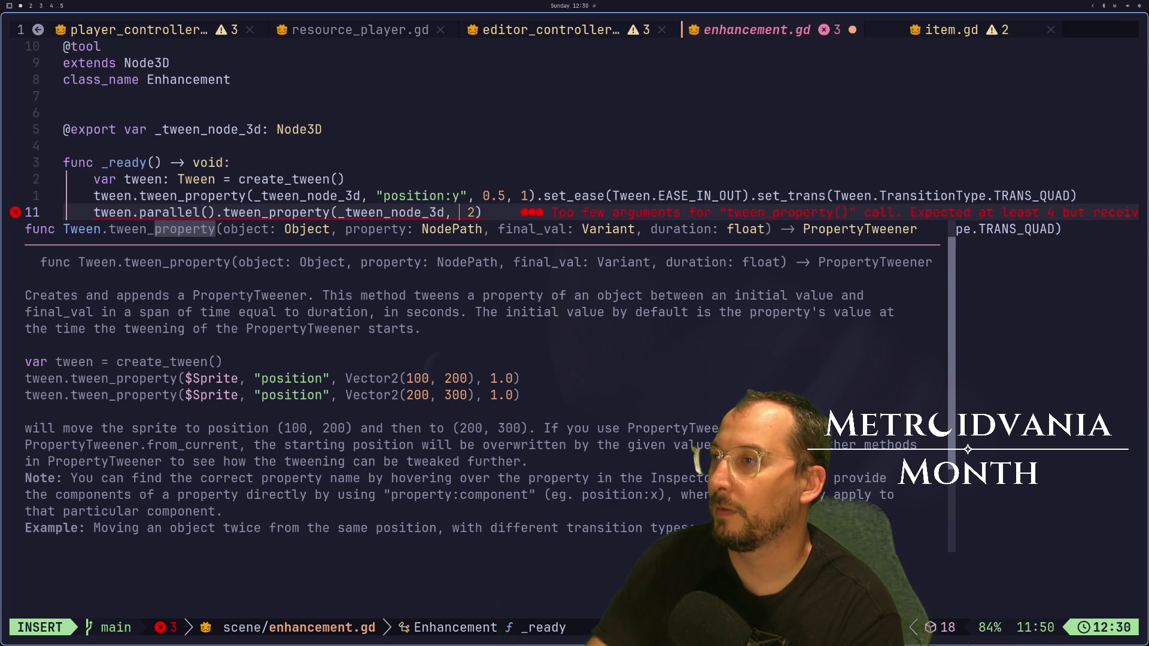
{"action": "key", "text": "Escape"}
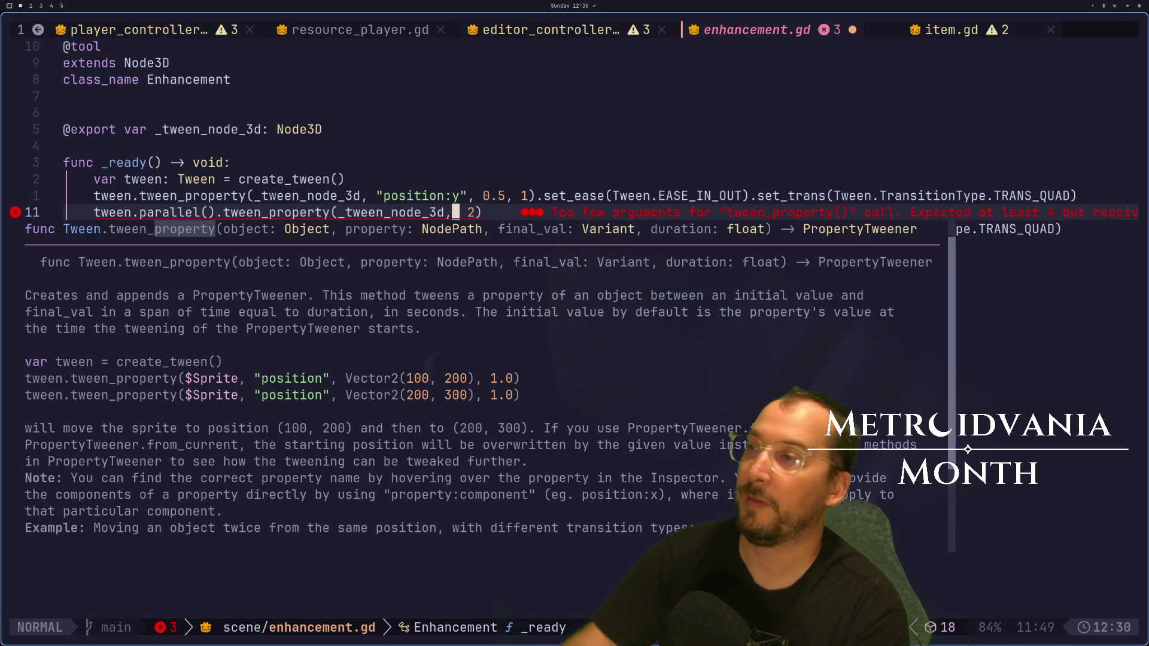
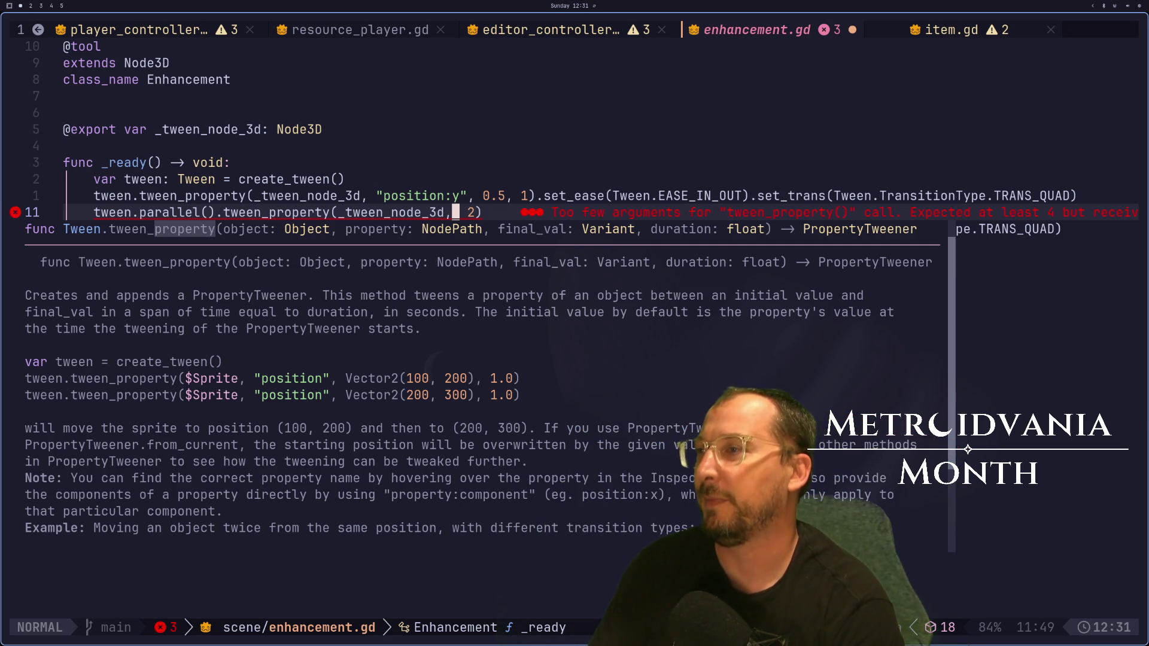
Undo the tween_property edit and retarget tween_method from rotate_y to _rotate, then save.
{"action": "key", "text": "u"}
{"action": "key", "text": "u"}
{"action": "key", "text": "u"}
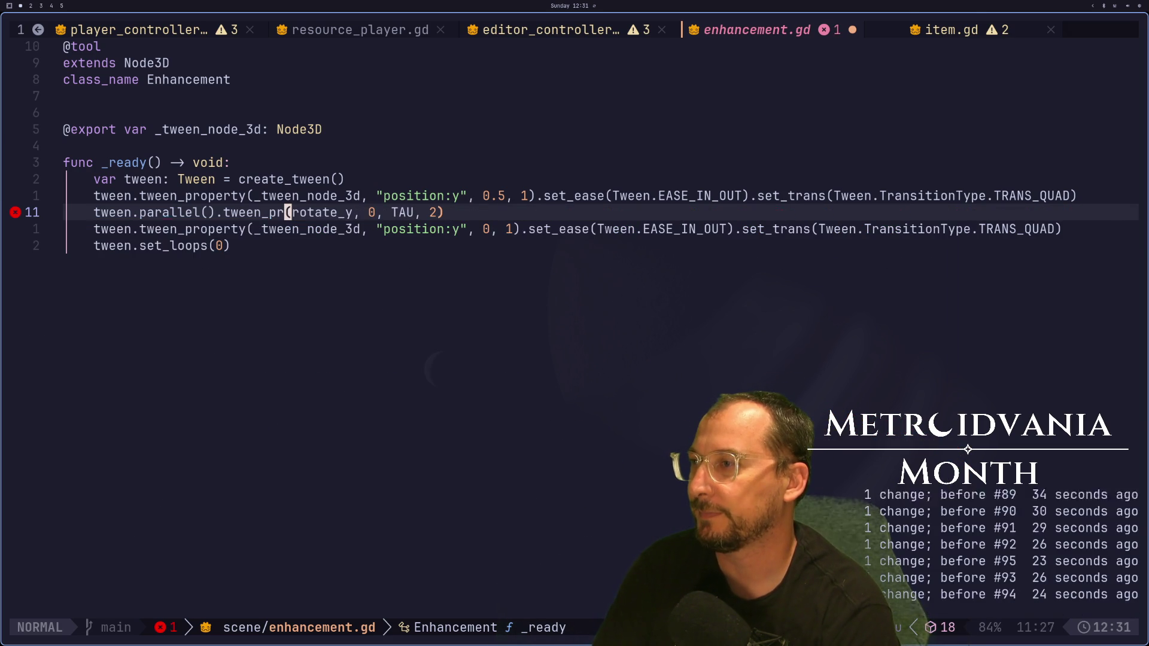
{"action": "key", "text": "u"}
{"action": "key", "text": "u"}
{"action": "key", "text": "u"}
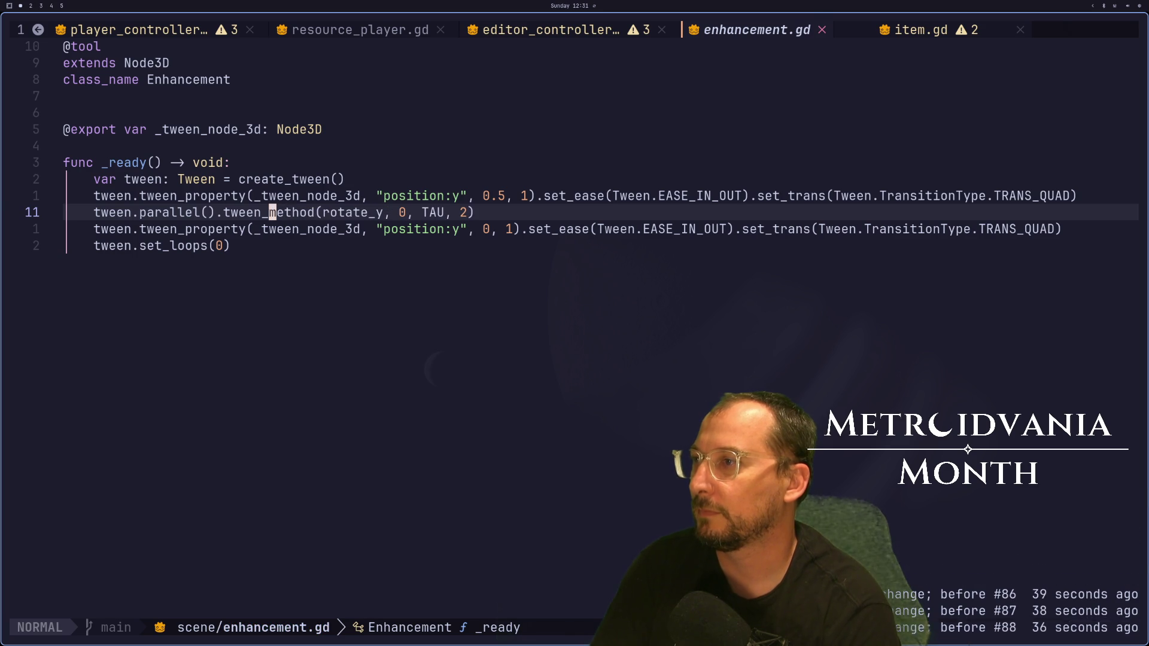
{"action": "key", "text": "j"}
{"action": "key", "text": "j"}
{"action": "key", "text": "k"}
{"action": "key", "text": "k"}
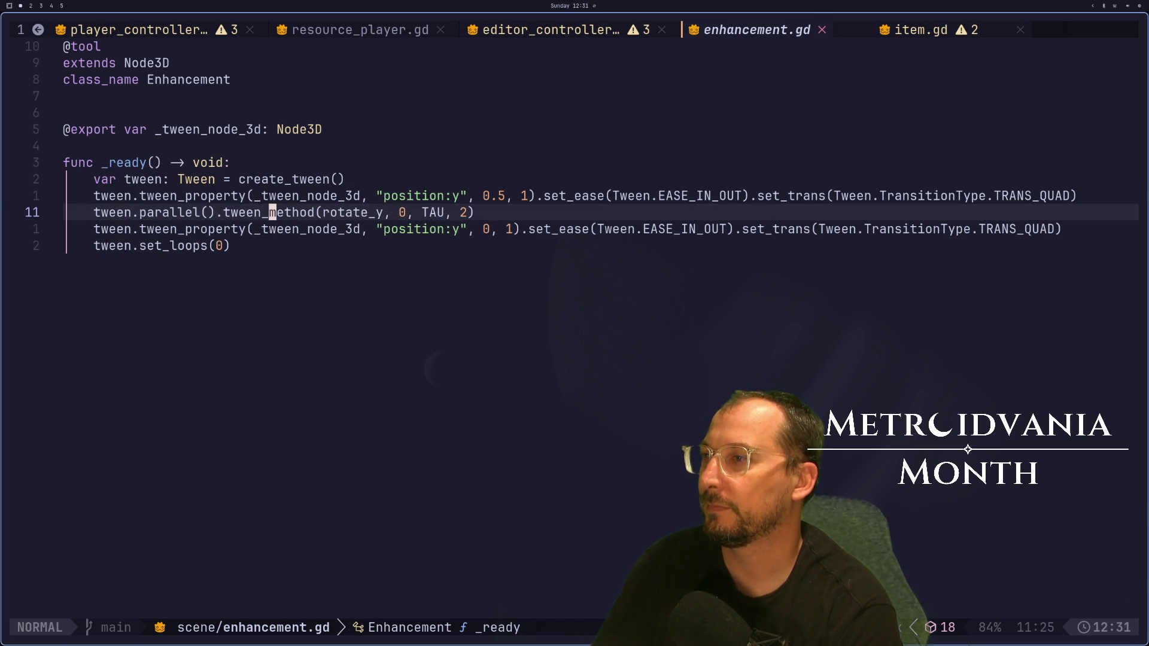
{"action": "key", "text": "k"}
{"action": "key", "text": "j"}
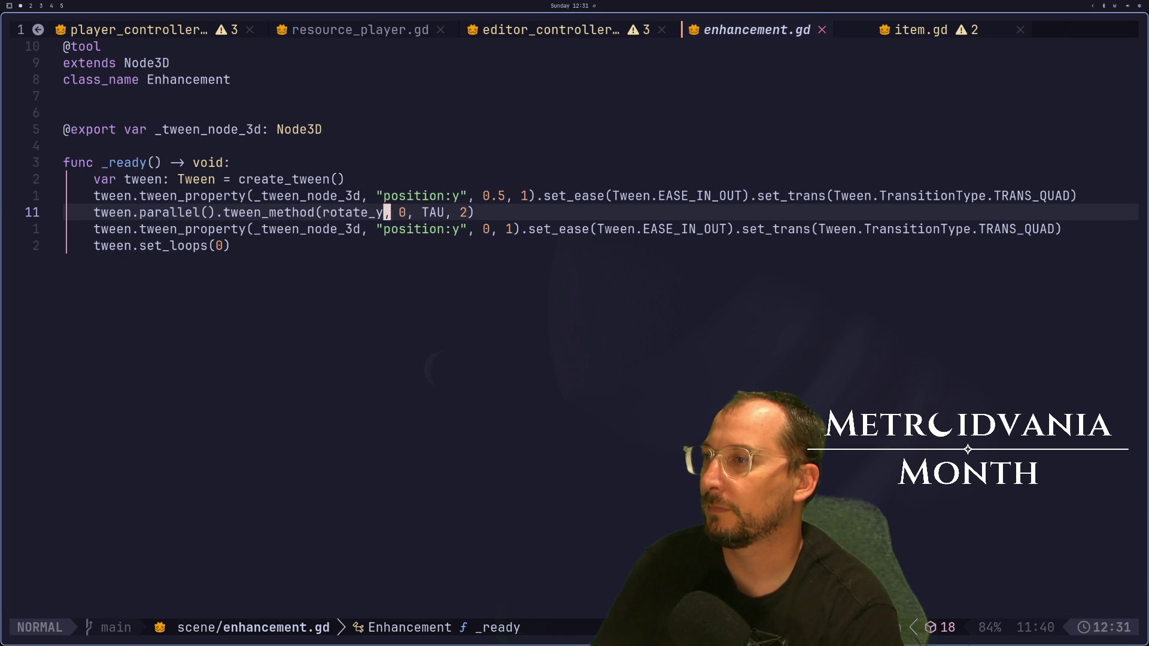
{"action": "key", "text": "i"}
{"action": "key", "text": "BackSpace"}
{"action": "key", "text": "BackSpace"}
{"action": "key", "text": "Escape"}
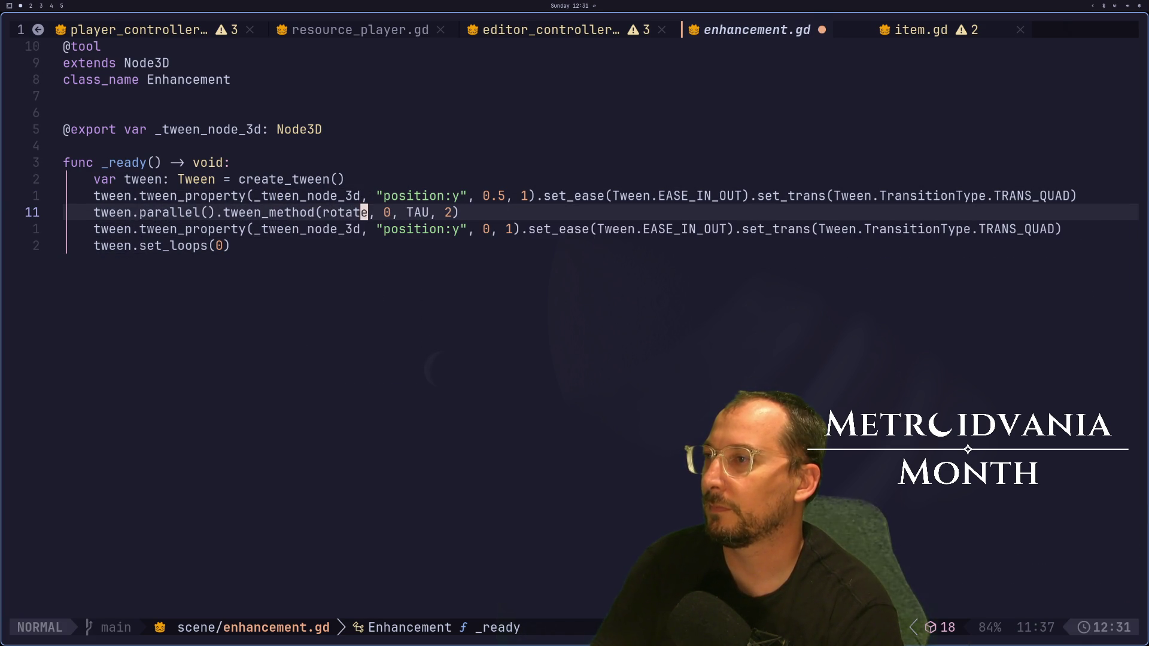
{"action": "type", "text": "i_"}
{"action": "key", "text": "Escape"}
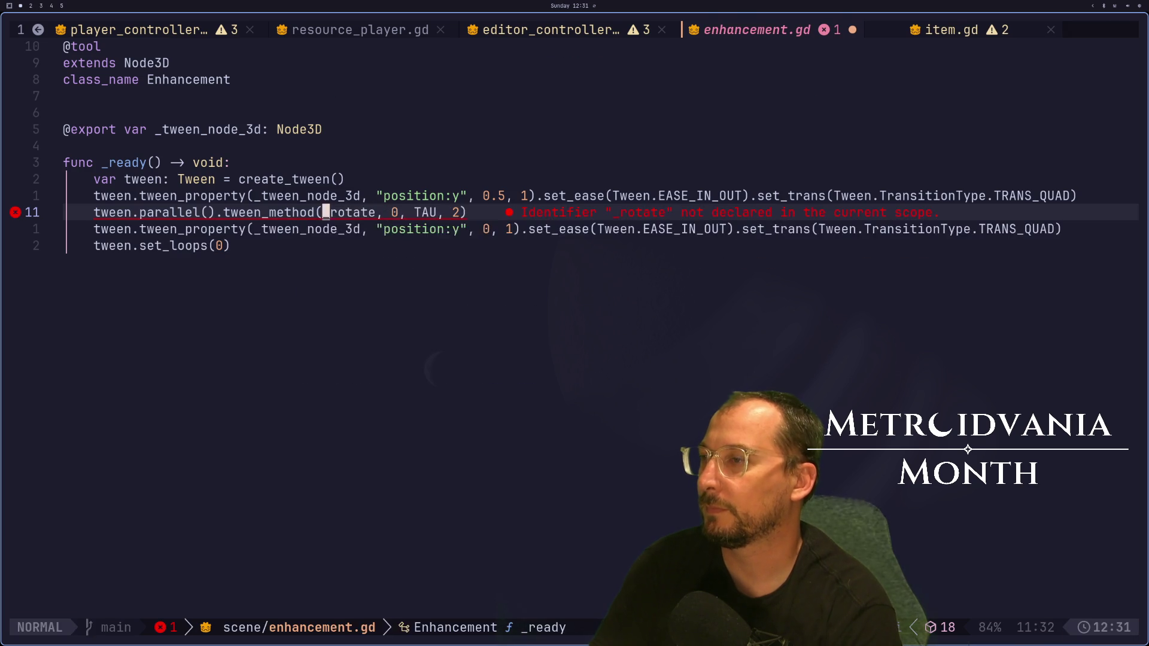
{"action": "type", "text": ":w"}
{"action": "key", "text": "Return"}
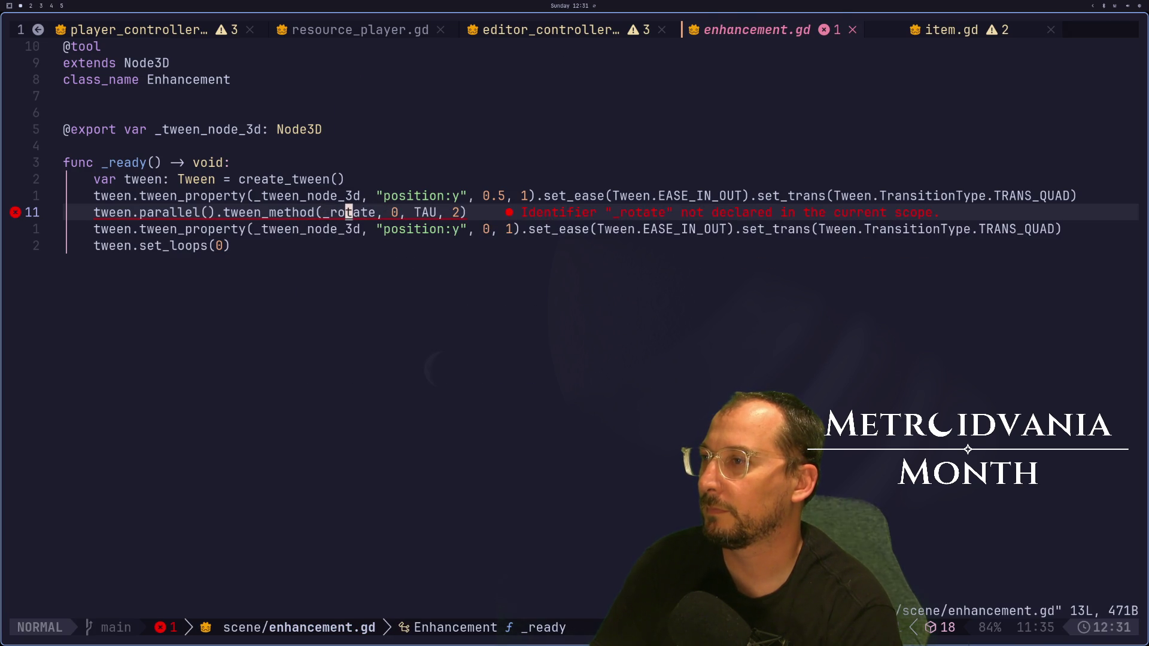
Add fresh blank lines at the end of the script below _ready.
{"action": "key", "text": "w"}
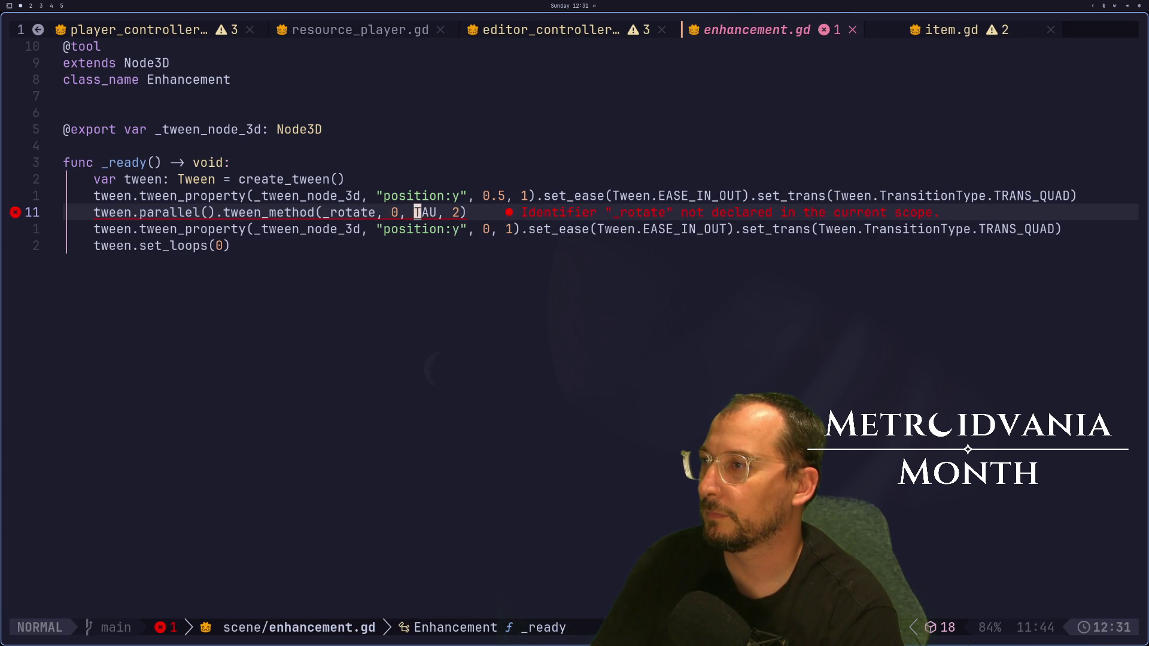
{"action": "key", "text": "G"}
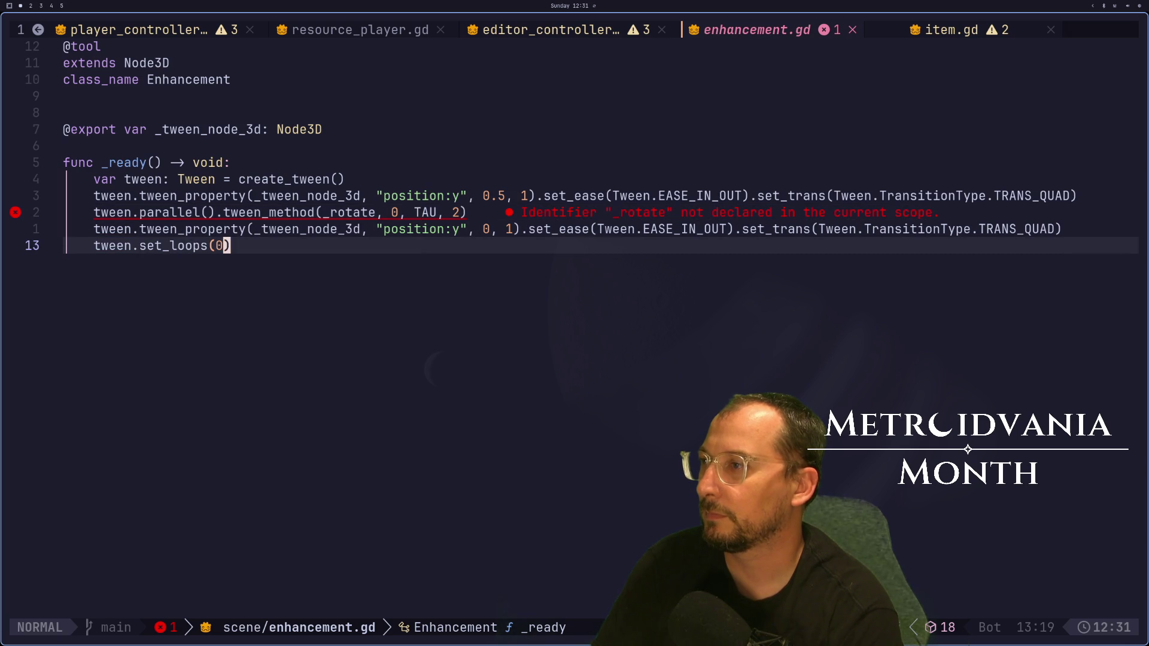
{"action": "key", "text": "a"}
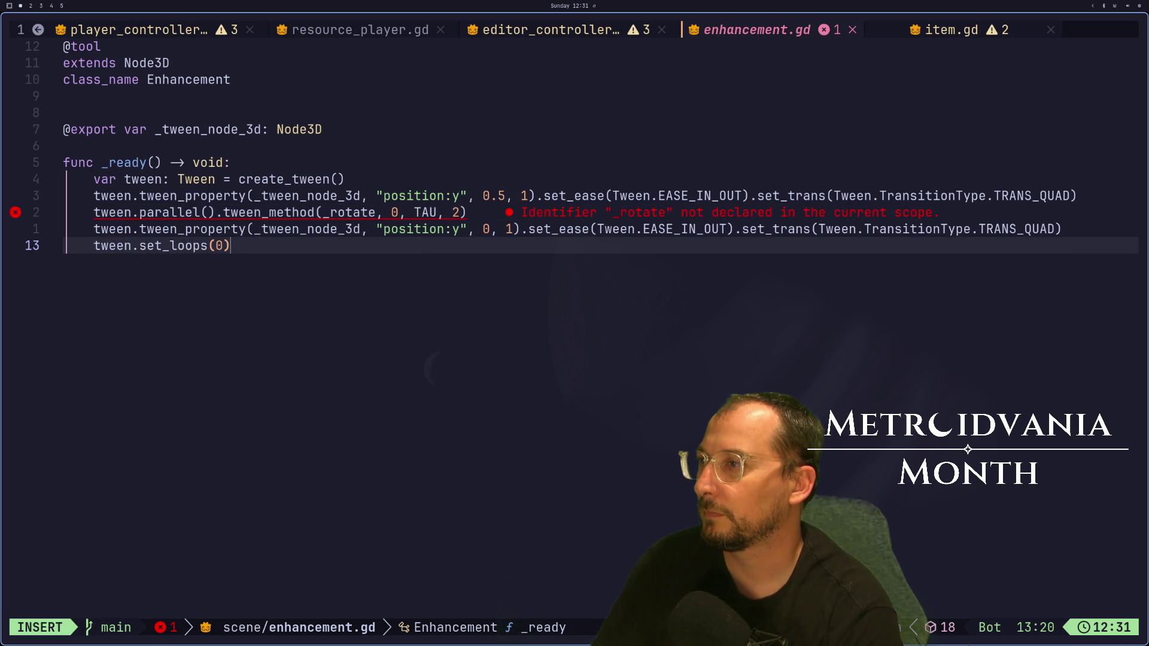
{"action": "key", "text": "Return"}
{"action": "key", "text": "Return"}
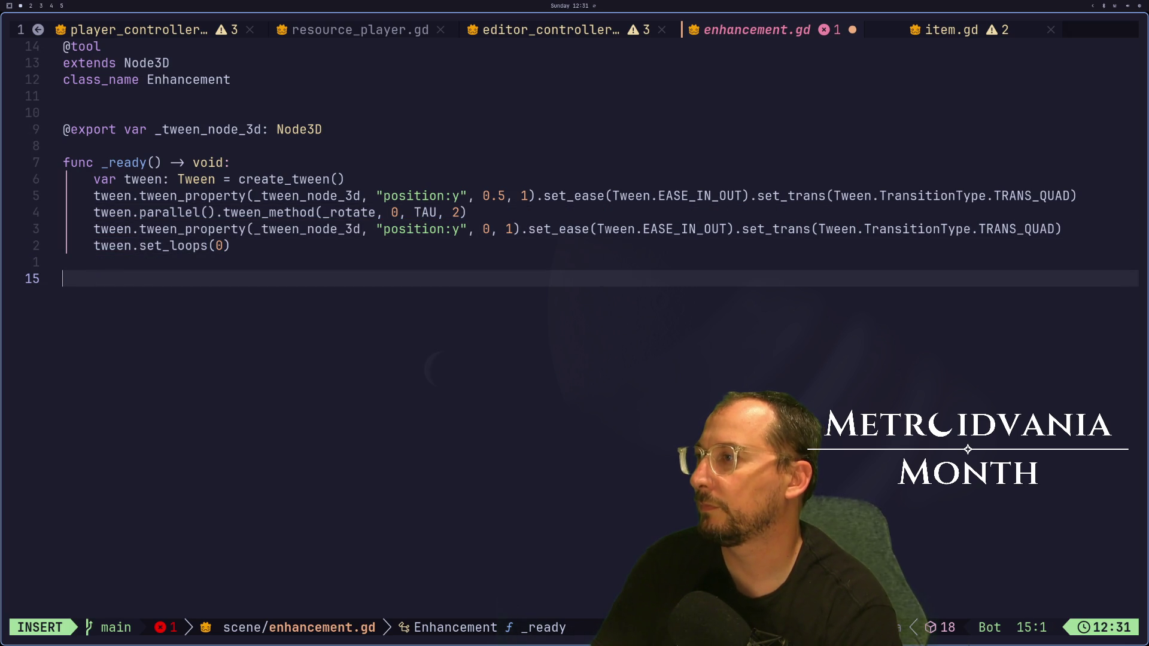
Declare func _rotate(angle: float) -> void: in enhancement.gd.
{"action": "type", "text": "func _"}
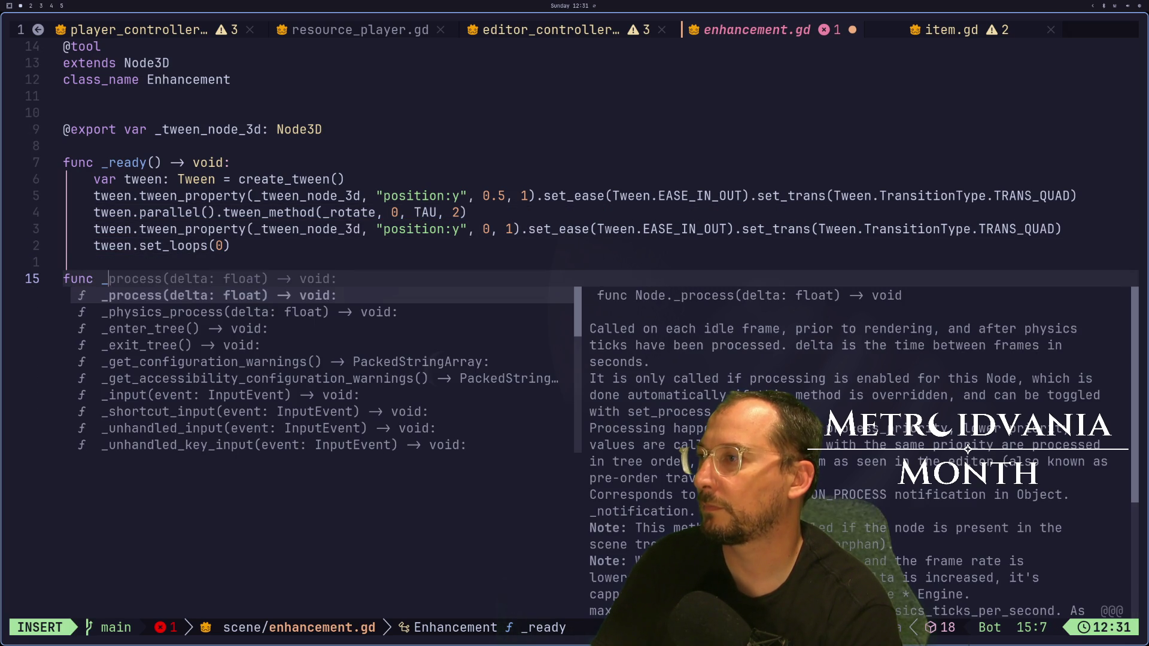
{"action": "type", "text": "rotate"}
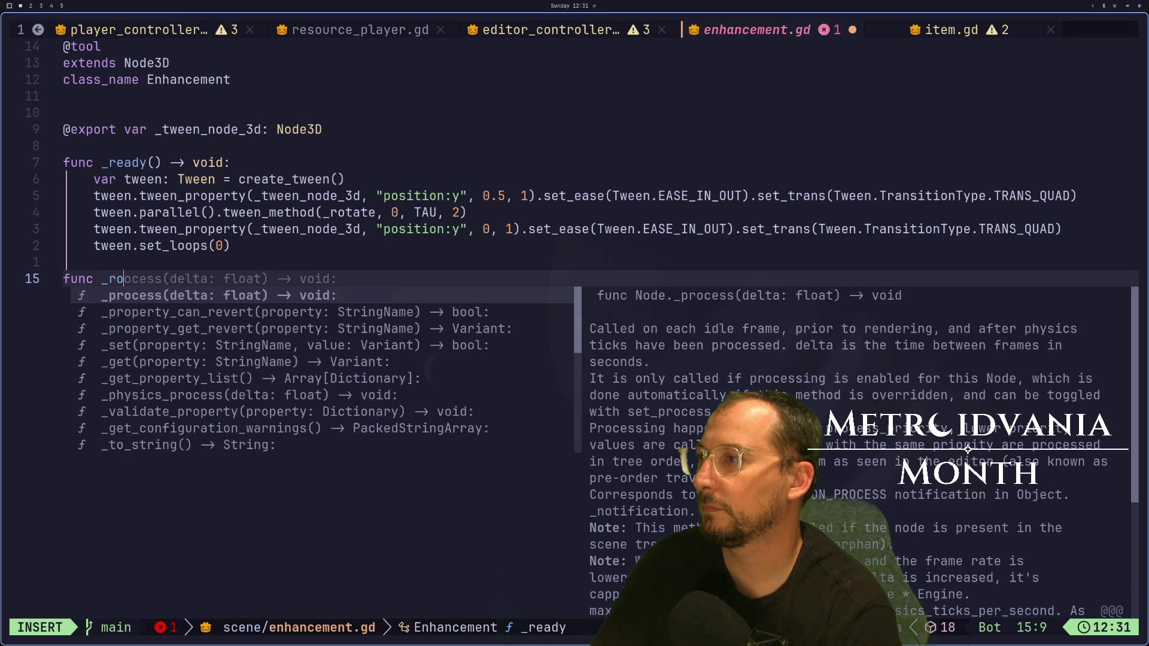
{"action": "key", "text": "Escape"}
{"action": "type", "text": "ate(amount: "}
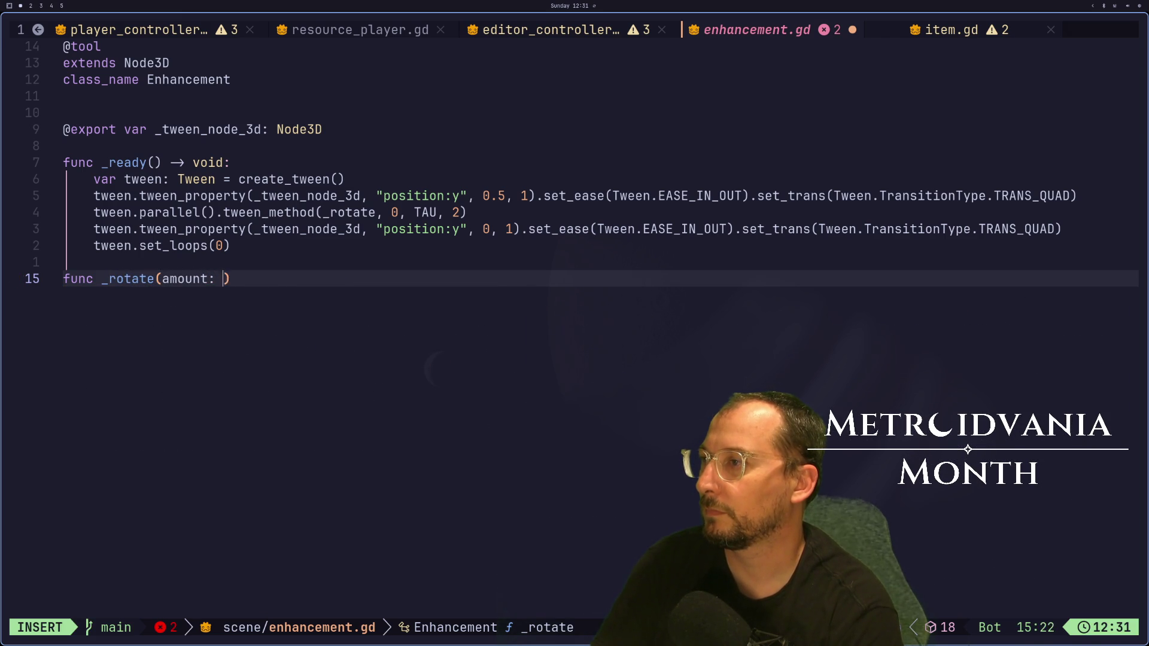
{"action": "type", "text": "float"}
{"action": "key", "text": "Escape"}
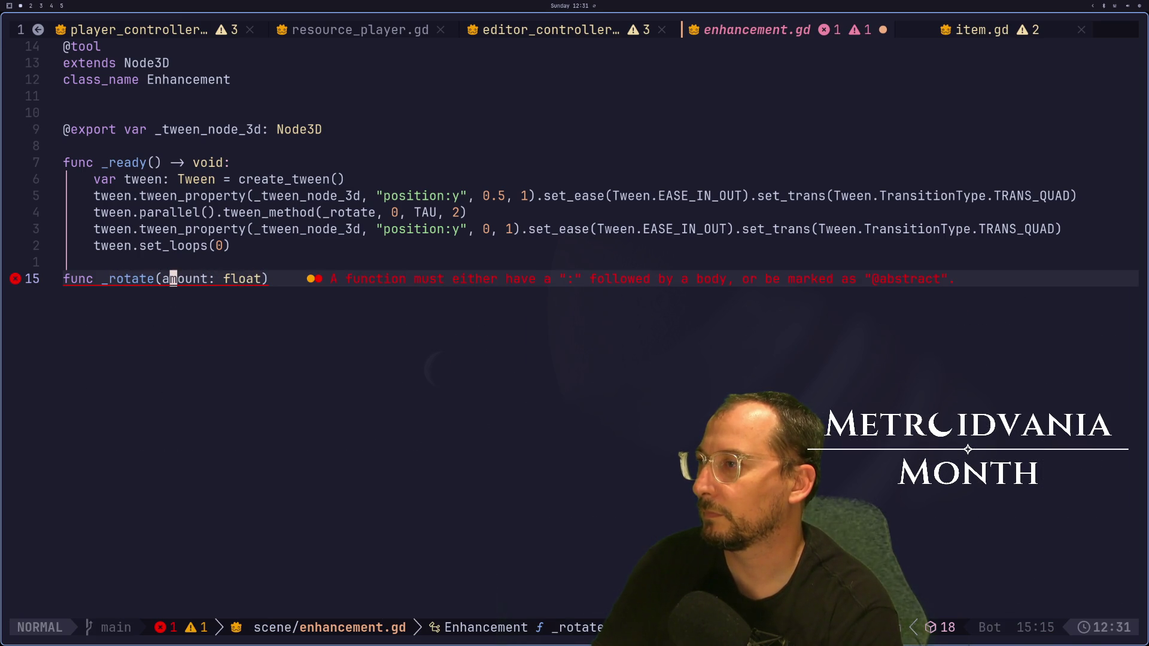
{"action": "type", "text": "ciwangle"}
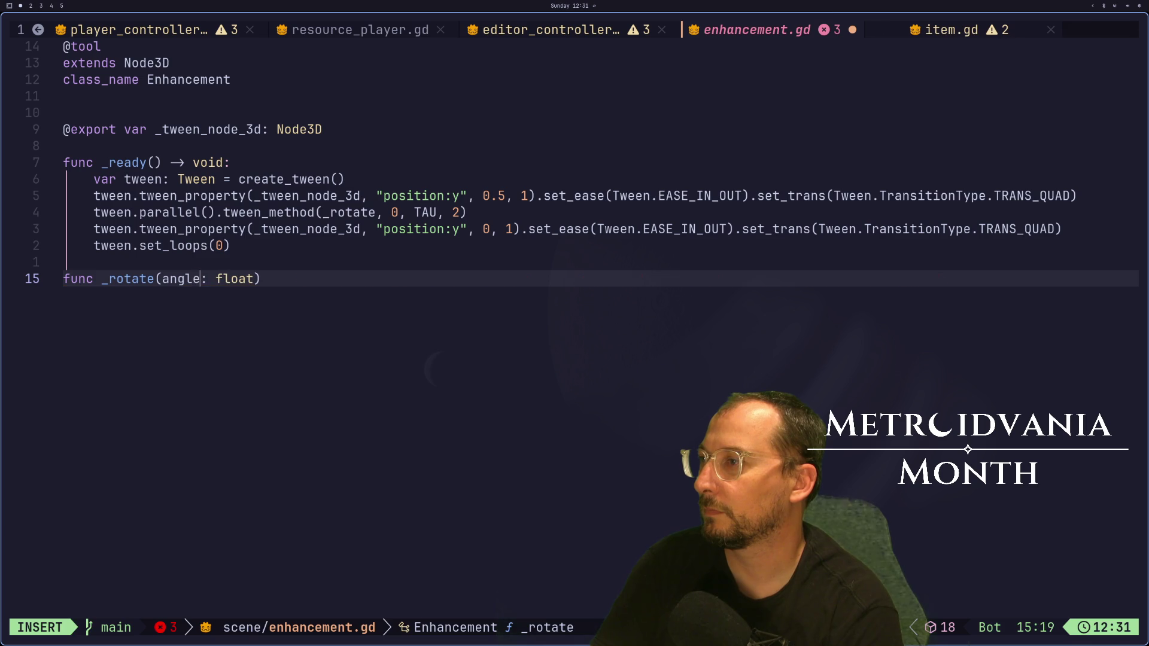
{"action": "key", "text": "Escape"}
{"action": "key", "text": "shift+a"}
{"action": "type", "text": "-> void:"}
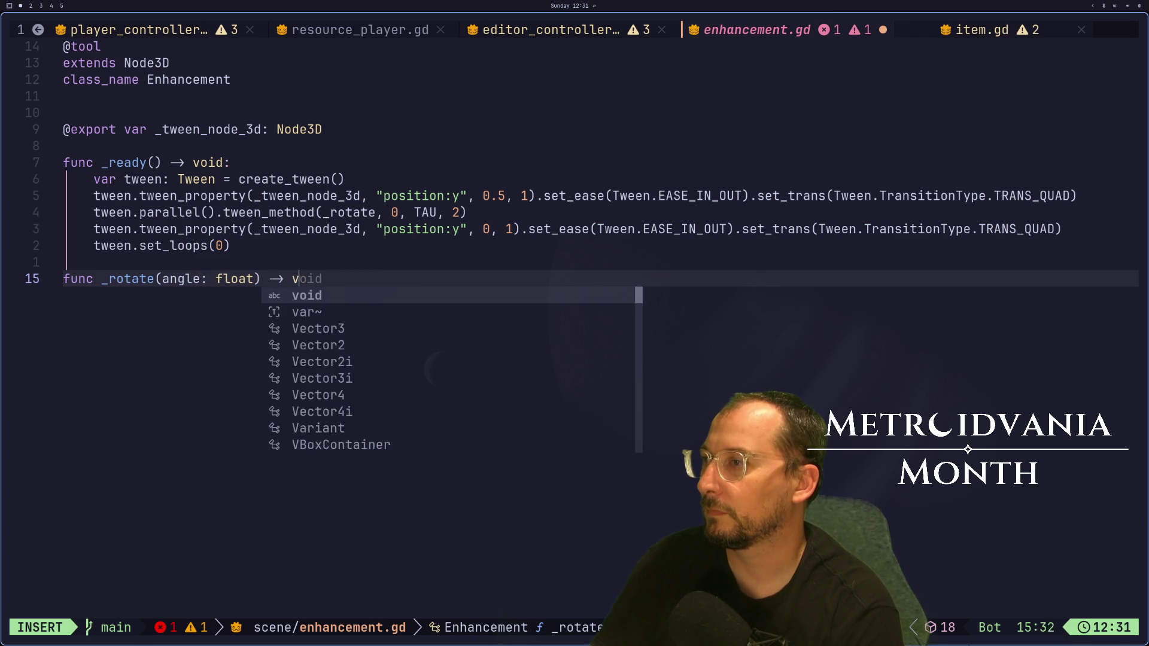
Give _rotate the body rotation.y = angle and save the script.
{"action": "key", "text": "Return"}
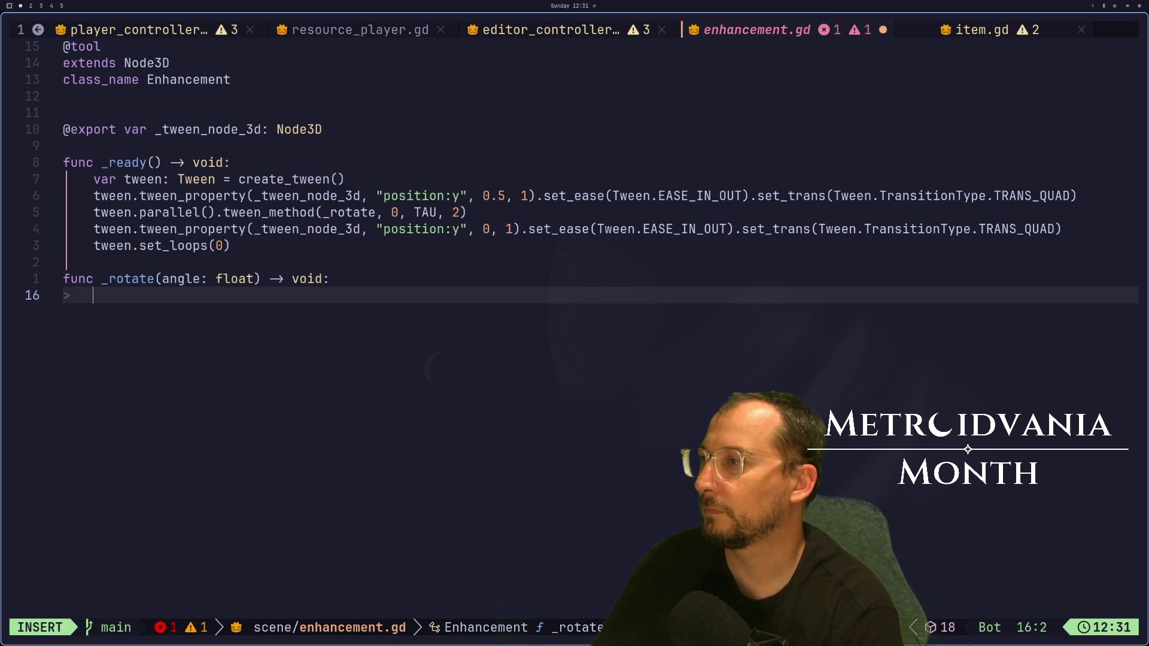
{"action": "type", "text": "_rotate"}
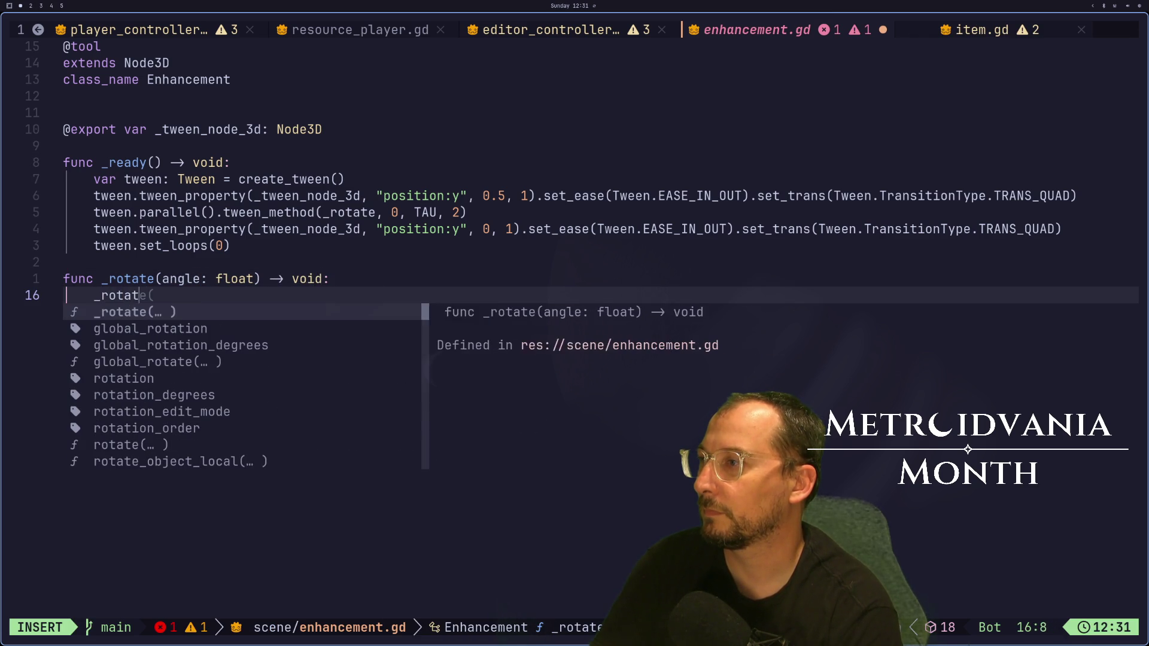
{"action": "key", "text": "BackSpace"}
{"action": "key", "text": "BackSpace"}
{"action": "key", "text": "BackSpace"}
{"action": "type", "text": "rot"}
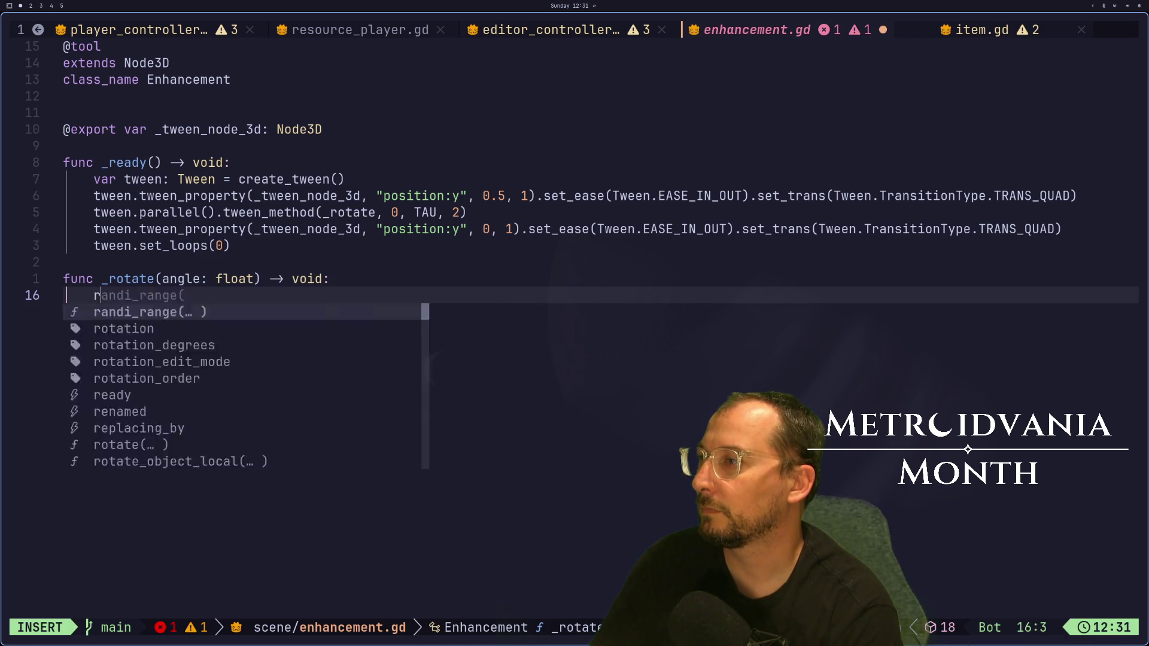
{"action": "type", "text": "ate"}
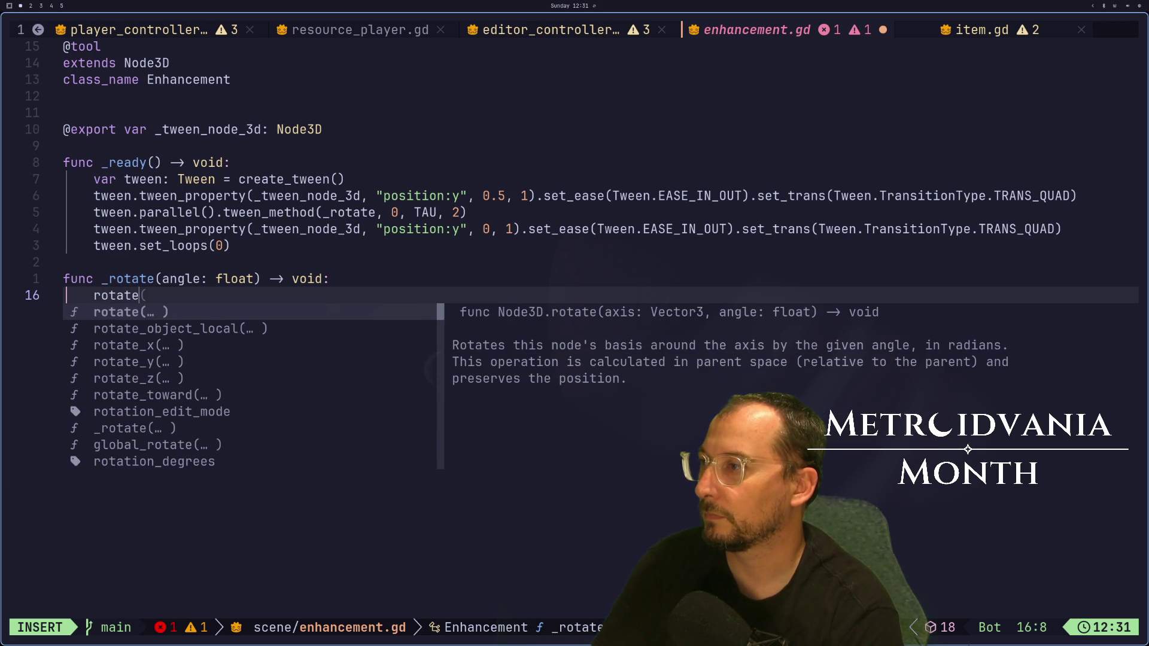
{"action": "type", "text": "."}
{"action": "key", "text": "BackSpace"}
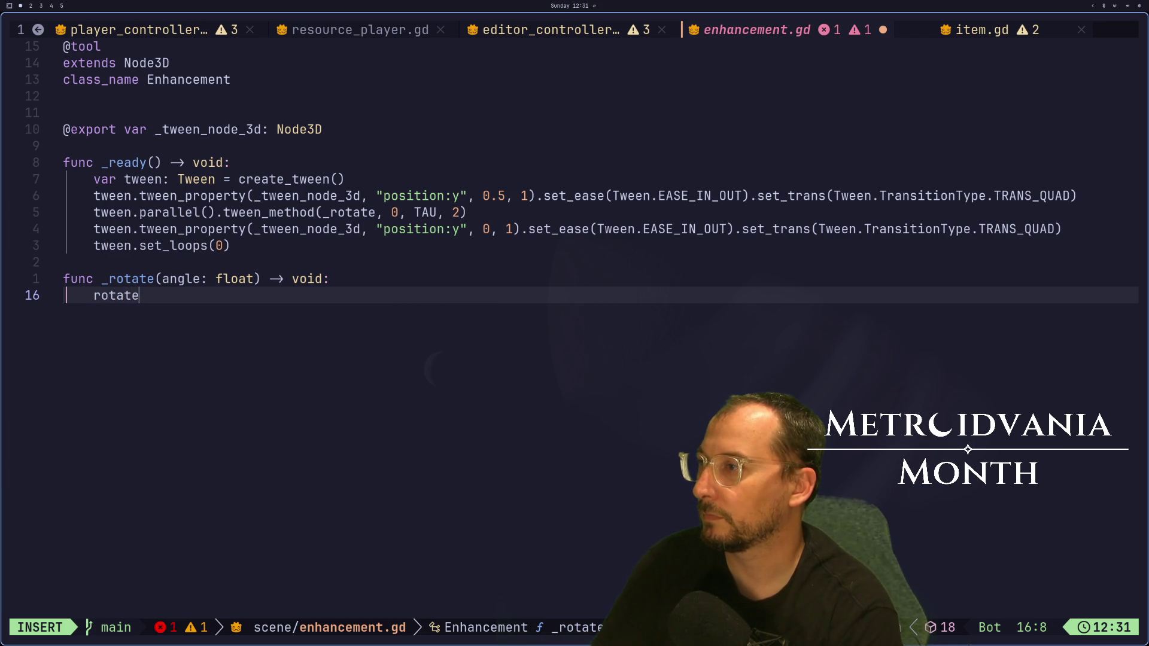
{"action": "type", "text": "io"}
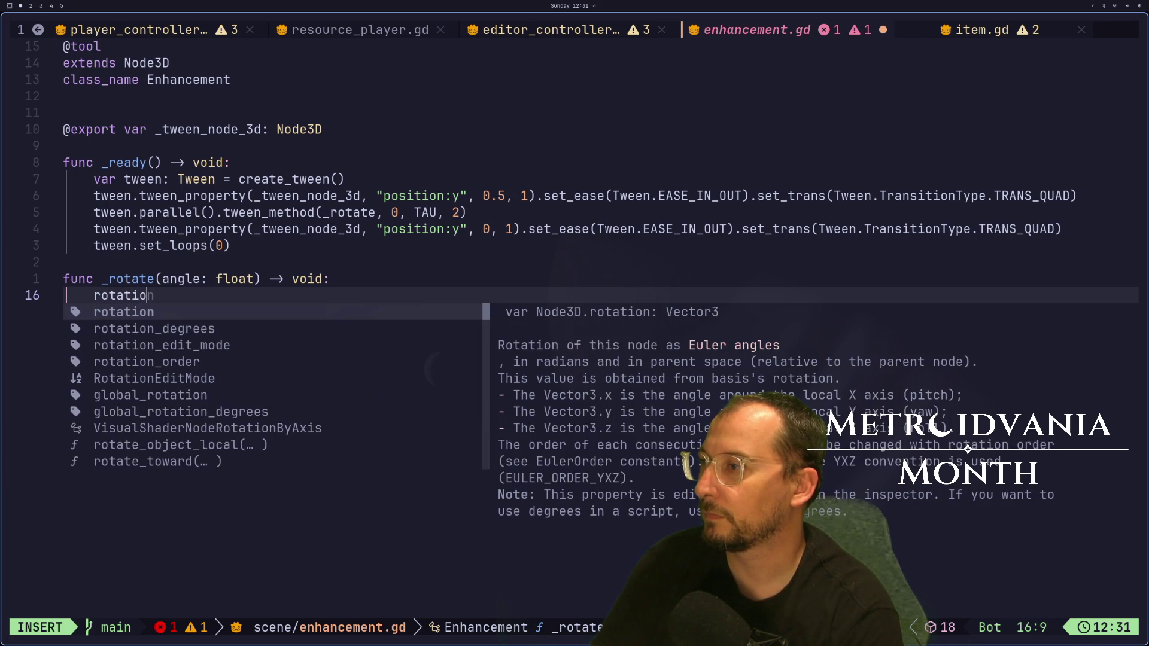
{"action": "key", "text": "BackSpace"}
{"action": "key", "text": "BackSpace"}
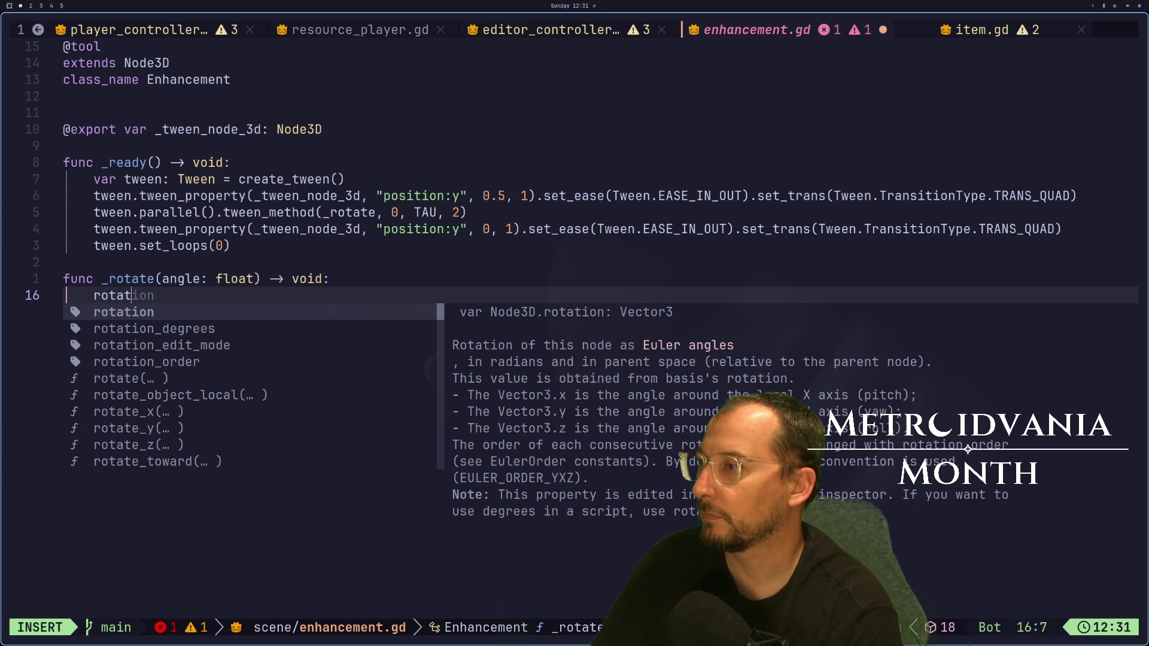
{"action": "type", "text": "ion.y-"}
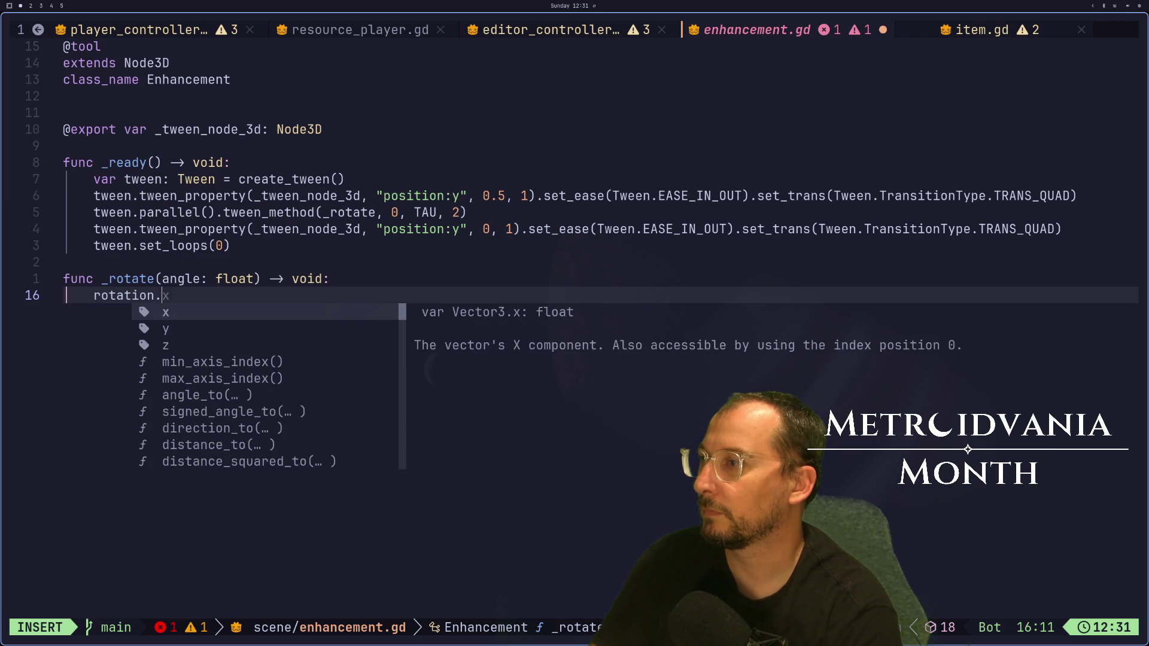
{"action": "type", "text": " angle"}
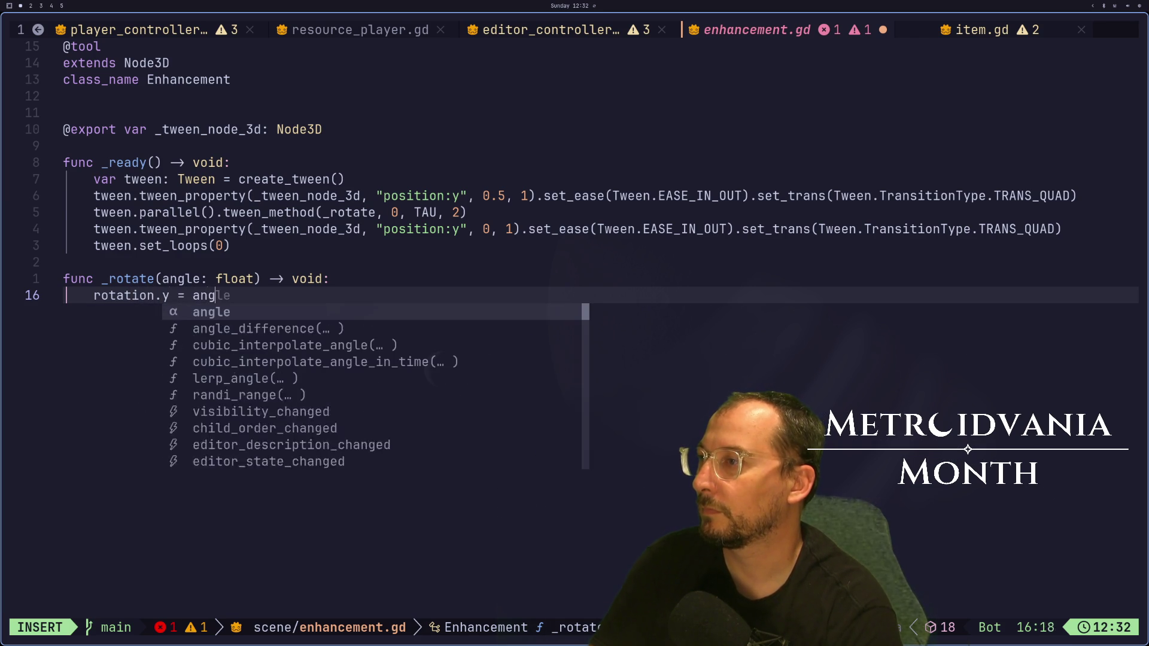
{"action": "key", "text": "Escape"}
{"action": "type", "text": ":w"}
{"action": "key", "text": "Return"}
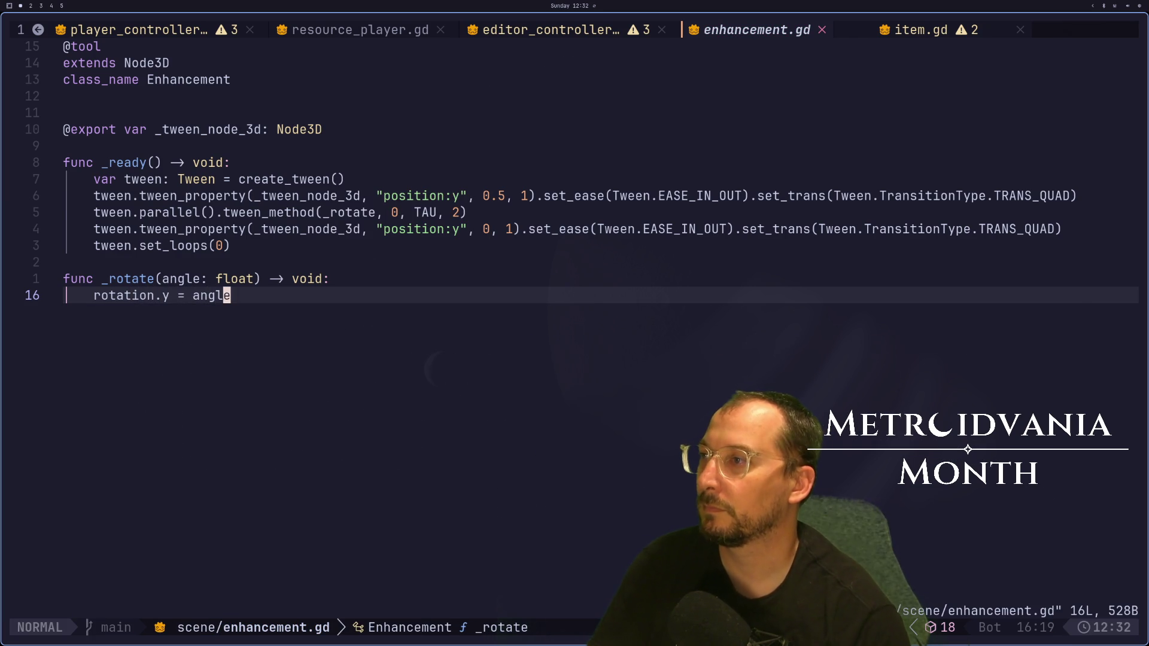
{"action": "key", "text": "super+2"}
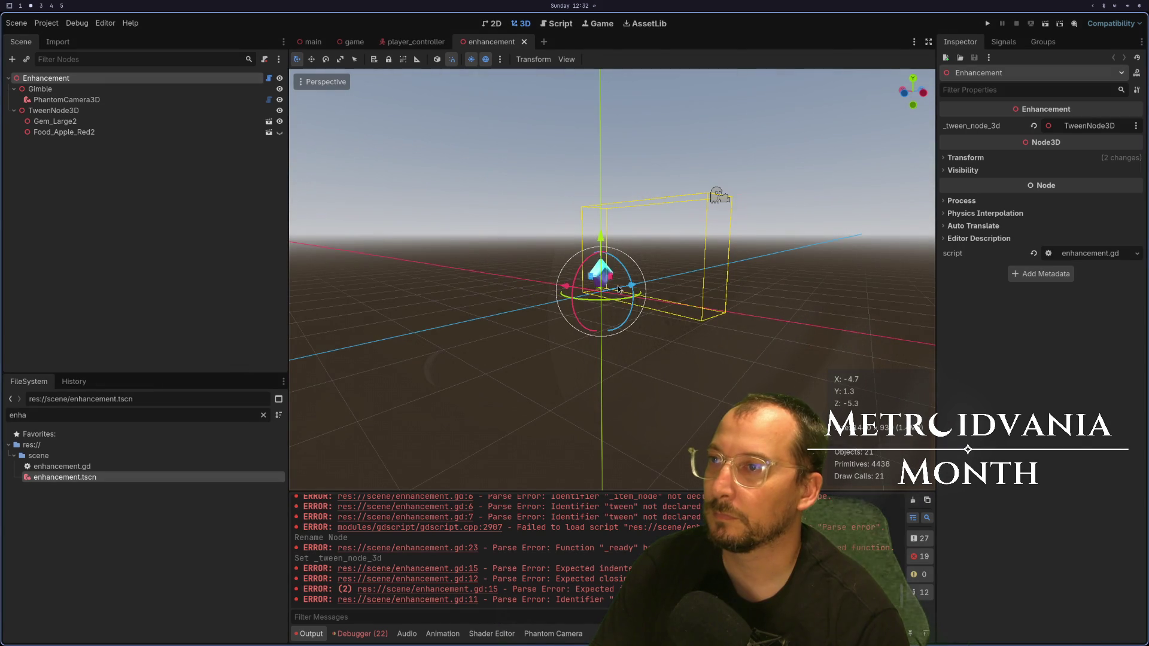
Close and reopen enhancement.tscn to watch the gem bob and spin in the viewport.
{"action": "left_click", "coordinate": [524, 42]}
{"action": "double_click", "coordinate": [124, 478]}
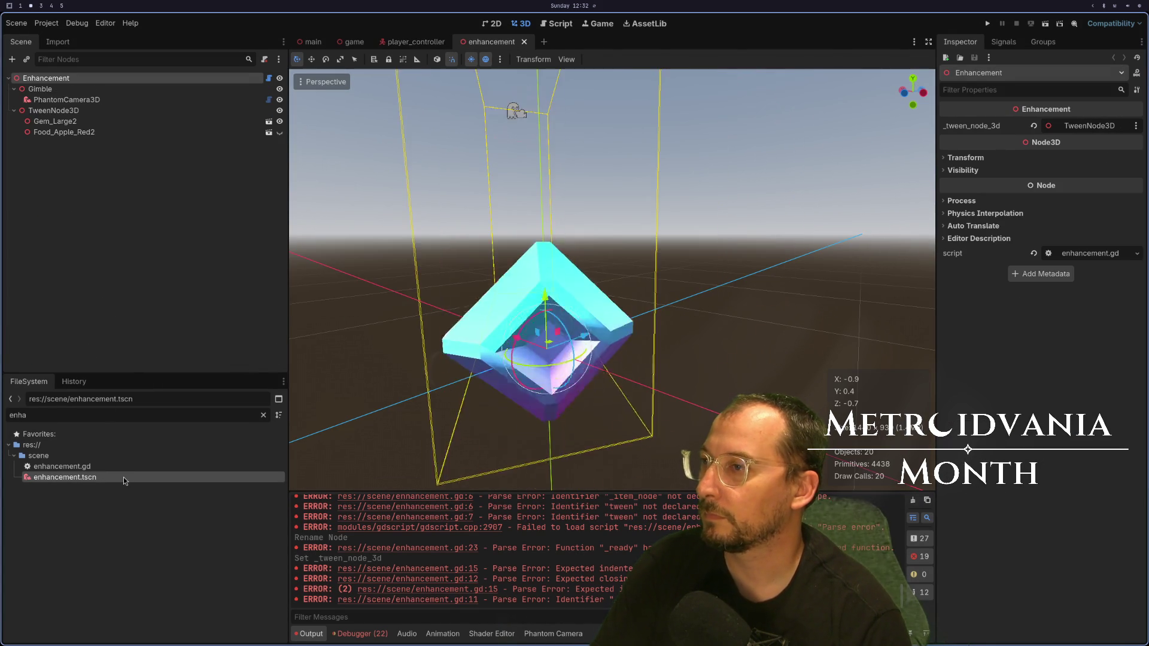
{"action": "scroll", "coordinate": [432, 353], "scroll_direction": "down", "scroll_amount": 5}
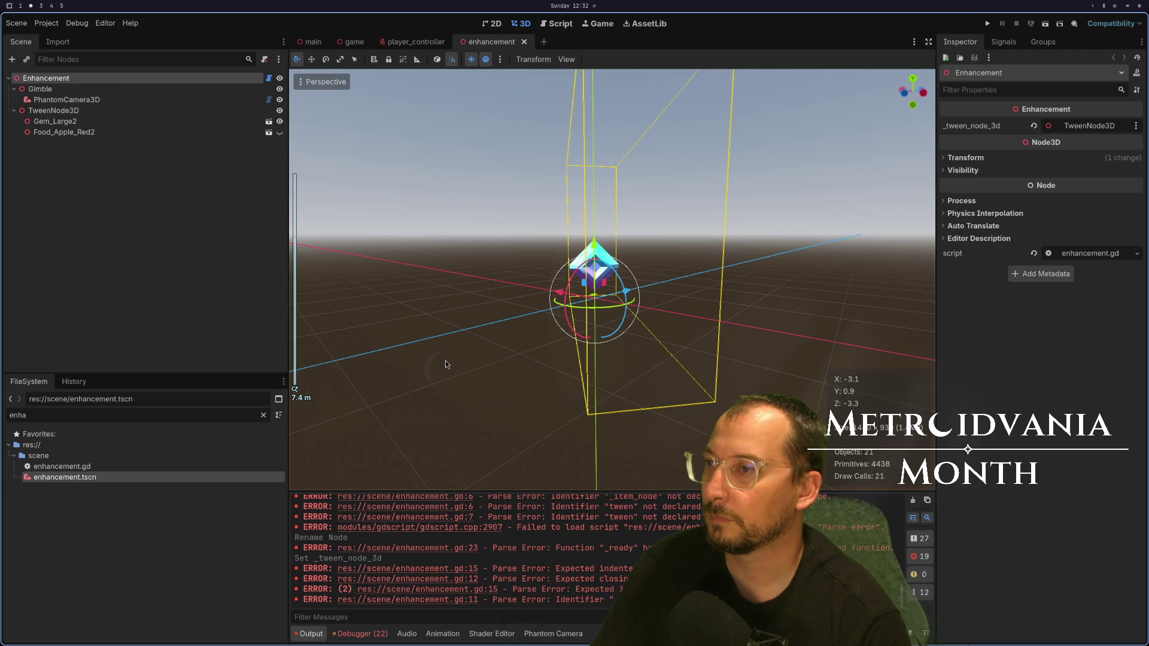
{"action": "key", "text": "super+1"}
Change the rotate tween's start value from 0 to 0.0 and save enhancement.gd.
{"action": "key", "text": "k"}
{"action": "key", "text": "k"}
{"action": "key", "text": "k"}
{"action": "key", "text": "k"}
{"action": "key", "text": "k"}
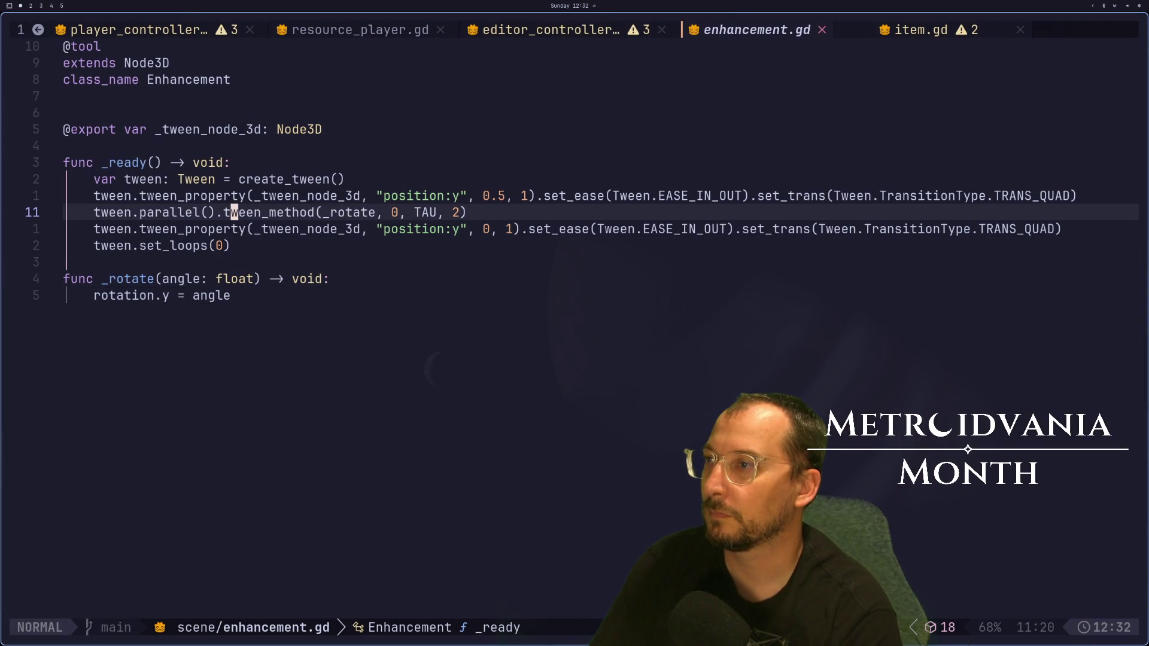
{"action": "type", "text": "wa0"}
{"action": "key", "text": "Escape"}
{"action": "type", "text": ":w"}
{"action": "key", "text": "Return"}
{"action": "key", "text": "super+2"}
{"action": "key", "text": "super+1"}
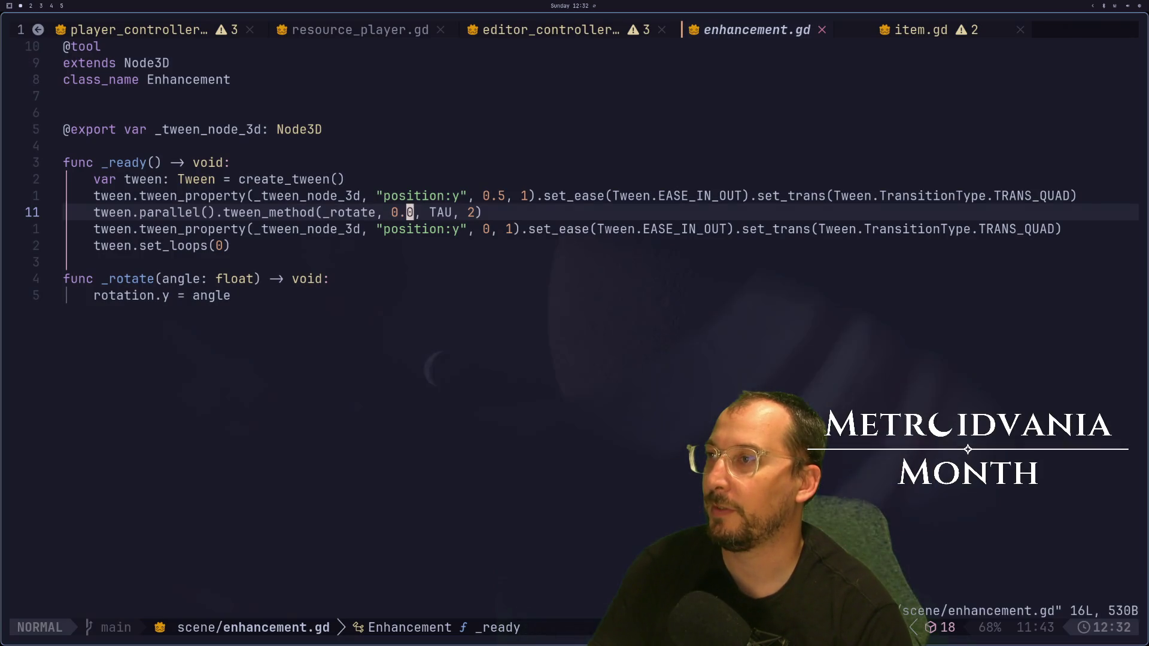
{"action": "key", "text": "super+2"}
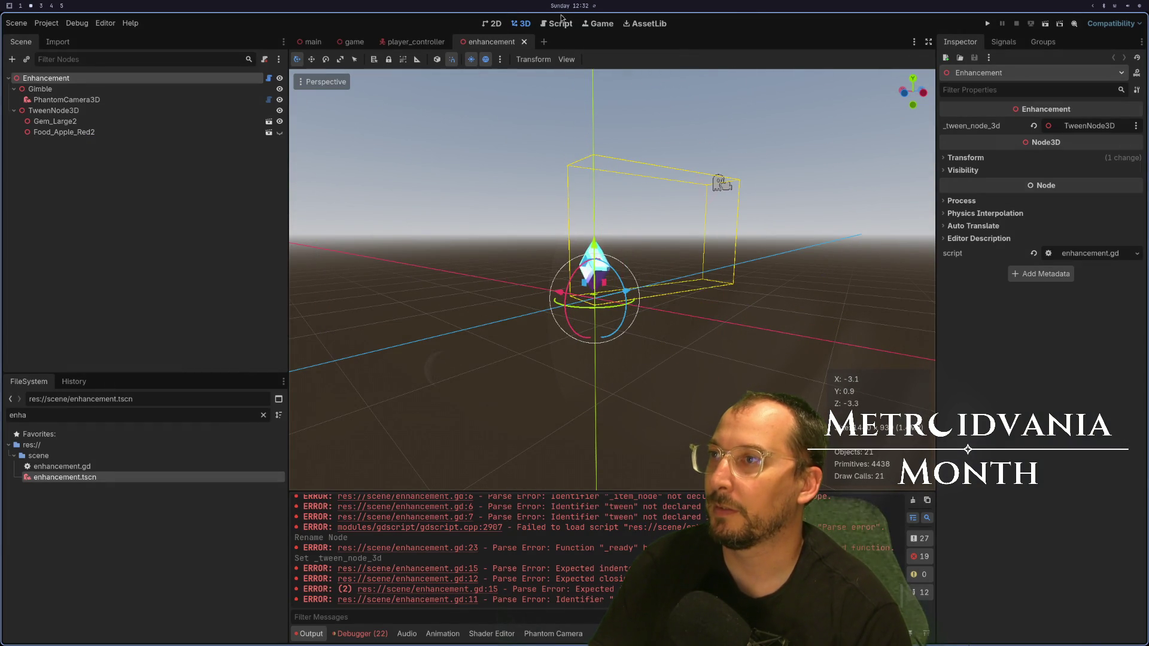
Close and reopen the enhancement scene to reload its script.
{"action": "left_click", "coordinate": [524, 41]}
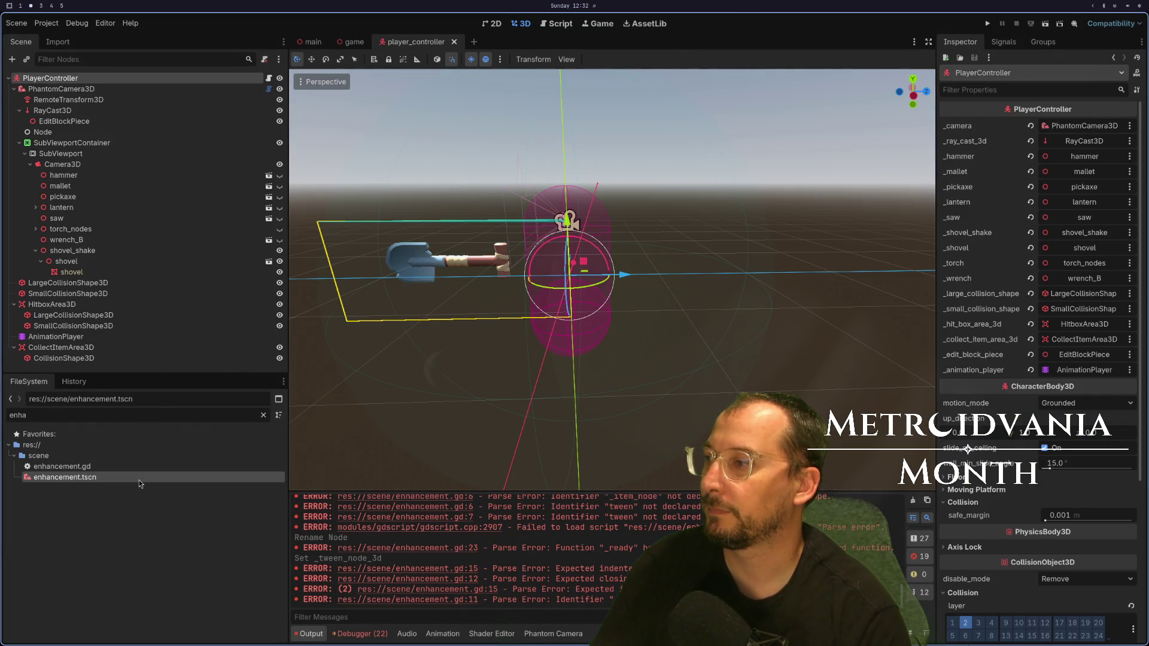
{"action": "double_click", "coordinate": [139, 481]}
{"action": "scroll", "coordinate": [466, 362], "scroll_direction": "down", "scroll_amount": 3}
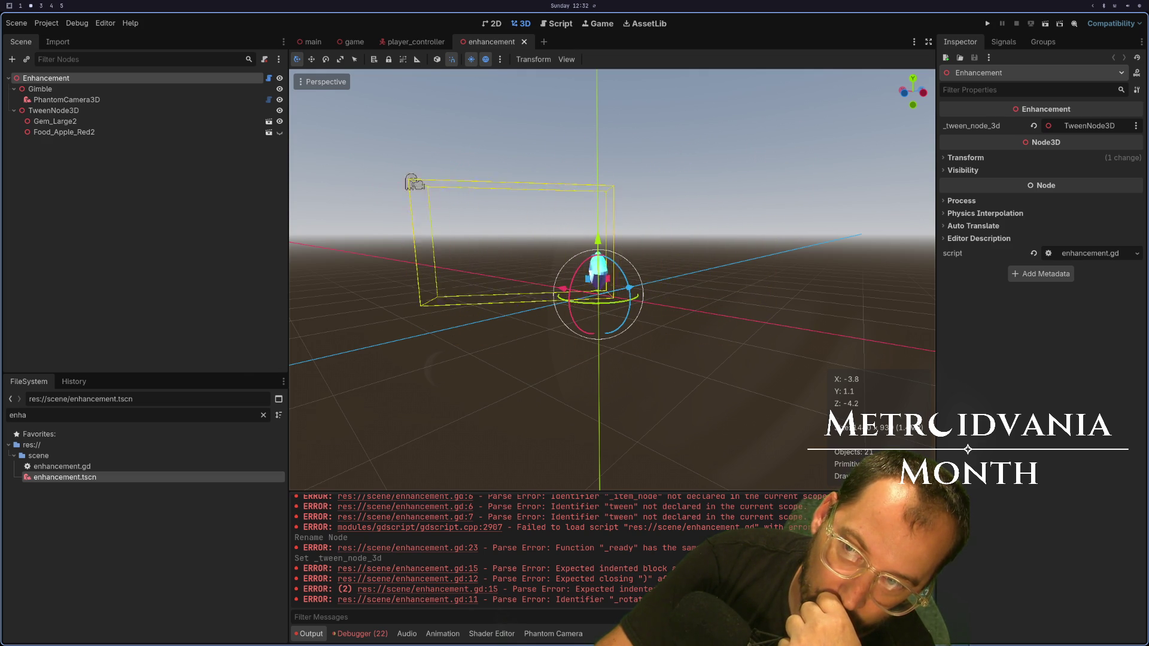
Insert .parallel() before the second position tween_property on line 12 and save.
{"action": "key", "text": "super+1"}
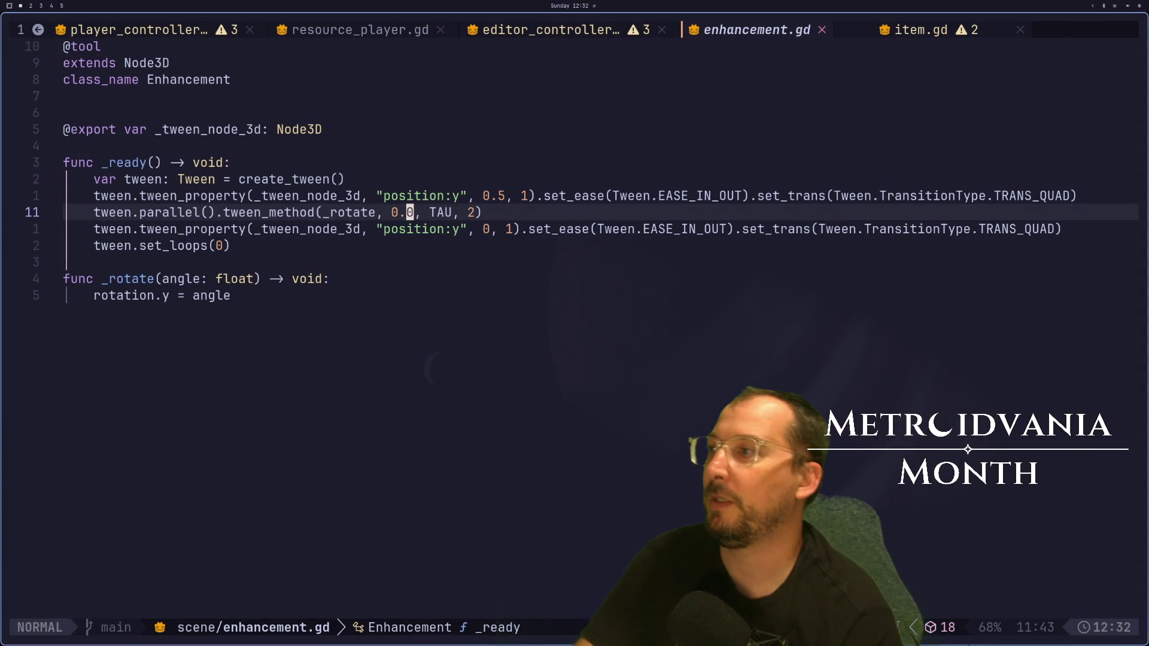
{"action": "key", "text": "j"}
{"action": "left_click", "coordinate": [326, 229]}
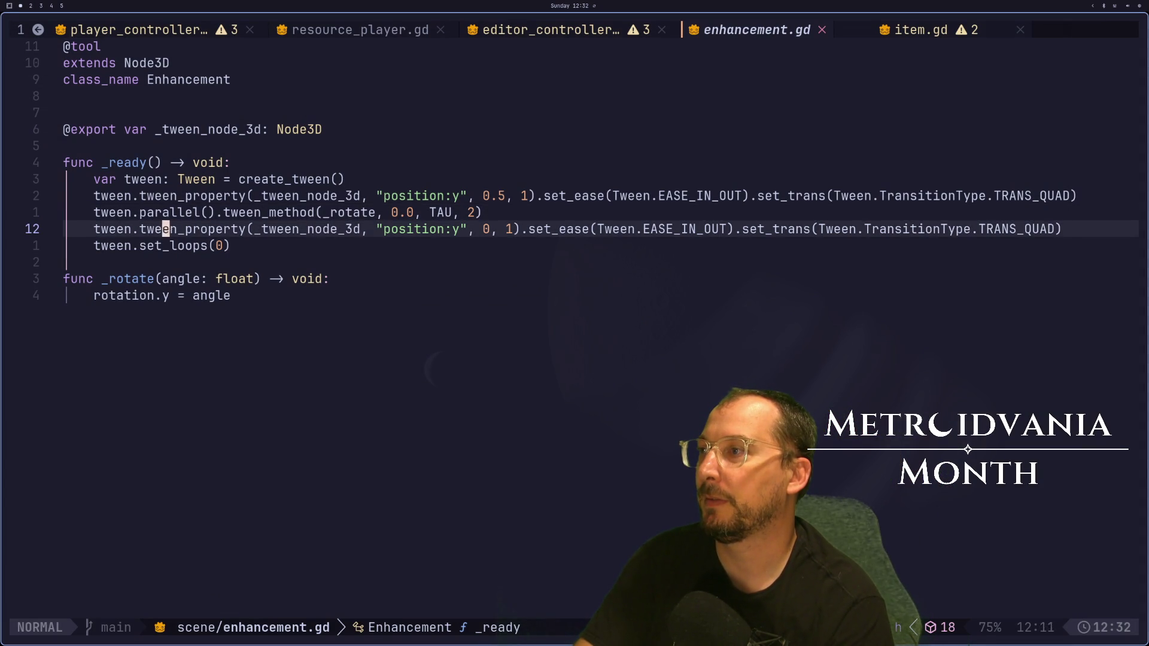
{"action": "key", "text": "b"}
{"action": "key", "text": "i"}
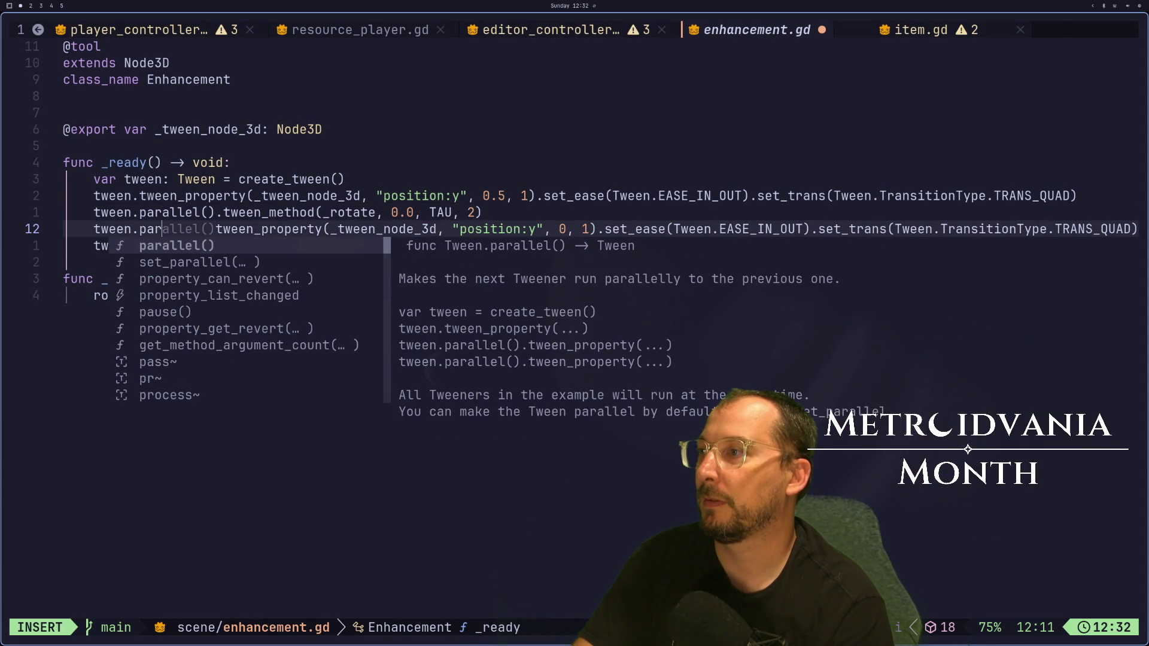
{"action": "key", "text": "Return"}
{"action": "type", "text": "."}
{"action": "key", "text": "Escape"}
{"action": "type", "text": ":w"}
{"action": "key", "text": "Return"}
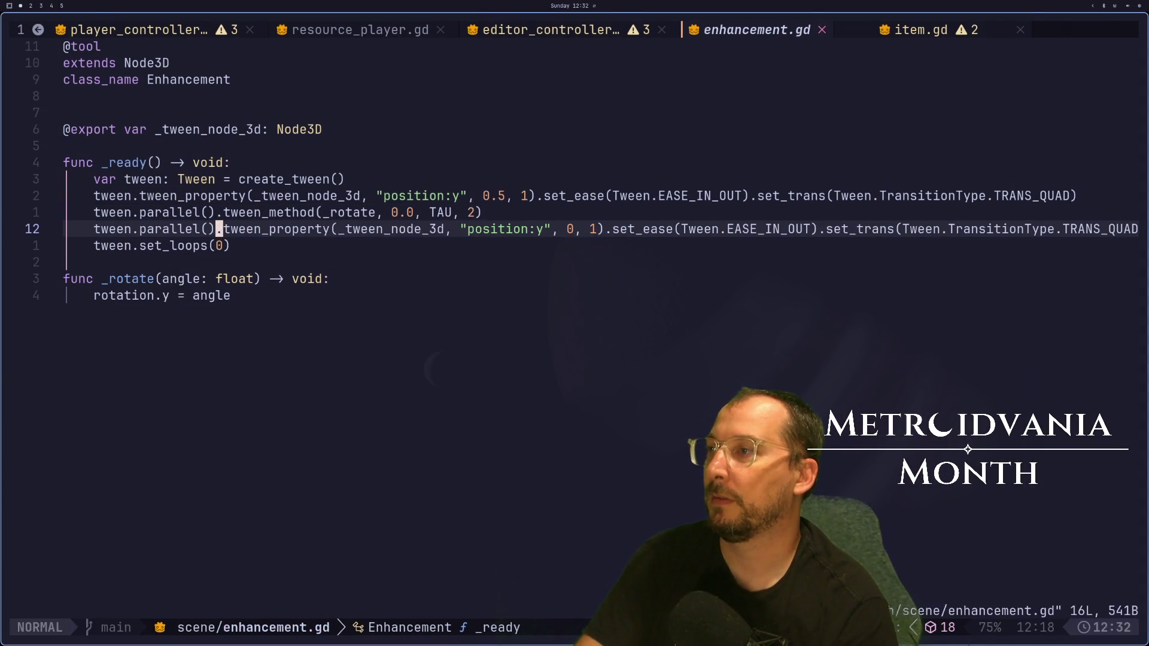
{"action": "key", "text": "super+2"}
Close and reopen enhancement.tscn to check the gem's updated spin animation.
{"action": "left_click", "coordinate": [524, 41]}
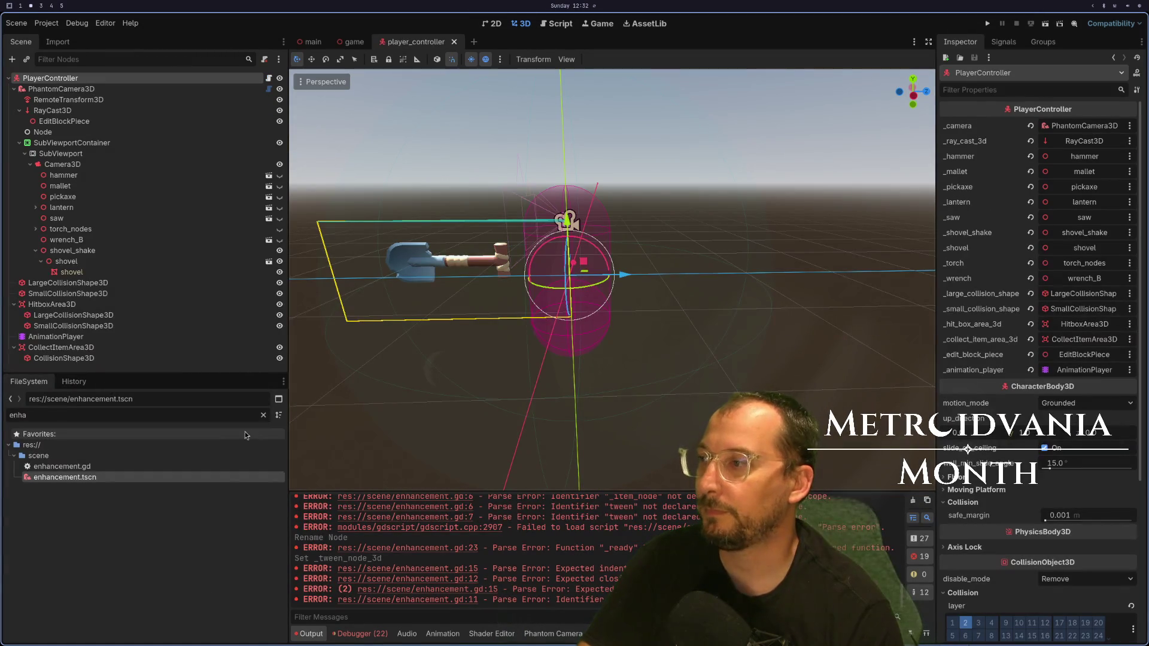
{"action": "double_click", "coordinate": [220, 479]}
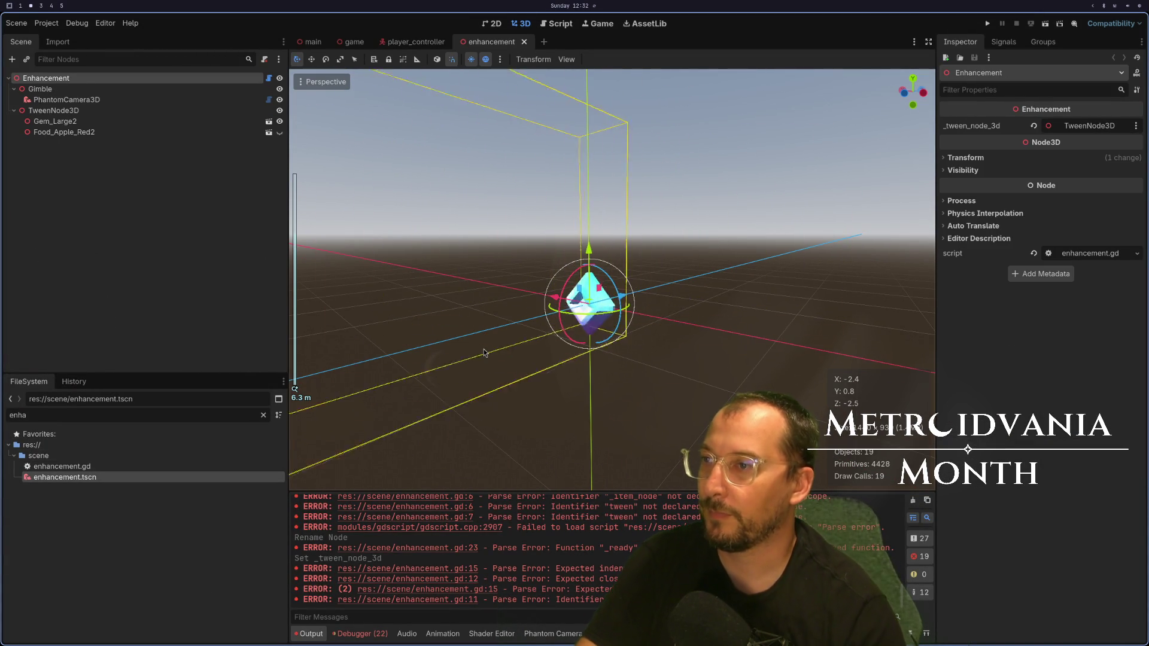
{"action": "key", "text": "super+1"}
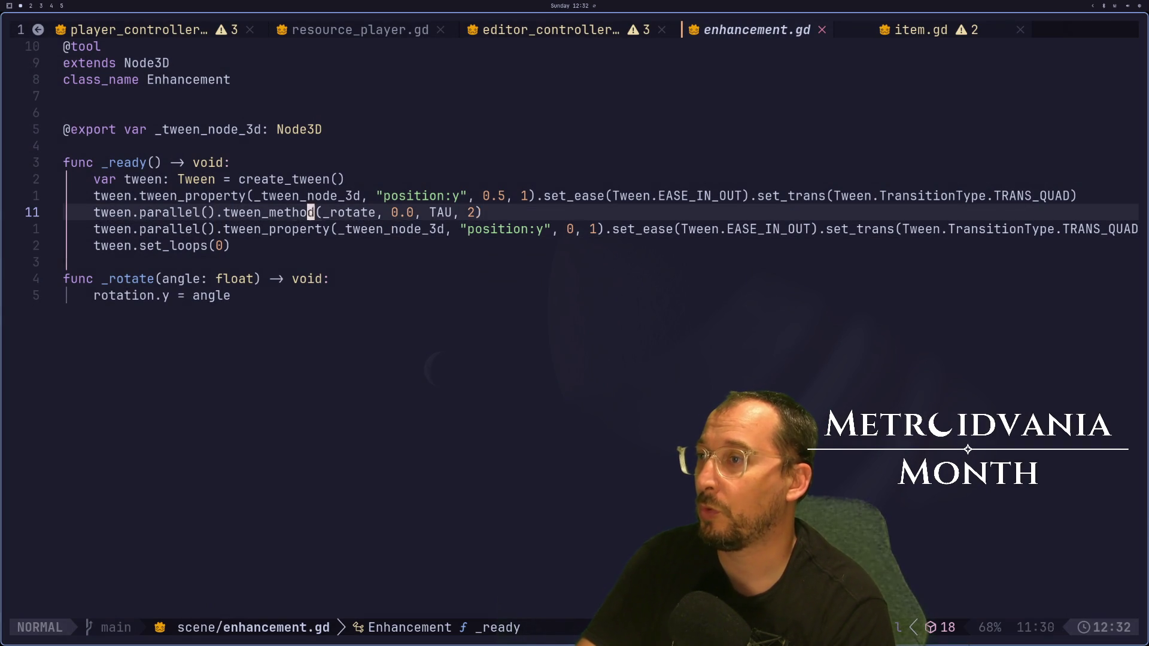
Change line 11's rotate tween to tween_method(_rotate, 0.0, PI, 1).
{"action": "key", "text": "s"}
{"action": "key", "text": "Escape"}
{"action": "type", "text": "b"}
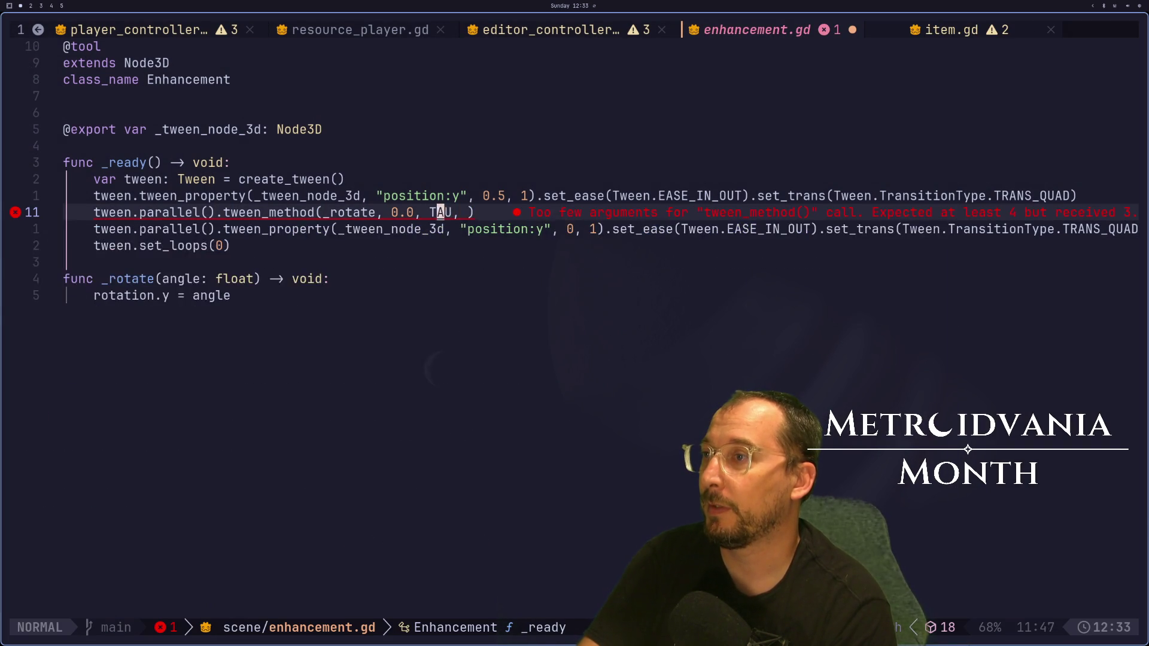
{"action": "type", "text": "cwPI"}
{"action": "key", "text": "Escape"}
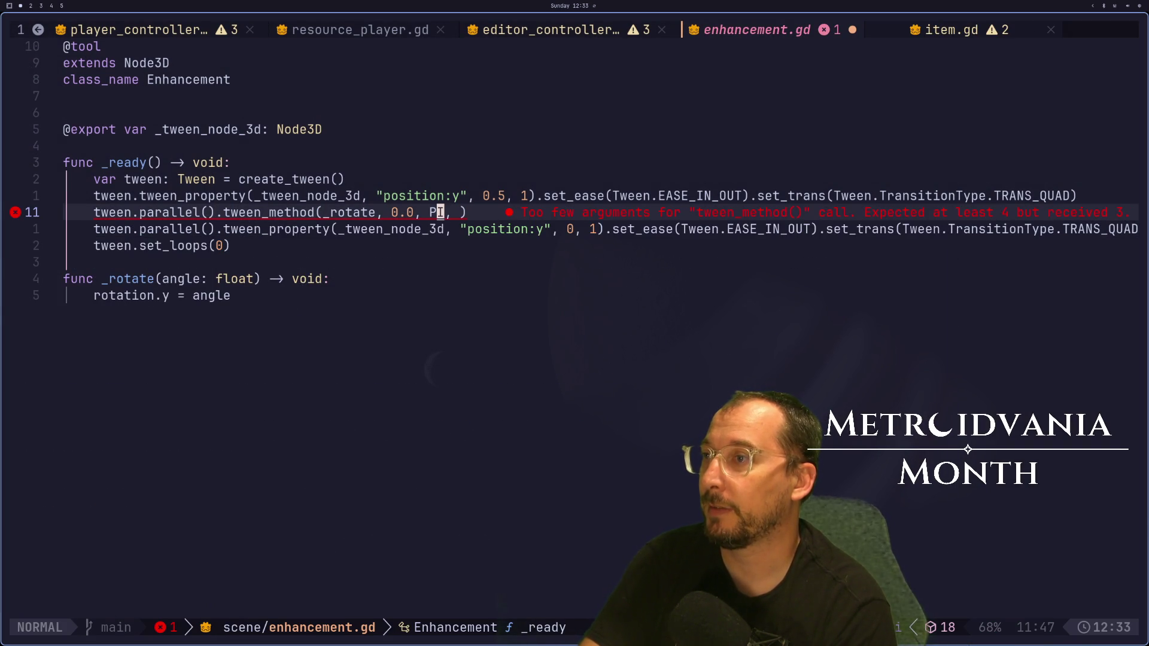
{"action": "key", "text": "a"}
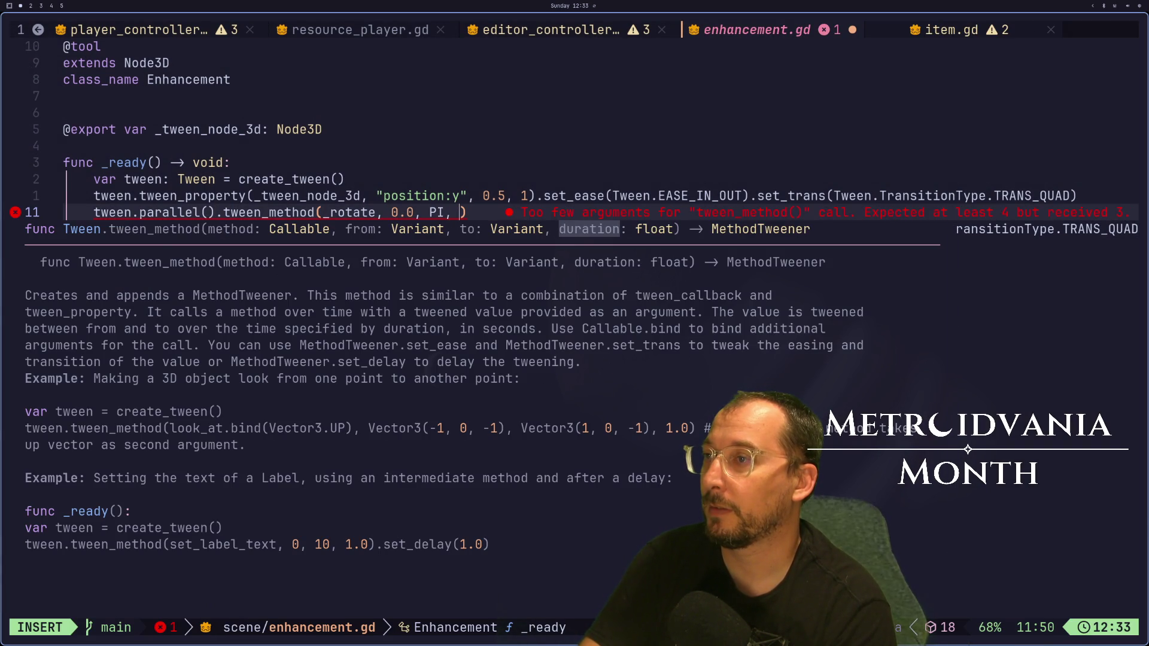
{"action": "key", "text": "Escape"}
Duplicate the rotate tween below line 12 and drop .parallel() from the second position tween.
{"action": "key", "text": "j"}
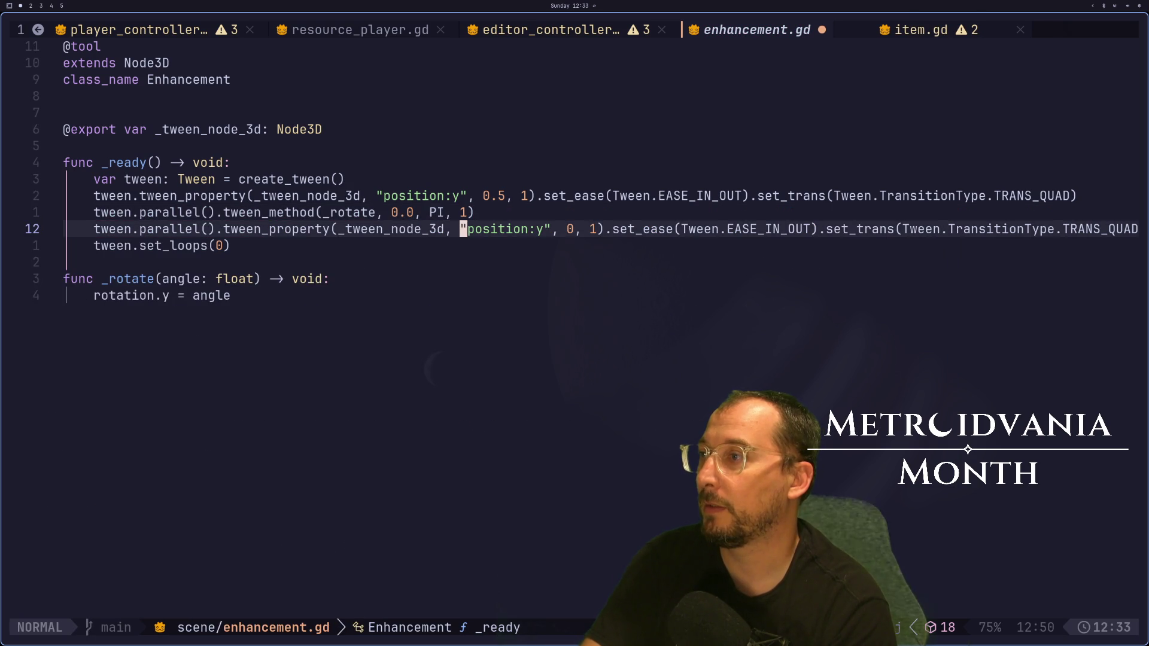
{"action": "key", "text": "p"}
{"action": "key", "text": "k"}
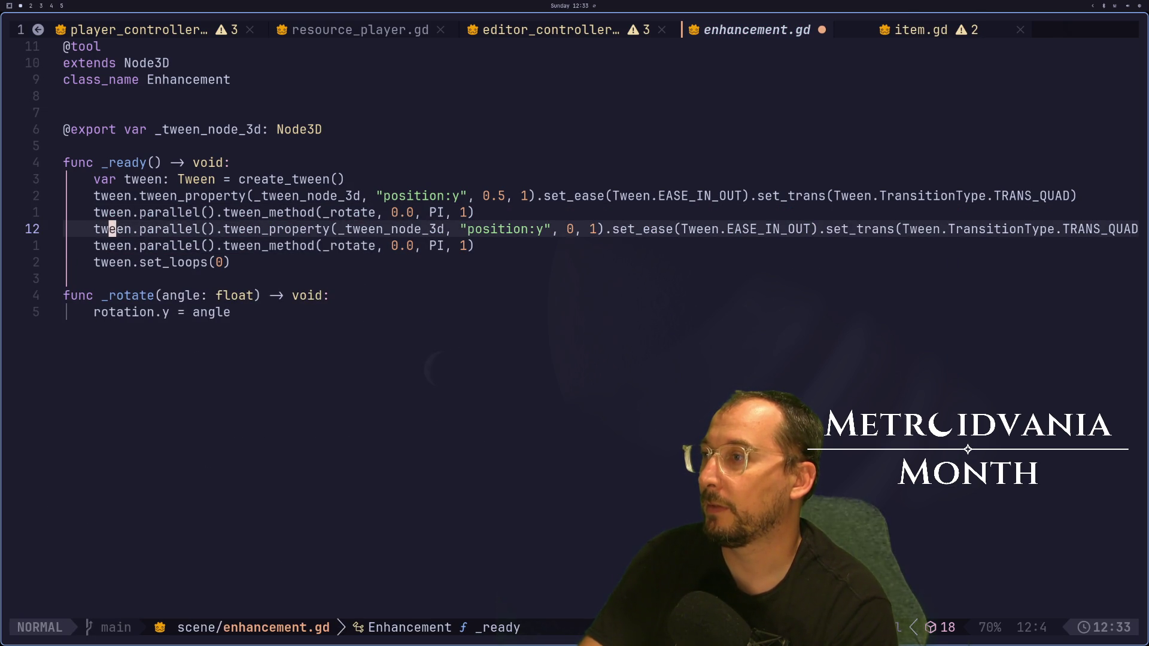
{"action": "key", "text": "i"}
{"action": "key", "text": "BackSpace"}
{"action": "key", "text": "BackSpace"}
{"action": "key", "text": "BackSpace"}
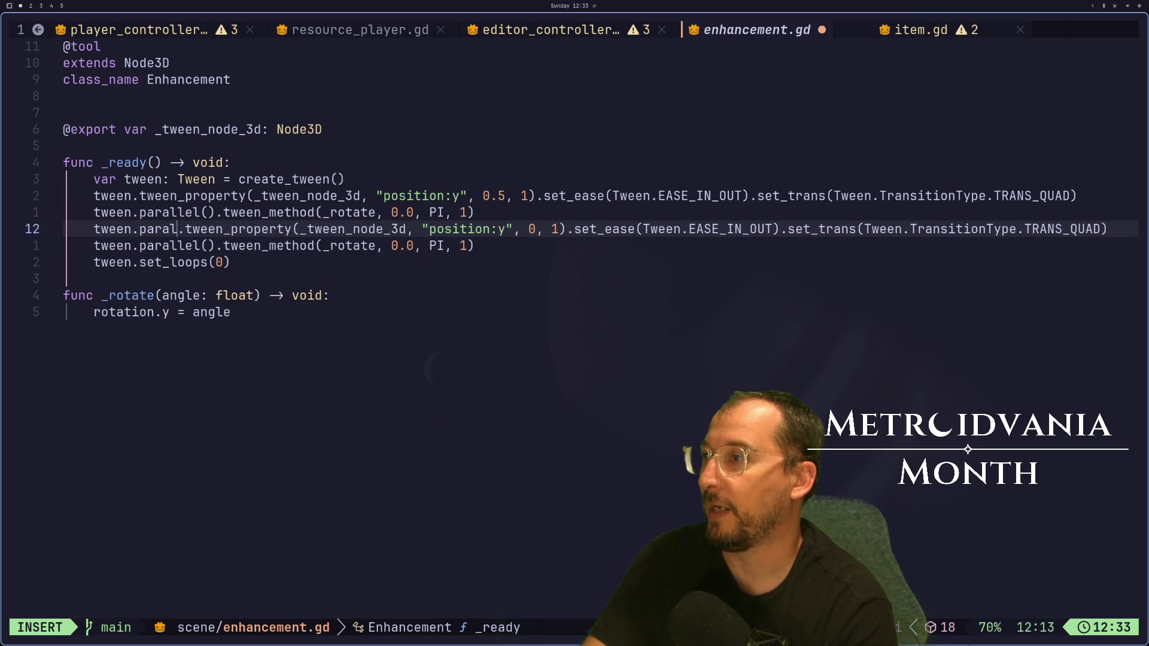
{"action": "key", "text": "Escape"}
Make the copied rotate tween run from PI to TAU and save the script.
{"action": "key", "text": "j"}
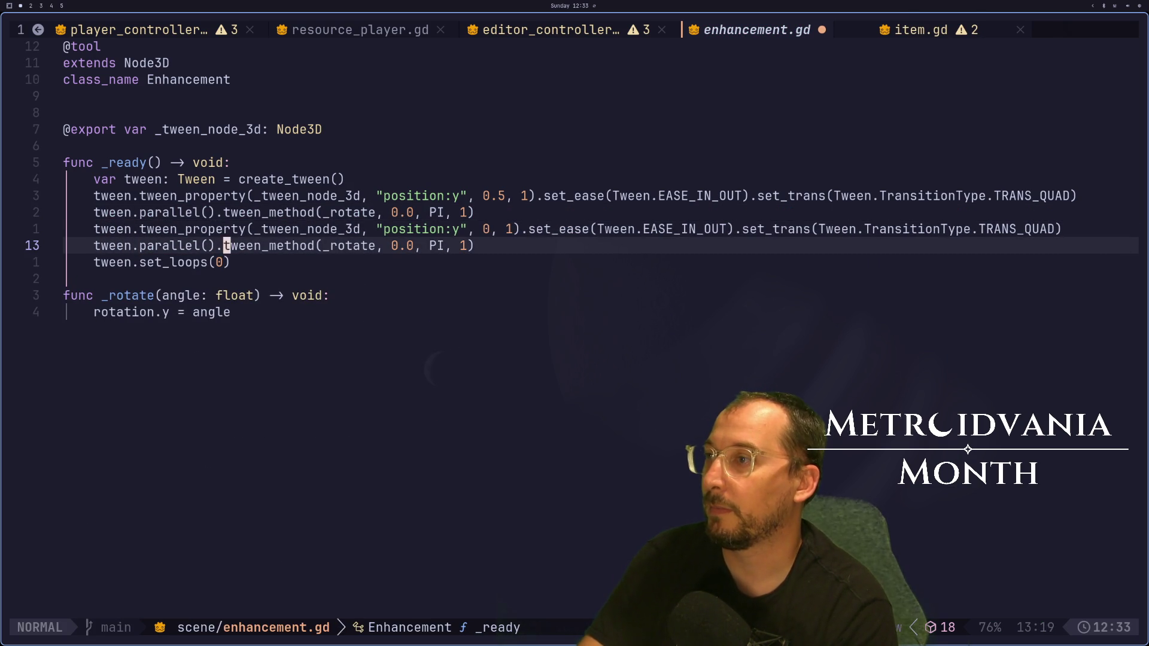
{"action": "key", "text": "w"}
{"action": "key", "text": "c"}
{"action": "key", "text": "t"}
{"action": "key", "text": "comma"}
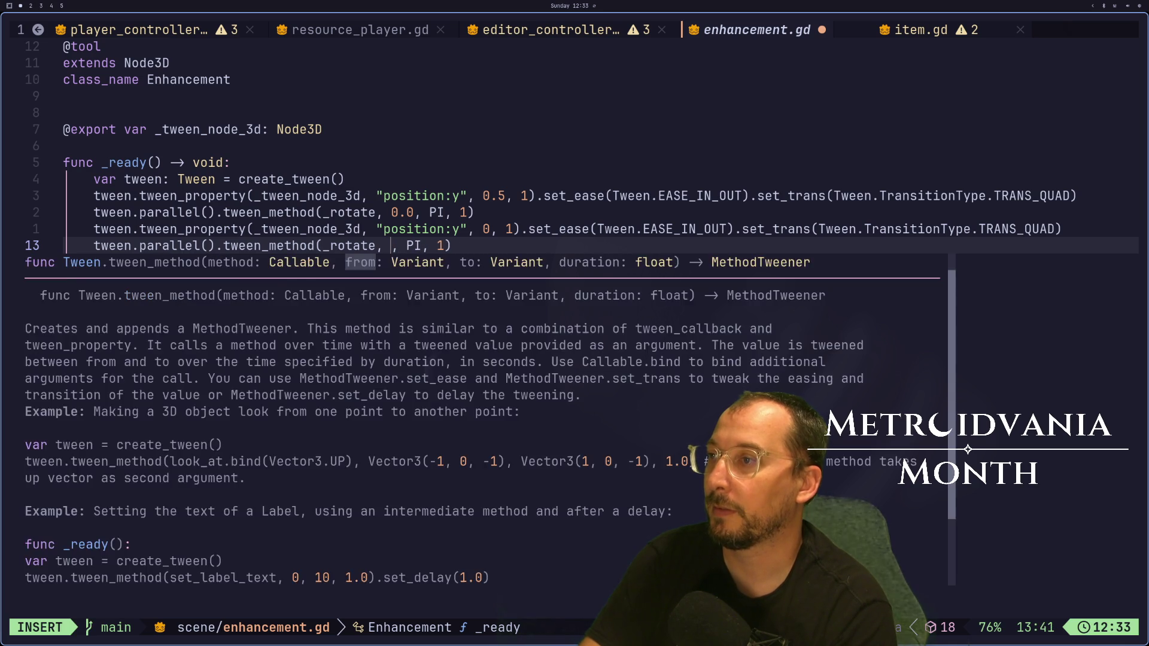
{"action": "type", "text": "PI"}
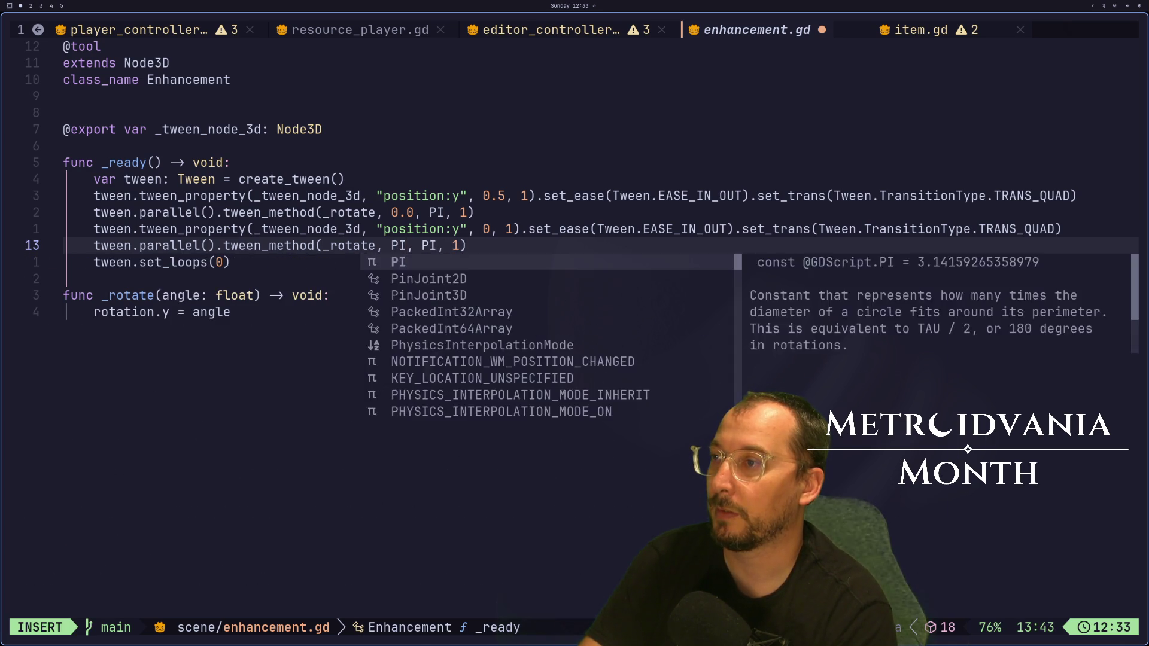
{"action": "key", "text": "Escape"}
{"action": "type", "text": "WdwiTA"}
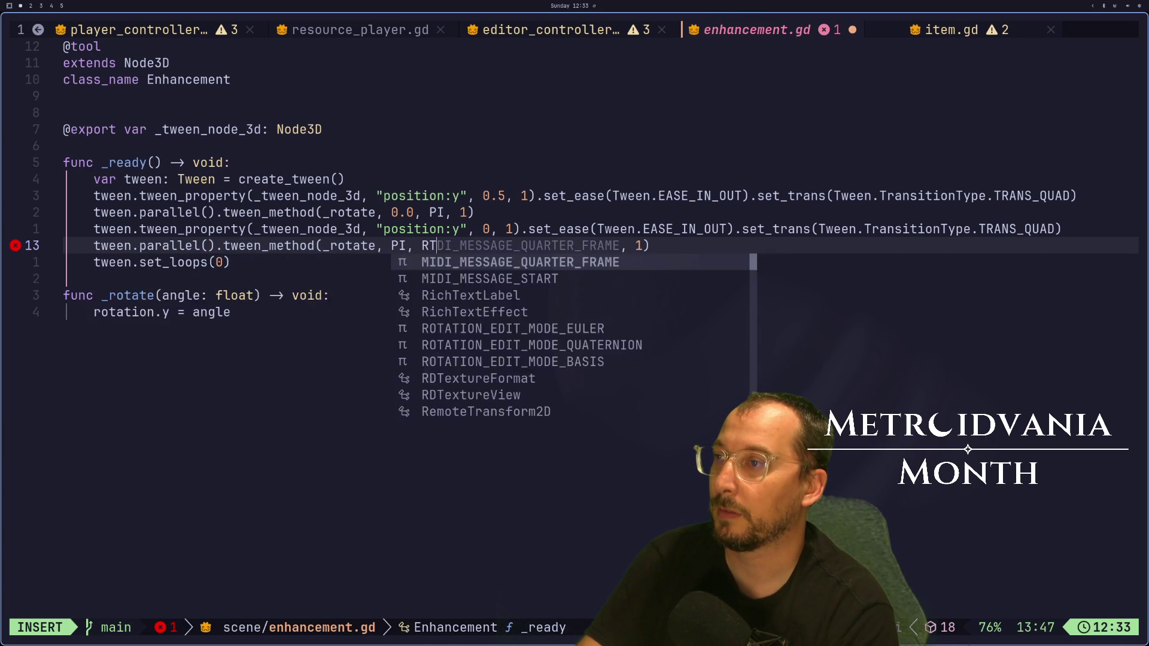
{"action": "type", "text": "U"}
{"action": "key", "text": "Escape"}
{"action": "type", "text": ":w"}
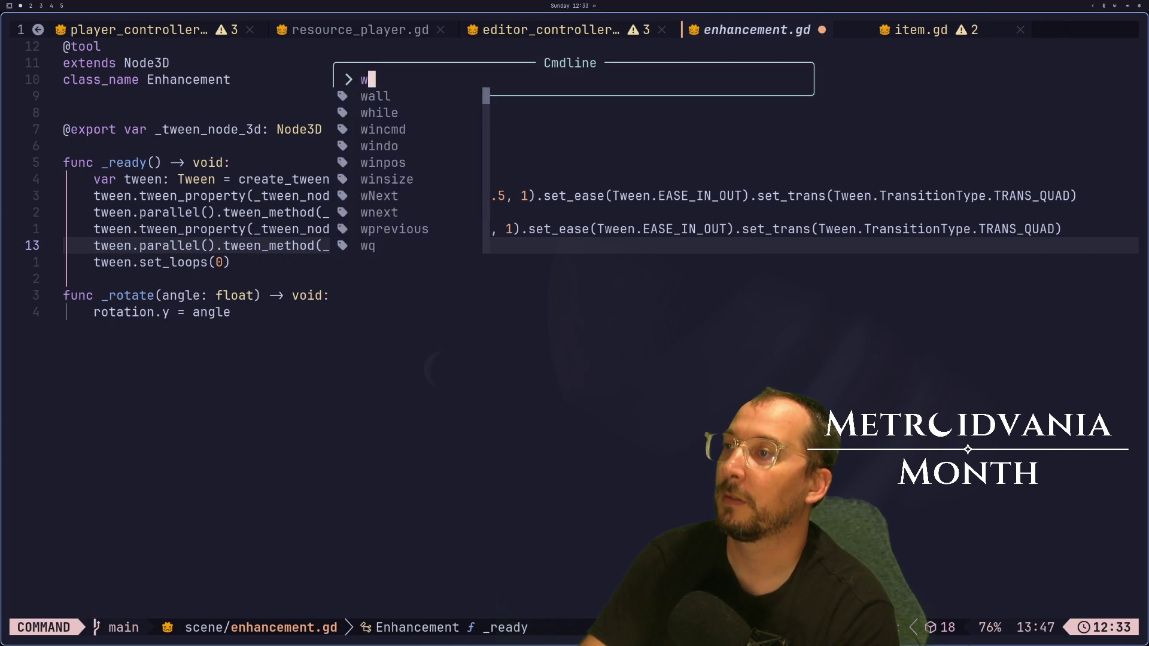
{"action": "key", "text": "Return"}
{"action": "key", "text": "super+2"}
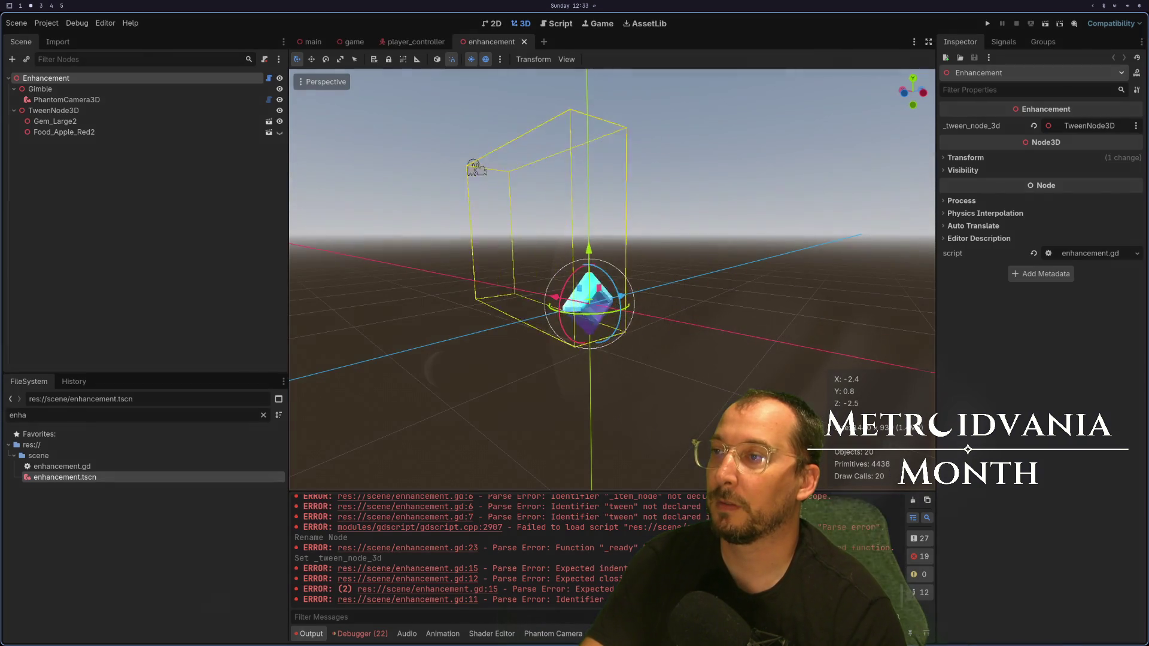
Close and reopen the enhancement scene to reload the updated script.
{"action": "left_click", "coordinate": [522, 41]}
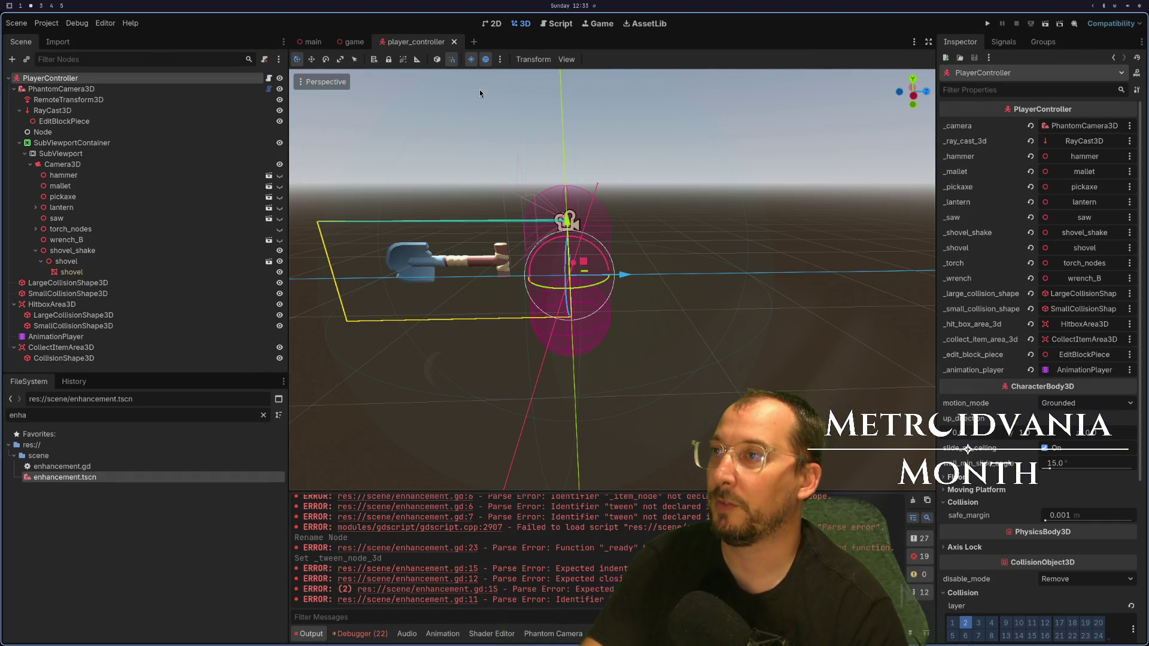
{"action": "double_click", "coordinate": [143, 477]}
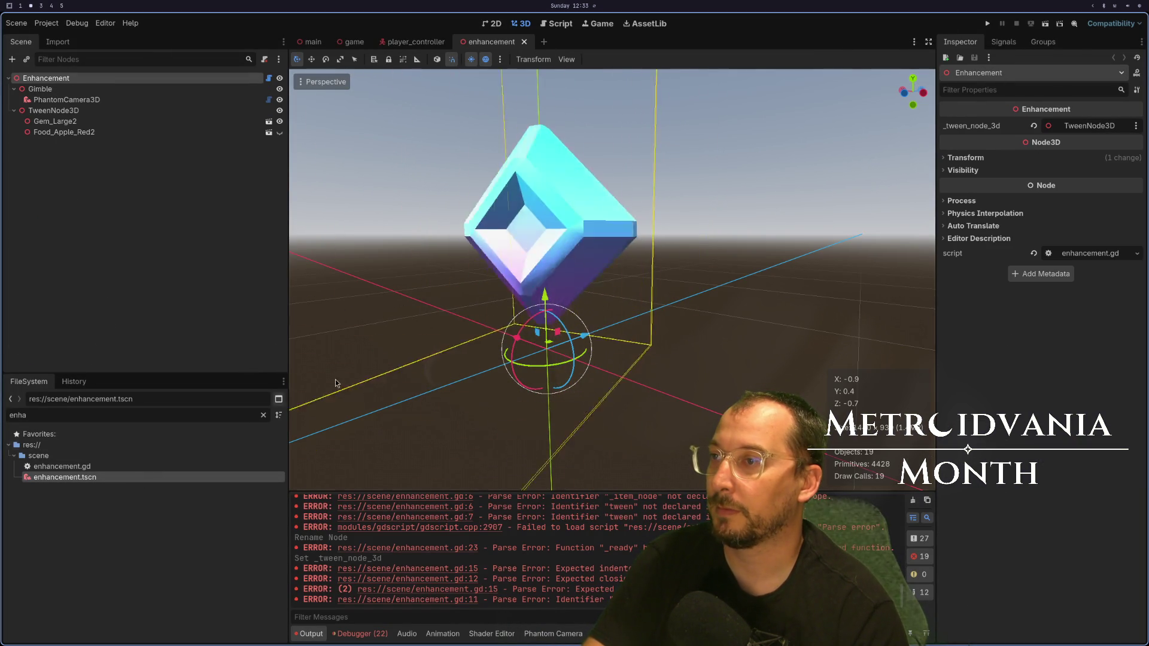
{"action": "scroll", "coordinate": [422, 341], "scroll_direction": "down", "scroll_amount": 10}
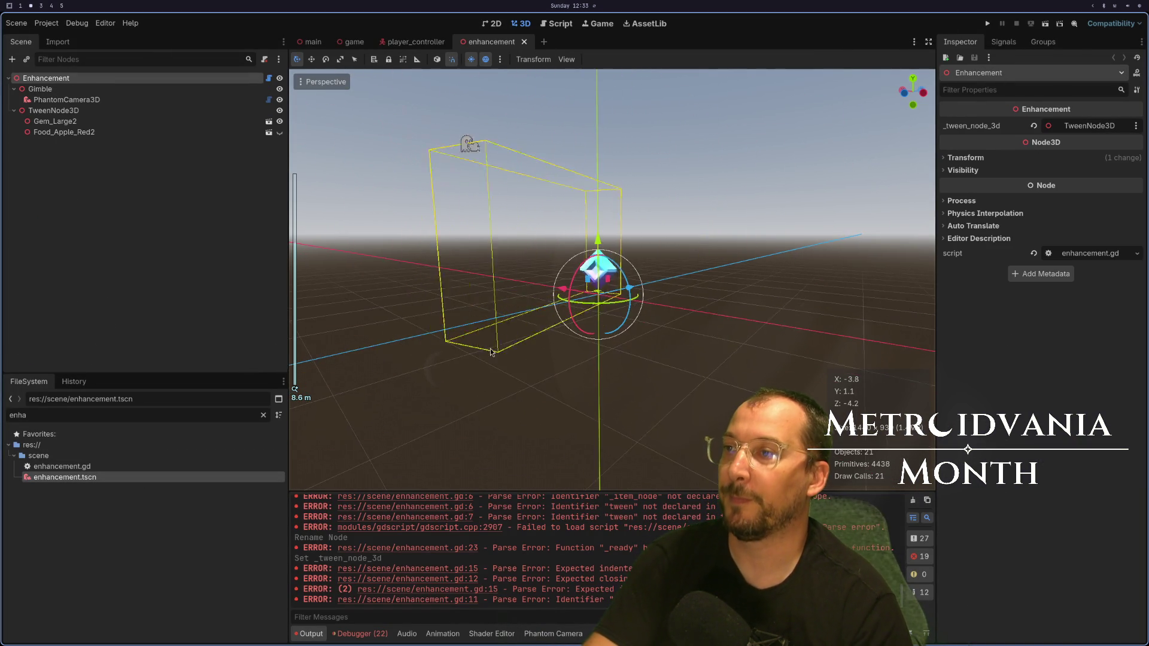
{"action": "left_click", "coordinate": [487, 356]}
{"action": "scroll", "coordinate": [645, 379], "scroll_direction": "up", "scroll_amount": 10}
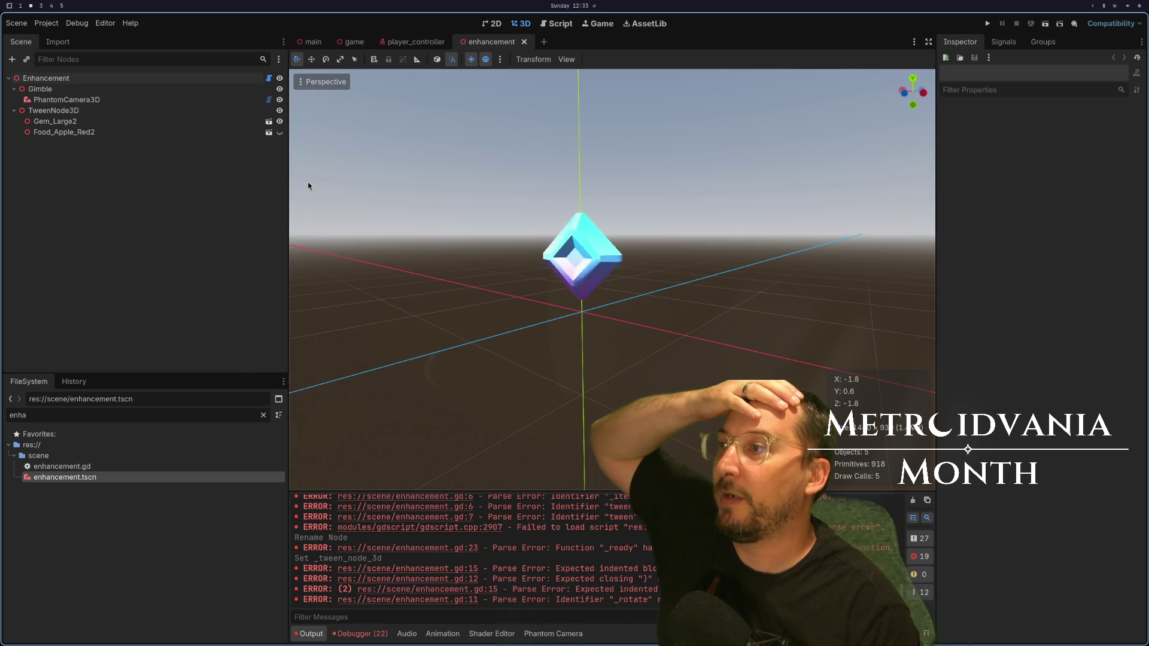
Hide Gem_Large2 and show Food_Apple_Red2 in the Scene dock.
{"action": "left_click", "coordinate": [280, 122]}
{"action": "left_click", "coordinate": [279, 132]}
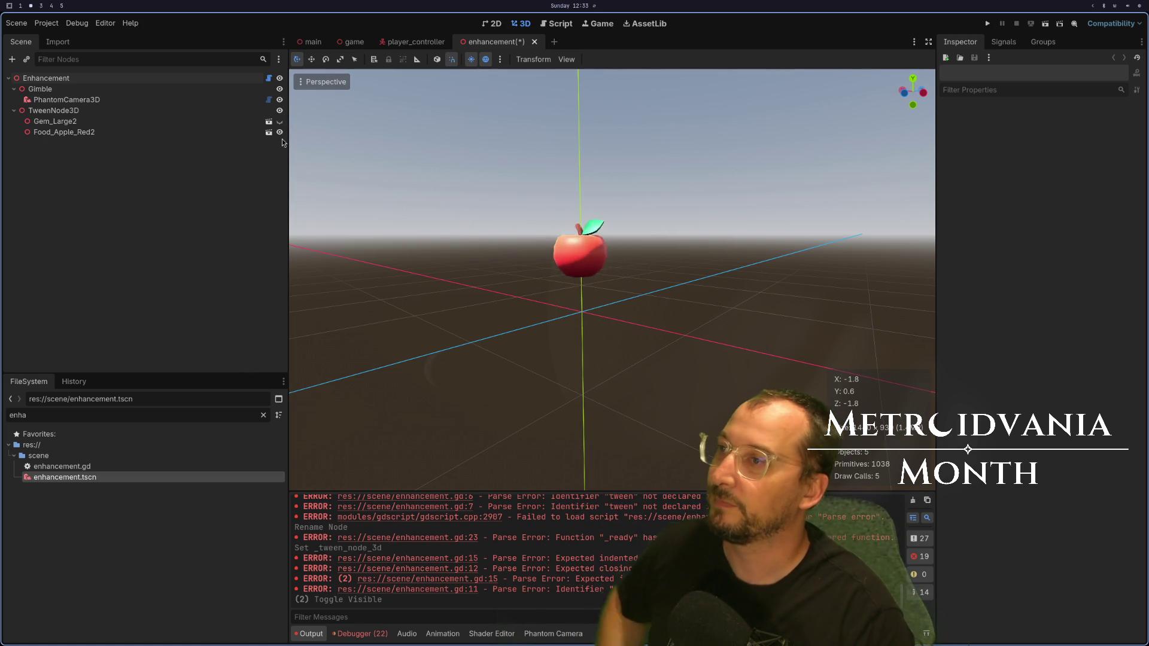
{"action": "scroll", "coordinate": [501, 202], "scroll_direction": "down", "scroll_amount": 10}
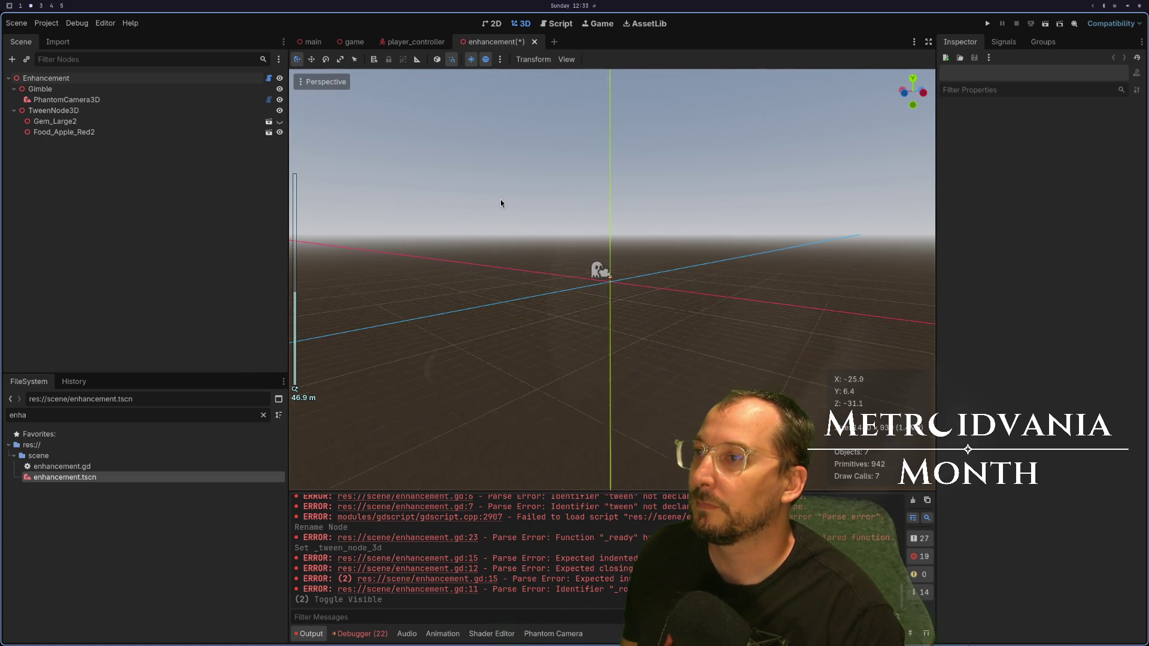
{"action": "scroll", "coordinate": [532, 240], "scroll_direction": "up", "scroll_amount": 10}
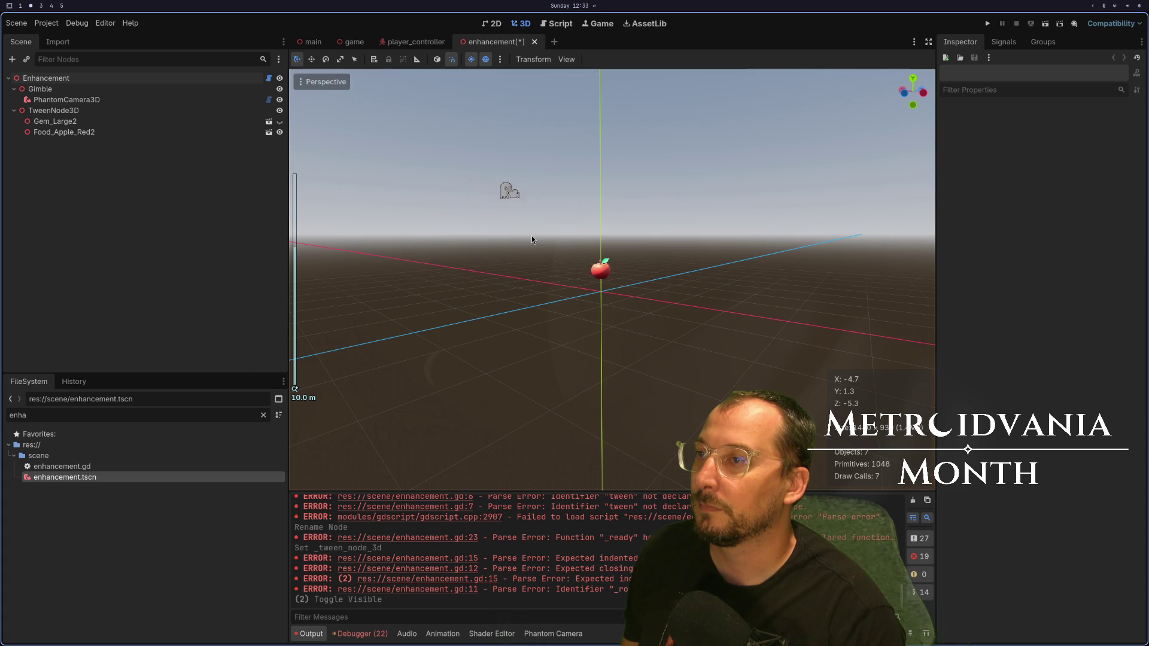
Inspect the TweenNode3D, PhantomCamera3D and Gimble nodes' properties.
{"action": "left_click", "coordinate": [73, 110]}
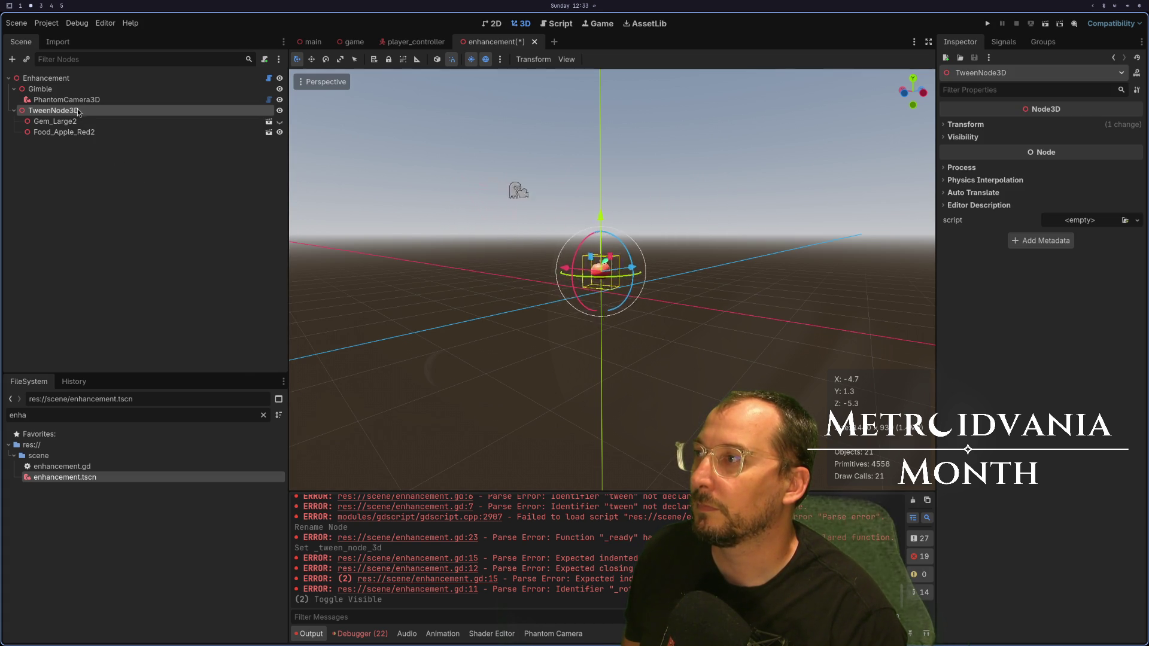
{"action": "left_click", "coordinate": [87, 101]}
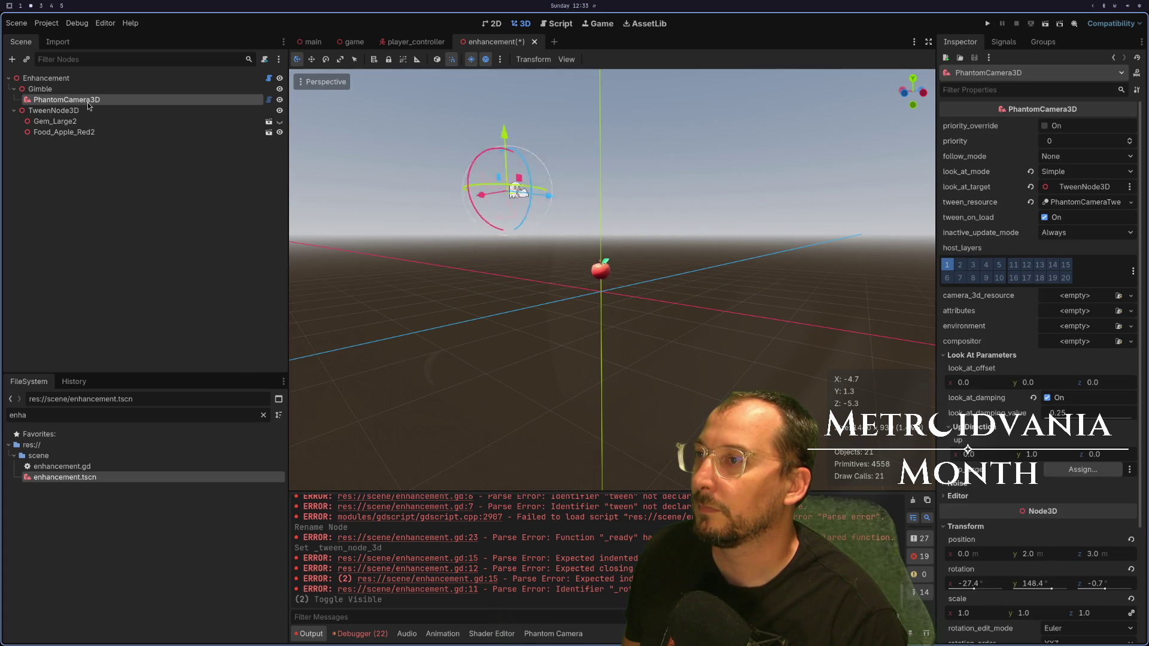
{"action": "left_click", "coordinate": [92, 93]}
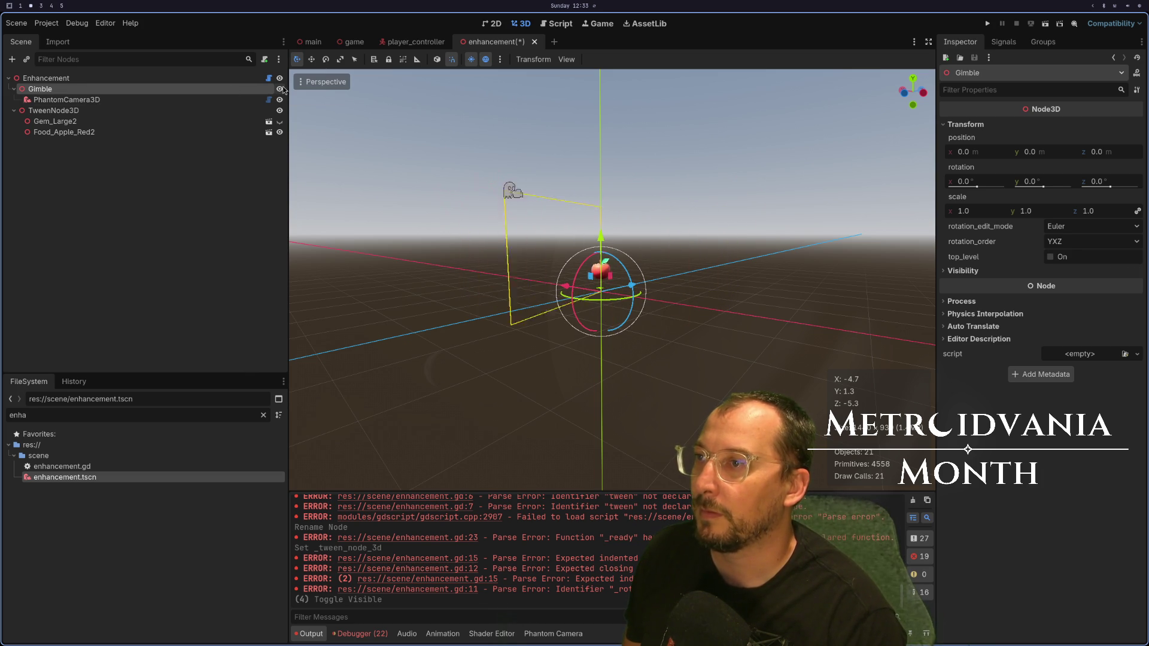
{"action": "scroll", "coordinate": [523, 218], "scroll_direction": "up", "scroll_amount": 3}
{"action": "scroll", "coordinate": [523, 218], "scroll_direction": "down", "scroll_amount": 3}
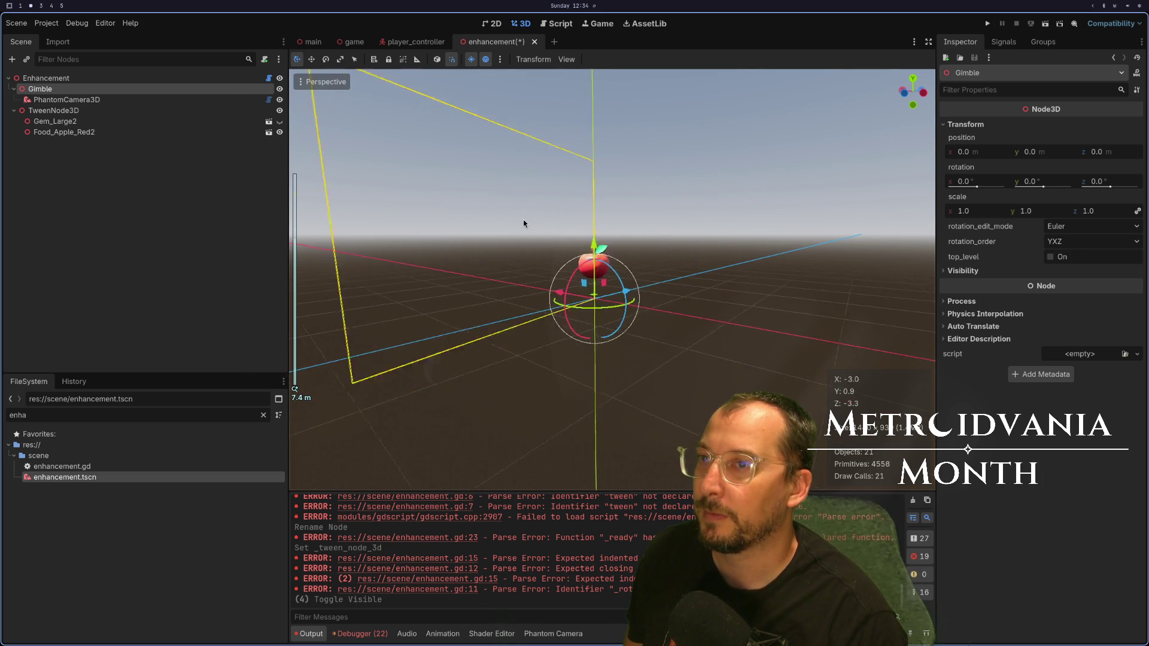
{"action": "left_click", "coordinate": [120, 97]}
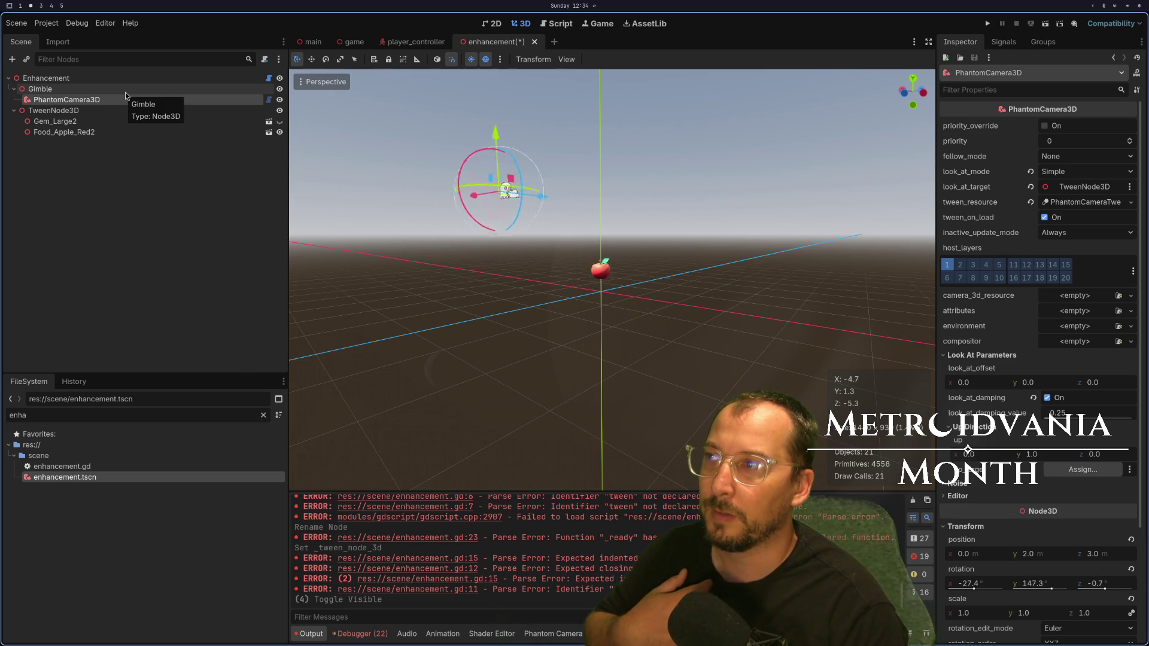
{"action": "left_click", "coordinate": [125, 92]}
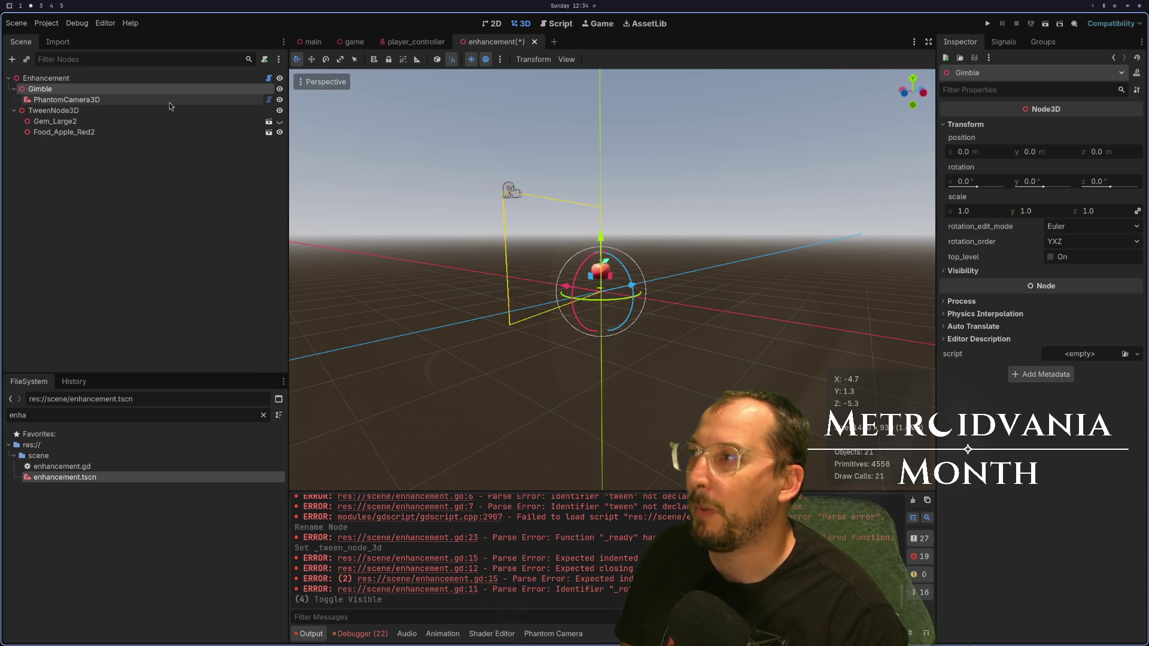
Reparent PhantomCamera3D from Gimble directly under Enhancement, then close the scene.
{"action": "left_click", "coordinate": [170, 103]}
{"action": "left_click_drag", "start_coordinate": [169, 103], "coordinate": [63, 87]}
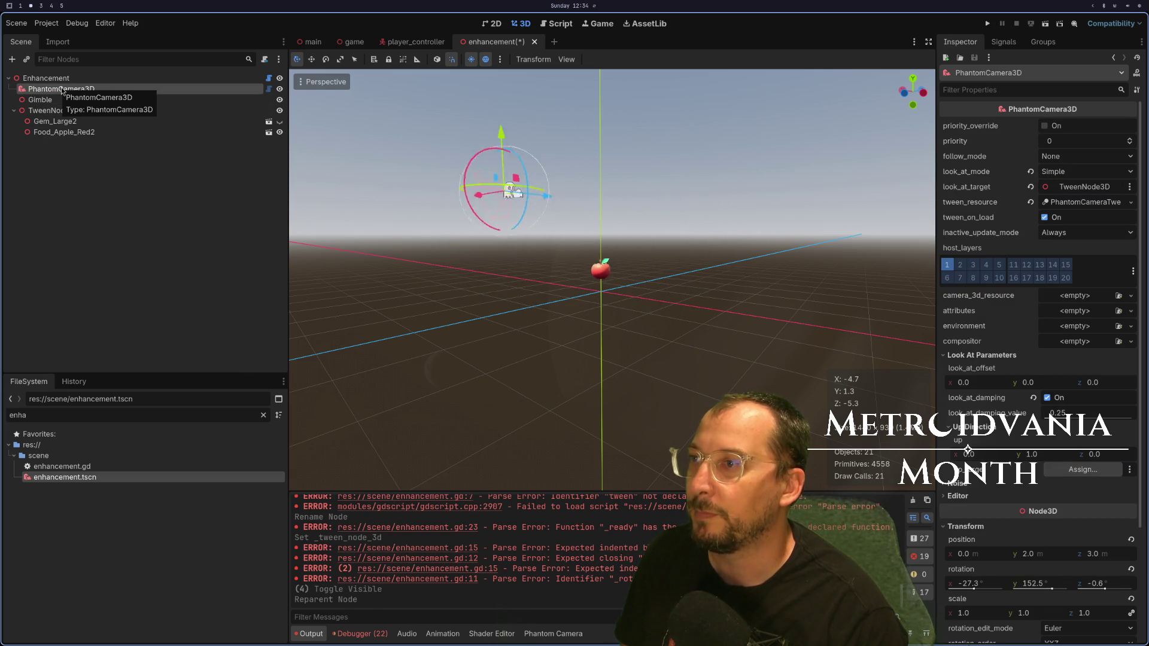
{"action": "left_click_drag", "start_coordinate": [323, 198], "coordinate": [337, 250]}
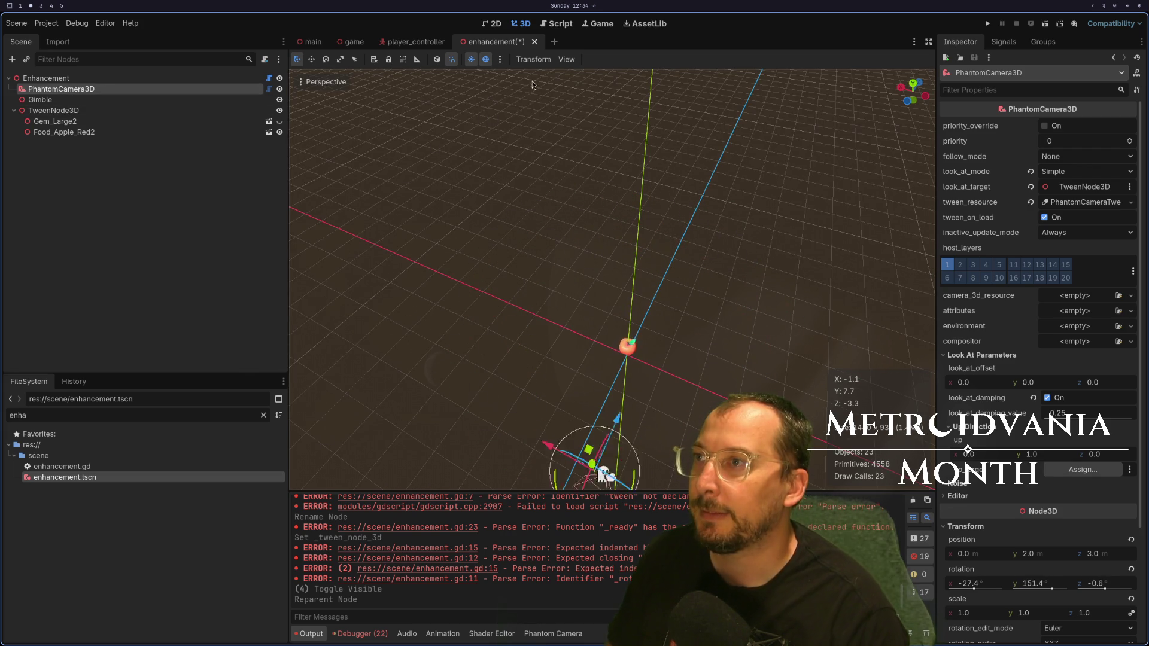
{"action": "left_click", "coordinate": [534, 42]}
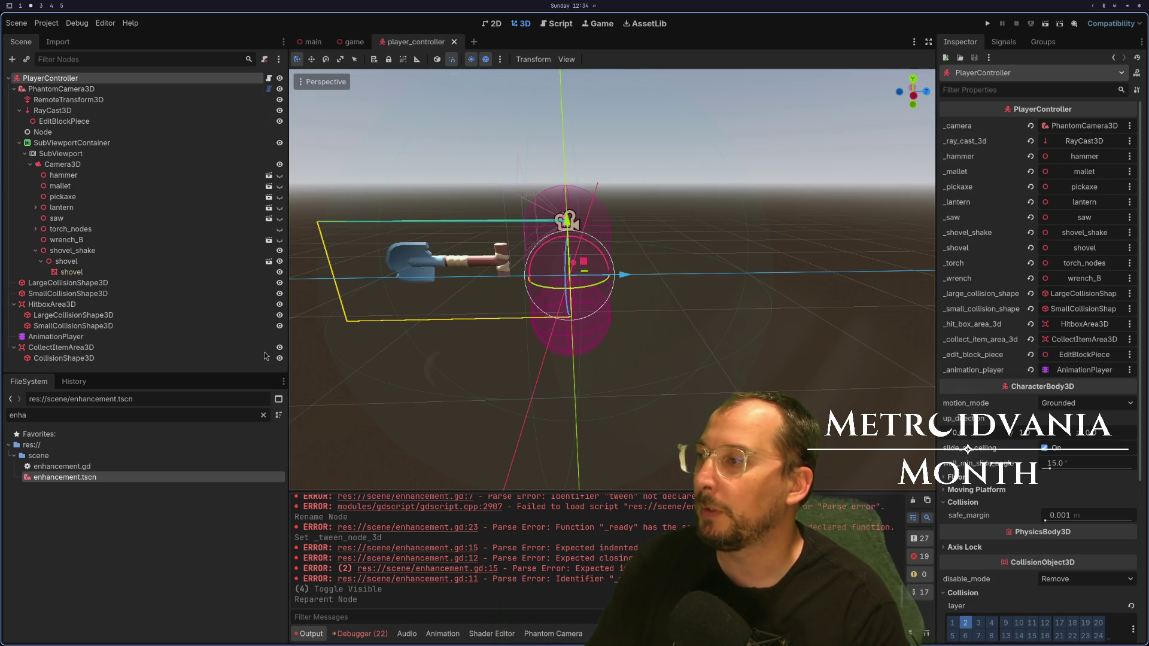
Set PhantomCamera3D's look-at mode to None in the reopened scene and reload it.
{"action": "double_click", "coordinate": [188, 479]}
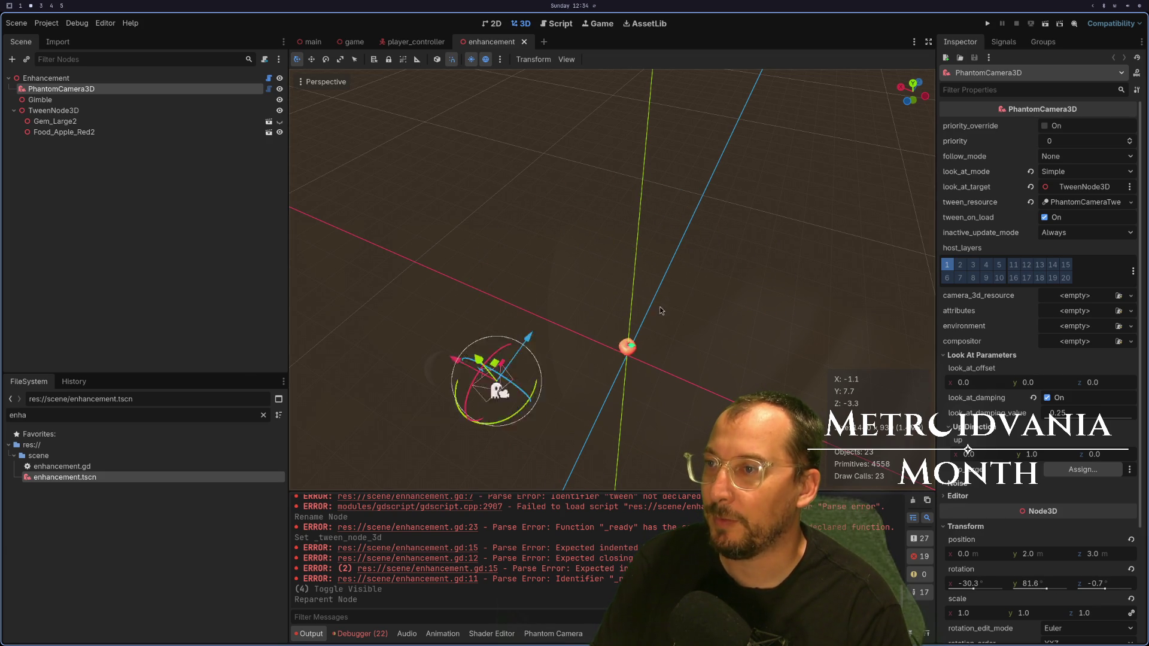
{"action": "left_click", "coordinate": [1031, 172]}
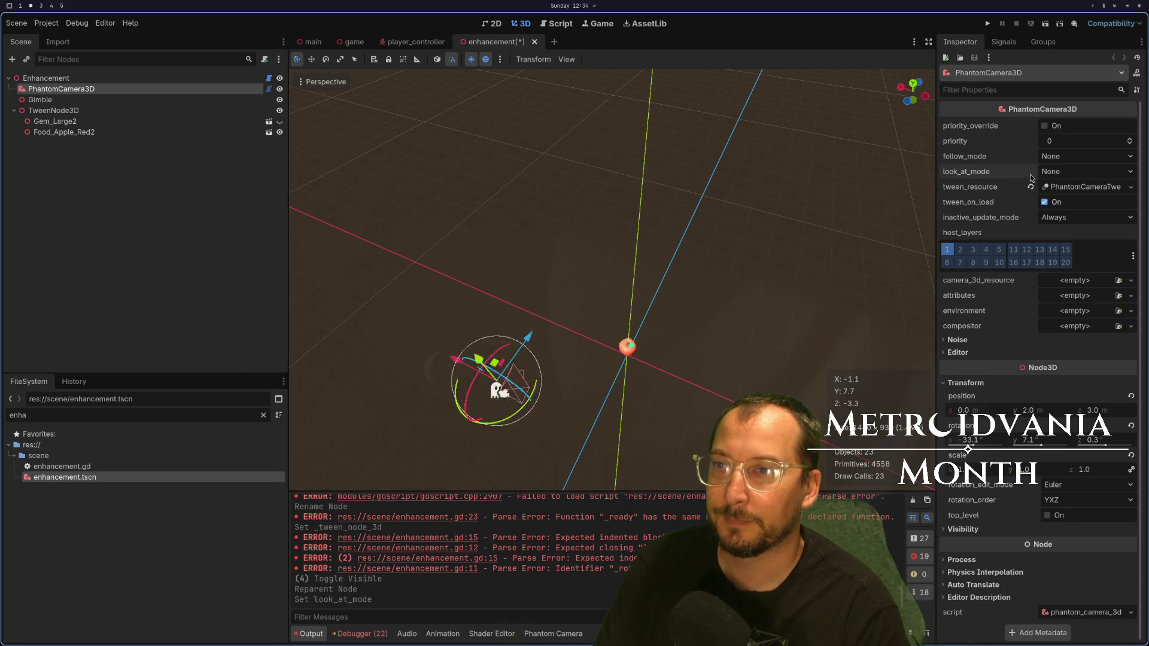
{"action": "key", "text": "ctrl+shift+w"}
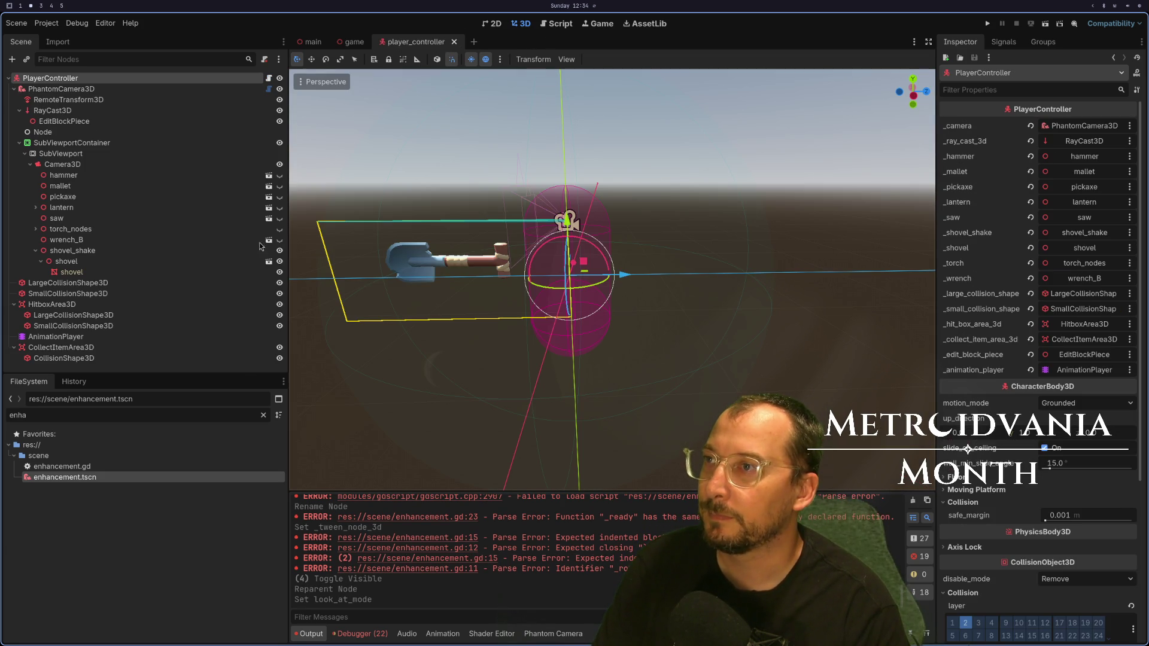
{"action": "double_click", "coordinate": [81, 477]}
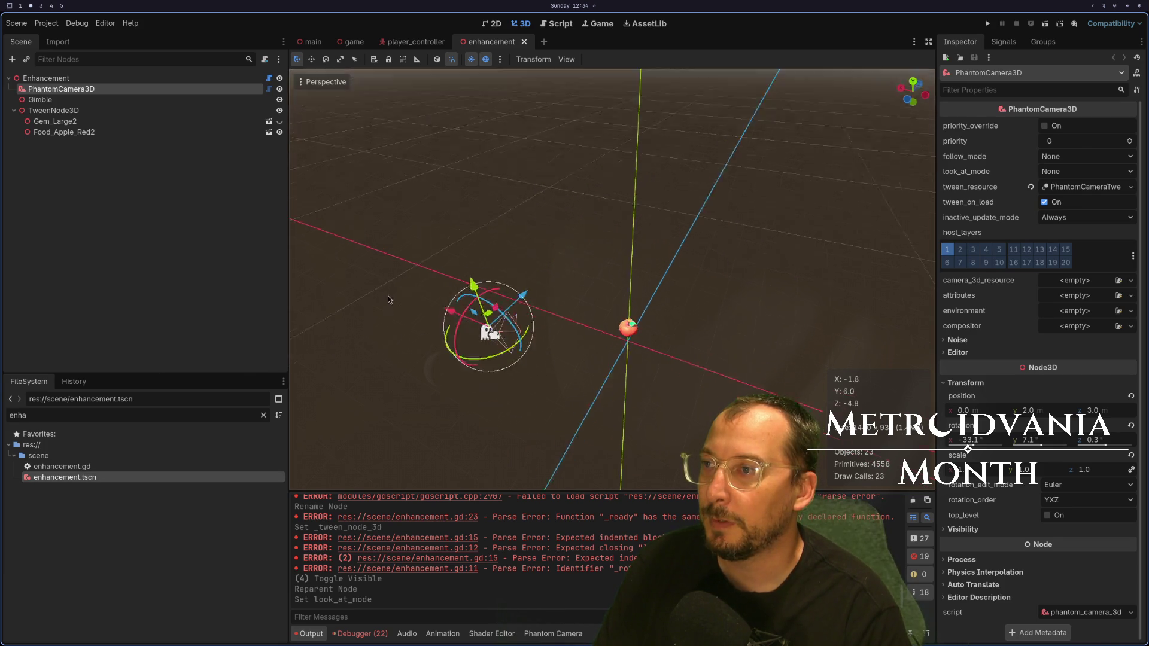
Check the Gimble and PhantomCamera3D nodes in the reloaded enhancement scene.
{"action": "left_click_drag", "start_coordinate": [384, 313], "coordinate": [386, 276]}
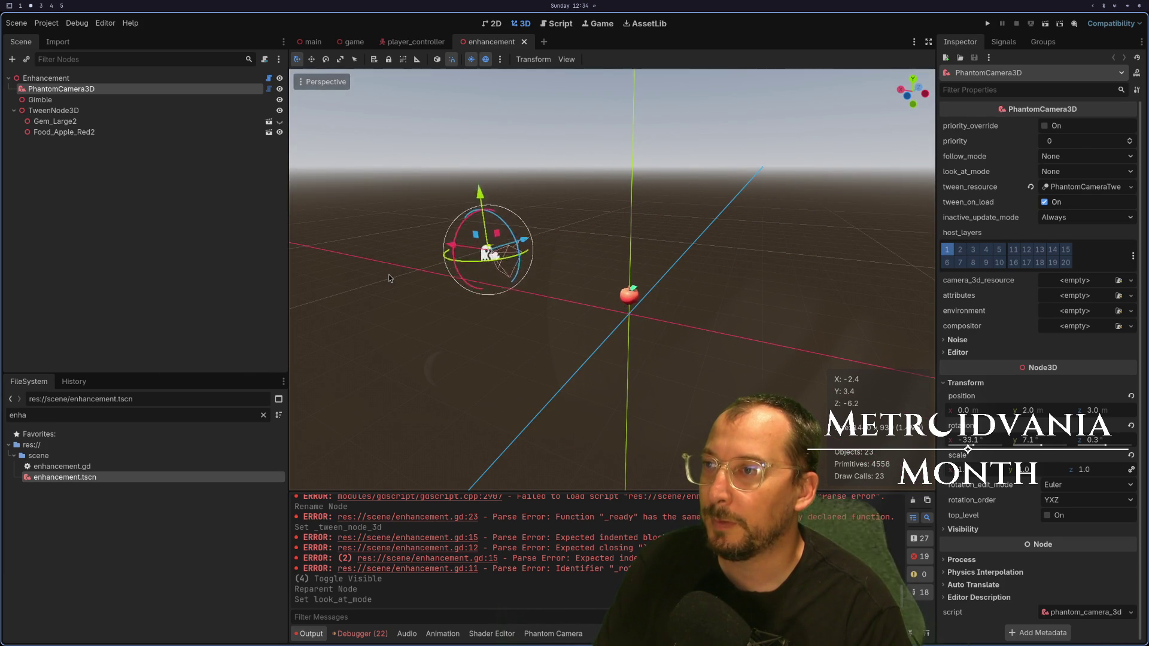
{"action": "left_click", "coordinate": [139, 100]}
{"action": "left_click", "coordinate": [196, 89]}
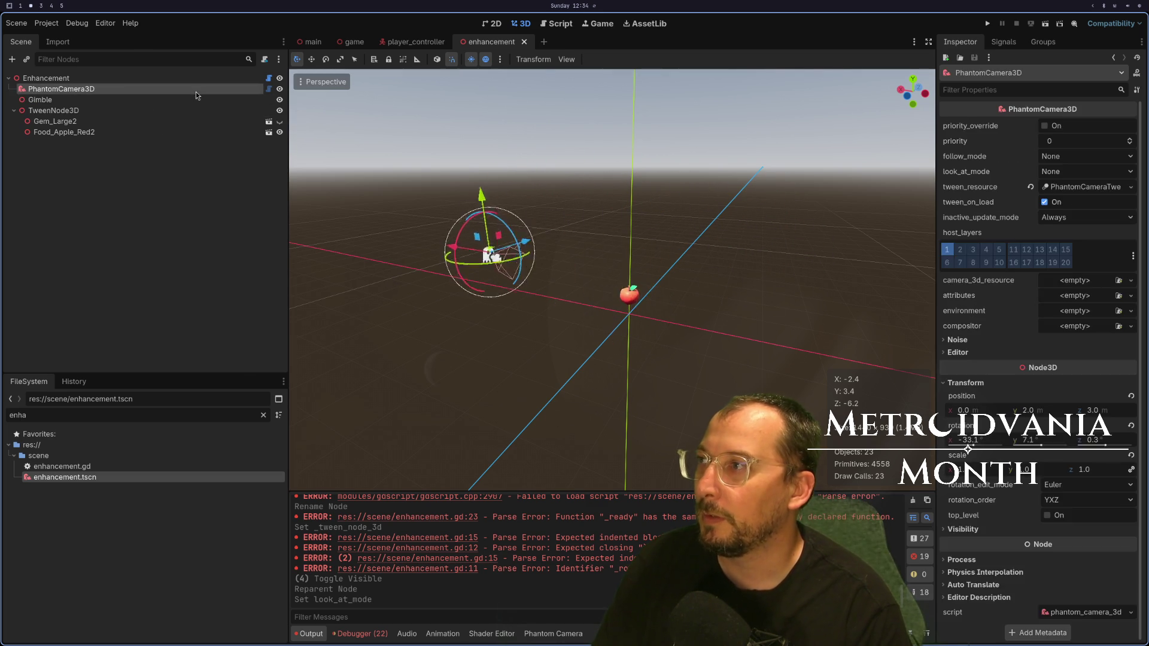
{"action": "key", "text": "super+1"}
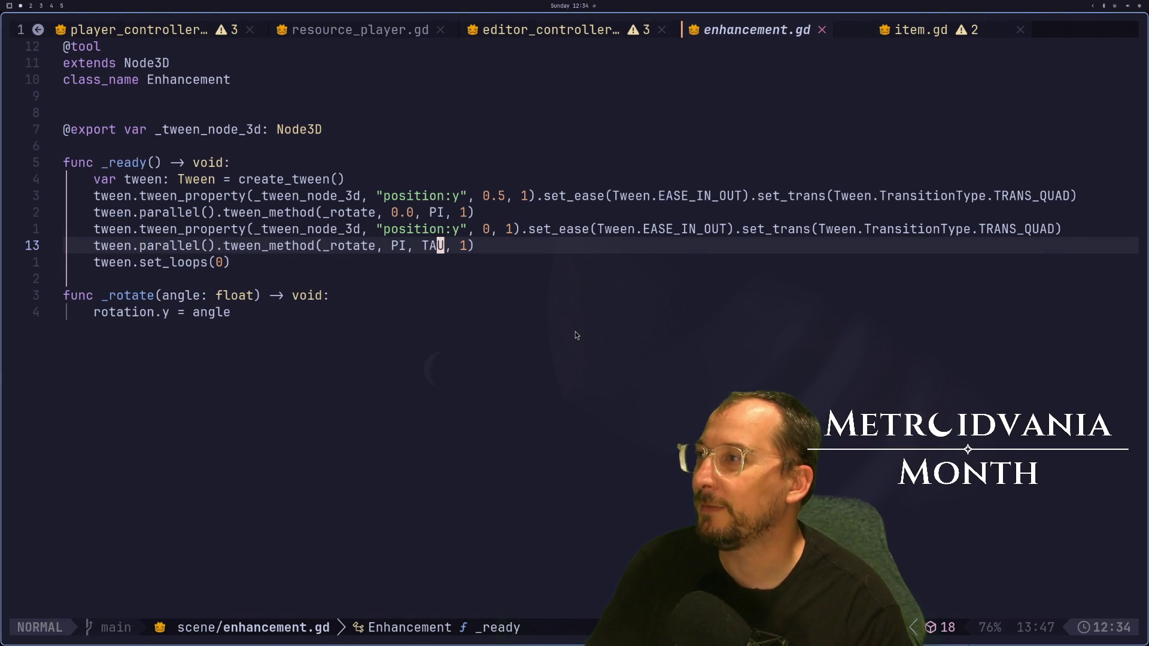
Check the animating pickup in Godot, then move to the rotation.y = angle line in enhancement.gd.
{"action": "key", "text": "super+2"}
{"action": "key", "text": "super+1"}
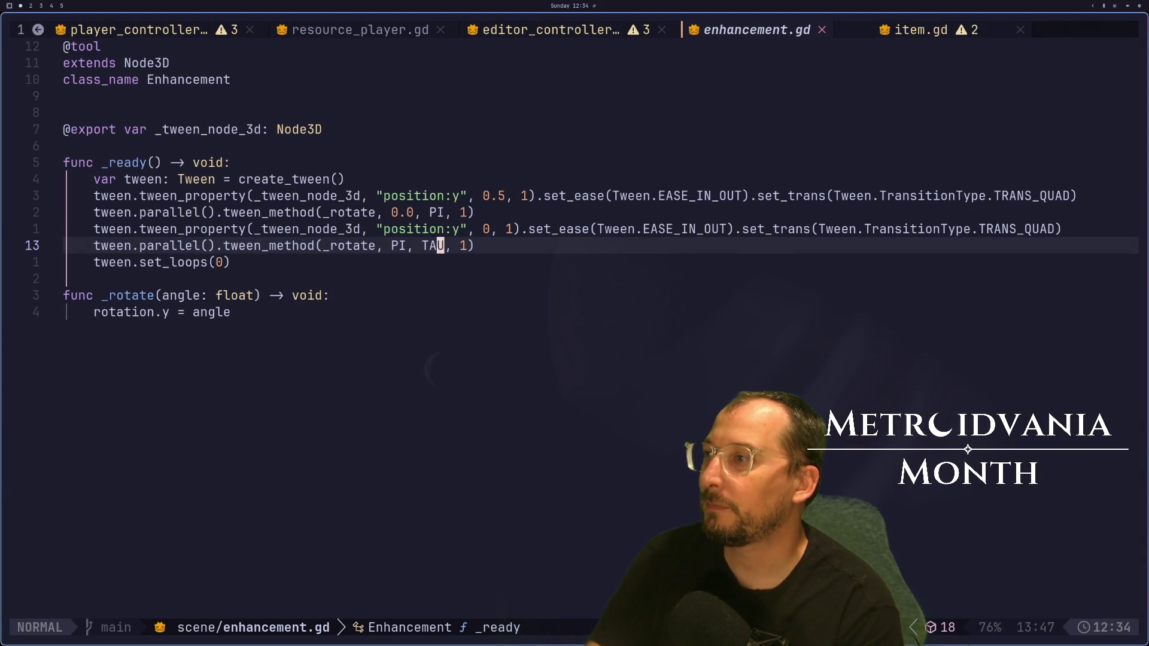
{"action": "key", "text": "j"}
{"action": "key", "text": "k"}
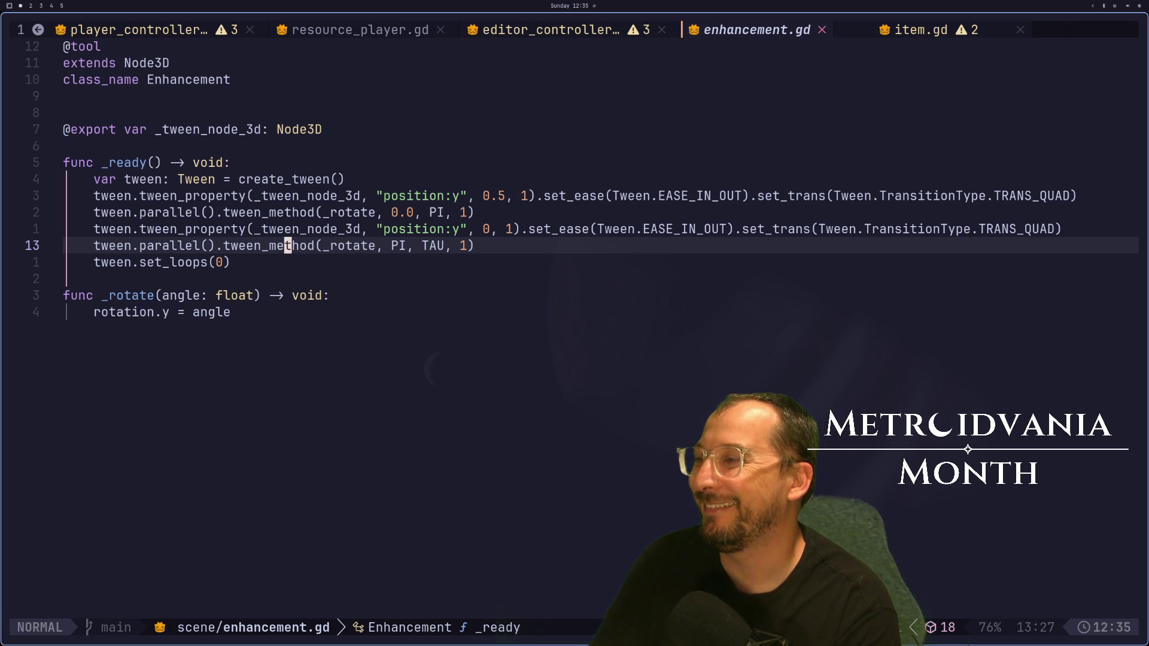
{"action": "key", "text": "j"}
{"action": "key", "text": "j"}
{"action": "key", "text": "j"}
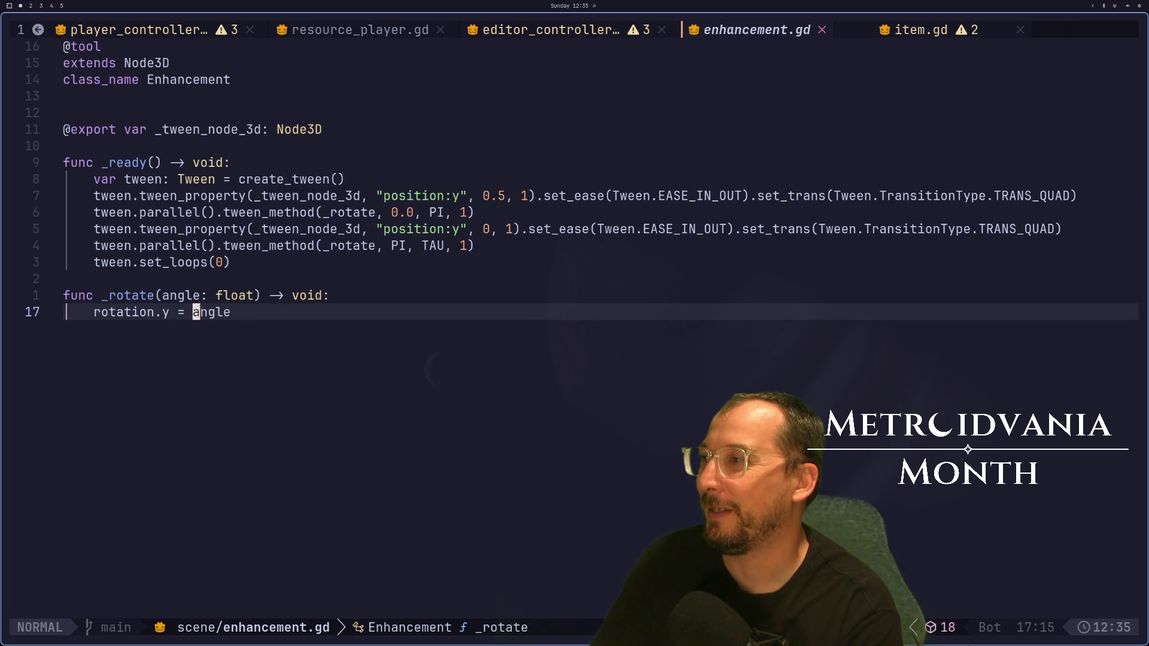
{"action": "key", "text": "alt+Tab"}
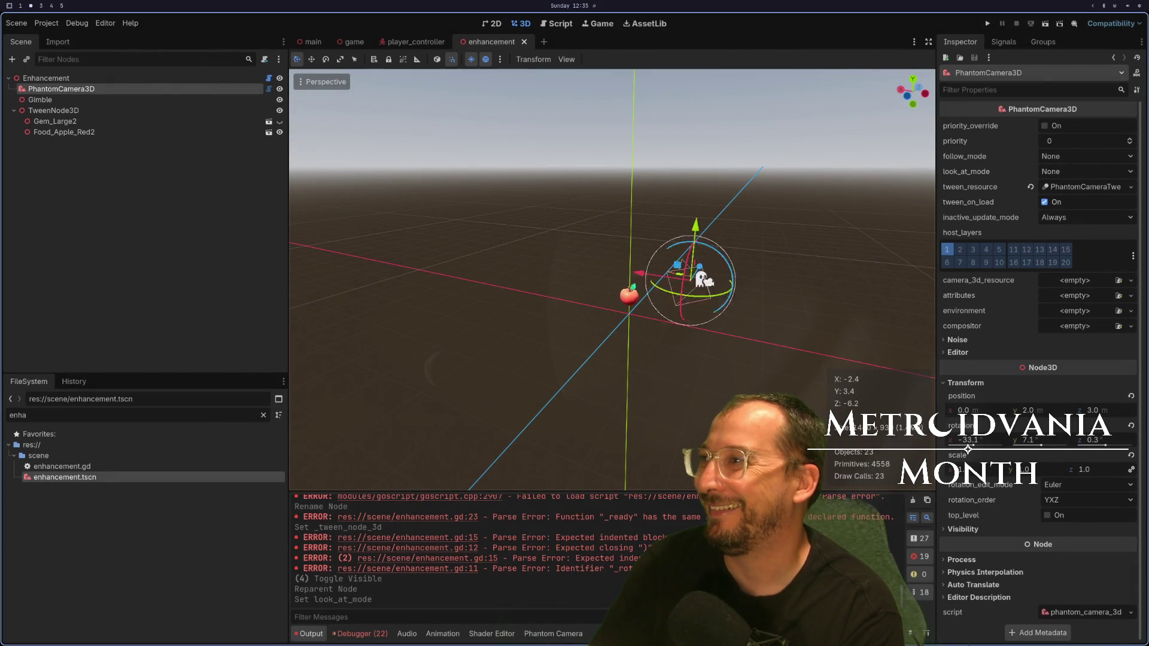
{"action": "key", "text": "alt+Tab"}
Prefix rotation.y with _tween_node_3d., save enhancement.gd with :w, and return to Godot.
{"action": "type", "text": "i"}
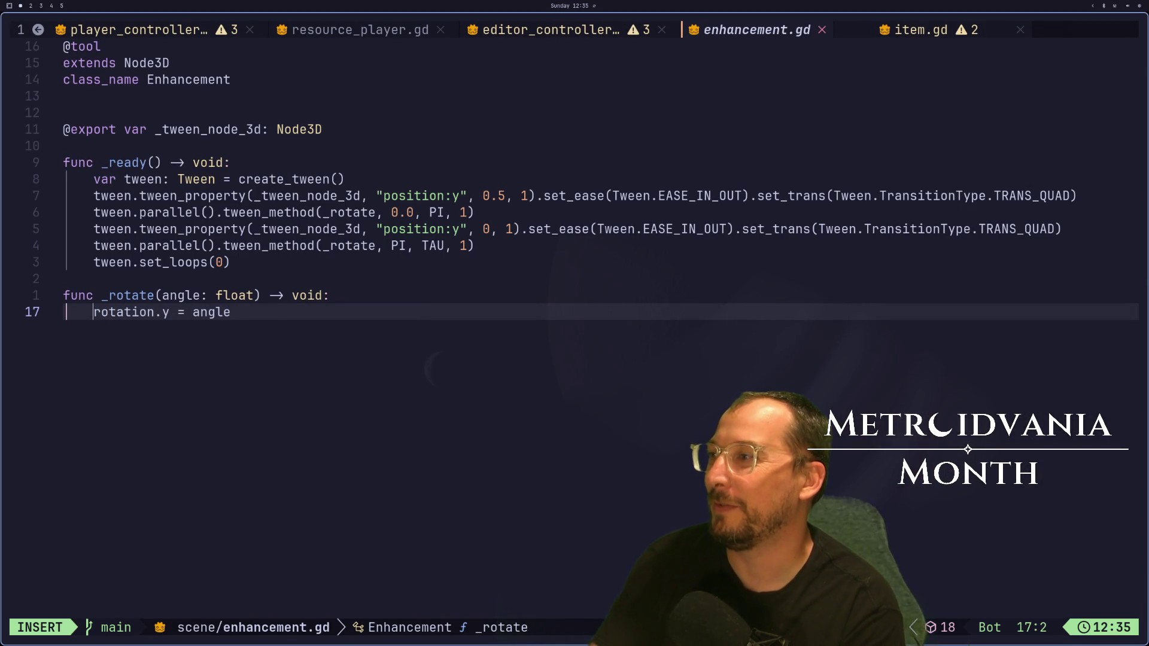
{"action": "type", "text": "_t"}
{"action": "key", "text": "Return"}
{"action": "type", "text": "."}
{"action": "key", "text": "Escape"}
{"action": "type", "text": ":w"}
{"action": "key", "text": "Return"}
{"action": "key", "text": "alt+Tab"}
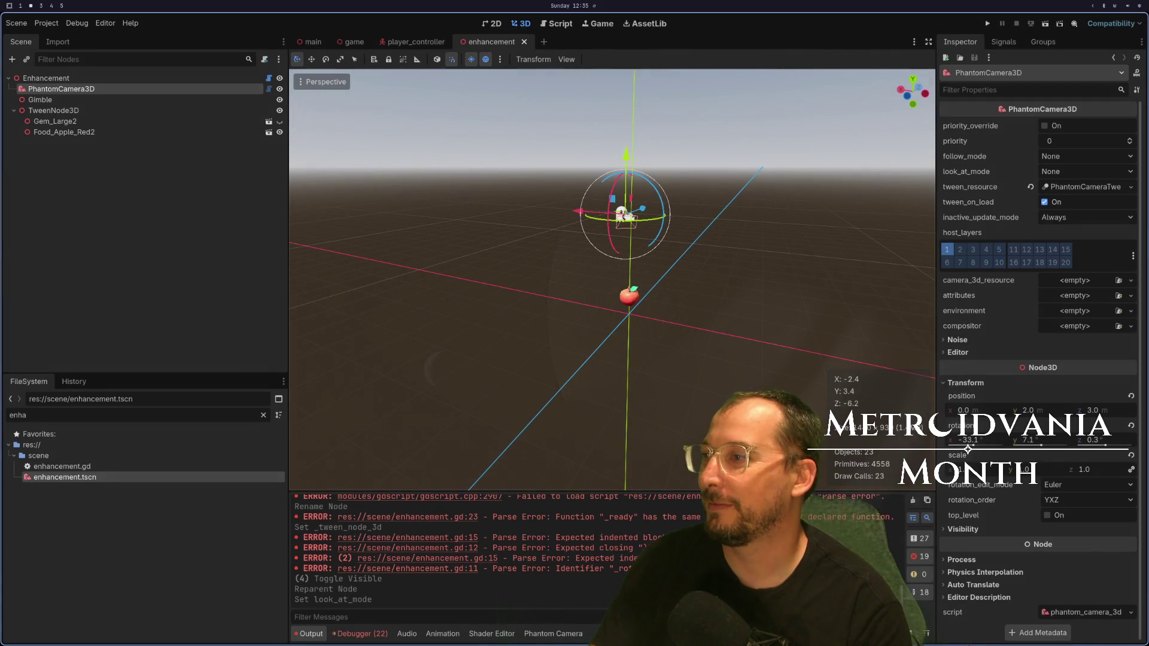
{"action": "left_click", "coordinate": [140, 101]}
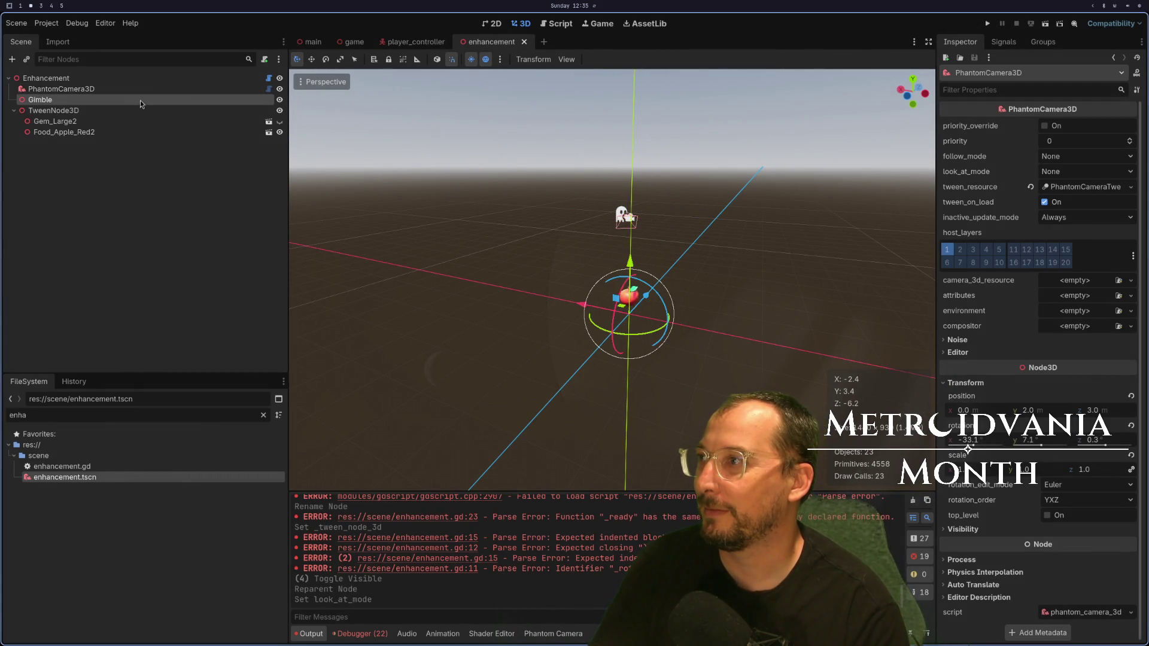
Reparent PhantomCamera3D under Gimble, trying and undoing a camera rotation reset.
{"action": "left_click_drag", "start_coordinate": [149, 95], "coordinate": [145, 97]}
{"action": "key", "text": "ctrl+z"}
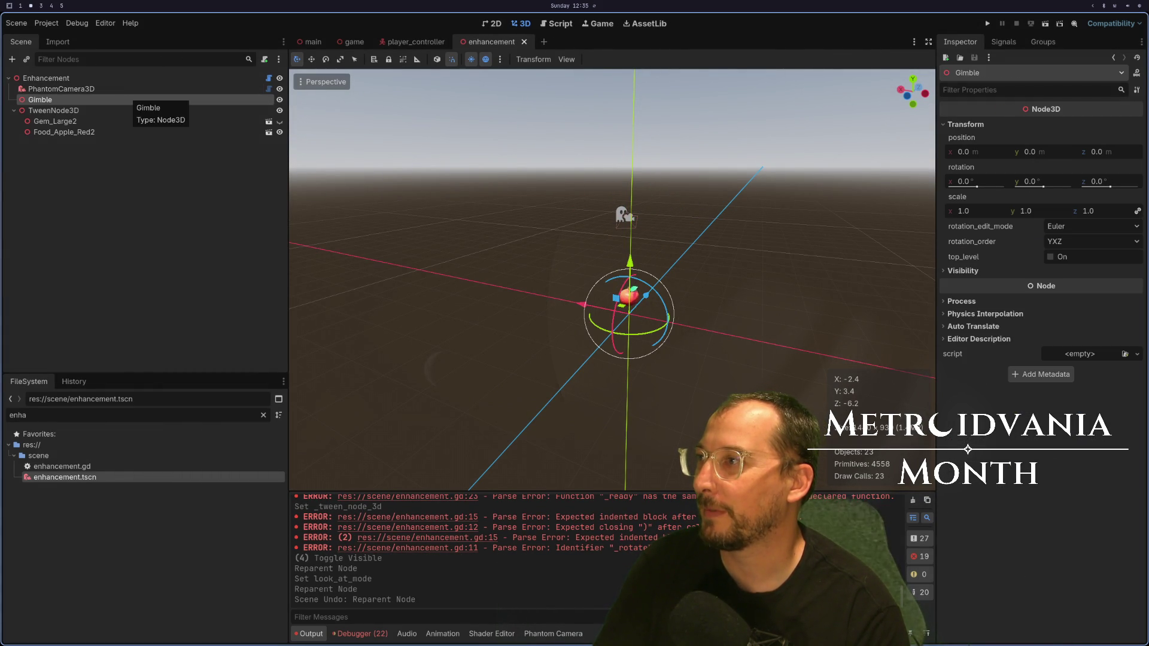
{"action": "left_click_drag", "start_coordinate": [77, 90], "coordinate": [99, 102]}
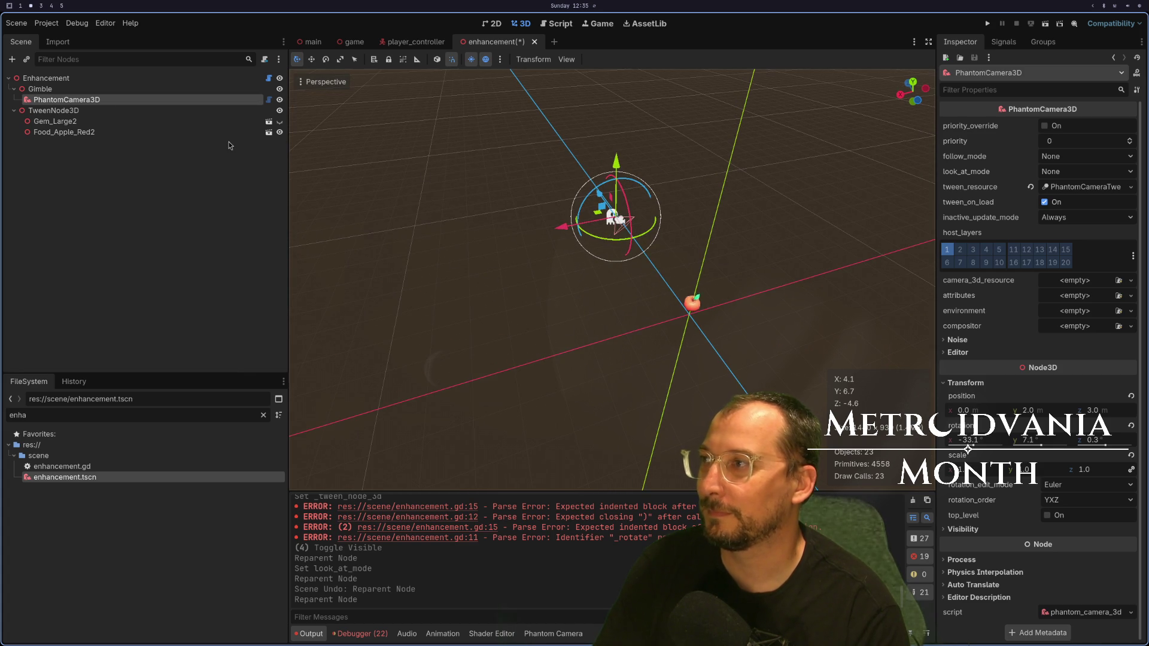
{"action": "left_click", "coordinate": [1132, 427]}
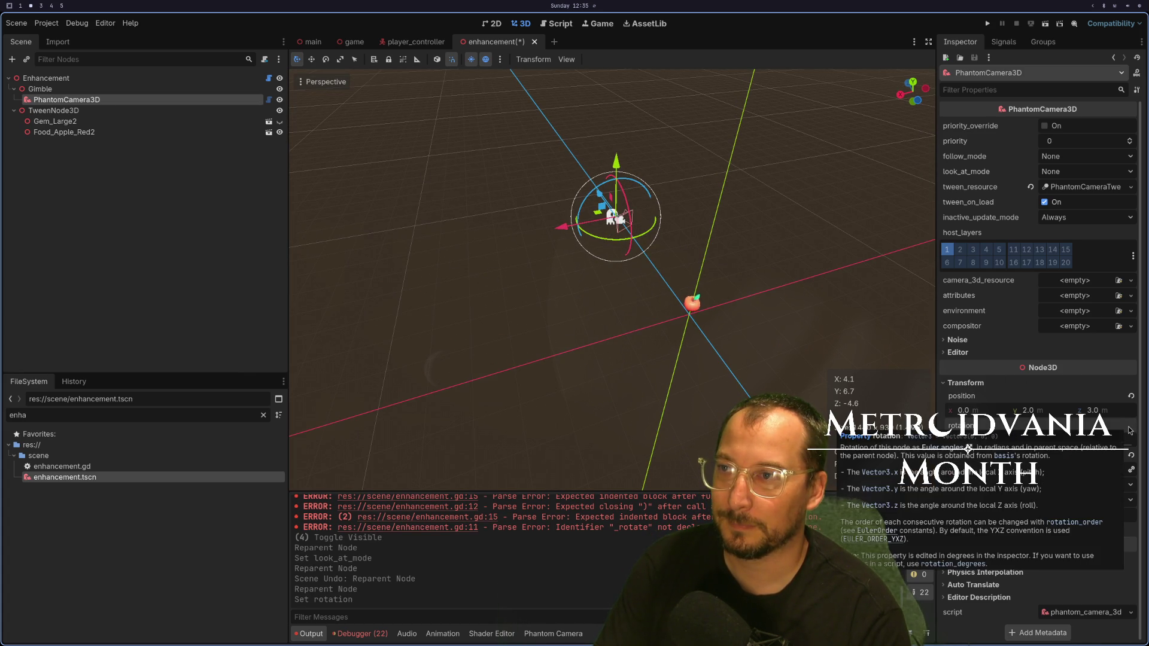
{"action": "key", "text": "ctrl+z"}
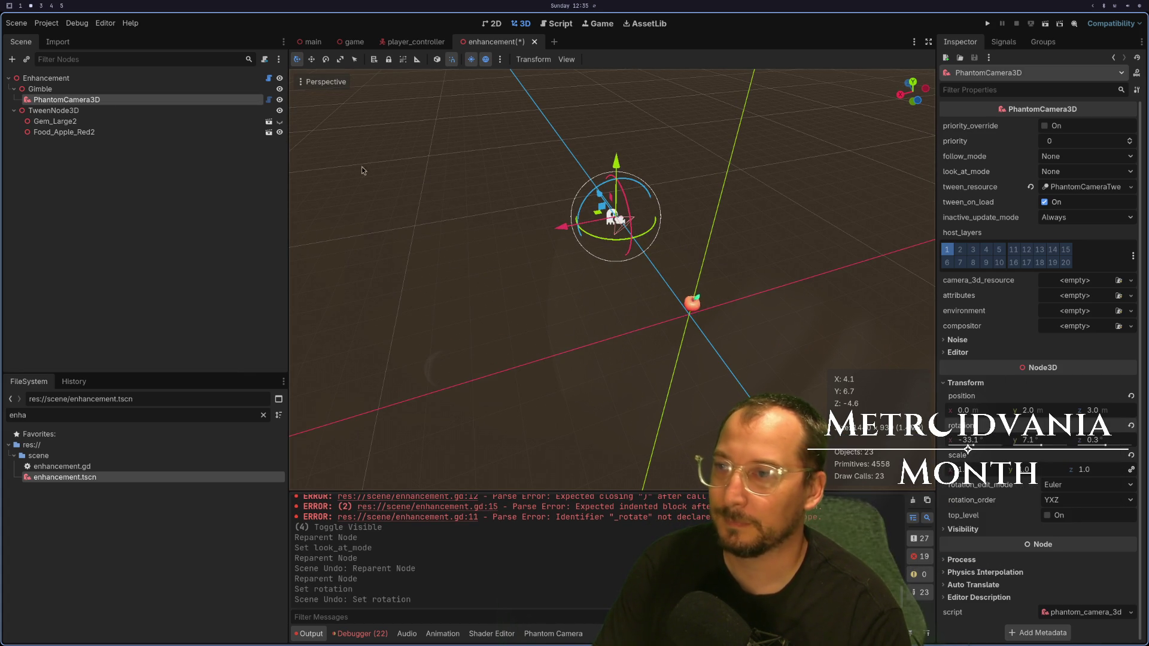
Revert the Enhancement root's Y rotation to 0 and orbit closer around the pickup.
{"action": "left_click", "coordinate": [60, 90]}
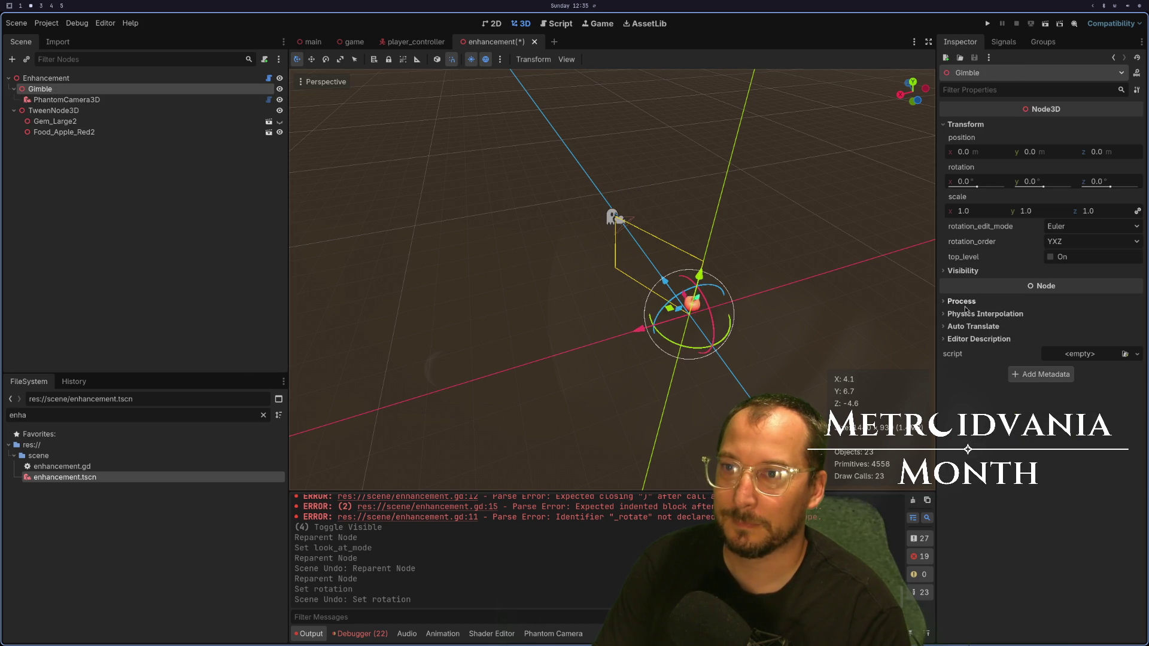
{"action": "left_click", "coordinate": [138, 81]}
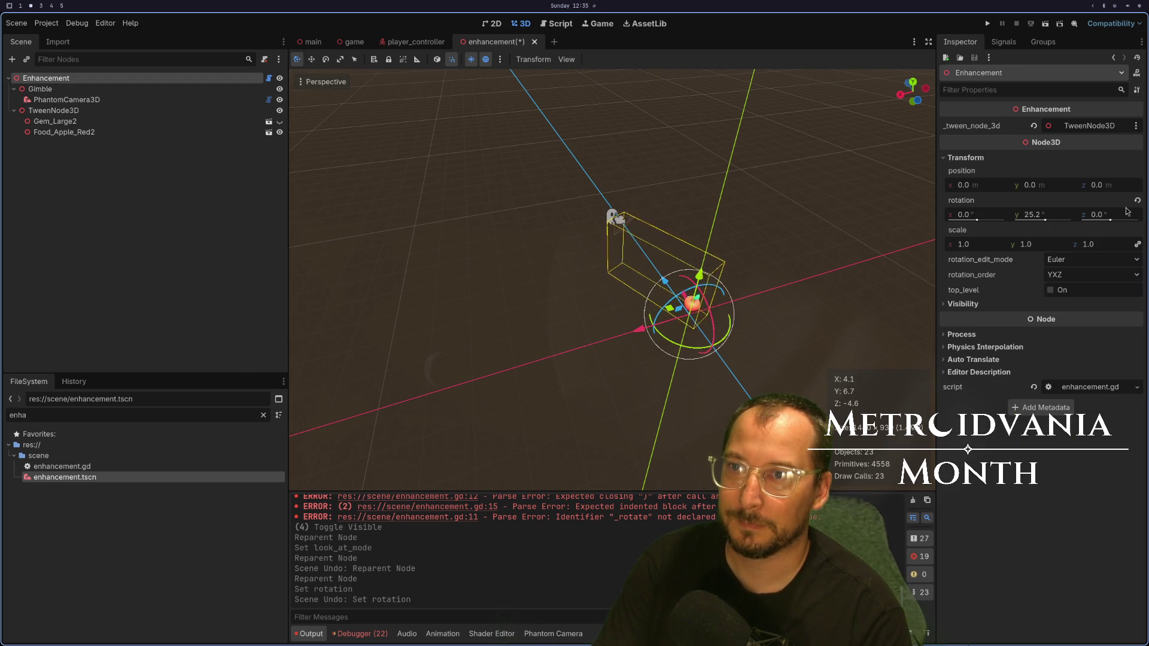
{"action": "left_click", "coordinate": [1137, 202]}
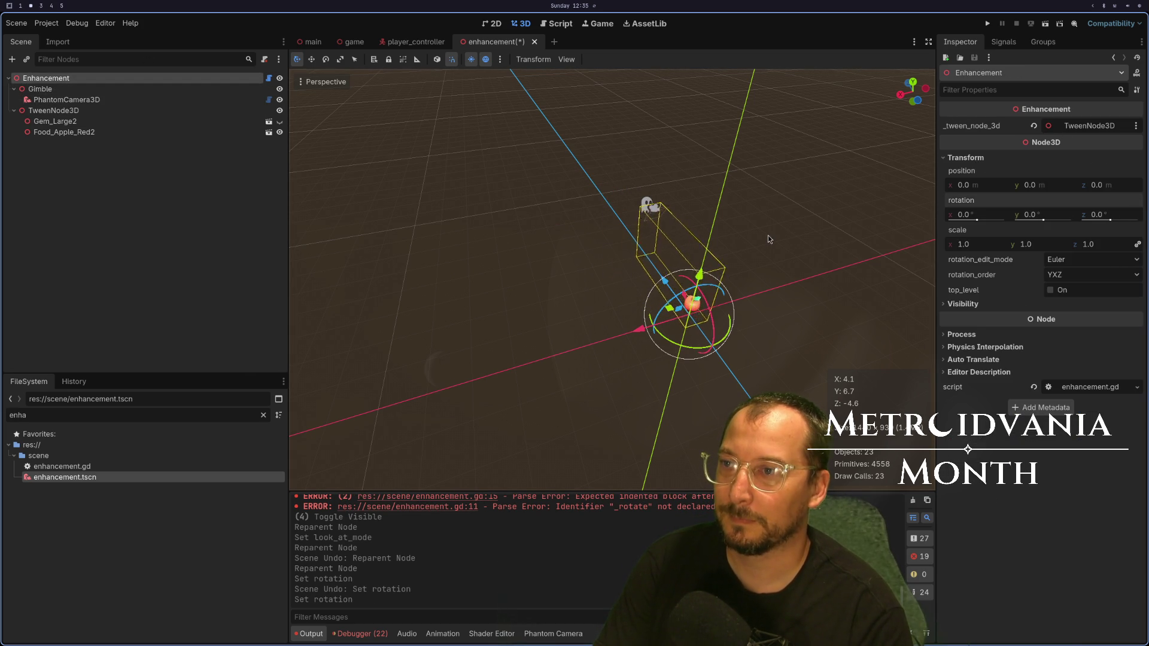
{"action": "scroll", "coordinate": [805, 259], "scroll_direction": "up", "scroll_amount": 2}
{"action": "mouse_move", "coordinate": [805, 259]}
{"action": "left_mouse_down"}
{"action": "mouse_move", "coordinate": [861, 229]}
{"action": "mouse_move", "coordinate": [799, 278]}
{"action": "mouse_move", "coordinate": [663, 239]}
{"action": "left_mouse_up"}
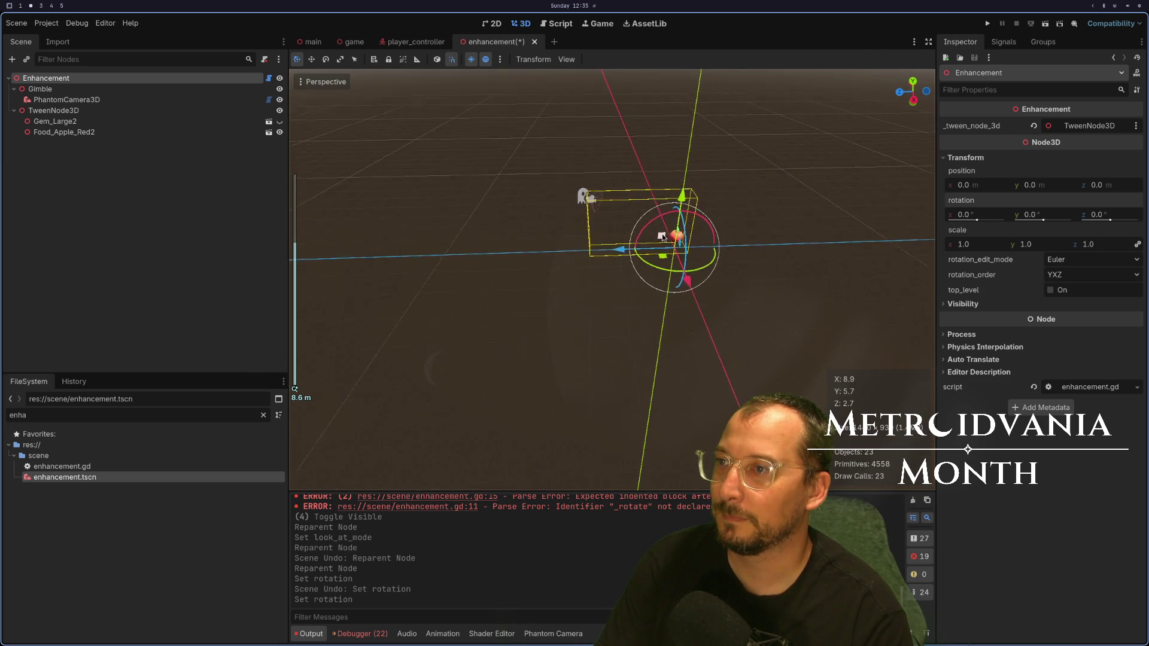
{"action": "left_click", "coordinate": [109, 101]}
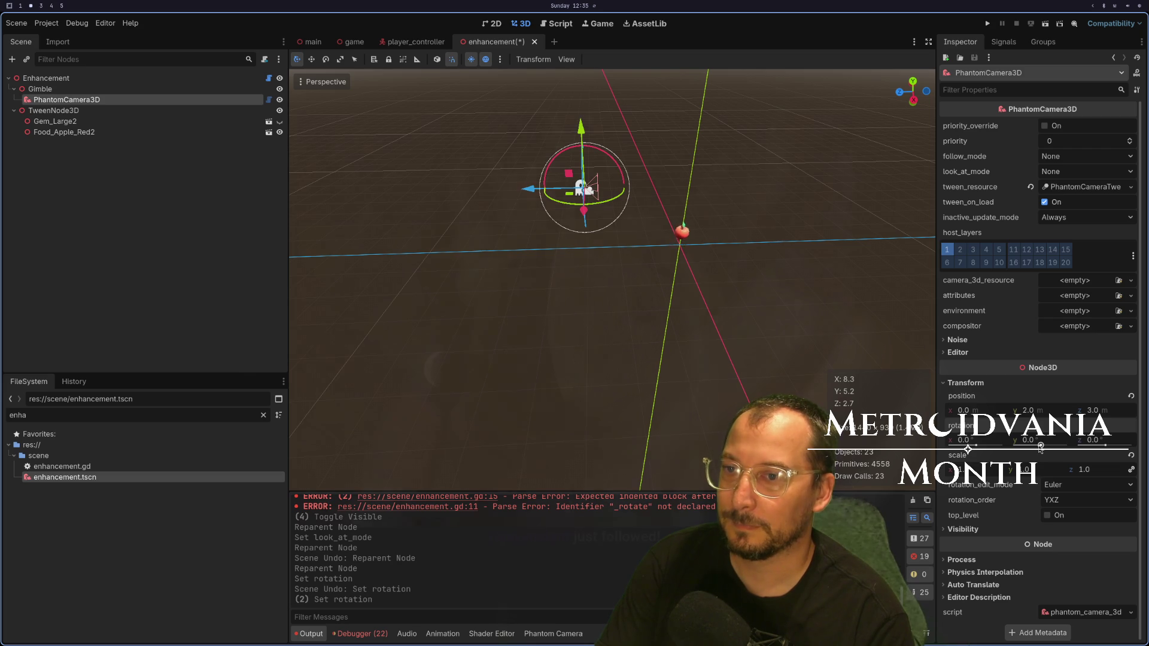
{"action": "left_click", "coordinate": [1069, 172]}
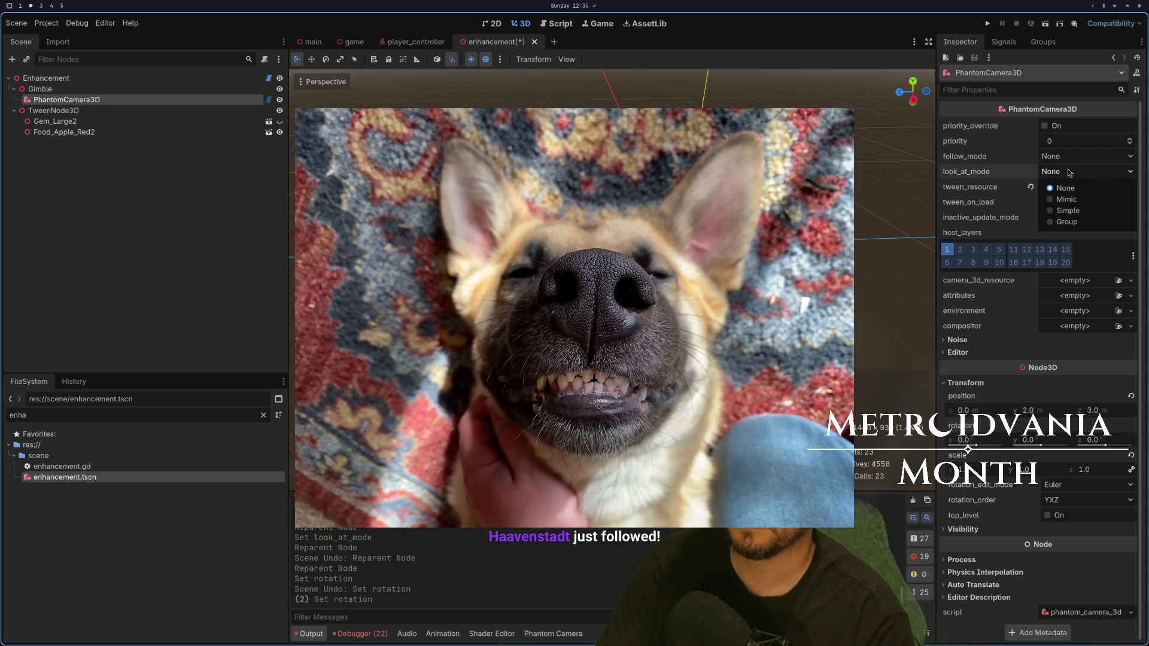
Set PhantomCamera3D look_at_mode to Simple with Enhancement as look_at_target, and save the scene.
{"action": "left_click", "coordinate": [1076, 212]}
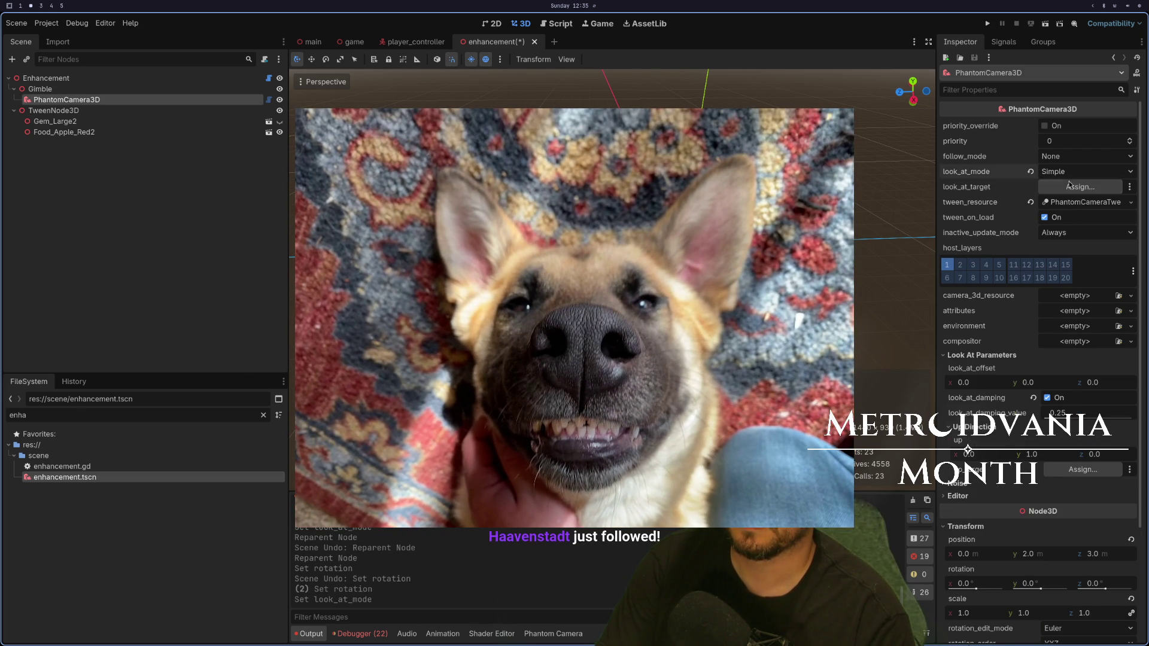
{"action": "left_click_drag", "start_coordinate": [53, 110], "coordinate": [1080, 187]}
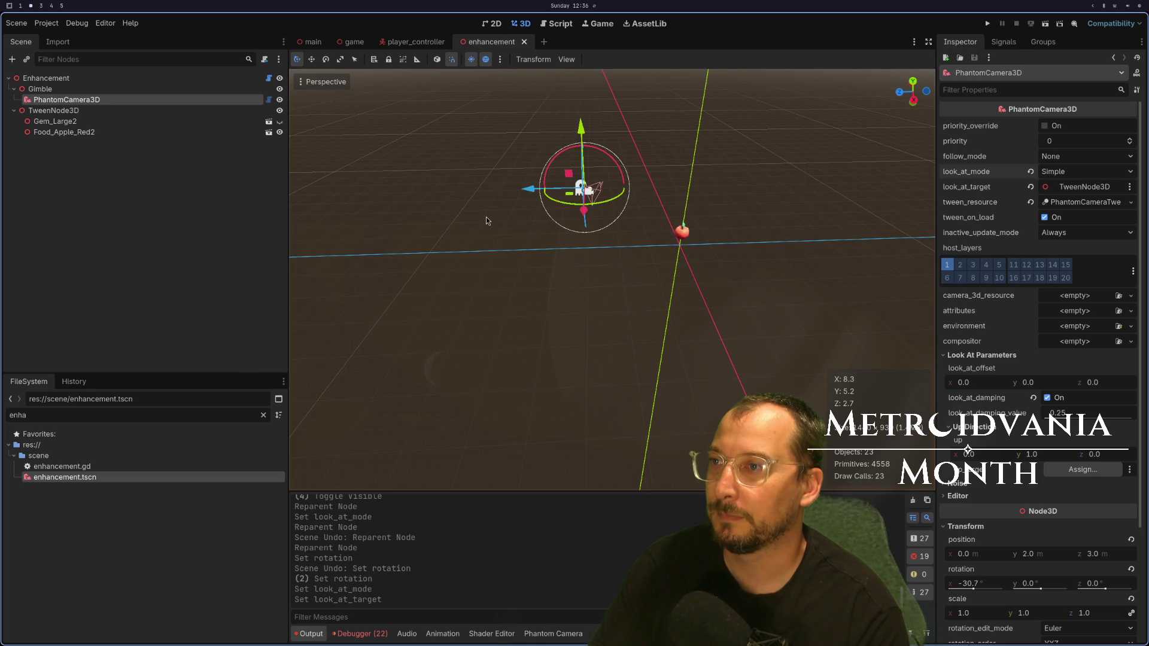
{"action": "left_click", "coordinate": [74, 111]}
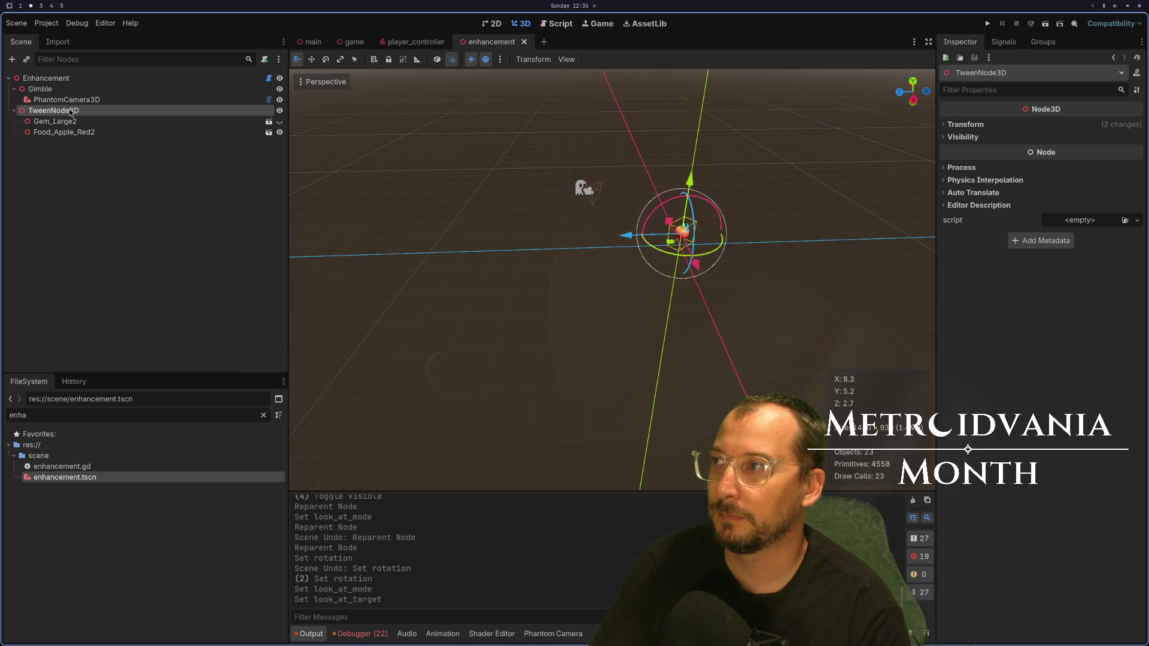
{"action": "left_click", "coordinate": [108, 102]}
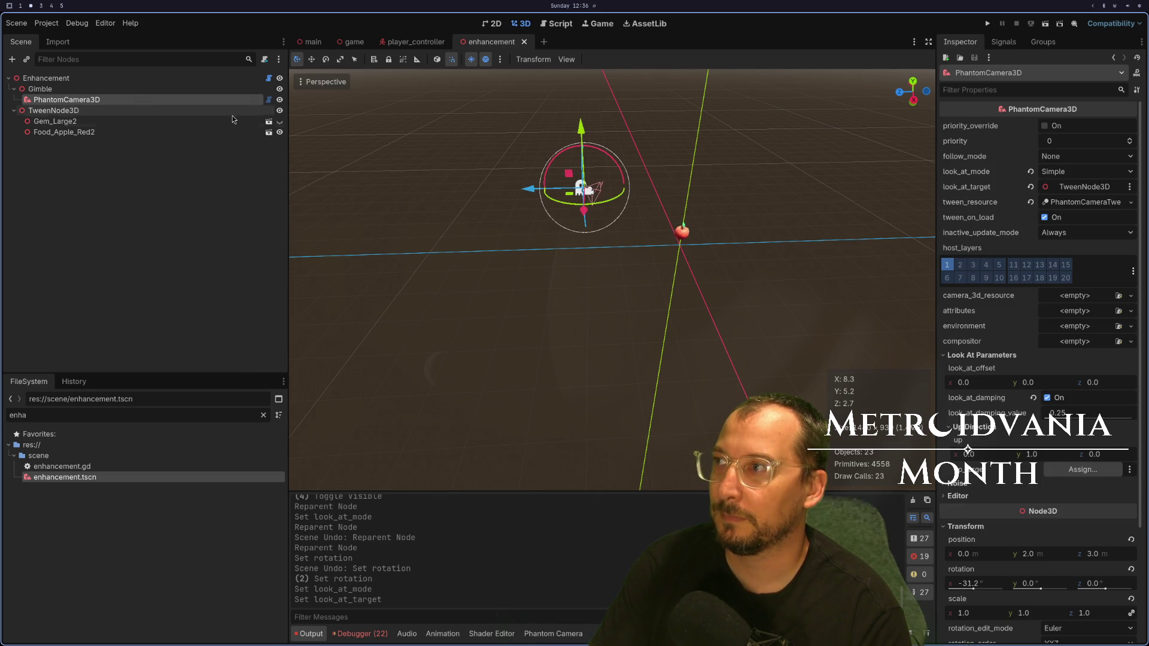
{"action": "left_click", "coordinate": [1066, 190]}
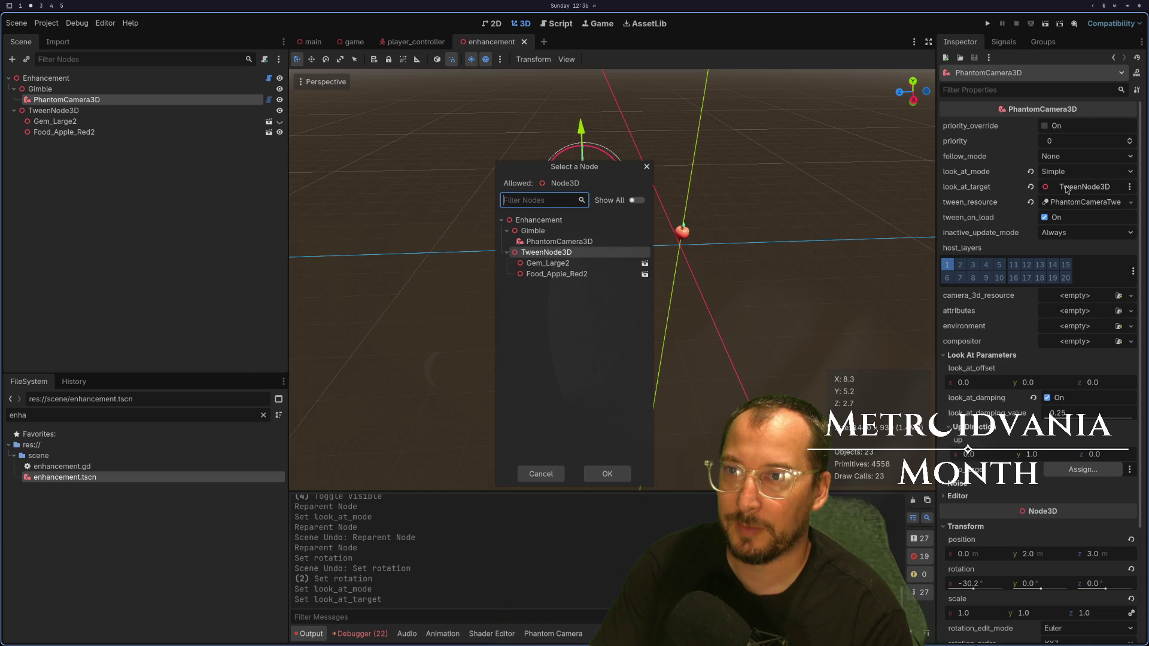
{"action": "double_click", "coordinate": [538, 223]}
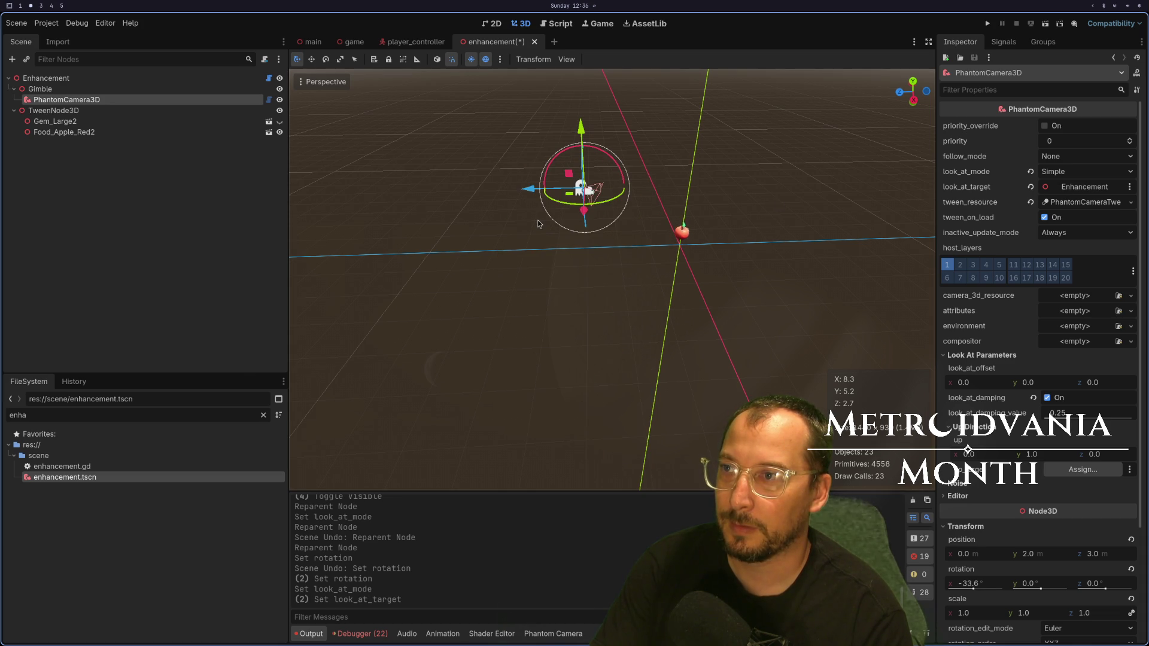
{"action": "key", "text": "ctrl+s"}
Preview the camera orbit by spinning Gimble around Y, then undo the rotation.
{"action": "left_click", "coordinate": [54, 89]}
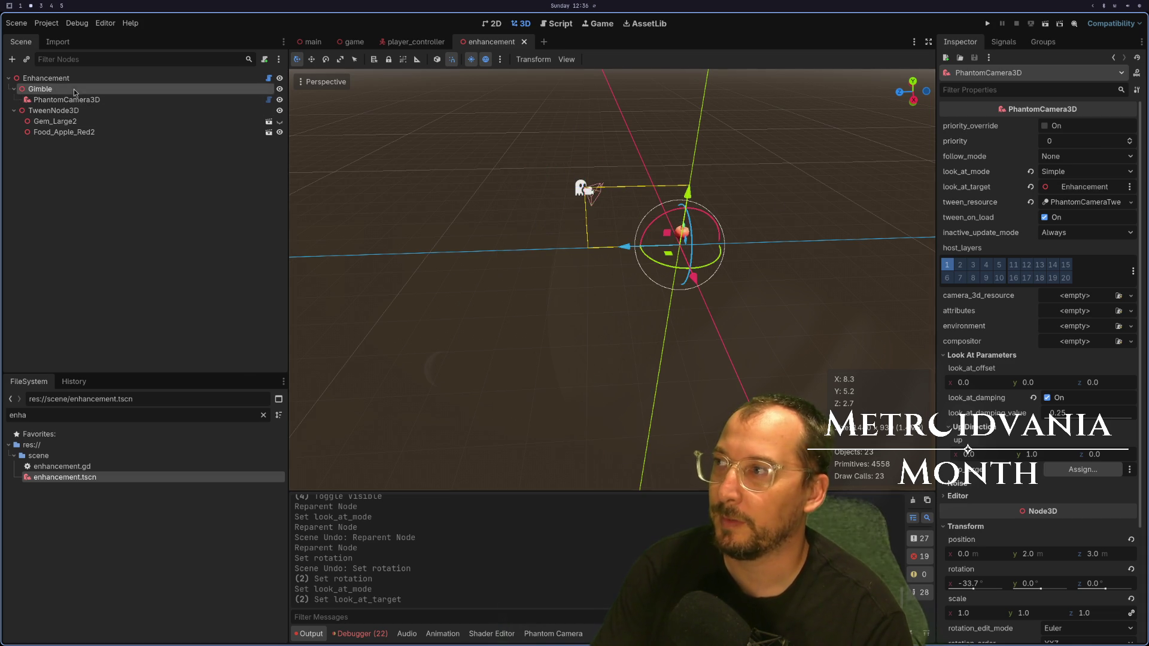
{"action": "left_click_drag", "start_coordinate": [1057, 185], "coordinate": [1054, 187]}
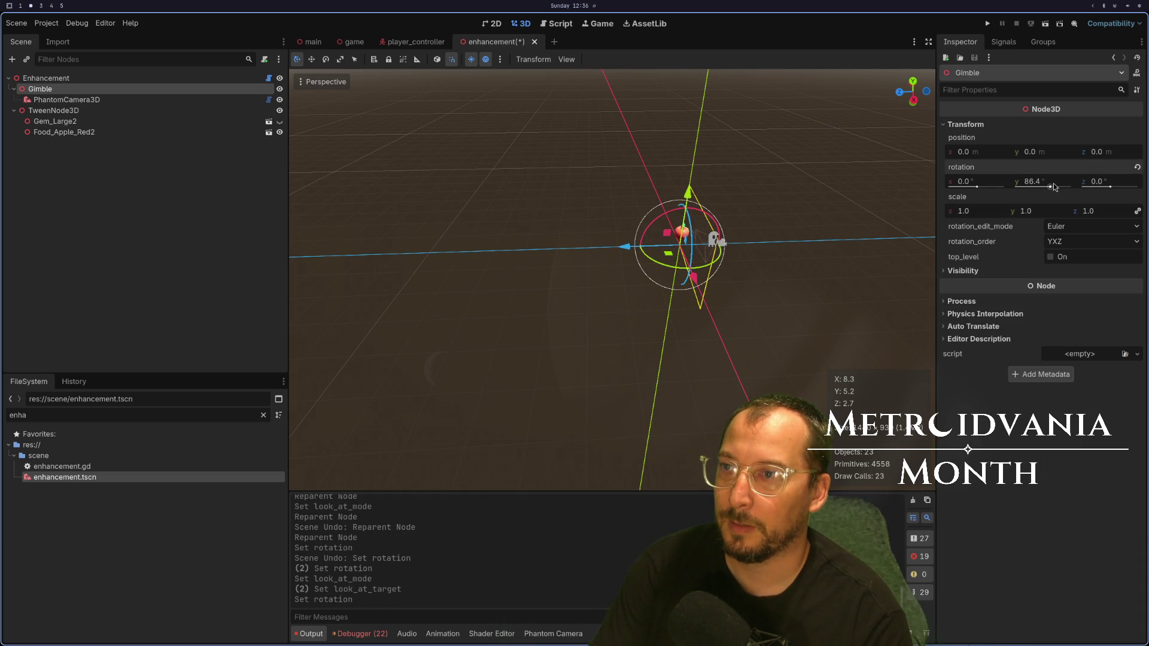
{"action": "key", "text": "ctrl+z"}
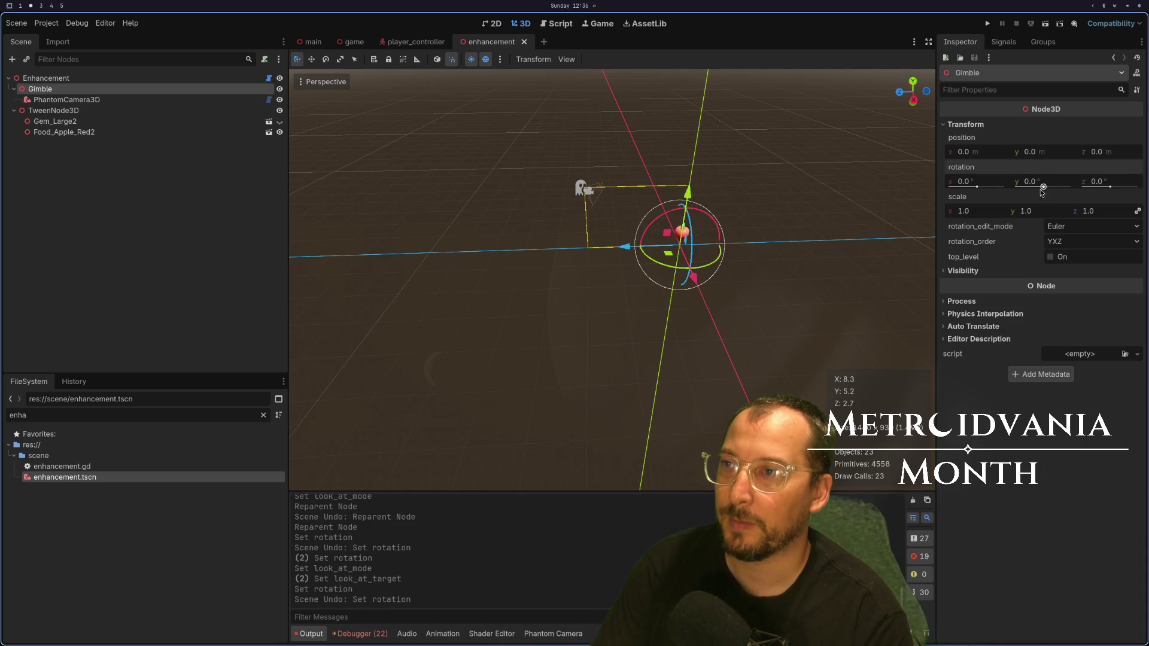
{"action": "key", "text": "super+1"}
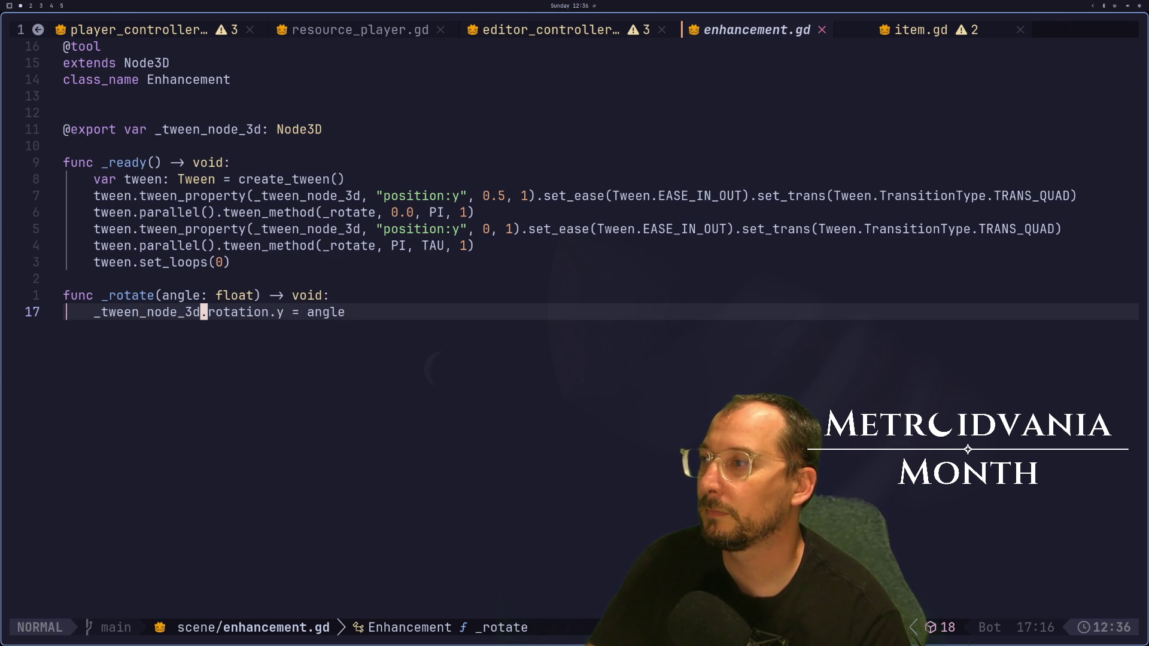
{"action": "key", "text": "super+2"}
{"action": "left_click", "coordinate": [524, 42]}
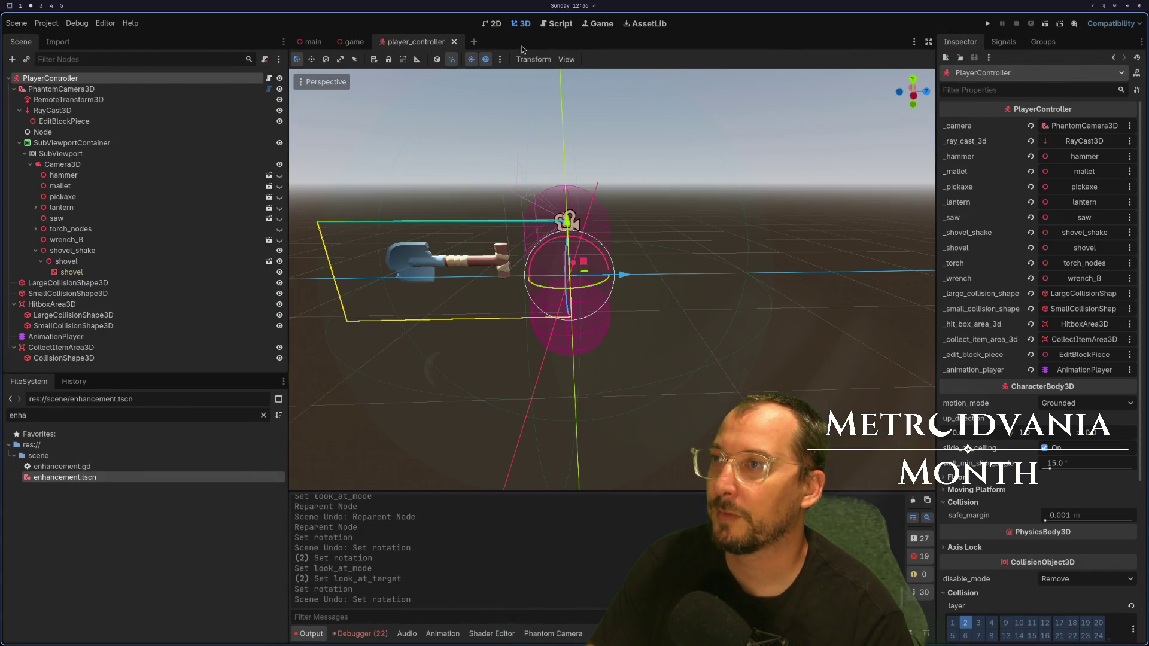
Reopen enhancement.tscn, show Gem_Large2, hide Food_Apple_Red2, and save the scene.
{"action": "double_click", "coordinate": [64, 477]}
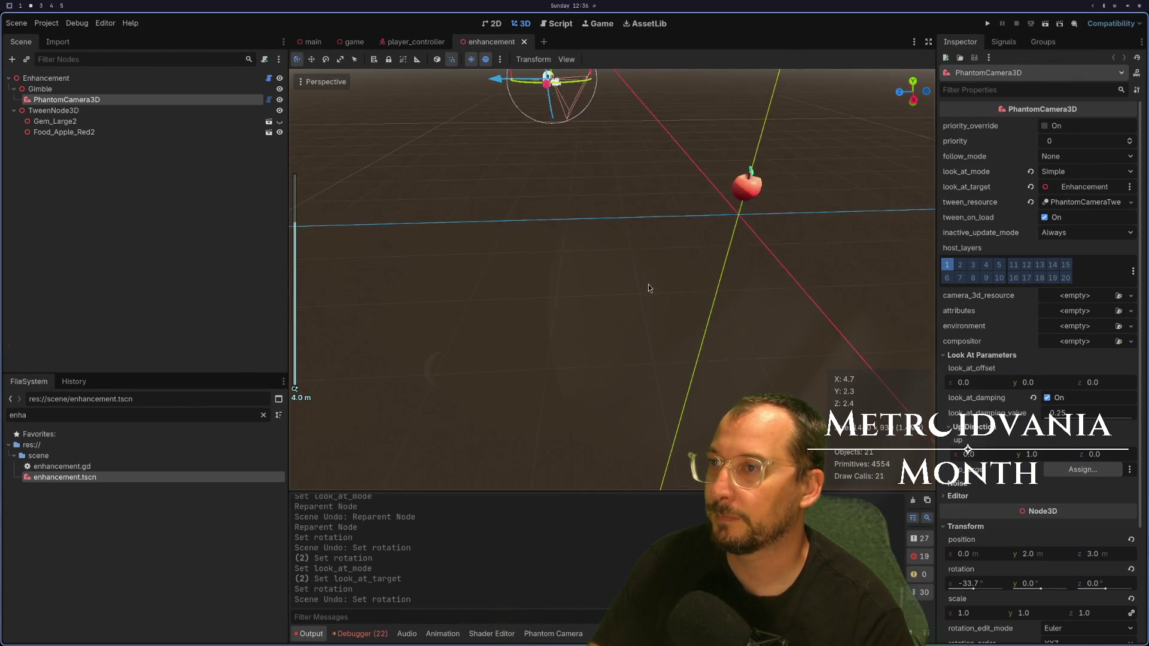
{"action": "scroll", "coordinate": [377, 283], "scroll_direction": "up", "scroll_amount": 3}
{"action": "mouse_move", "coordinate": [377, 284]}
{"action": "left_mouse_down"}
{"action": "mouse_move", "coordinate": [421, 185]}
{"action": "mouse_move", "coordinate": [452, 310]}
{"action": "mouse_move", "coordinate": [457, 233]}
{"action": "mouse_move", "coordinate": [453, 276]}
{"action": "left_mouse_up"}
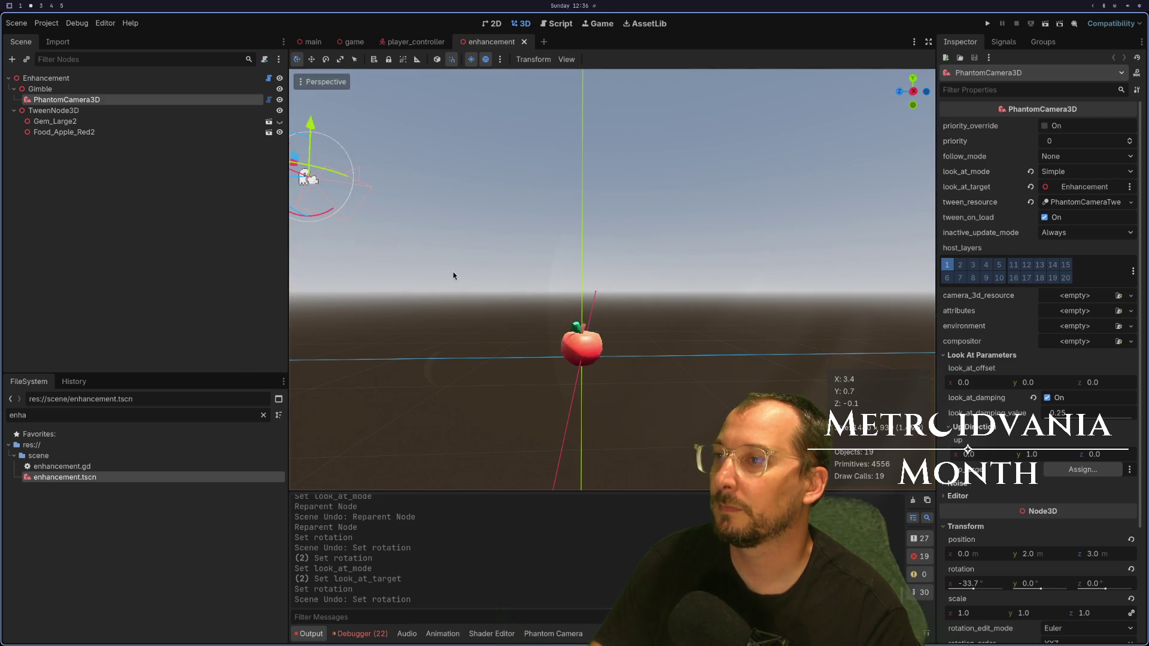
{"action": "left_click", "coordinate": [280, 121]}
{"action": "left_click", "coordinate": [280, 133]}
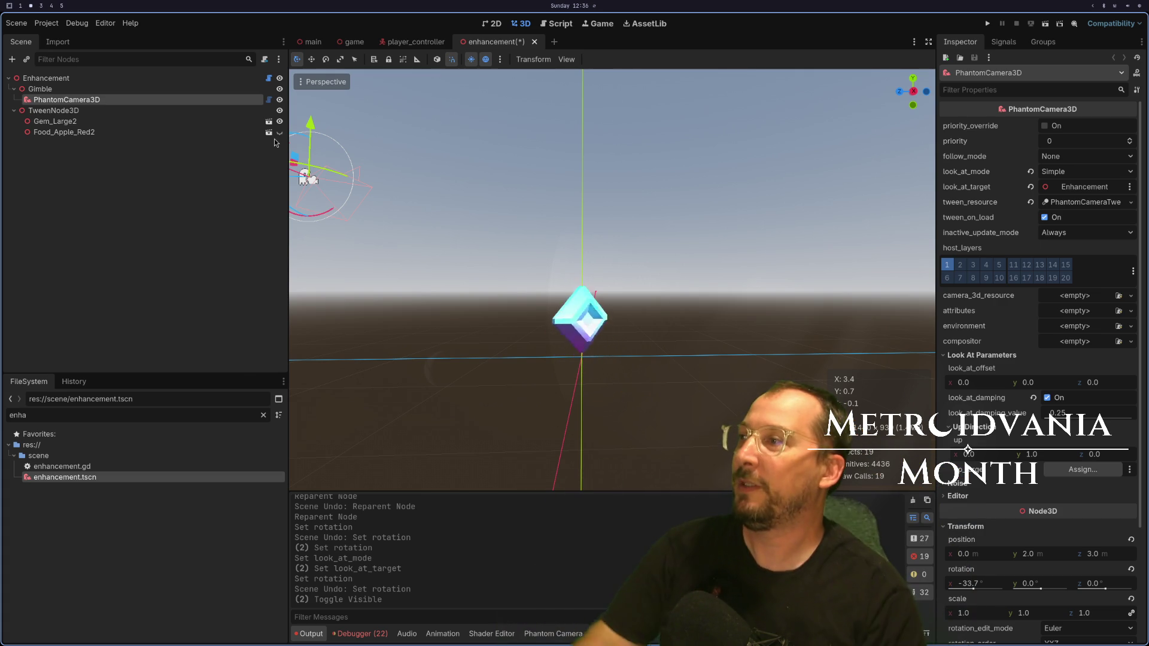
{"action": "key", "text": "ctrl+s"}
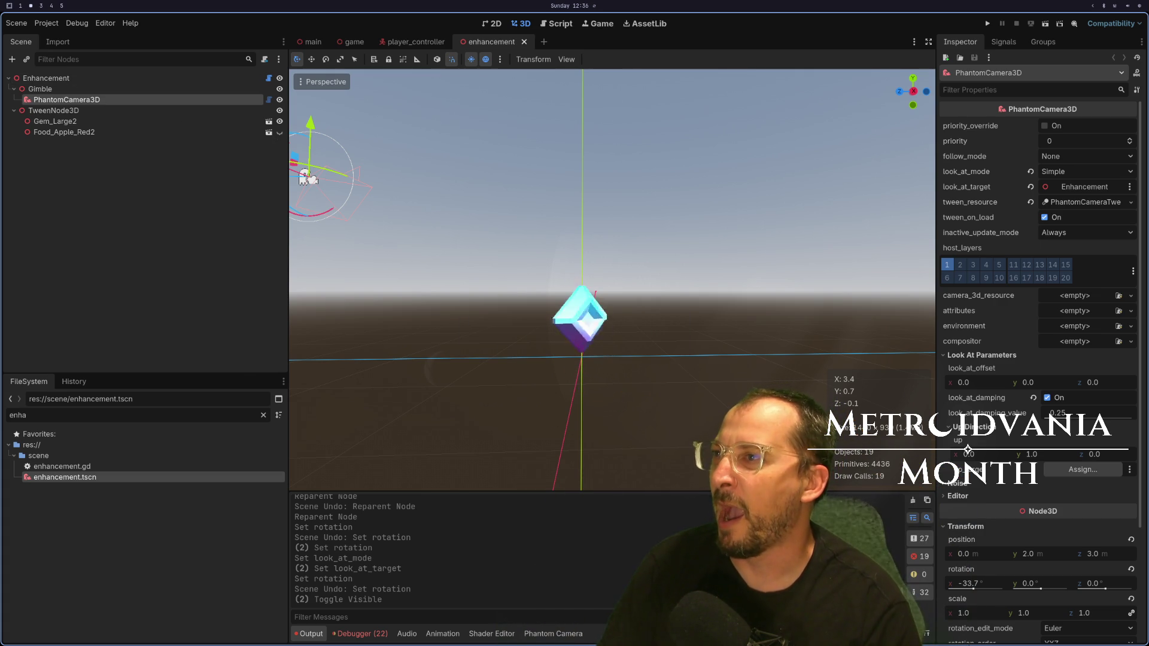
{"action": "left_click", "coordinate": [55, 79]}
Add an Area3D under Enhancement and a CollisionShape3D under the Area3D.
{"action": "right_click", "coordinate": [56, 80]}
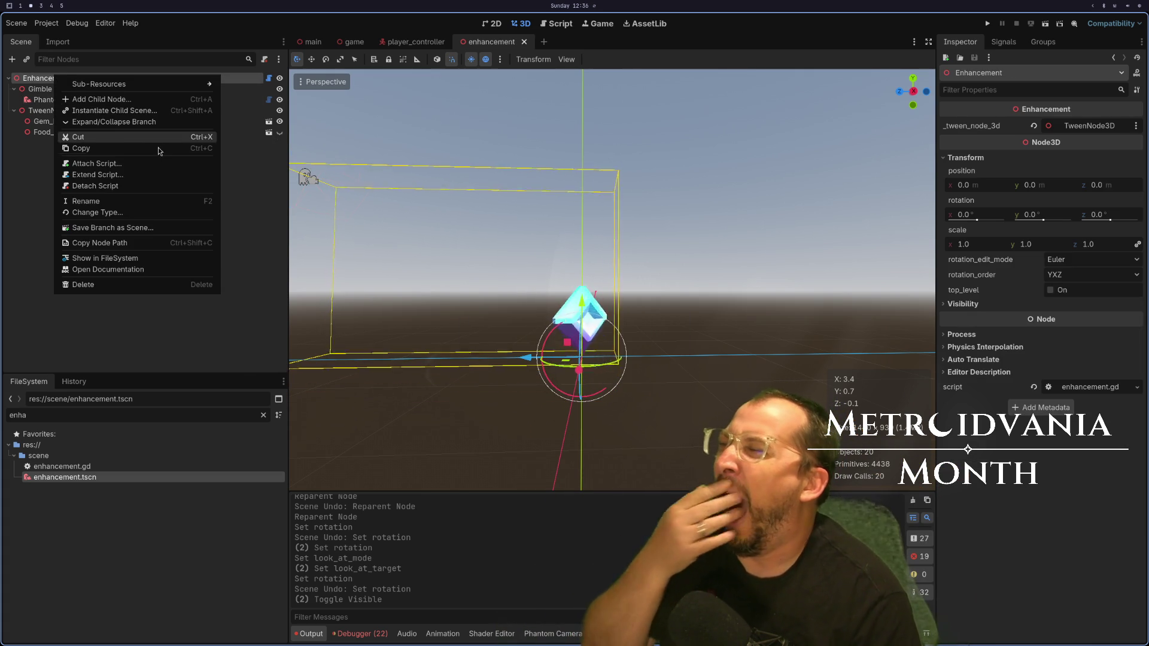
{"action": "left_click", "coordinate": [99, 99]}
{"action": "type", "text": "area"}
{"action": "key", "text": "Return"}
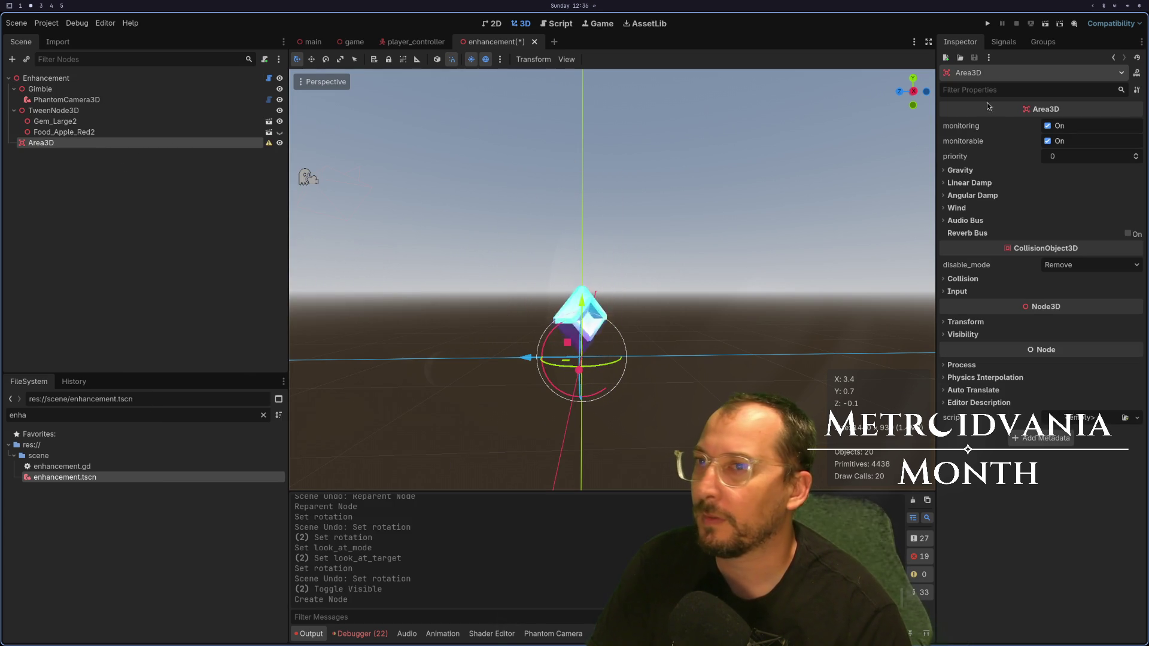
{"action": "right_click", "coordinate": [116, 144]}
{"action": "left_click", "coordinate": [144, 154]}
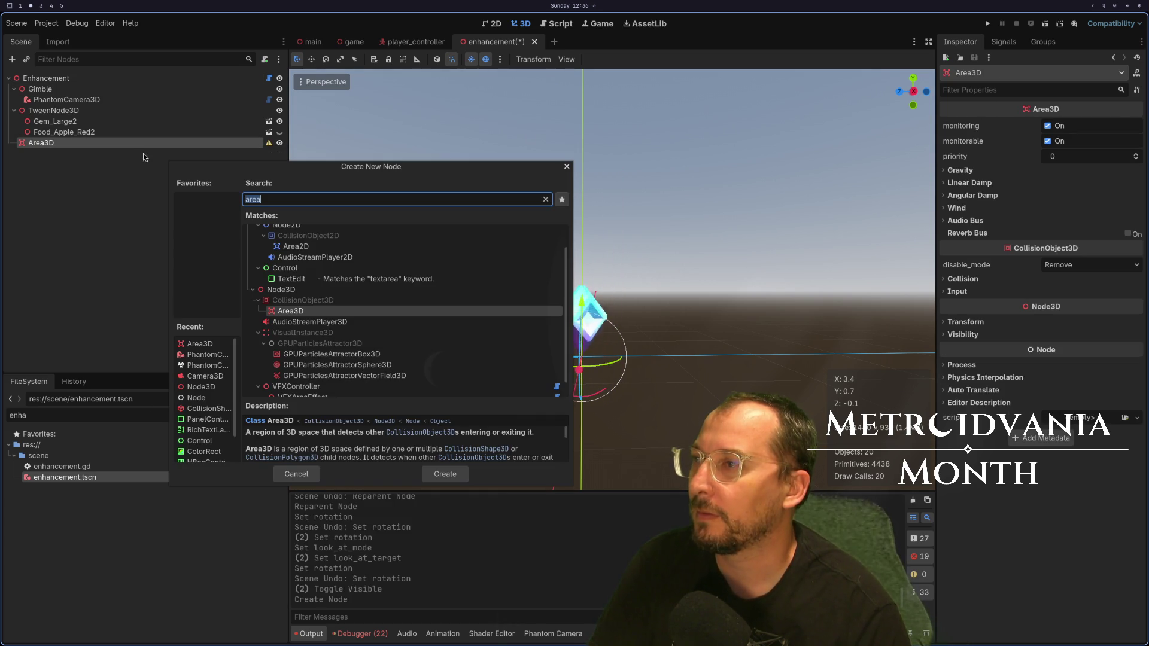
{"action": "type", "text": "cp;;o"}
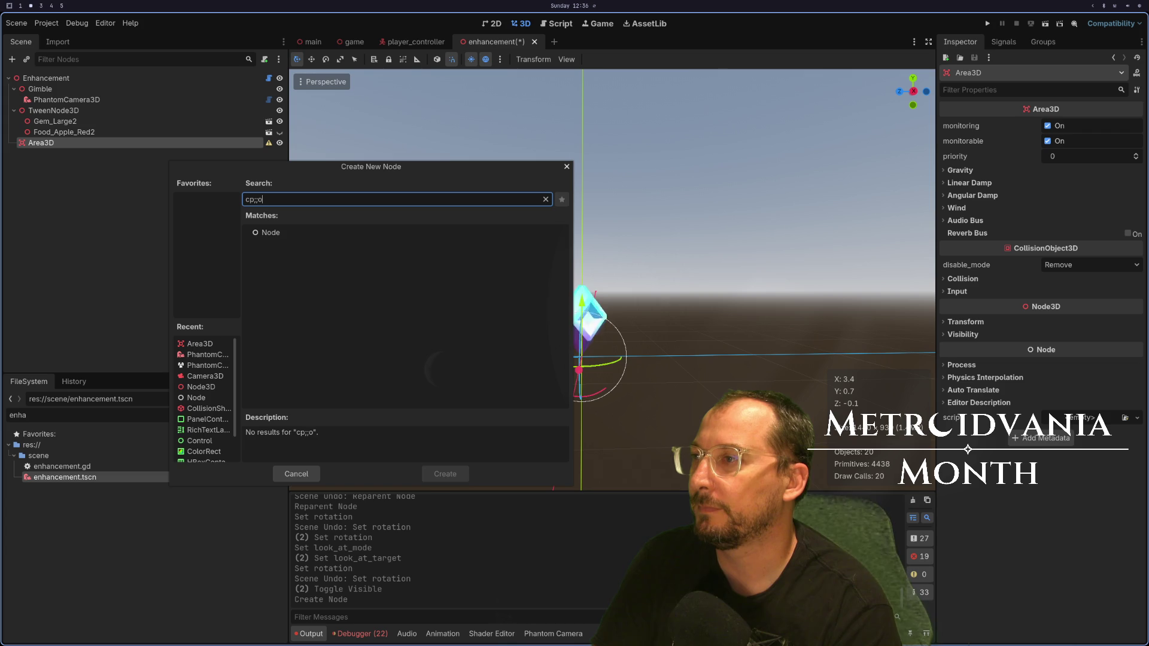
{"action": "key", "text": "BackSpace"}
{"action": "key", "text": "BackSpace"}
{"action": "type", "text": "o"}
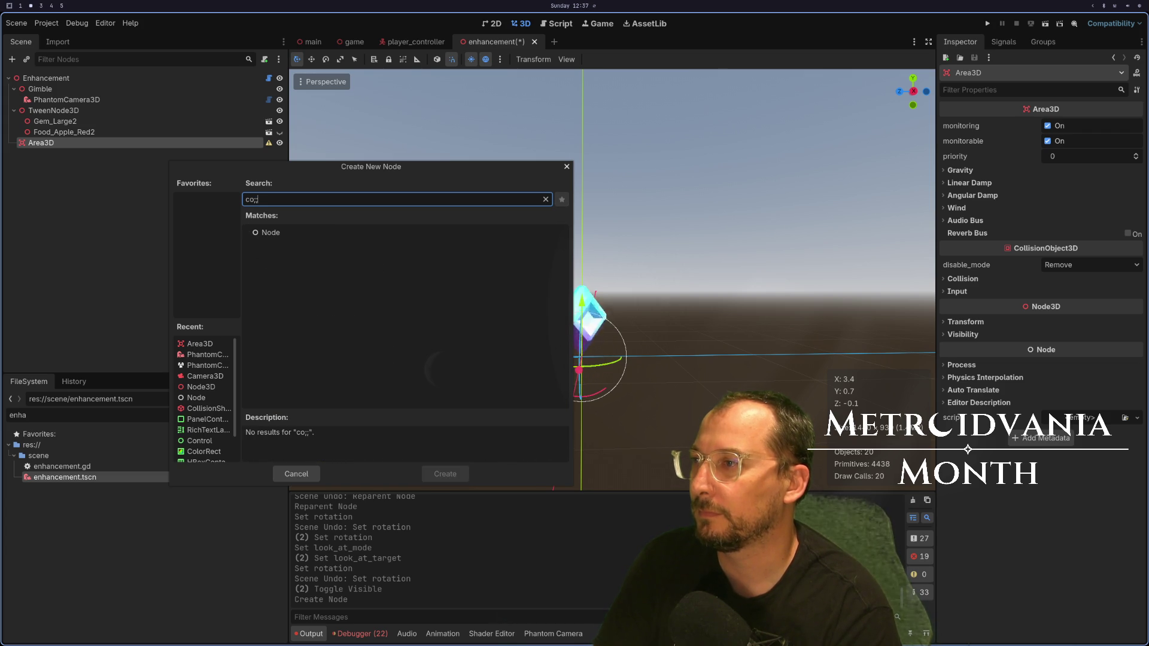
{"action": "type", "text": "ll"}
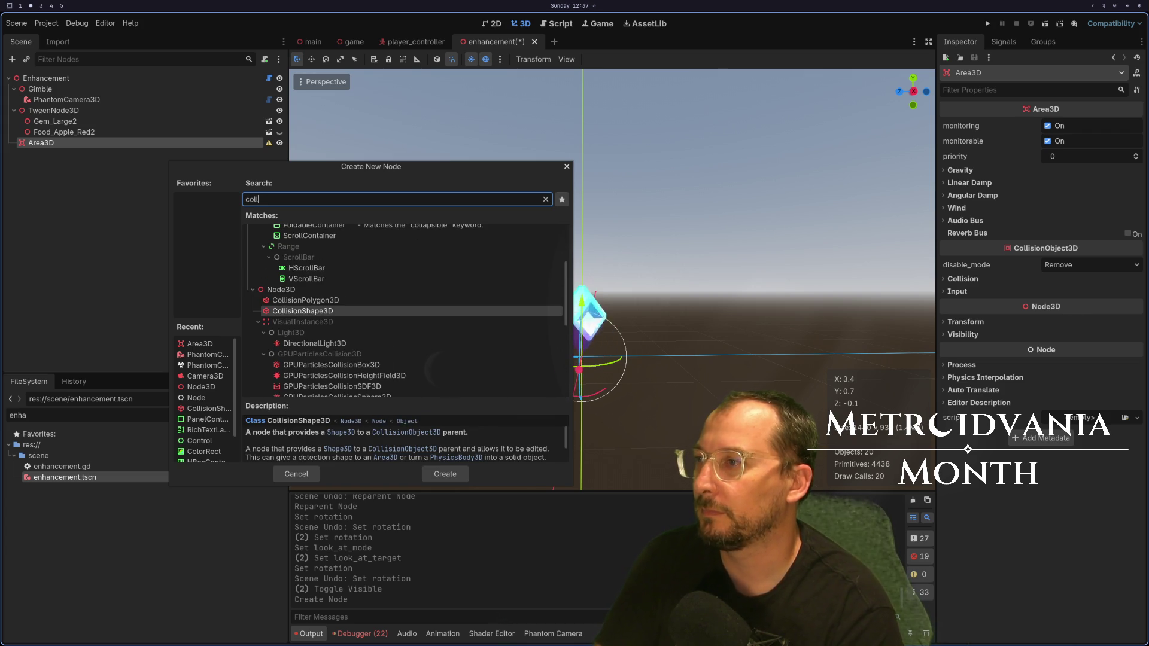
{"action": "key", "text": "Return"}
Give the CollisionShape3D a SphereShape3D, trying radius 5.0 before settling on 4.0.
{"action": "left_click", "coordinate": [1079, 125]}
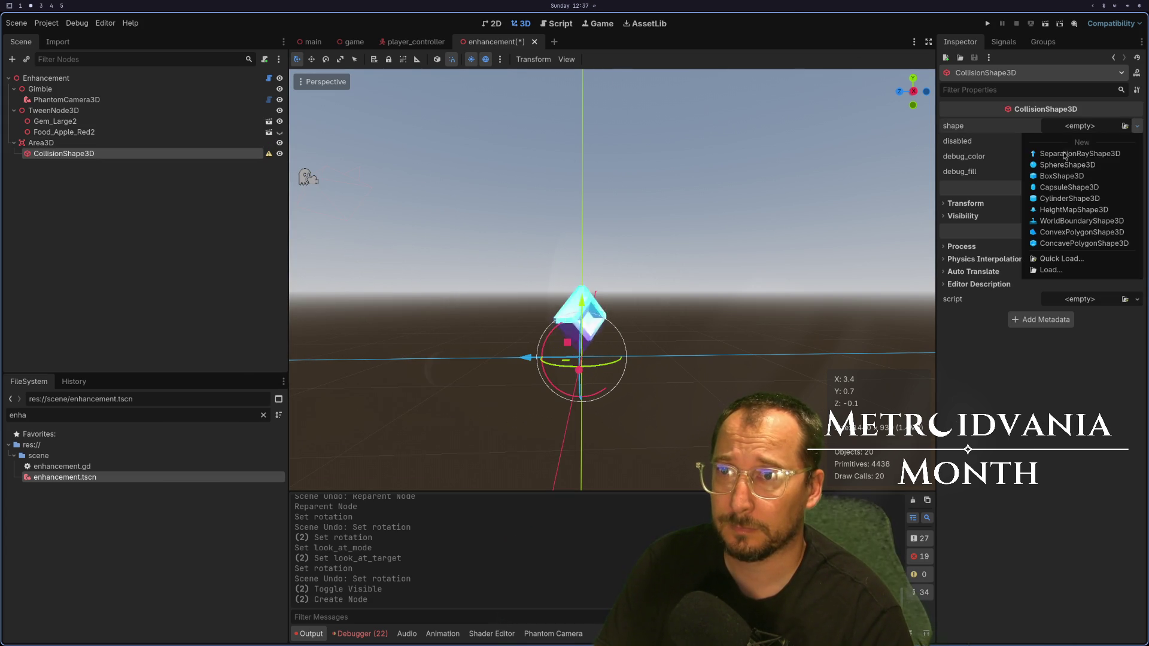
{"action": "left_click", "coordinate": [1052, 157]}
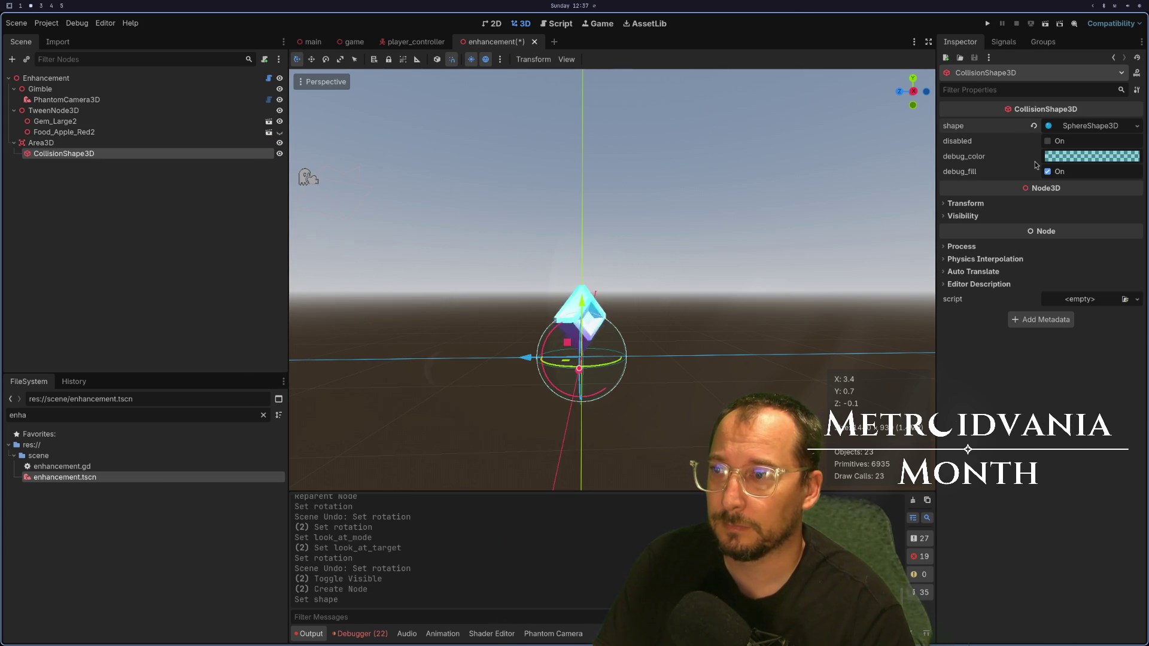
{"action": "left_click", "coordinate": [1086, 126]}
{"action": "left_click", "coordinate": [1063, 142]}
{"action": "type", "text": "5"}
{"action": "key", "text": "Tab"}
{"action": "left_click_drag", "start_coordinate": [785, 293], "coordinate": [784, 371]}
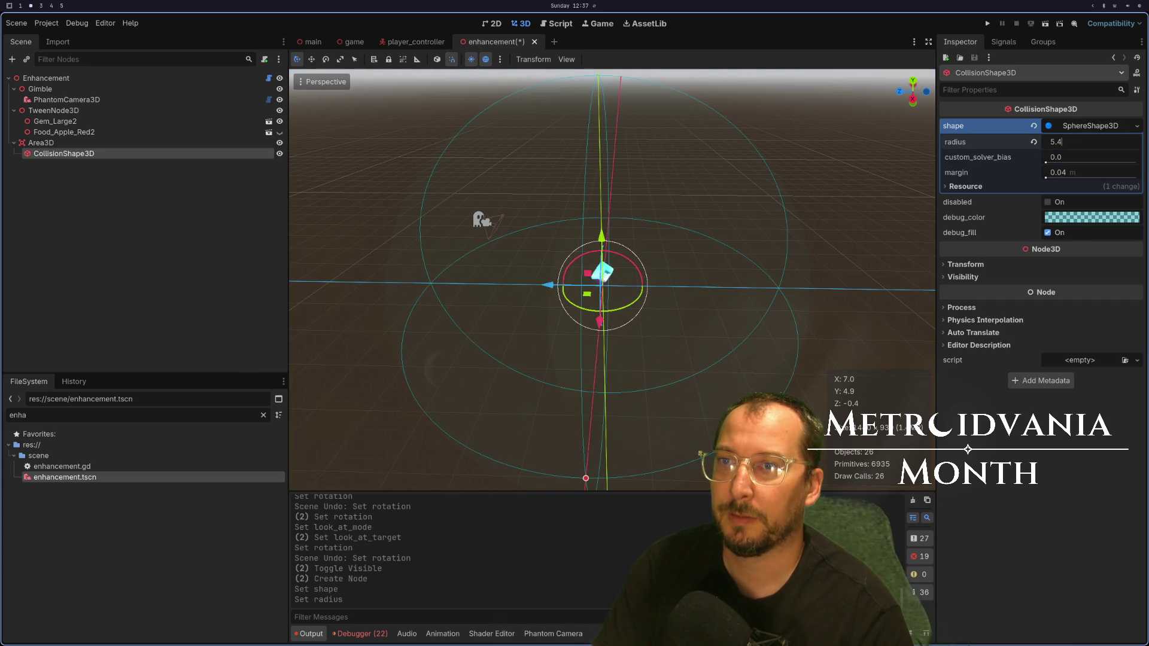
{"action": "type", "text": "4"}
{"action": "key", "text": "Tab"}
{"action": "mouse_move", "coordinate": [779, 218]}
{"action": "left_mouse_down"}
{"action": "mouse_move", "coordinate": [732, 185]}
{"action": "mouse_move", "coordinate": [760, 229]}
{"action": "mouse_move", "coordinate": [784, 226]}
{"action": "mouse_move", "coordinate": [785, 213]}
{"action": "mouse_move", "coordinate": [767, 249]}
{"action": "mouse_move", "coordinate": [613, 339]}
{"action": "mouse_move", "coordinate": [267, 364]}
{"action": "mouse_move", "coordinate": [211, 340]}
{"action": "mouse_move", "coordinate": [126, 252]}
{"action": "mouse_move", "coordinate": [124, 228]}
{"action": "mouse_move", "coordinate": [141, 260]}
{"action": "left_mouse_up"}
{"action": "scroll", "coordinate": [760, 229], "scroll_direction": "up", "scroll_amount": 3}
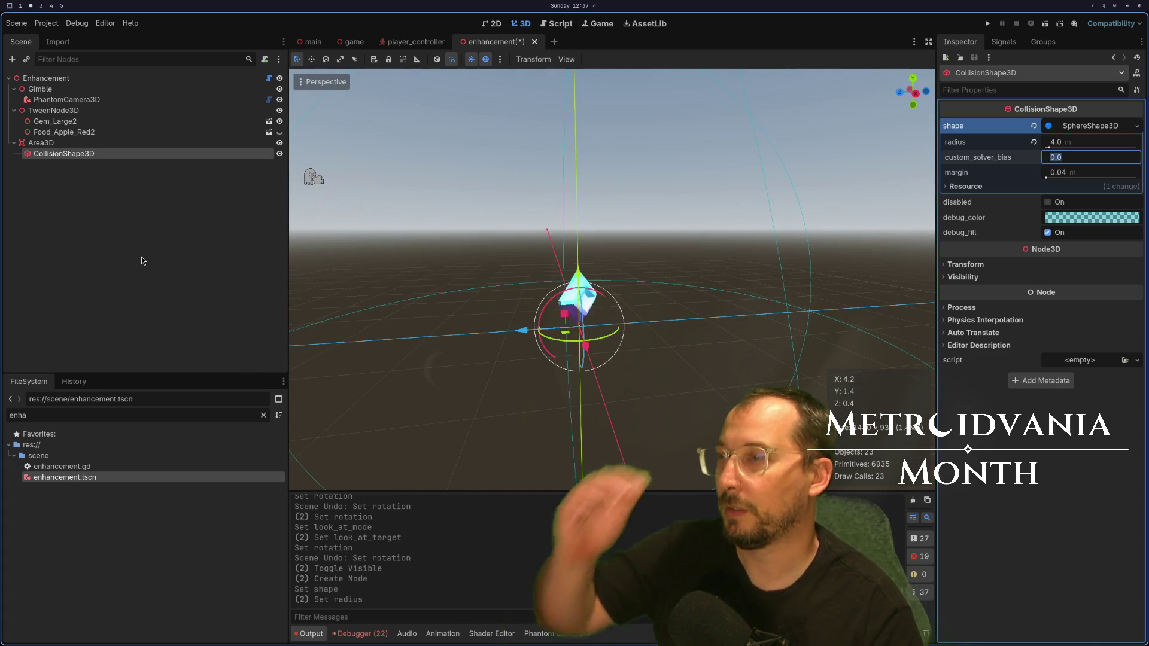
{"action": "left_click", "coordinate": [70, 83]}
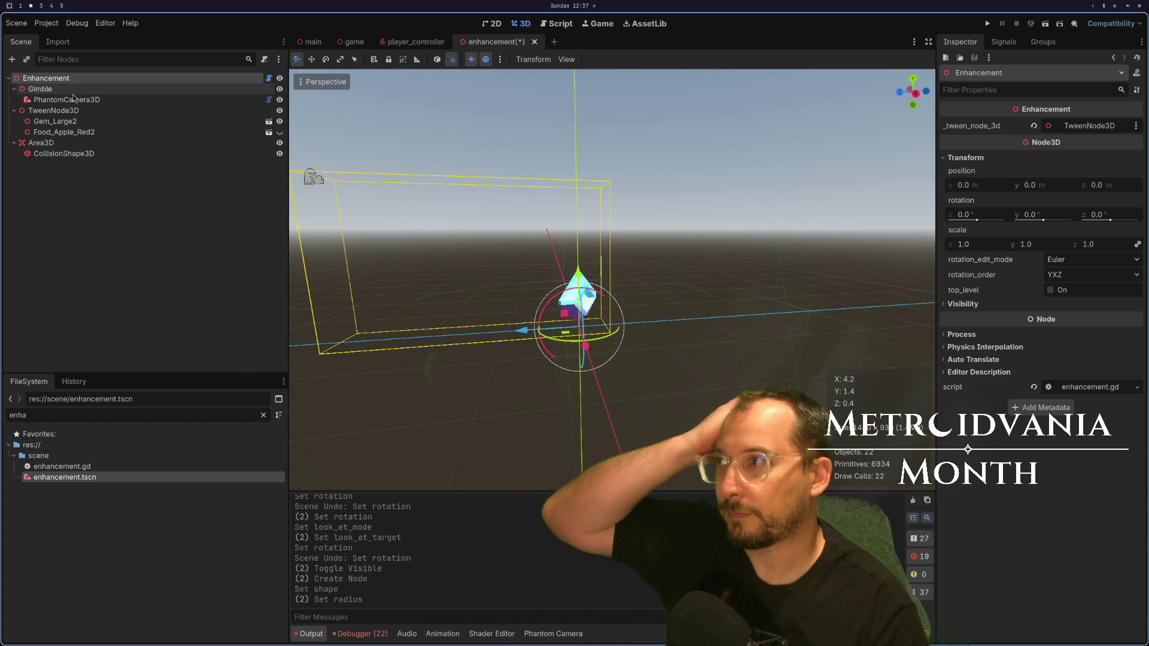
Inspect the PhantomCamera3D's tween resource settings.
{"action": "left_click", "coordinate": [70, 110]}
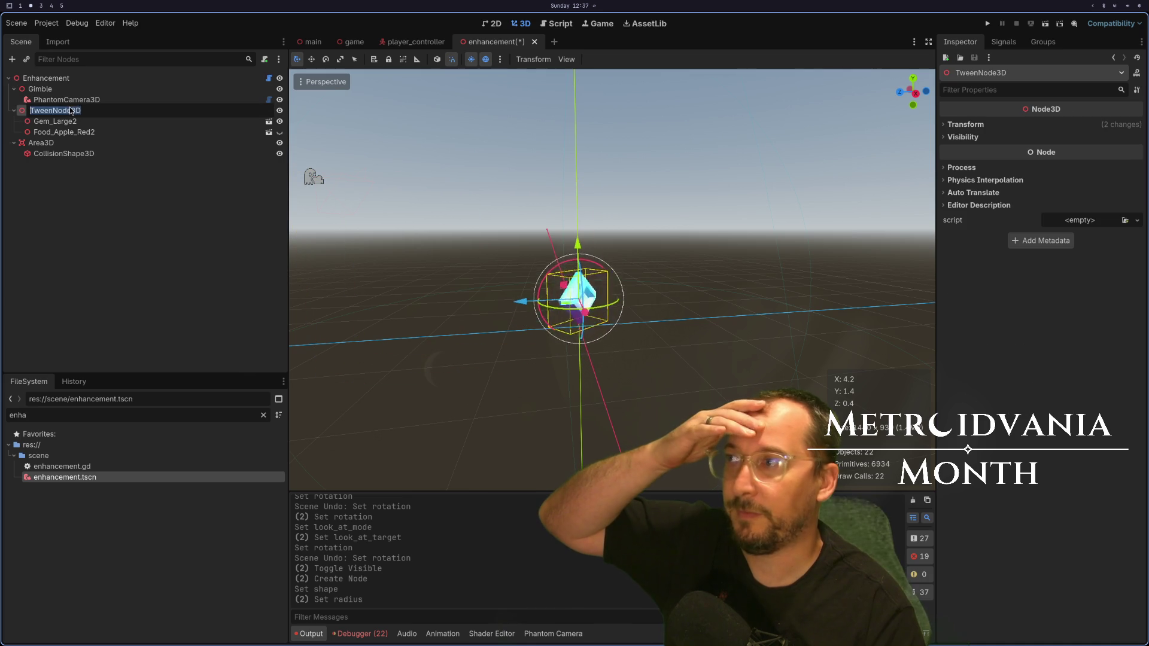
{"action": "left_click", "coordinate": [66, 100]}
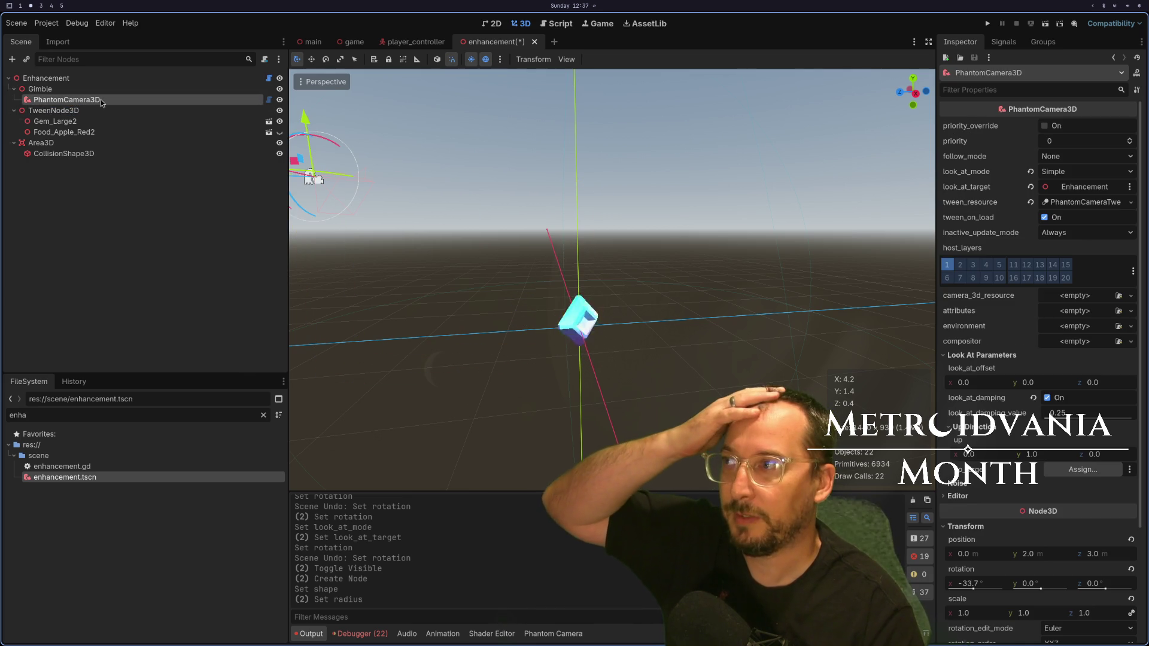
{"action": "left_click", "coordinate": [1088, 203]}
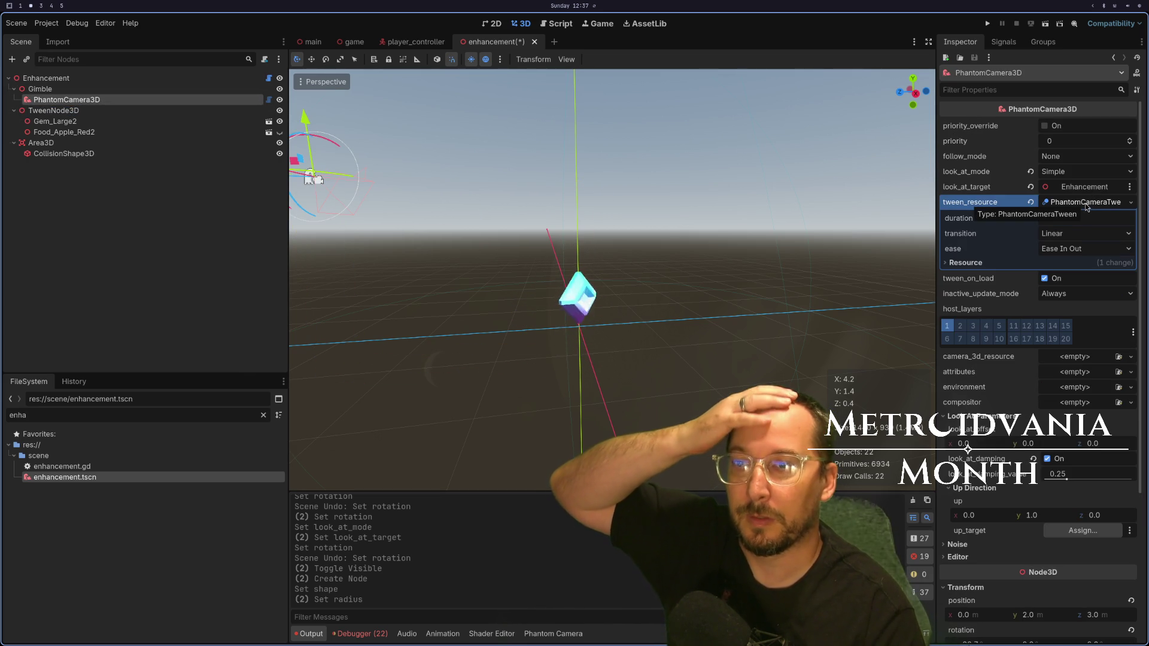
{"action": "left_click", "coordinate": [1066, 208]}
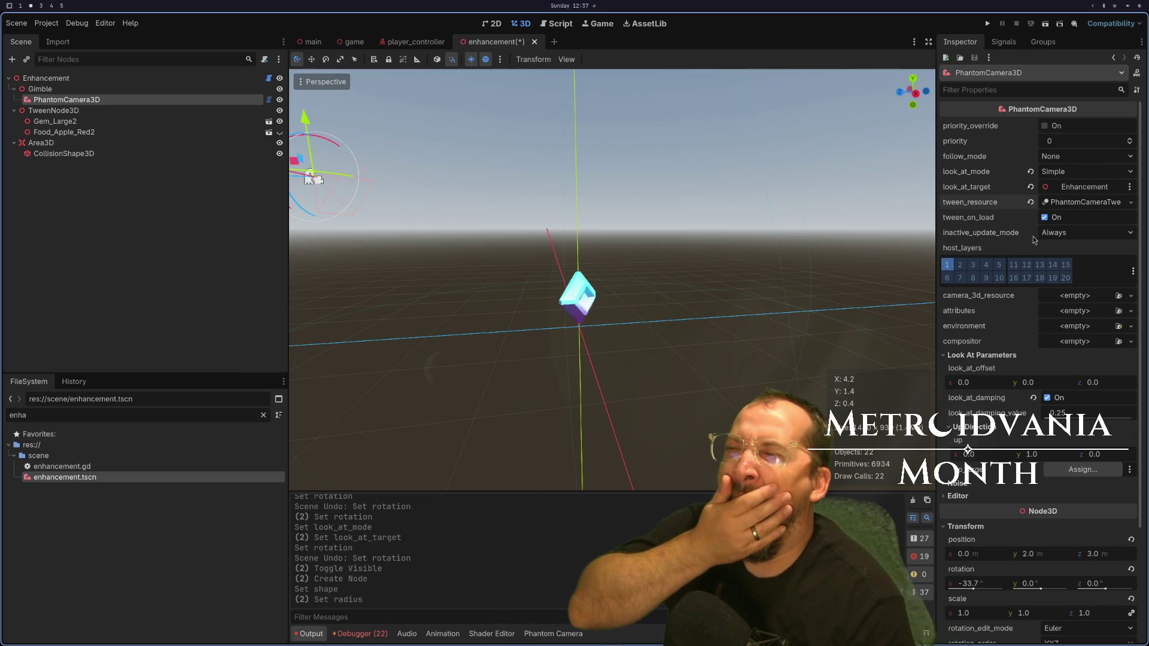
{"action": "mouse_move", "coordinate": [1038, 232]}
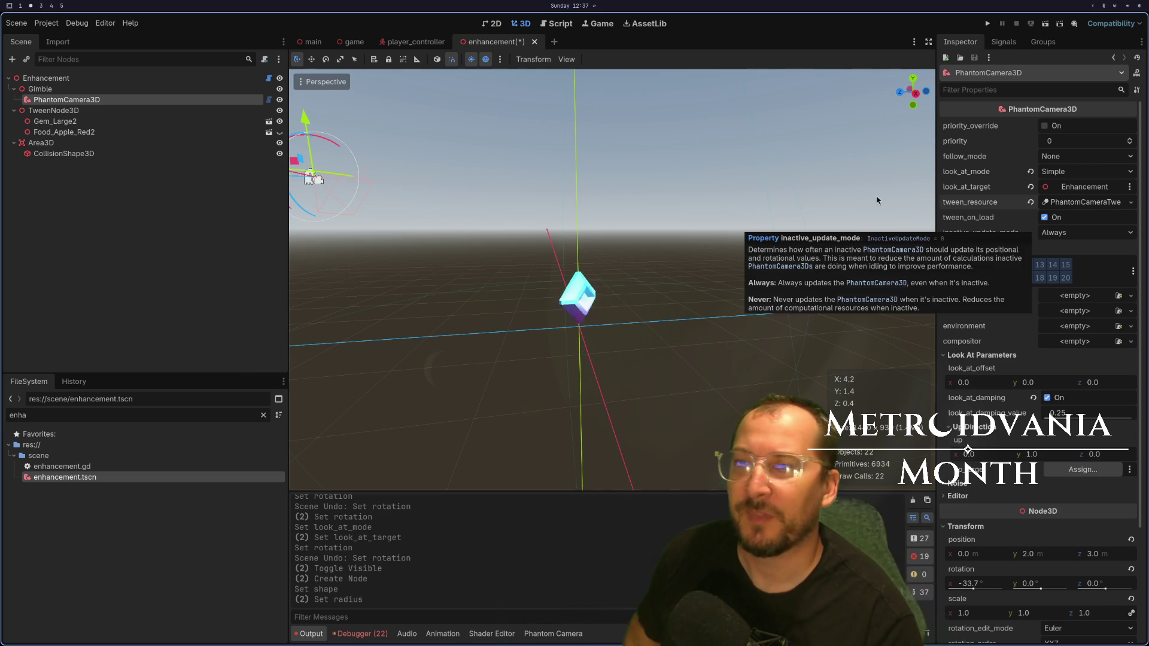
Add a PhantomCameraTweenDirector child node under Enhancement.
{"action": "left_click", "coordinate": [138, 83]}
{"action": "right_click", "coordinate": [110, 84]}
{"action": "left_click", "coordinate": [147, 91]}
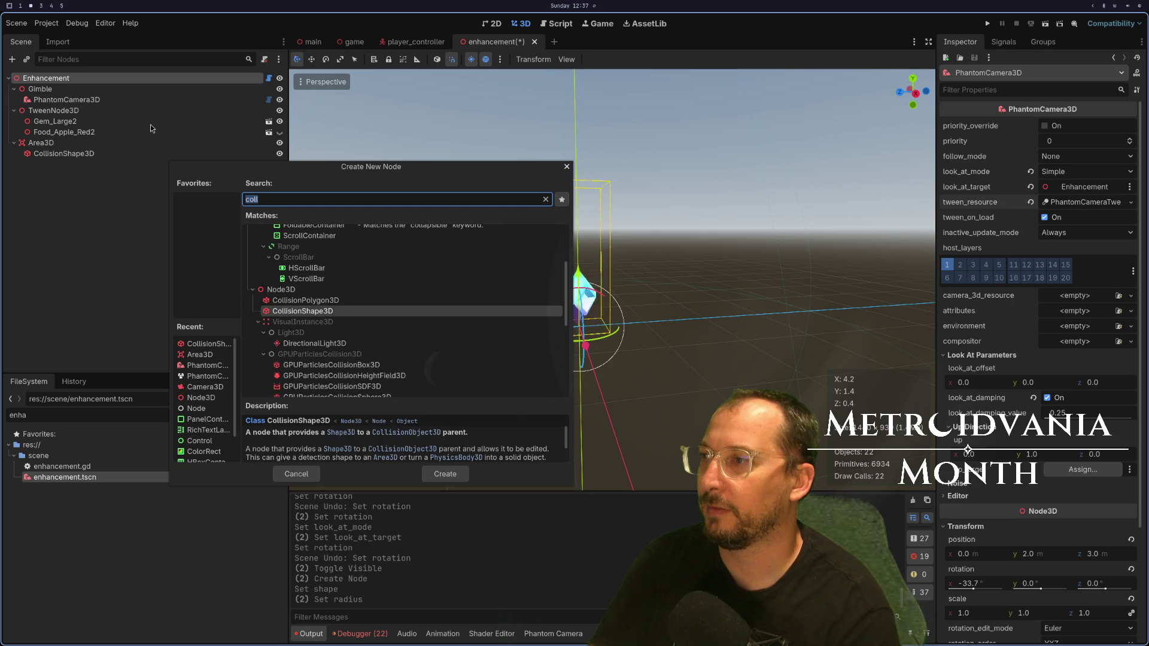
{"action": "type", "text": "phan"}
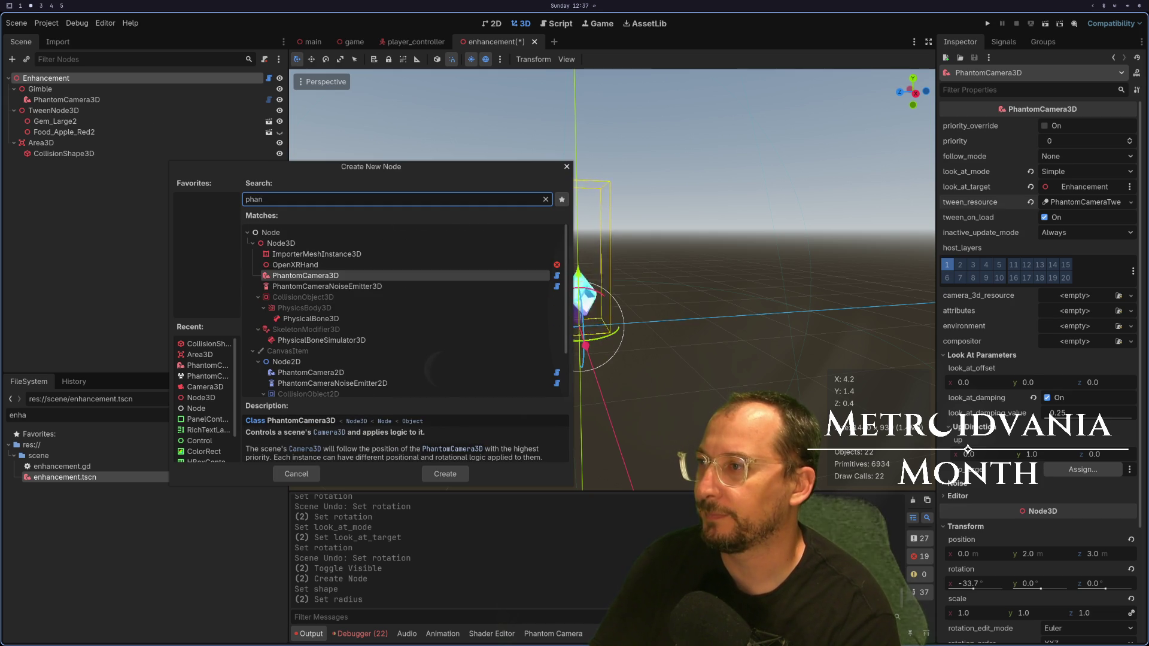
{"action": "scroll", "coordinate": [363, 247], "scroll_direction": "down", "scroll_amount": 3}
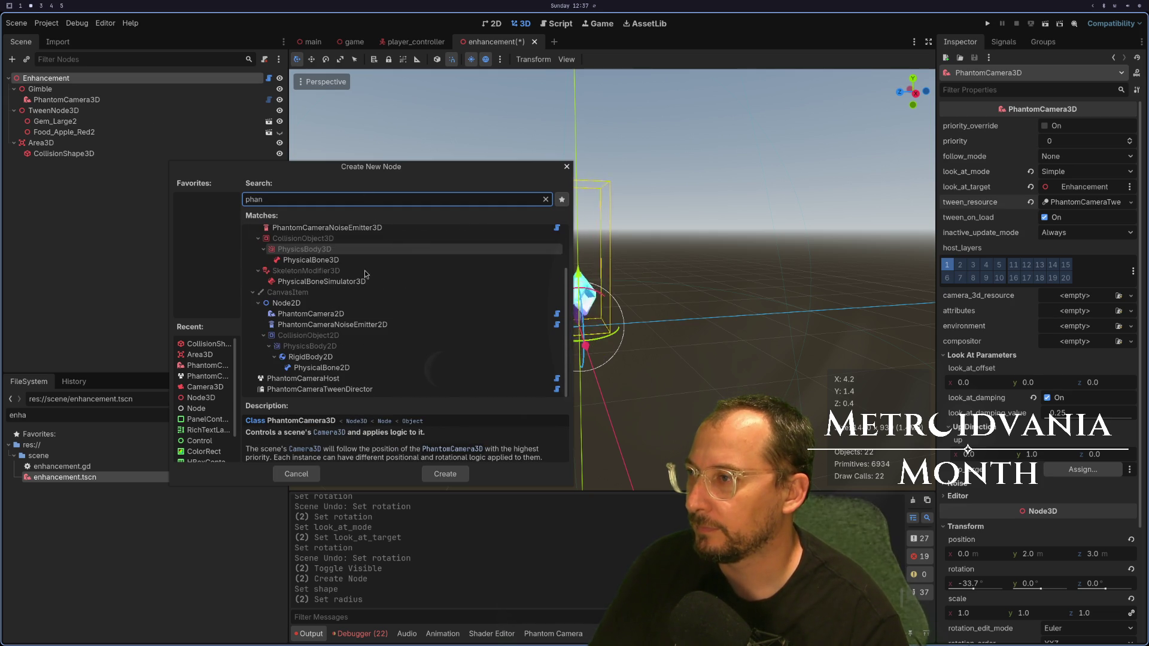
{"action": "double_click", "coordinate": [338, 390]}
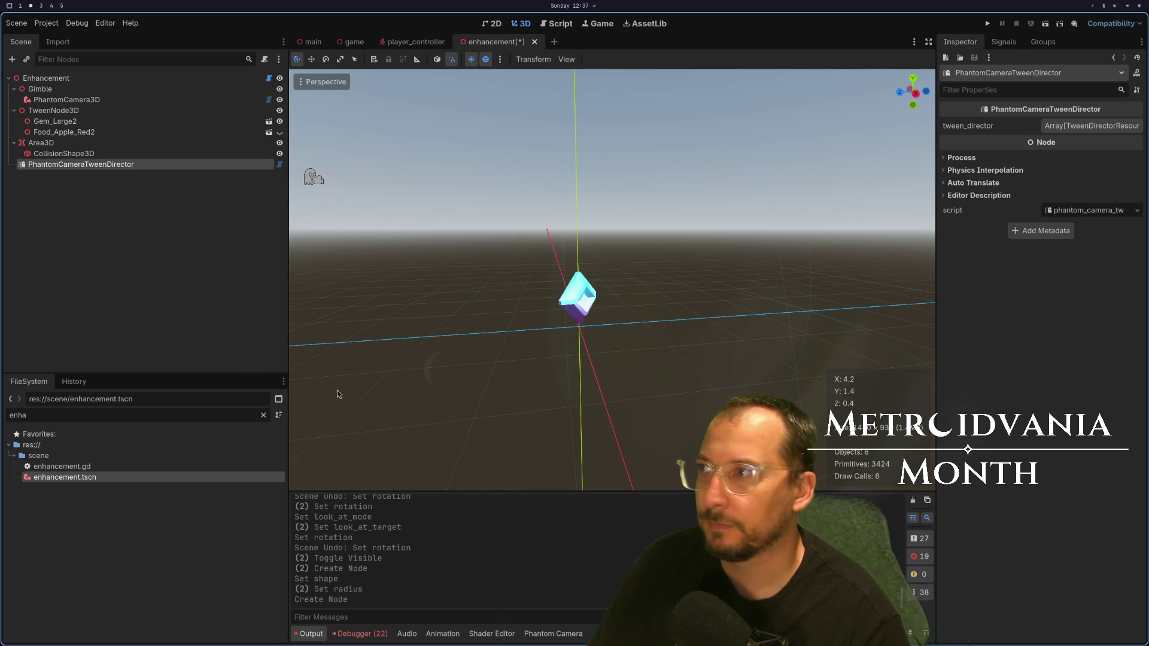
Add a tween_director entry with a new TweenDirector and PhantomCameraTween, review From/To, then remove it.
{"action": "left_click", "coordinate": [1049, 126]}
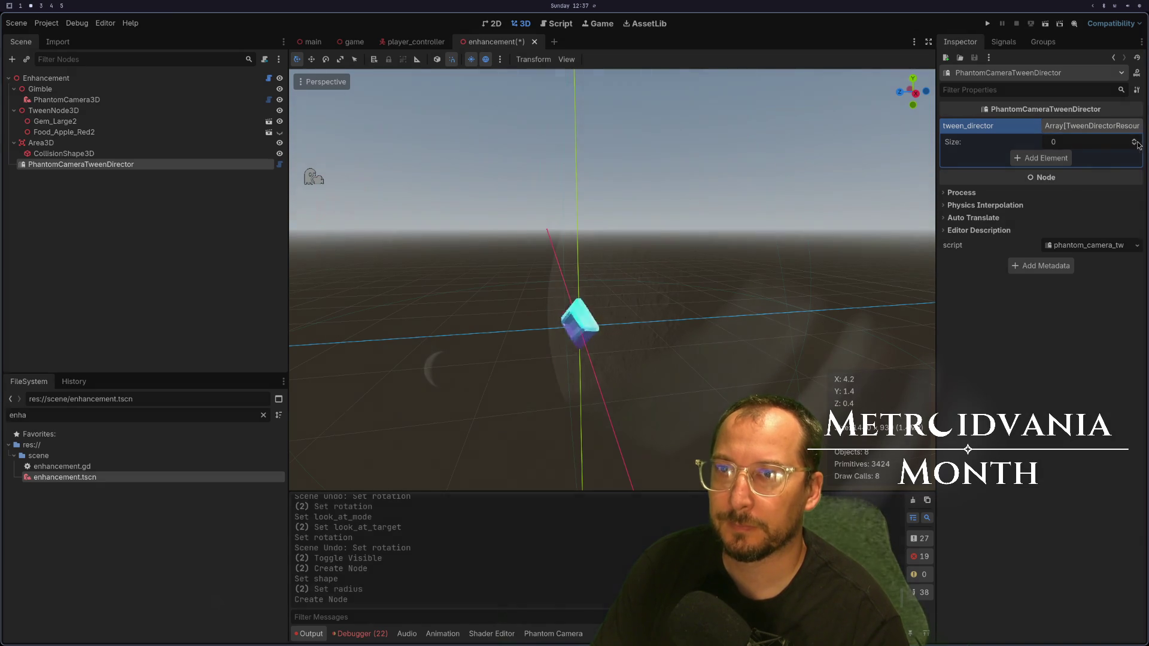
{"action": "left_click", "coordinate": [1135, 139]}
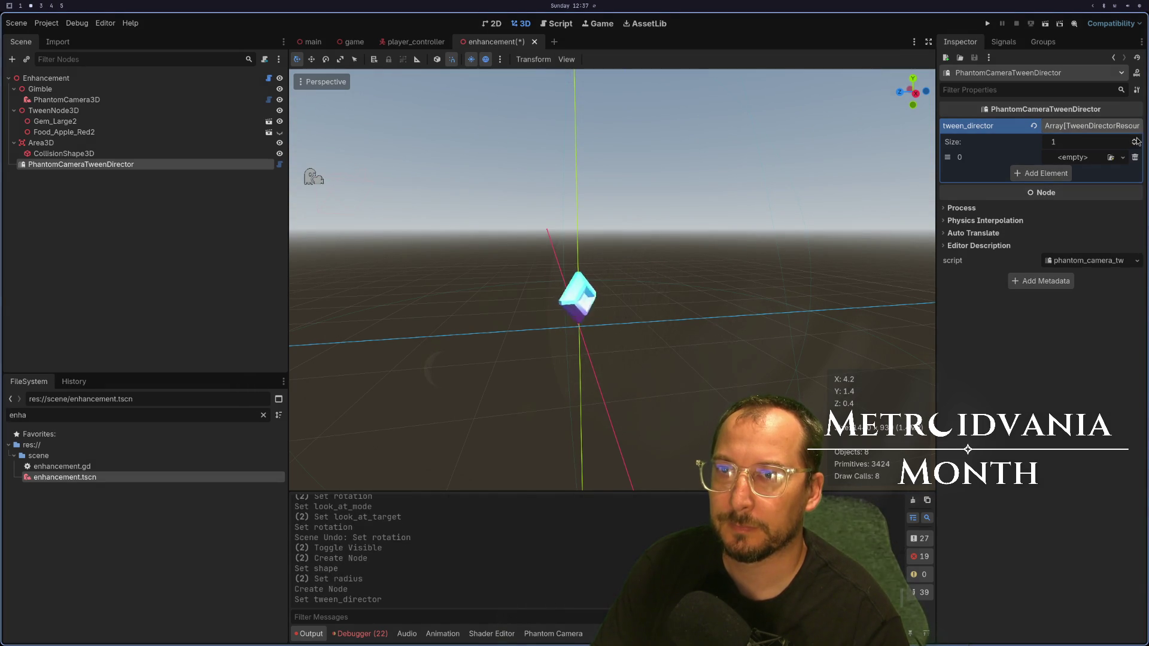
{"action": "left_click", "coordinate": [1086, 158]}
{"action": "left_click", "coordinate": [1074, 181]}
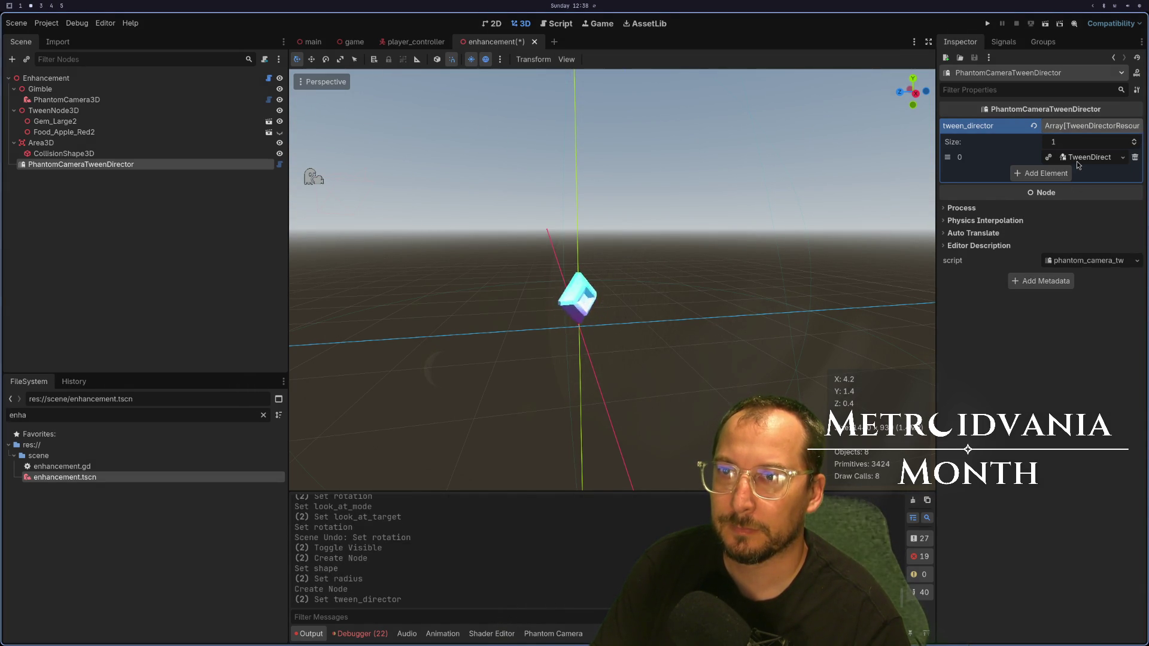
{"action": "left_click", "coordinate": [1079, 173]}
{"action": "left_click", "coordinate": [1079, 199]}
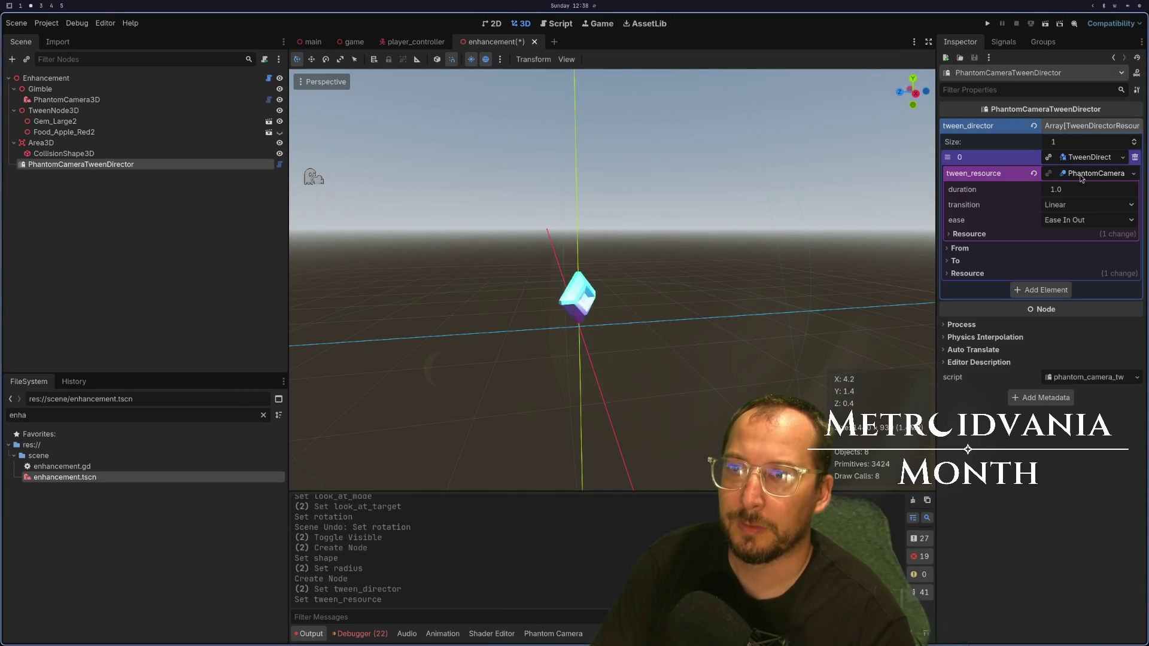
{"action": "left_click", "coordinate": [958, 248]}
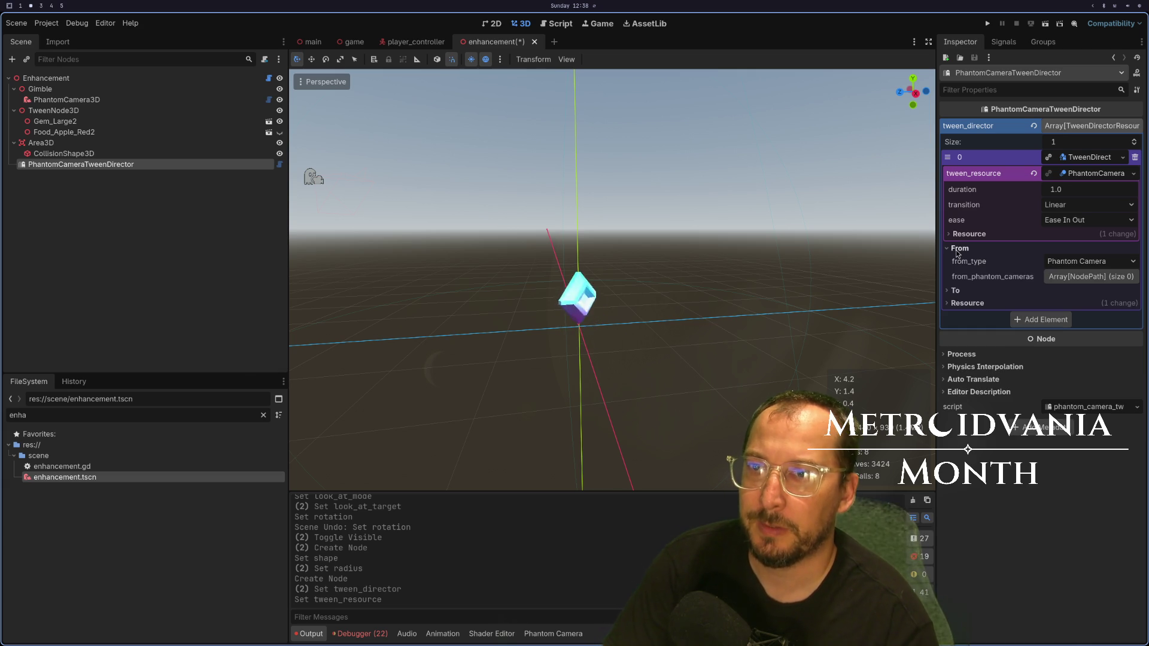
{"action": "left_click", "coordinate": [955, 292]}
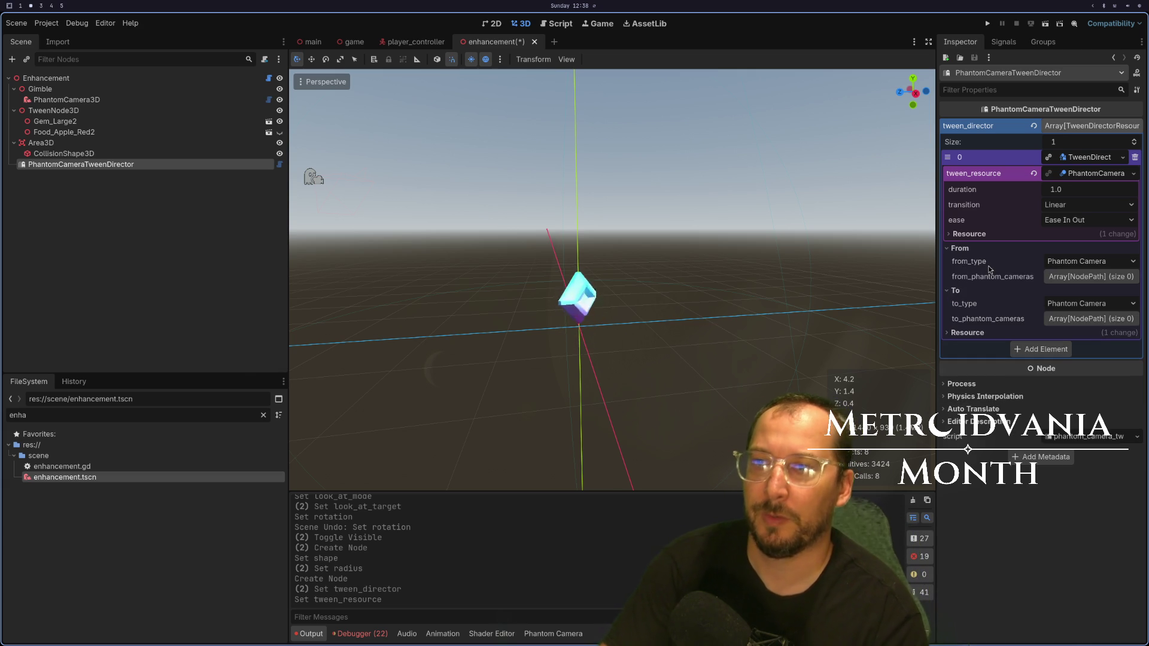
{"action": "mouse_move", "coordinate": [990, 269]}
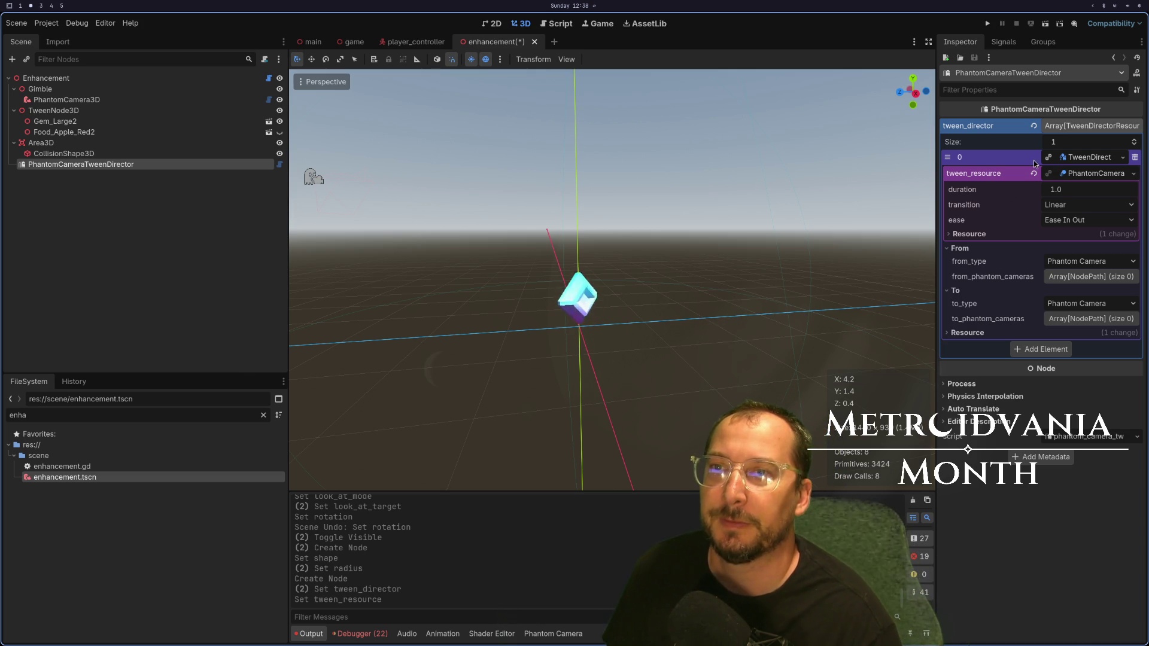
{"action": "left_click", "coordinate": [1135, 158]}
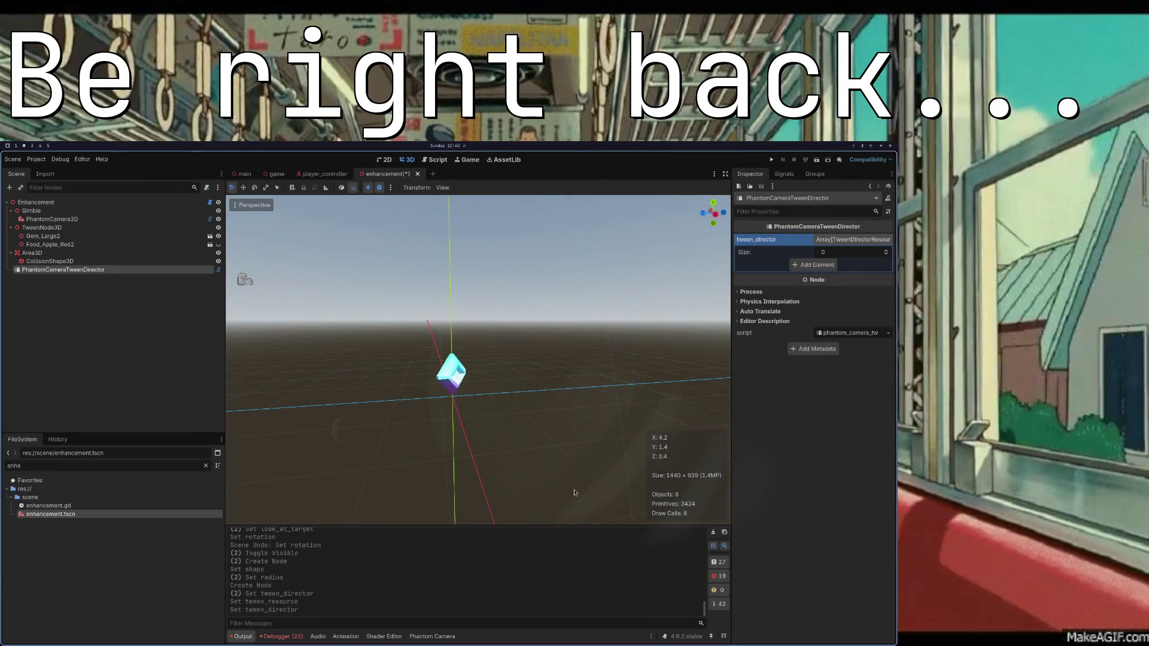
Check the end of line 17 in enhancement.gd in Neovim, then return to Godot.
{"action": "key", "text": "super+4"}
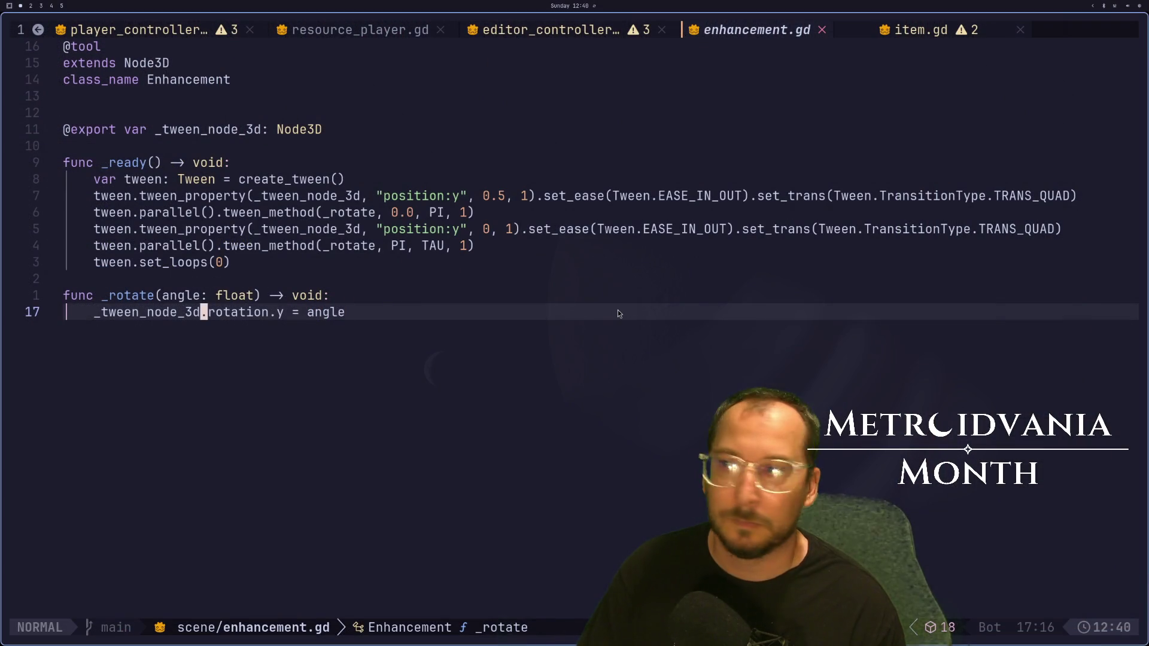
{"action": "left_click", "coordinate": [618, 310]}
{"action": "key", "text": "super+4"}
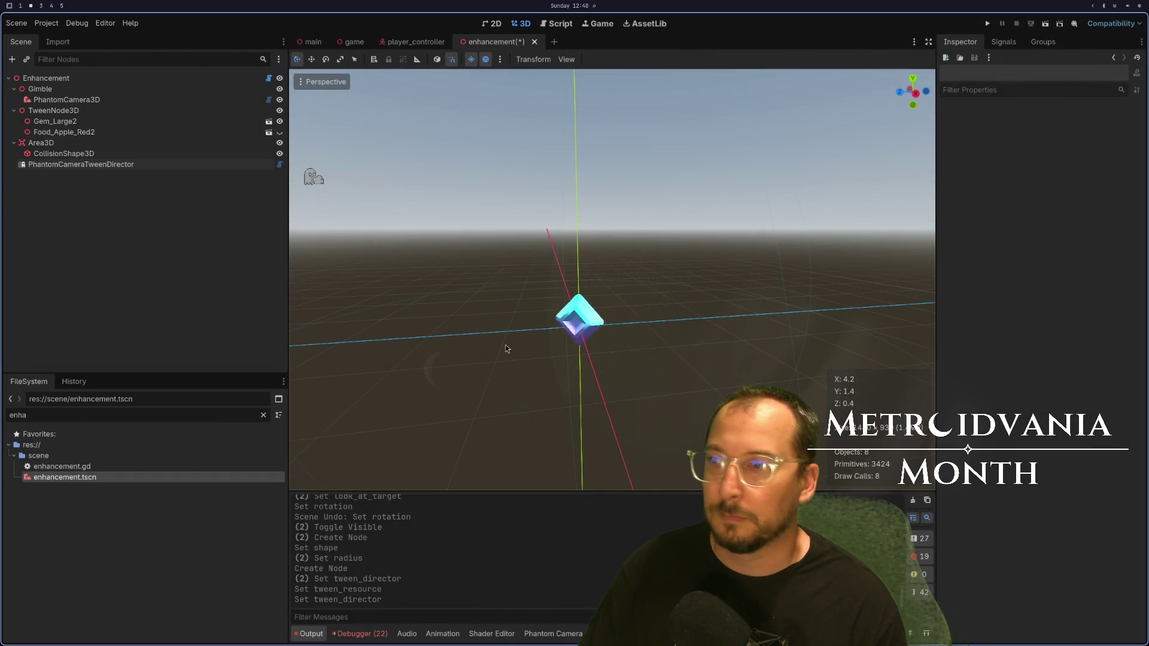
Focus the 3D view on Gem_Large2, orbit around the spinning gem, then deselect it.
{"action": "scroll", "coordinate": [550, 352], "scroll_direction": "up", "scroll_amount": 2}
{"action": "left_click", "coordinate": [530, 314]}
{"action": "key", "text": "f"}
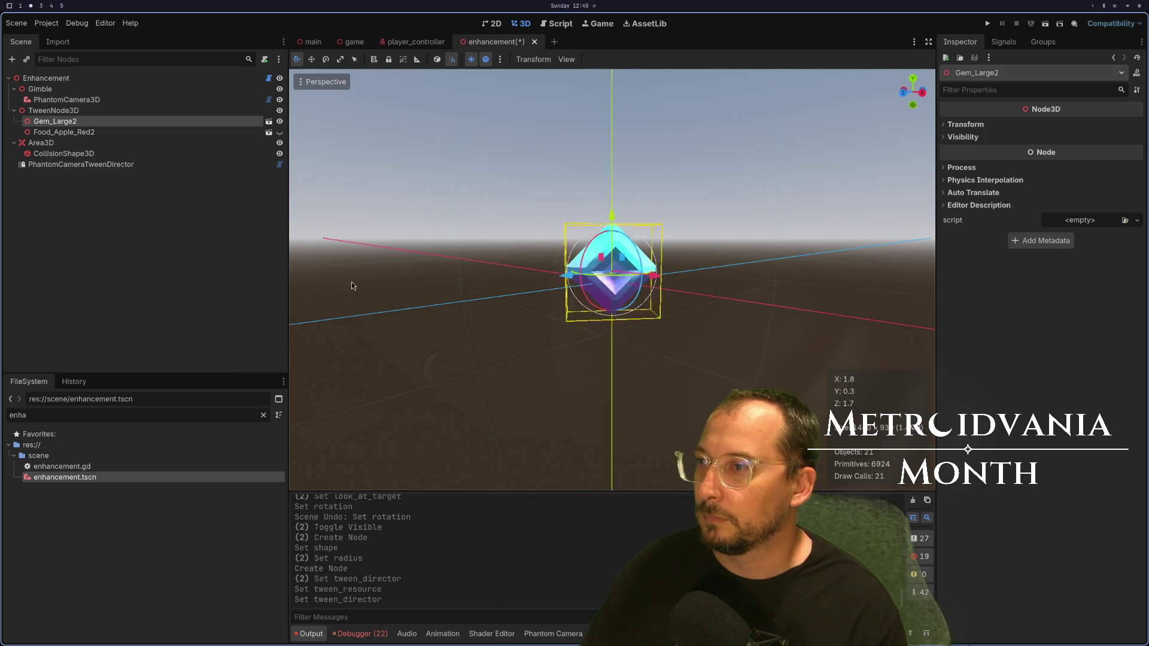
{"action": "scroll", "coordinate": [541, 324], "scroll_direction": "down", "scroll_amount": 1}
{"action": "mouse_move", "coordinate": [540, 324]}
{"action": "left_mouse_down"}
{"action": "mouse_move", "coordinate": [511, 378]}
{"action": "mouse_move", "coordinate": [519, 363]}
{"action": "left_mouse_up"}
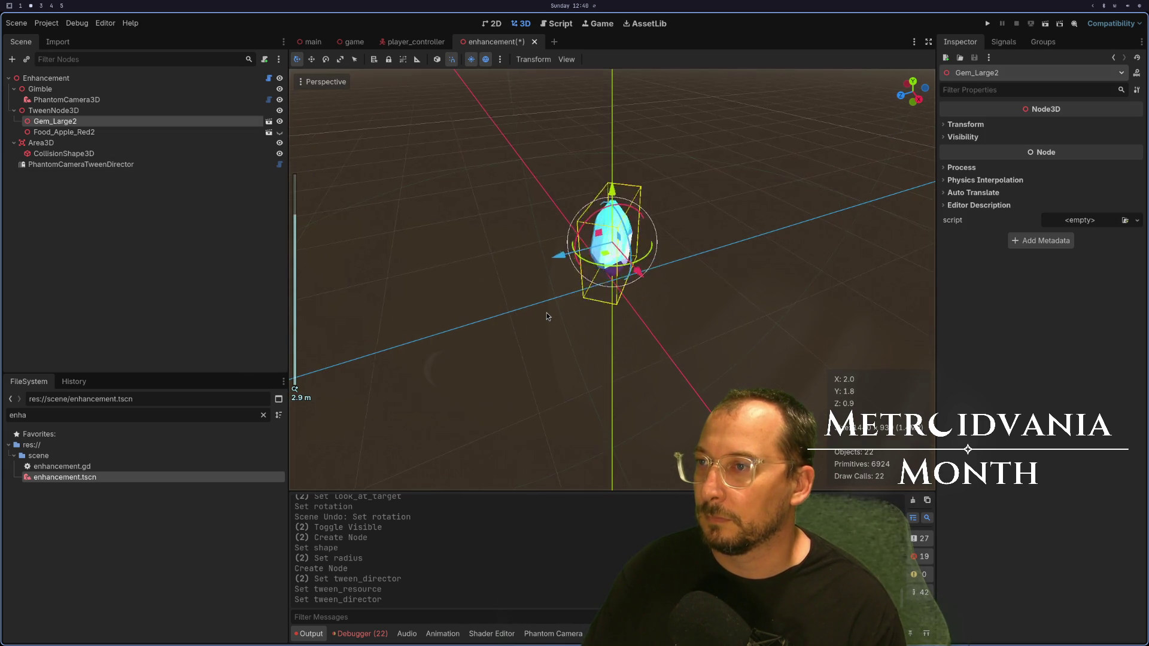
{"action": "scroll", "coordinate": [547, 313], "scroll_direction": "down", "scroll_amount": 5}
{"action": "left_click_drag", "start_coordinate": [547, 313], "coordinate": [544, 299]}
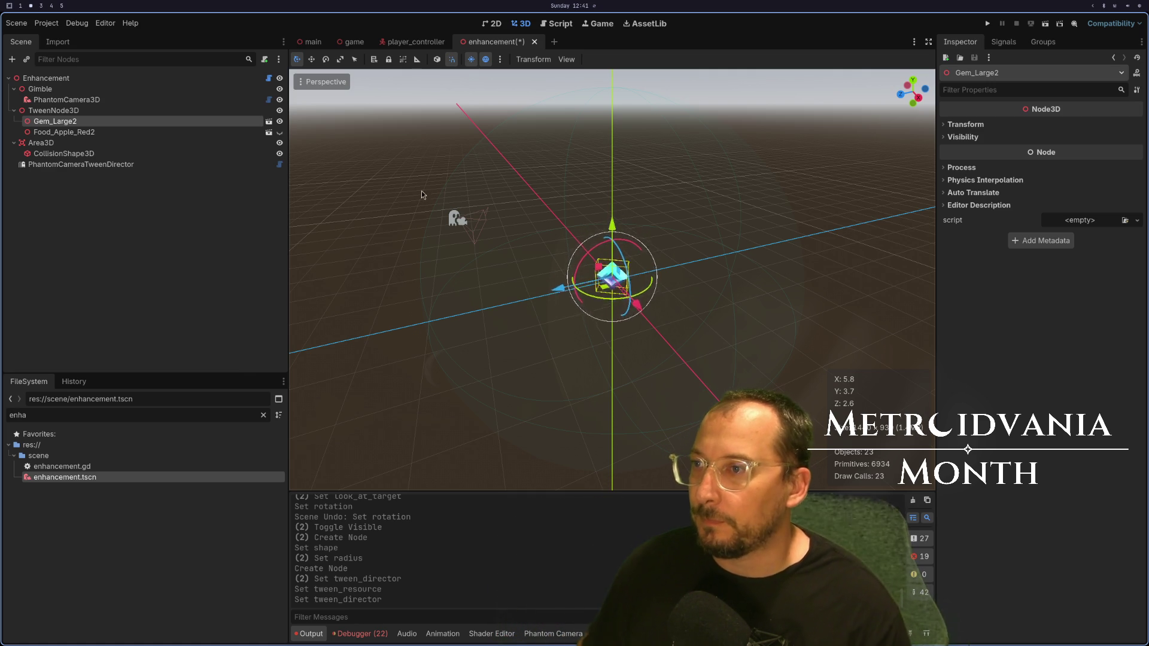
{"action": "left_click", "coordinate": [189, 255]}
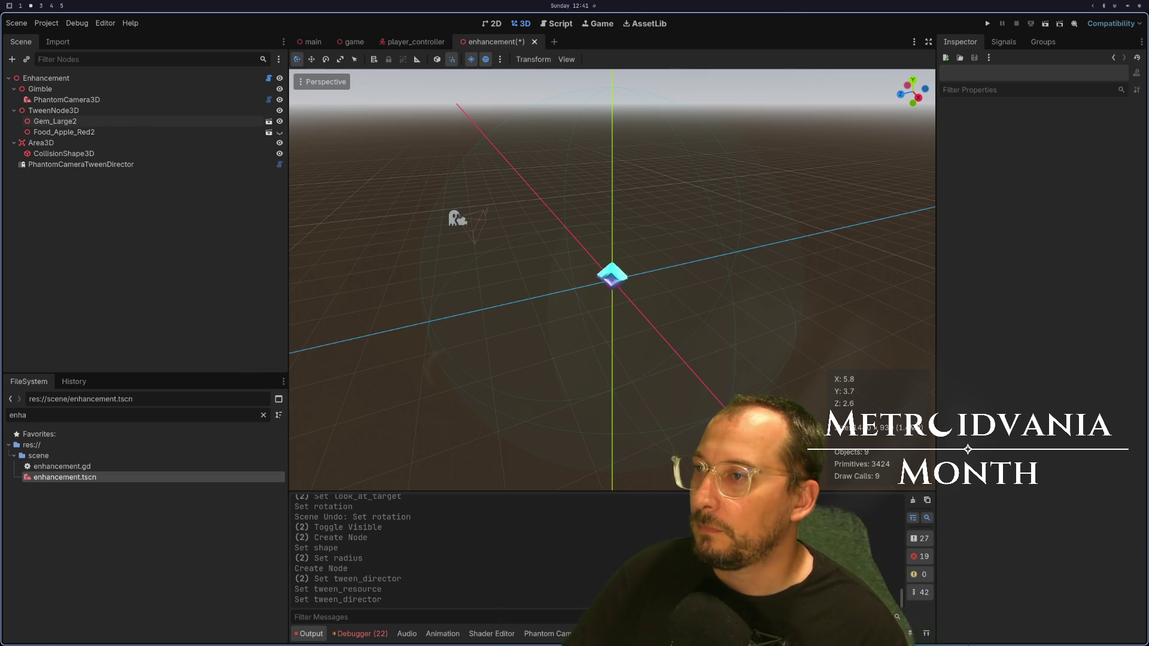
Glance at enhancement.gd, save enhancement.tscn in Godot, then switch to workspace 3.
{"action": "key", "text": "super+1"}
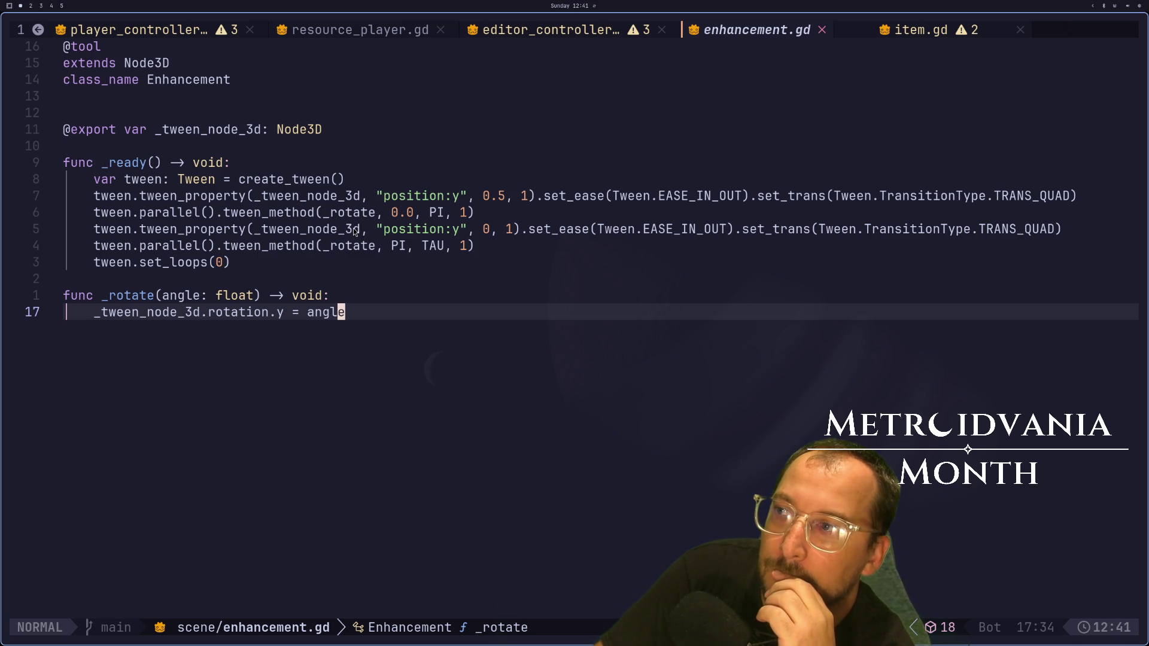
{"action": "key", "text": "super+2"}
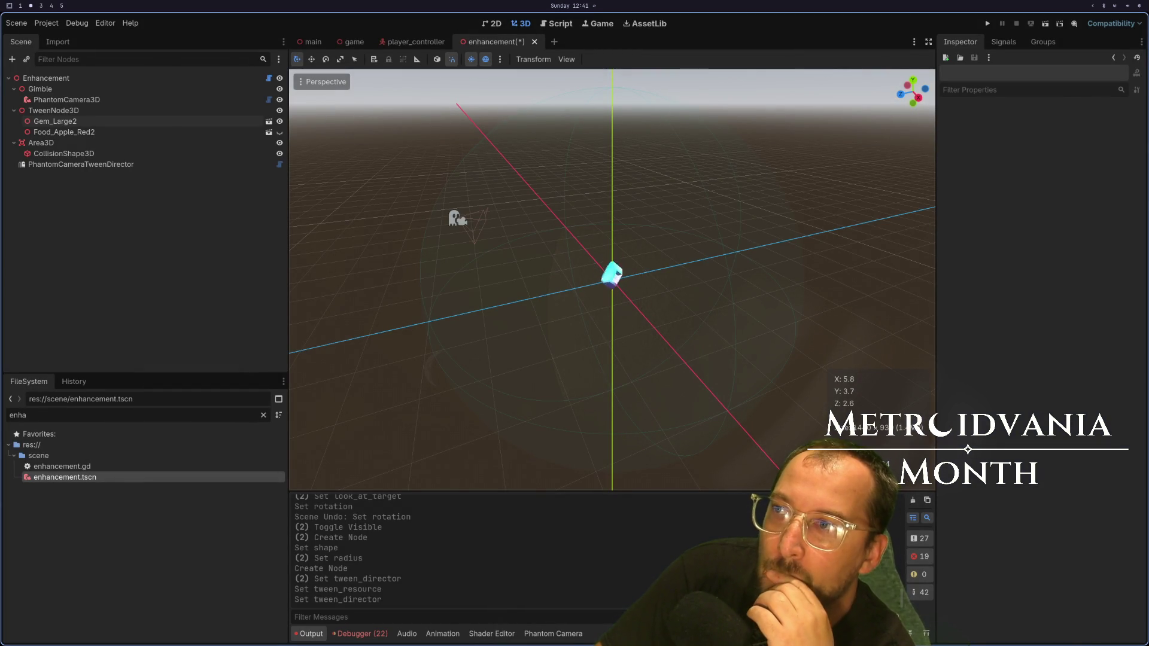
{"action": "key", "text": "ctrl+s"}
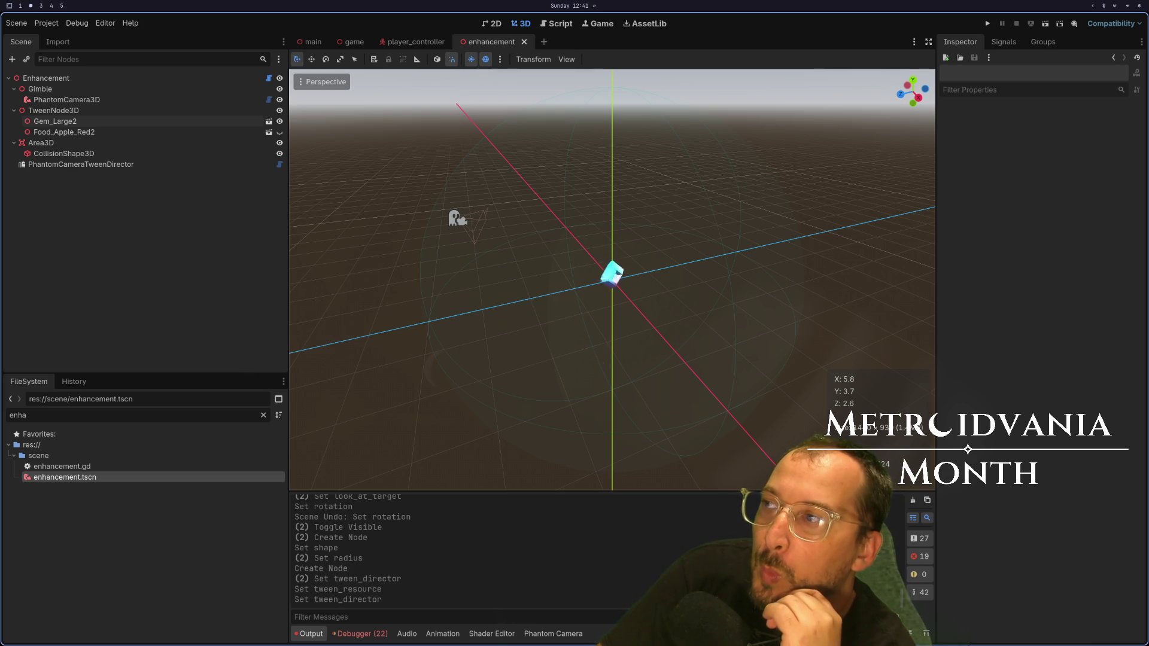
{"action": "key", "text": "super+3"}
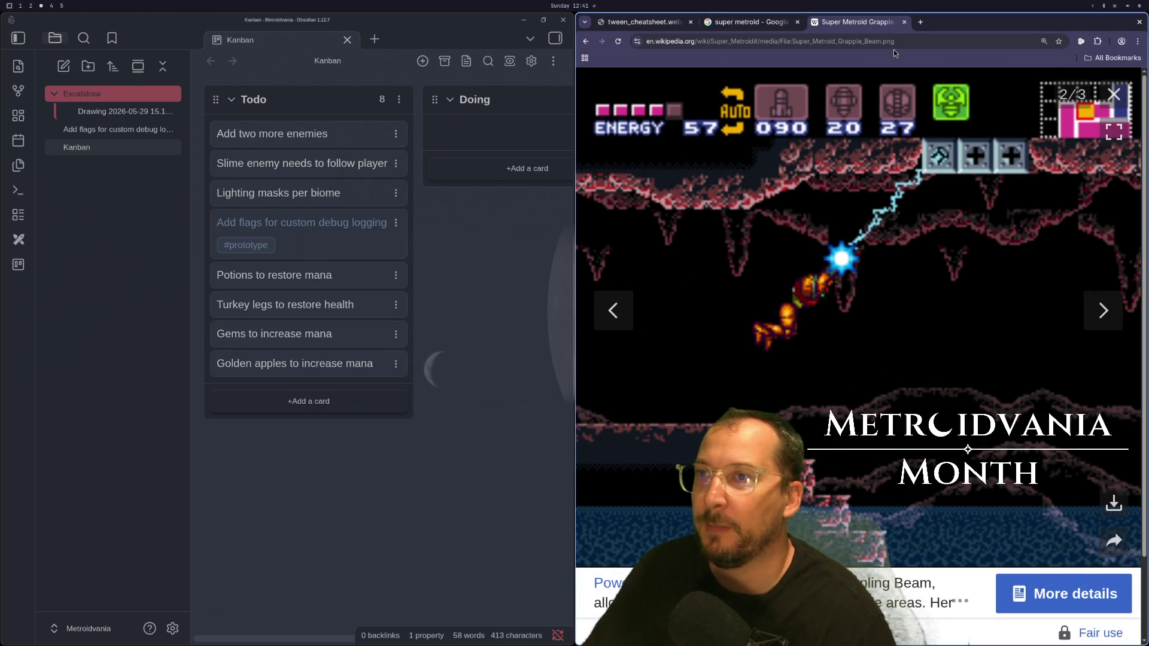
Search 'phantom camera godot' and open the official Phantom Camera site's documentation.
{"action": "left_click", "coordinate": [896, 43]}
{"action": "type", "text": "p"}
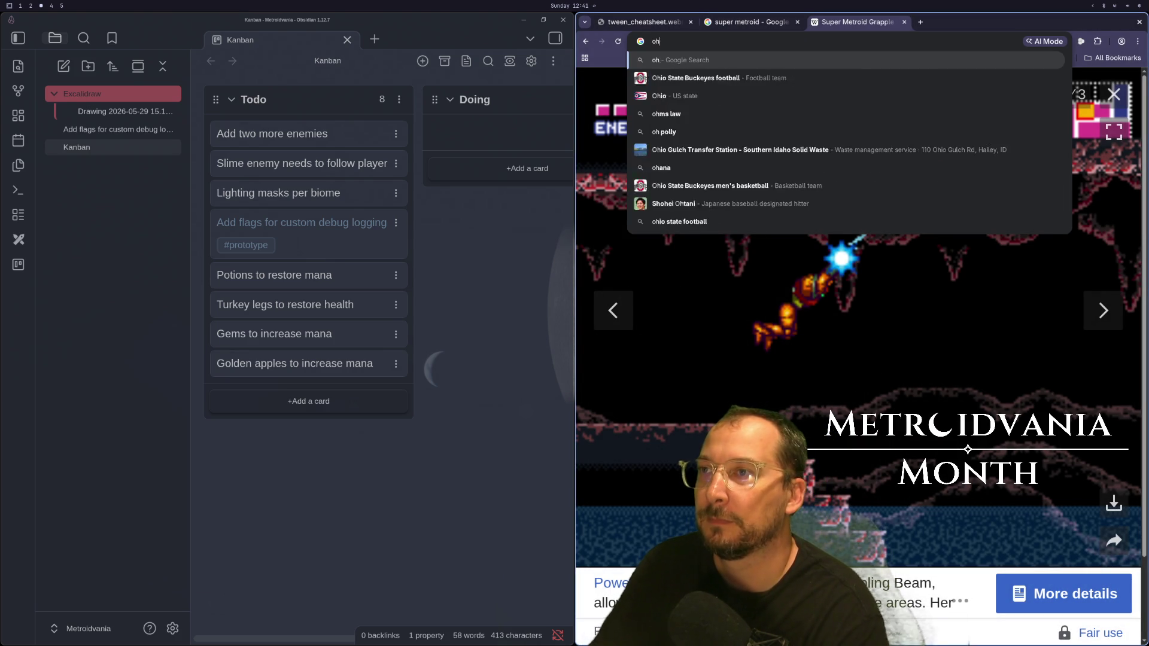
{"action": "type", "text": "hantom ca"}
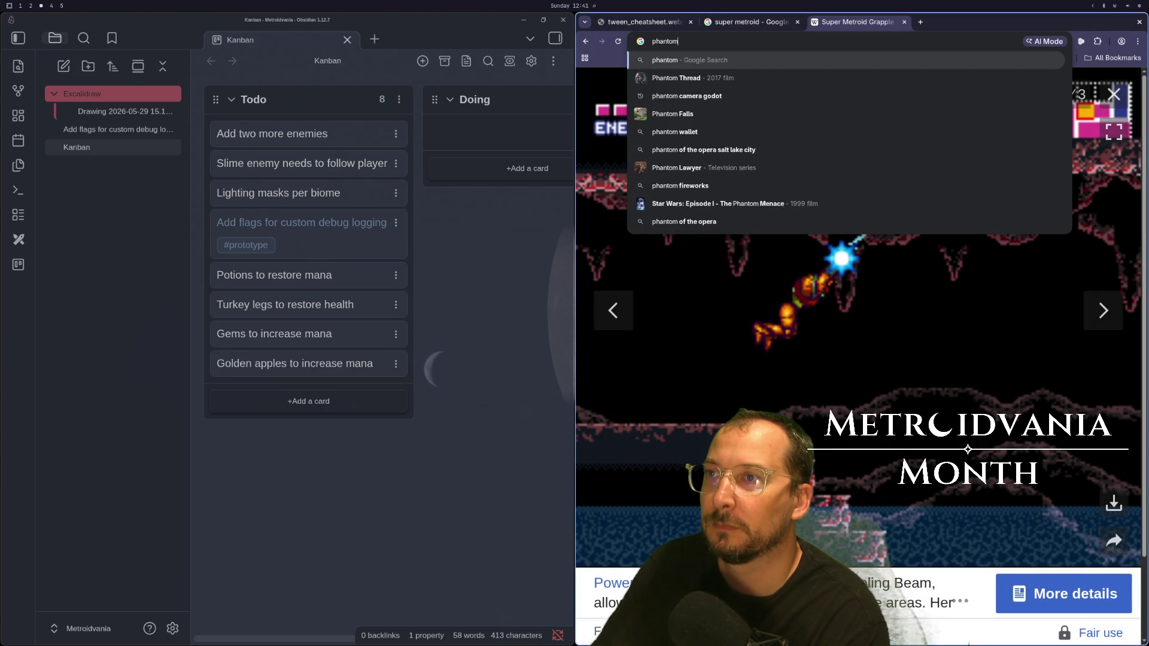
{"action": "type", "text": "mera"}
{"action": "key", "text": "Down"}
{"action": "key", "text": "Return"}
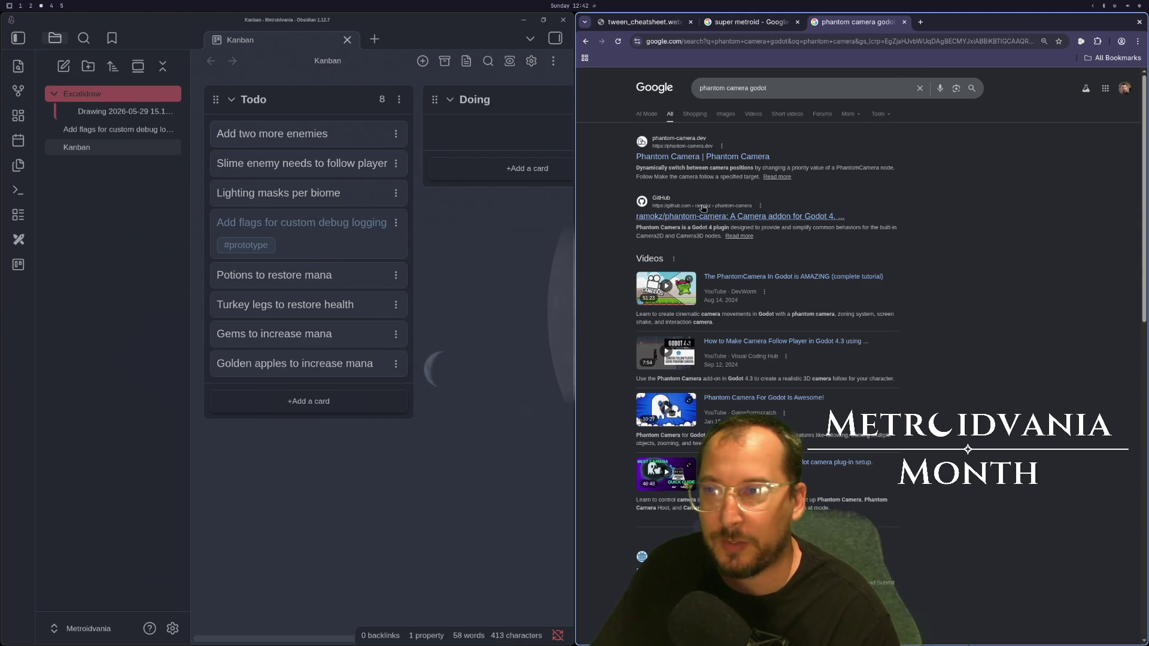
{"action": "left_click", "coordinate": [678, 156]}
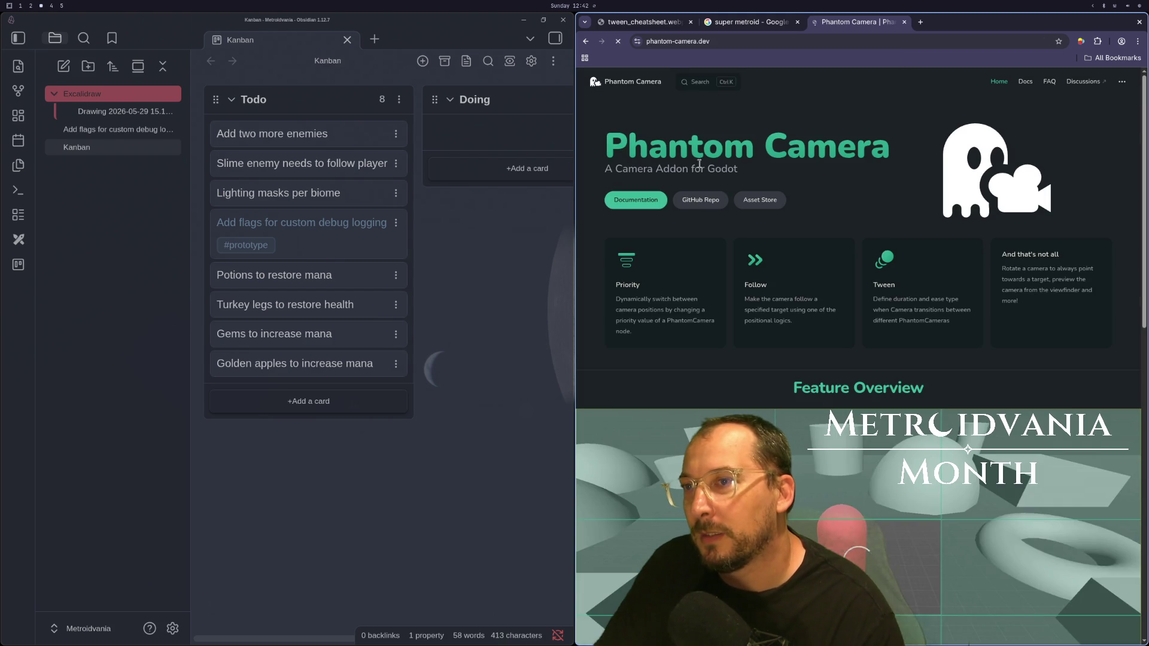
{"action": "left_click", "coordinate": [636, 200]}
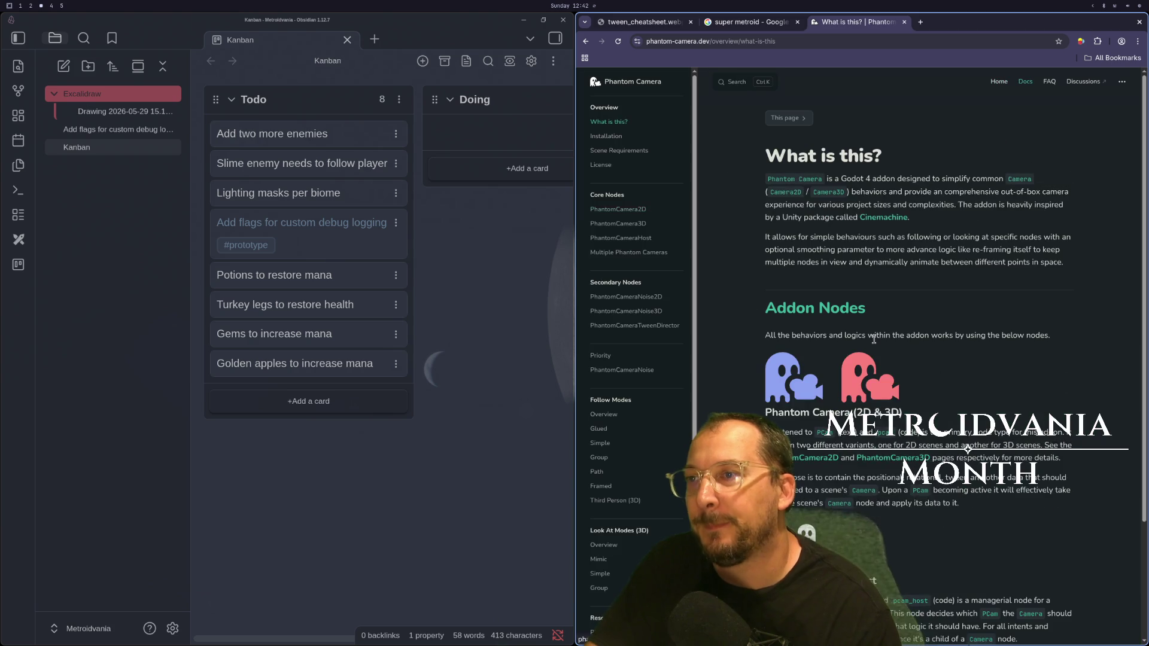
{"action": "key", "text": "super+2"}
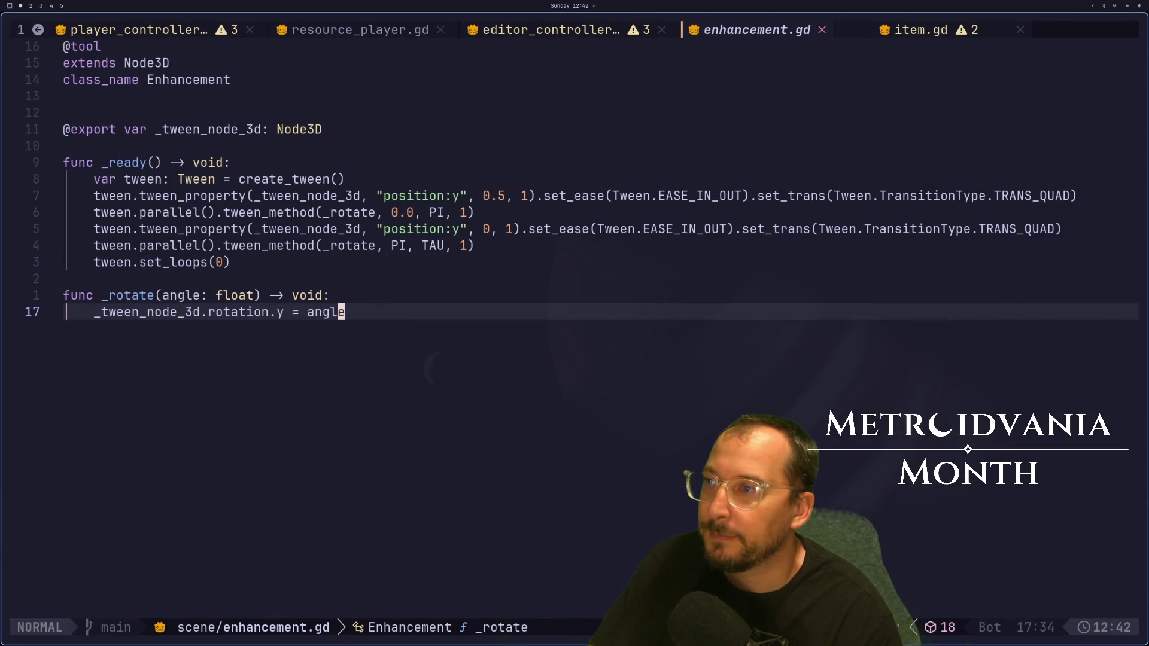
{"action": "key", "text": "alt+Tab"}
{"action": "key", "text": "super+3"}
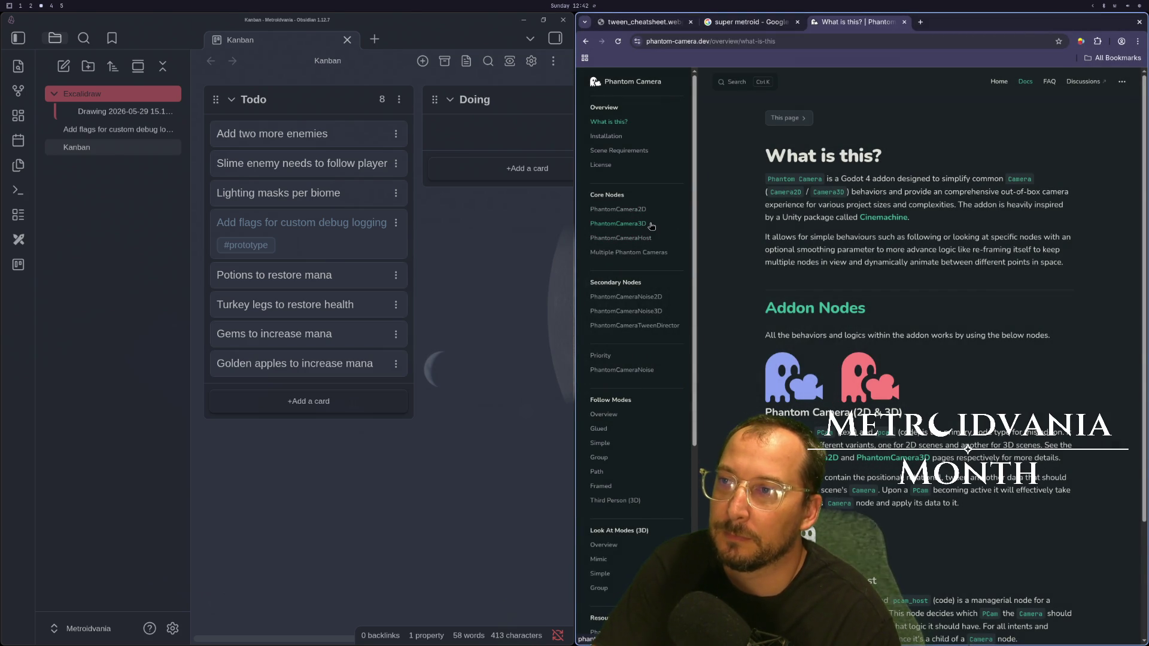
Open the PhantomCameraTweenDirector docs page and play its video example full screen.
{"action": "left_click", "coordinate": [638, 224]}
{"action": "scroll", "coordinate": [829, 348], "scroll_direction": "down", "scroll_amount": 5}
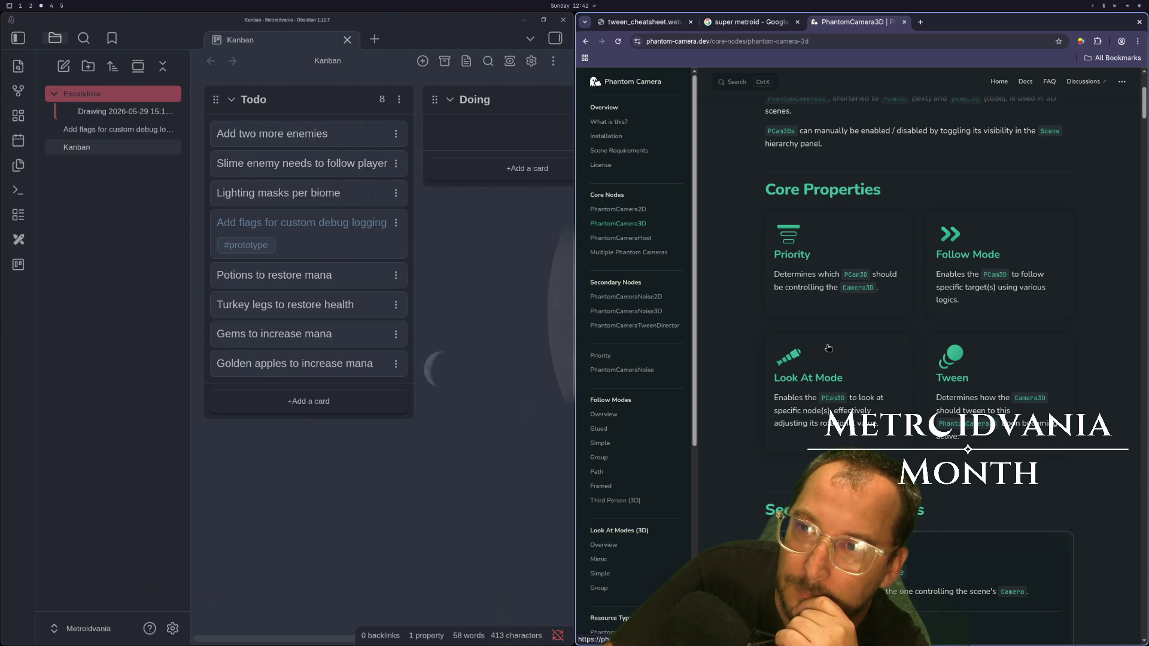
{"action": "left_click", "coordinate": [828, 348]}
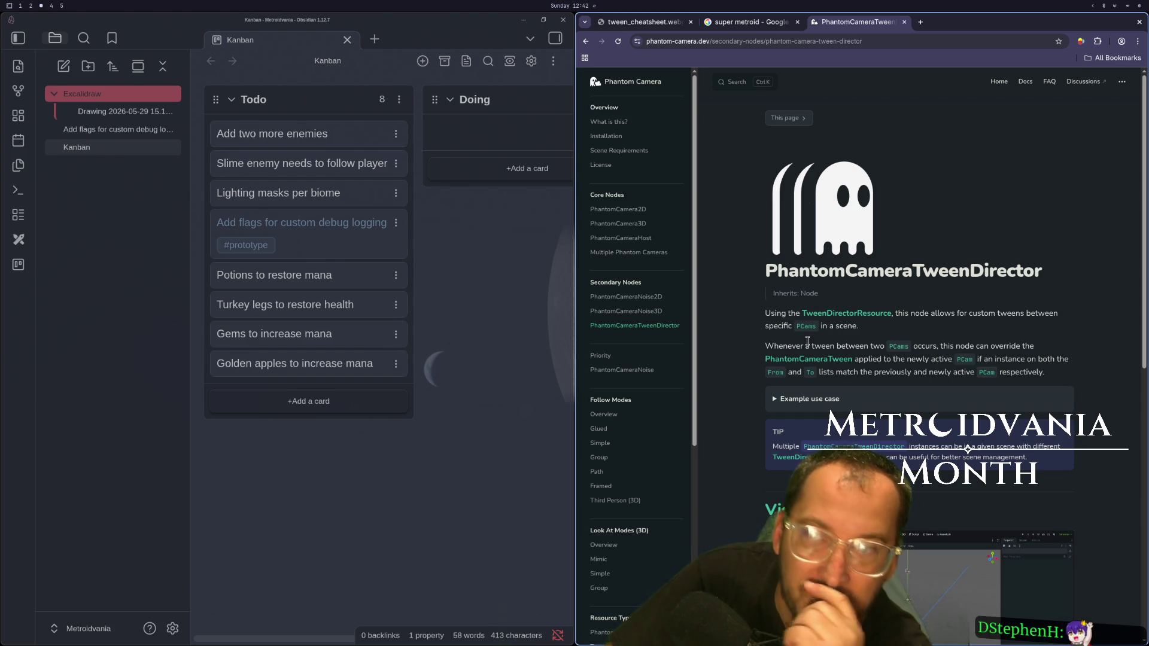
{"action": "scroll", "coordinate": [913, 537], "scroll_direction": "down", "scroll_amount": 3}
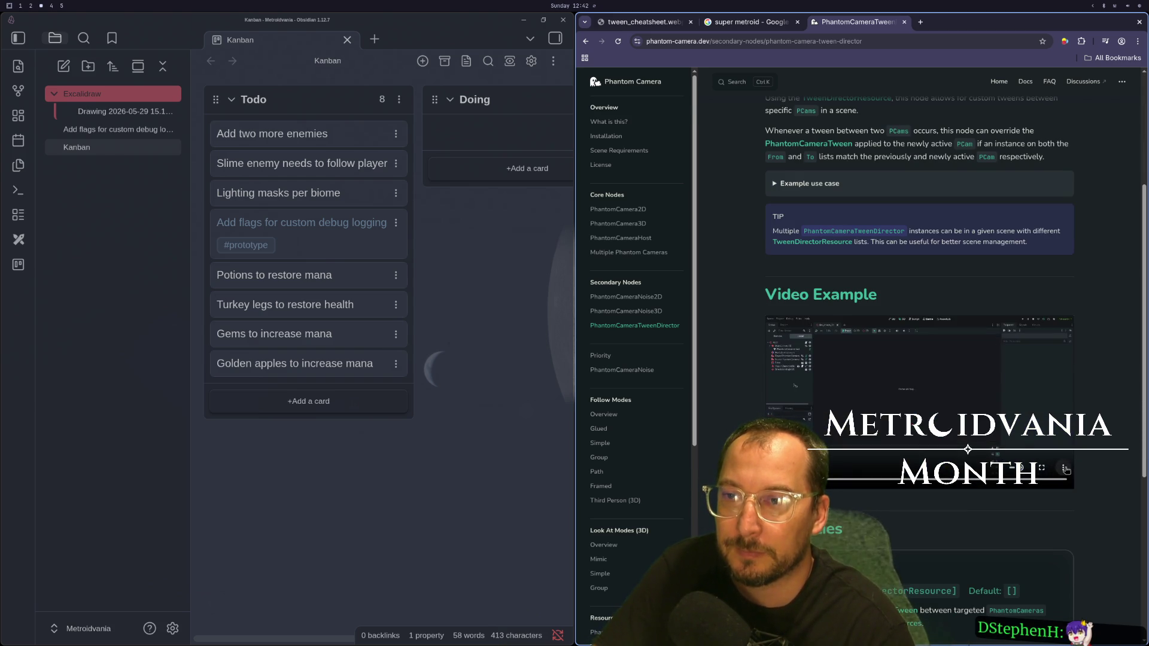
{"action": "left_click", "coordinate": [1042, 467]}
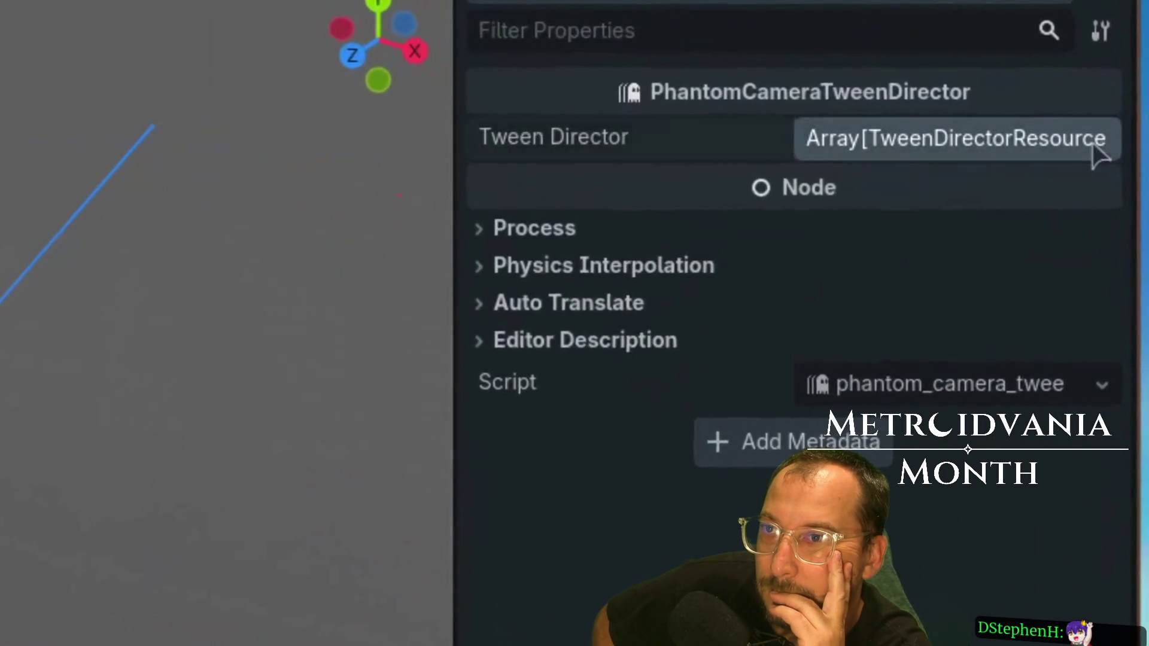
Operate the fullscreen YouTube embed of the tween director example, entering 4 in the player.
{"action": "left_click", "coordinate": [1098, 157]}
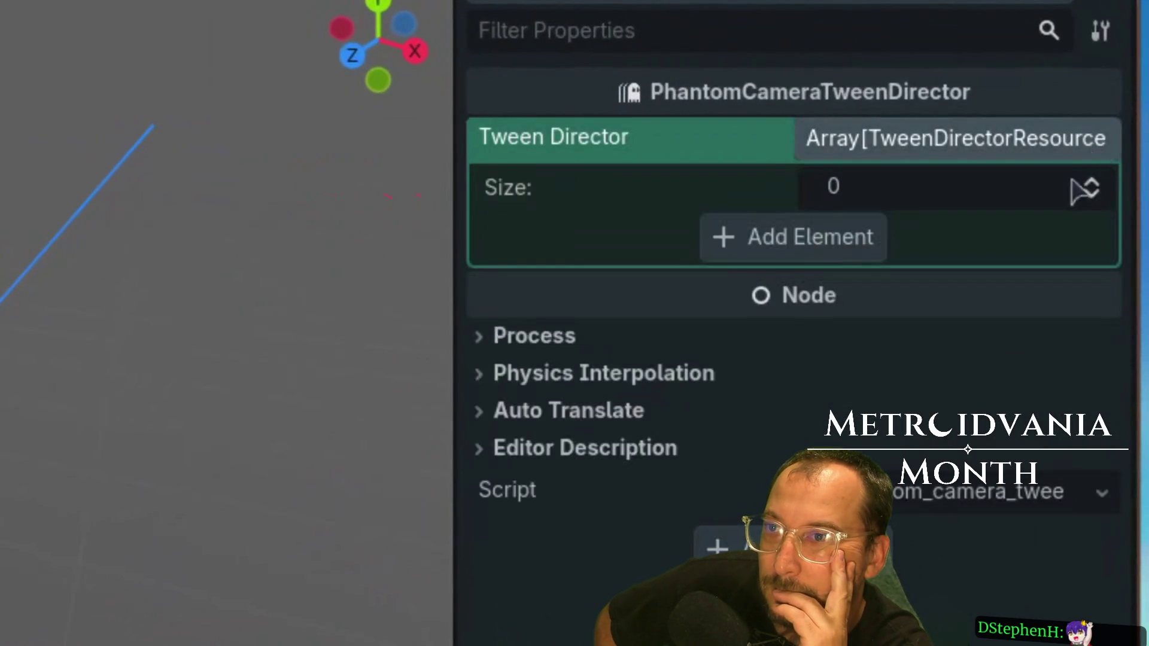
{"action": "left_click", "coordinate": [739, 242]}
{"action": "left_click", "coordinate": [1051, 239]}
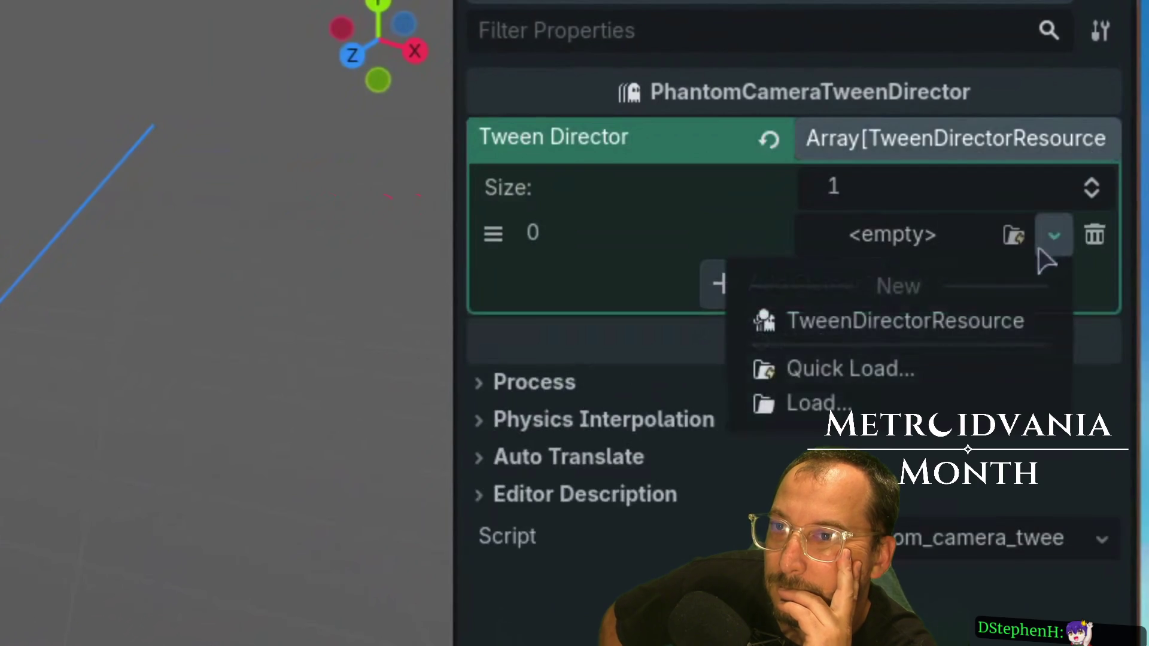
{"action": "left_click", "coordinate": [989, 326]}
{"action": "left_click", "coordinate": [983, 240]}
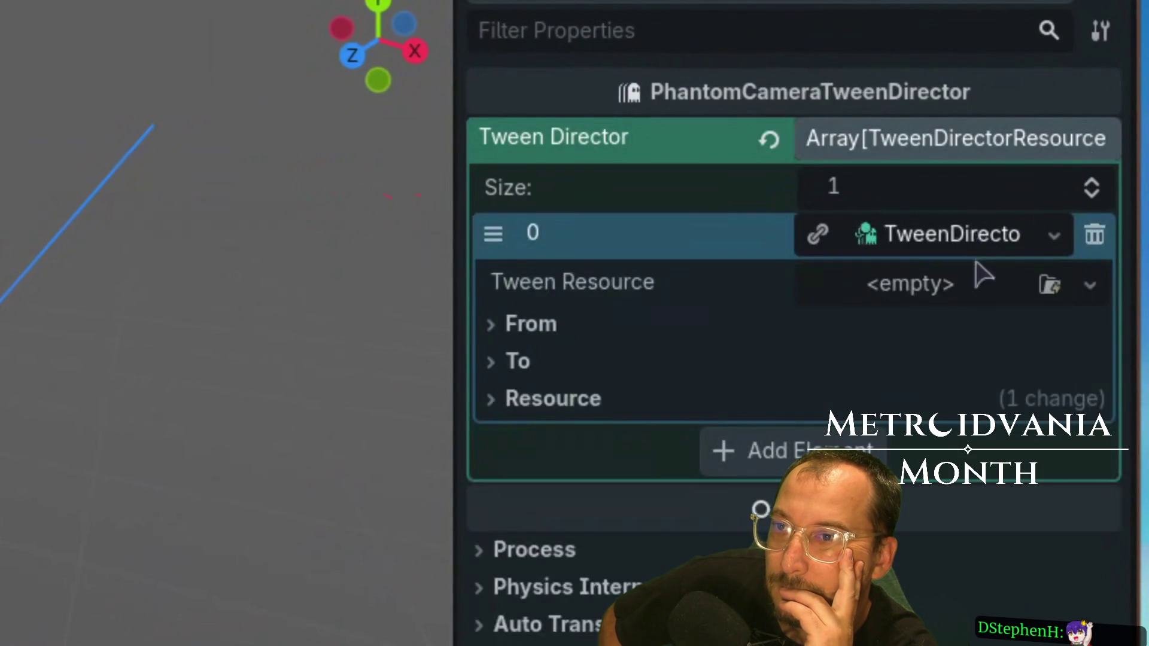
{"action": "left_click", "coordinate": [1089, 287]}
{"action": "left_click", "coordinate": [1016, 371]}
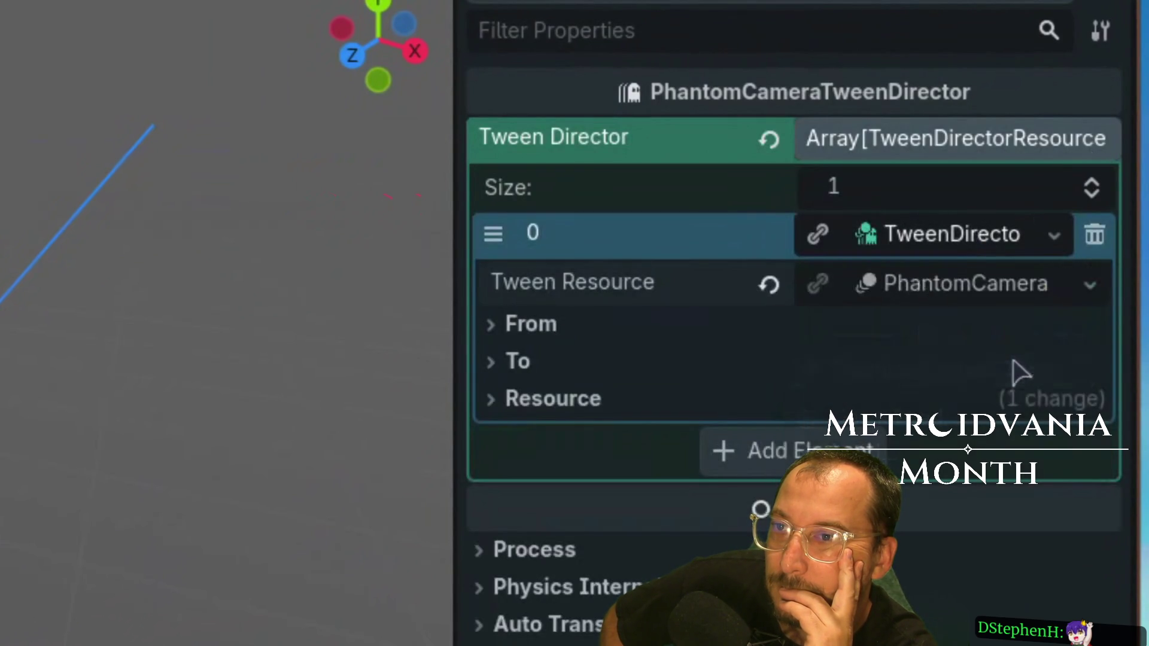
{"action": "left_click", "coordinate": [1002, 303]}
{"action": "left_click", "coordinate": [890, 336]}
{"action": "type", "text": "4"}
{"action": "key", "text": "Return"}
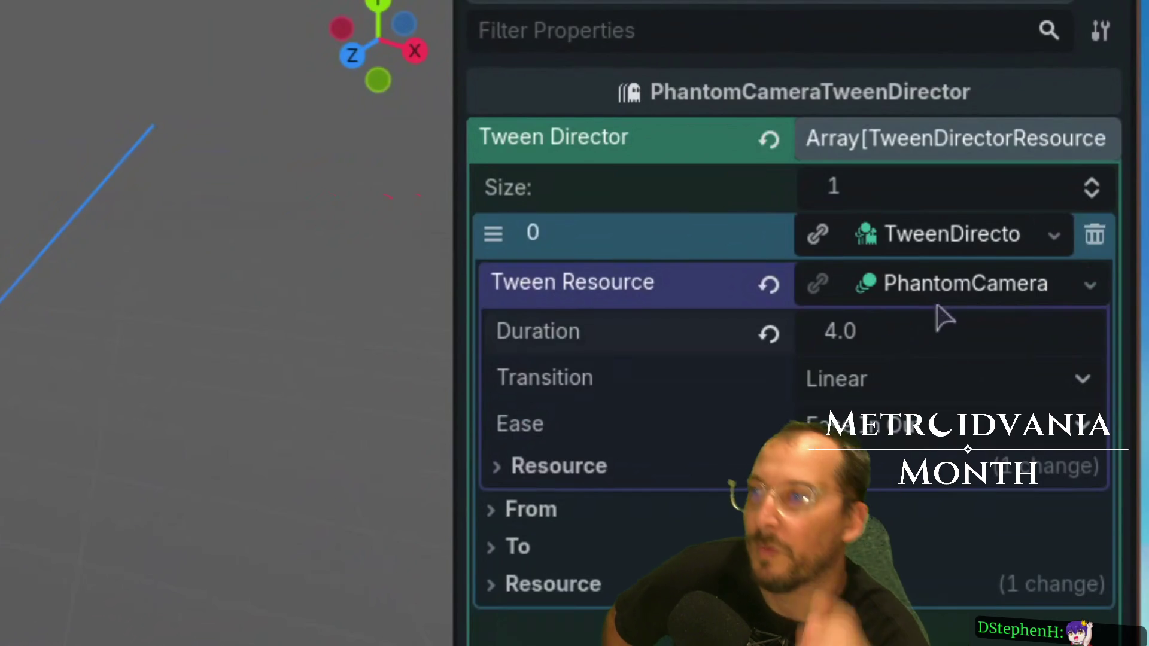
{"action": "left_click", "coordinate": [956, 287]}
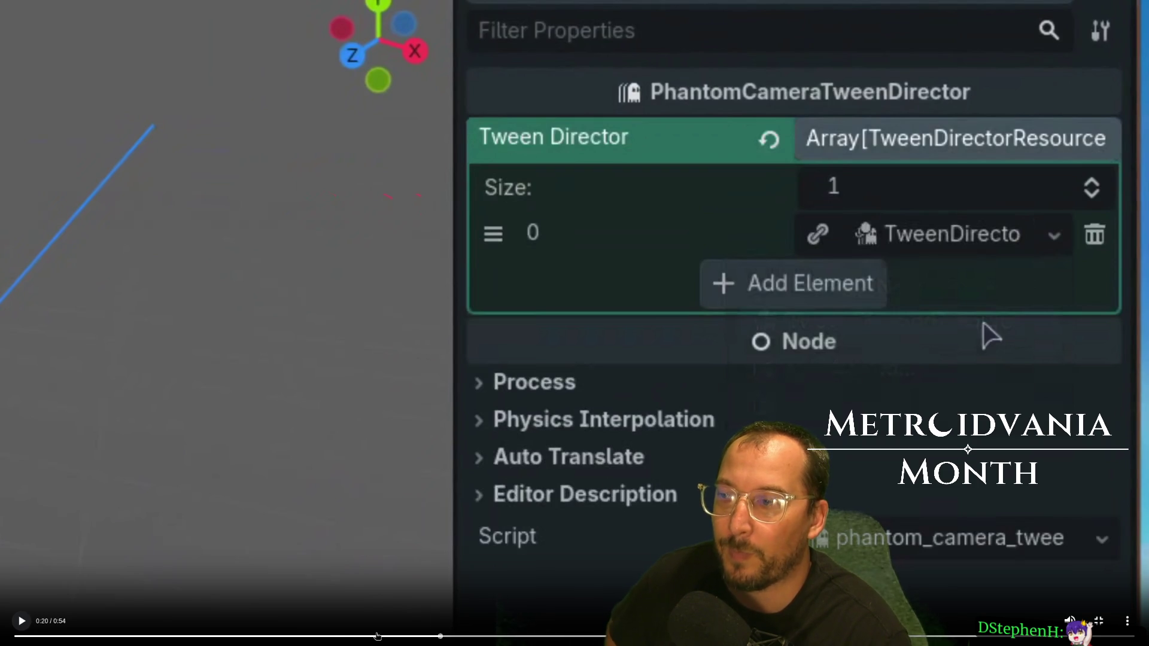
Play the video through its From and To camera setup, then rewind near the start.
{"action": "left_click", "coordinate": [12, 614]}
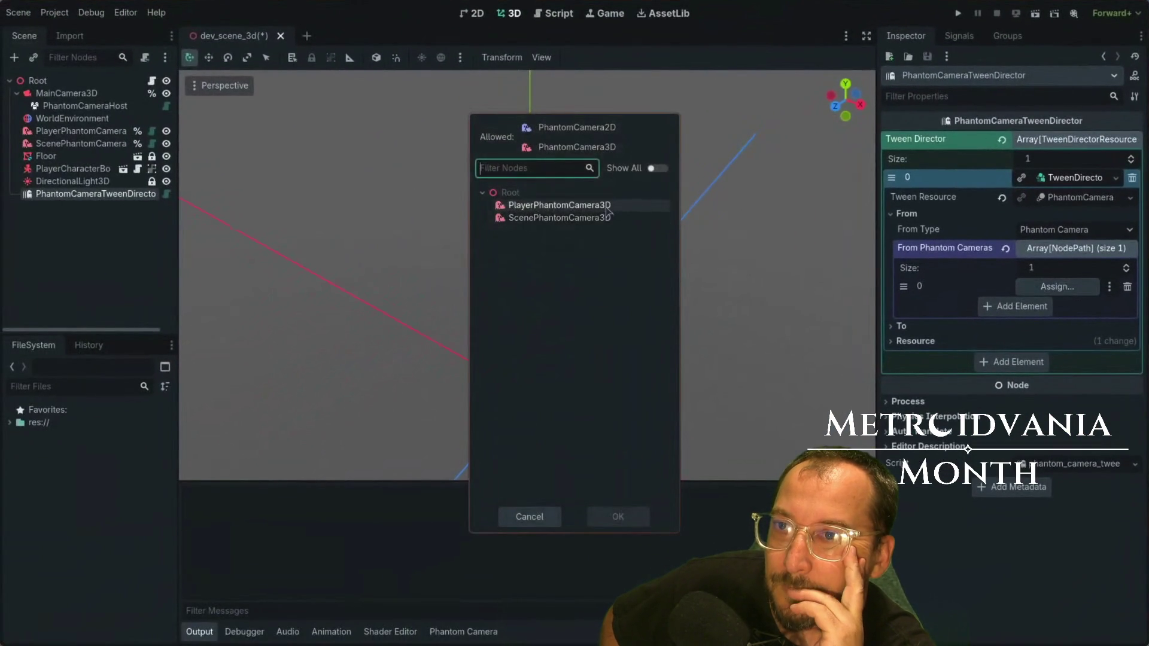
{"action": "left_click", "coordinate": [1006, 334]}
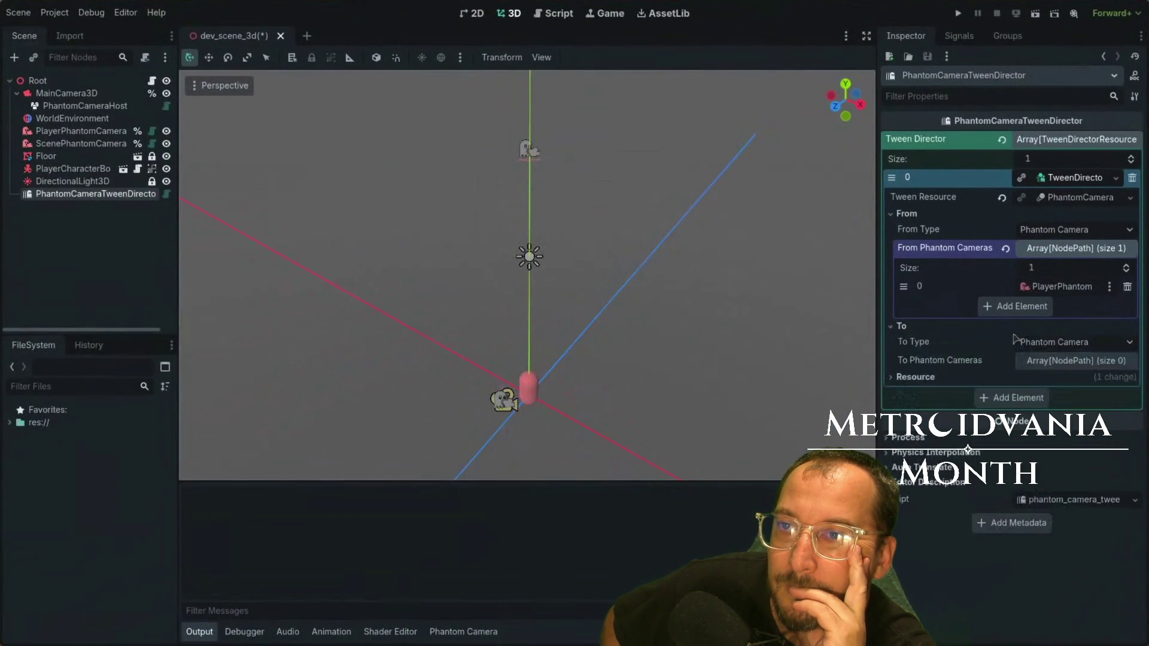
{"action": "left_click", "coordinate": [1041, 361]}
{"action": "left_click", "coordinate": [1034, 401]}
{"action": "left_click", "coordinate": [1051, 400]}
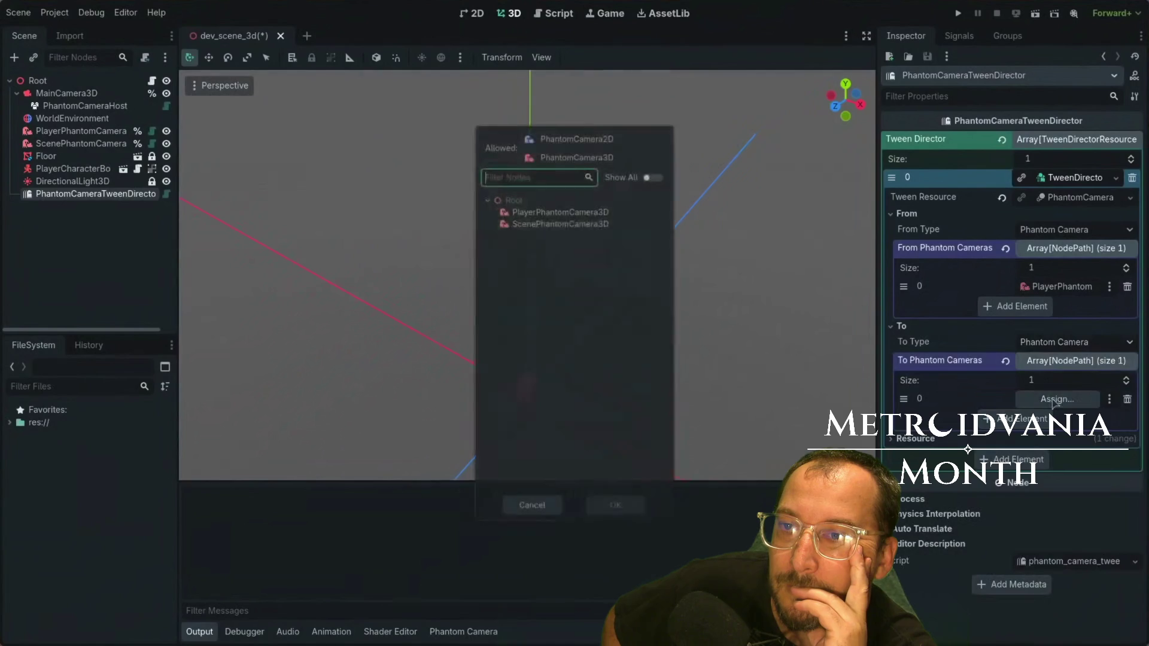
{"action": "left_click", "coordinate": [555, 219]}
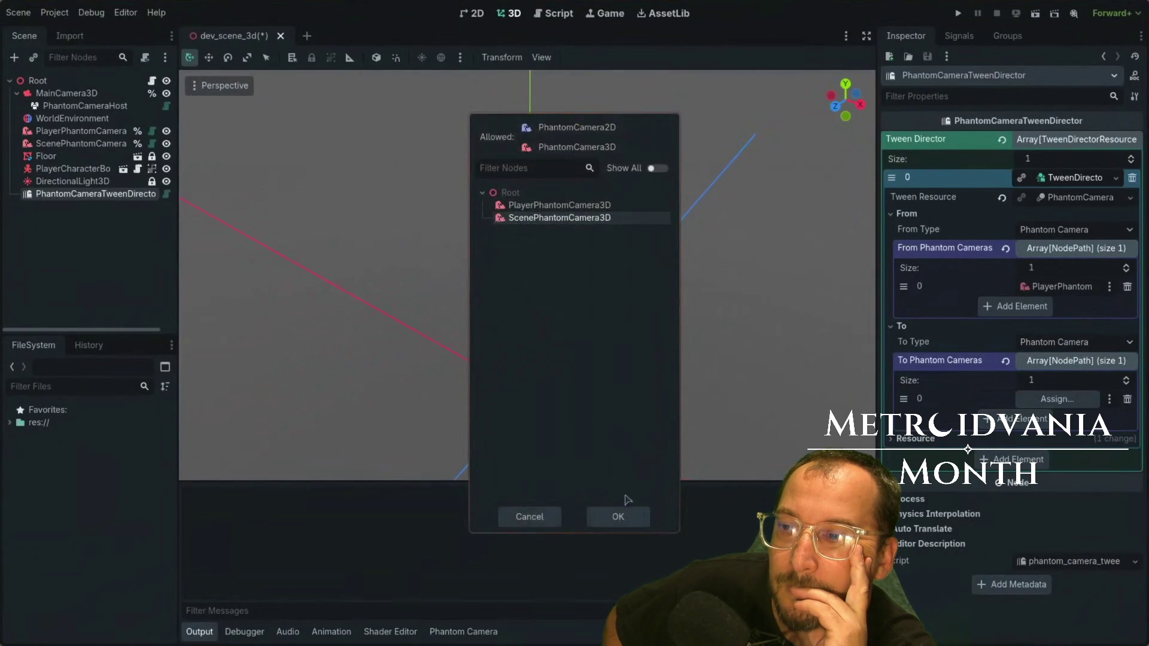
{"action": "left_click", "coordinate": [626, 517]}
{"action": "key", "text": "F6"}
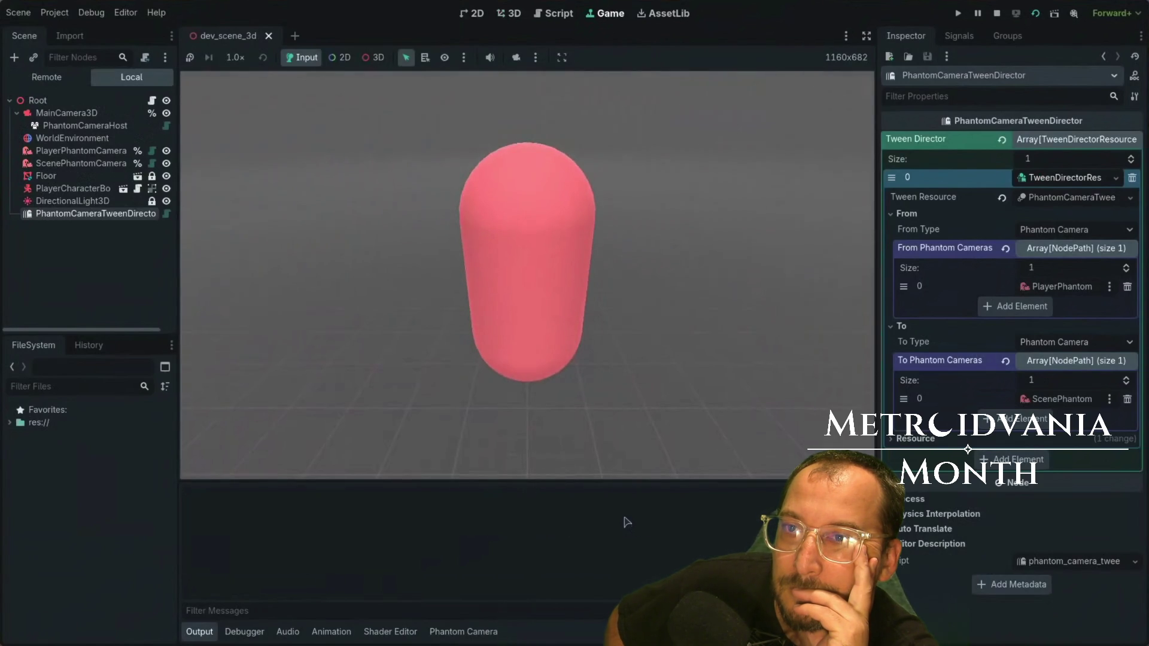
{"action": "key", "text": "F8"}
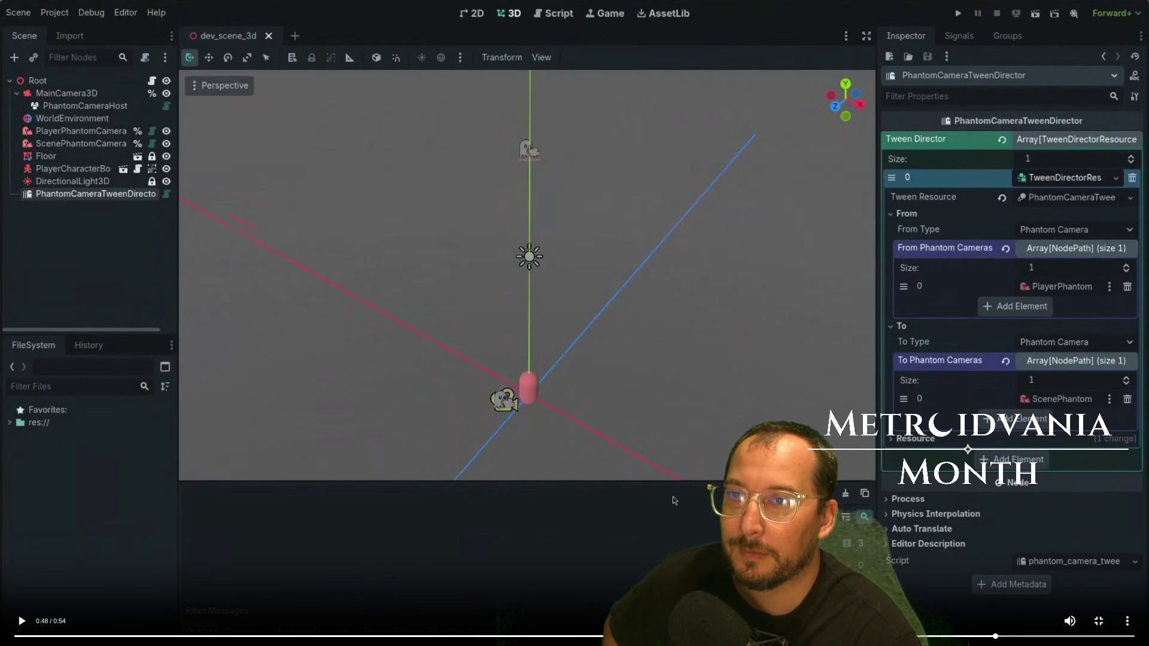
{"action": "left_click", "coordinate": [88, 636]}
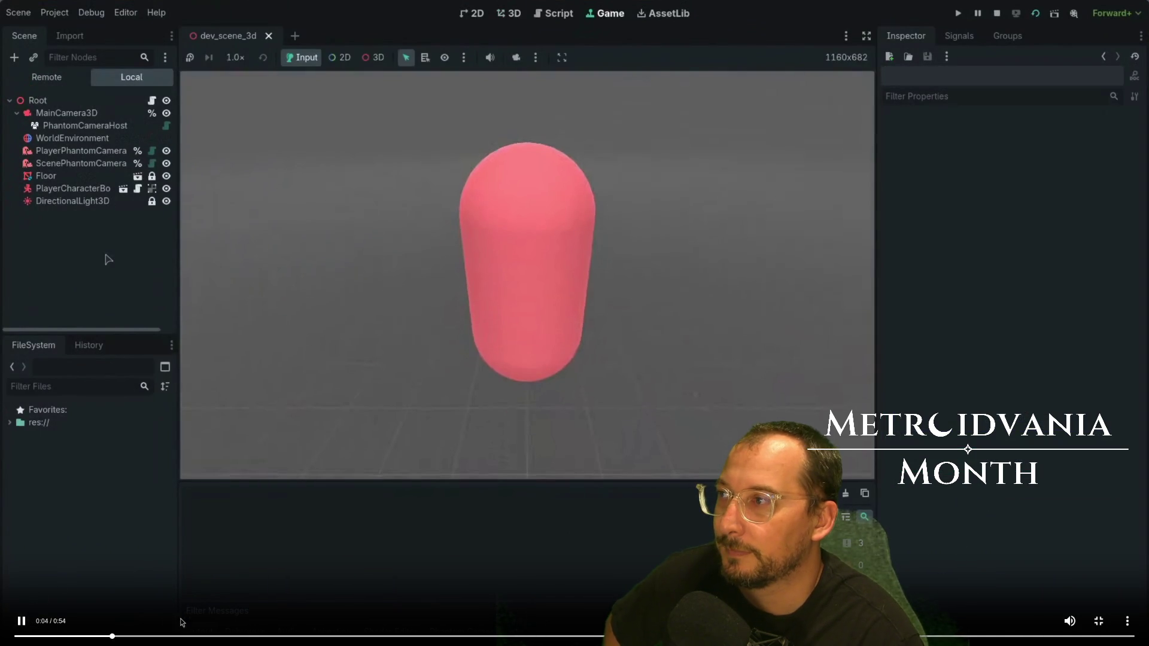
Seek the video back a few seconds to rewatch its opening, then return to Godot.
{"action": "left_click", "coordinate": [99, 637]}
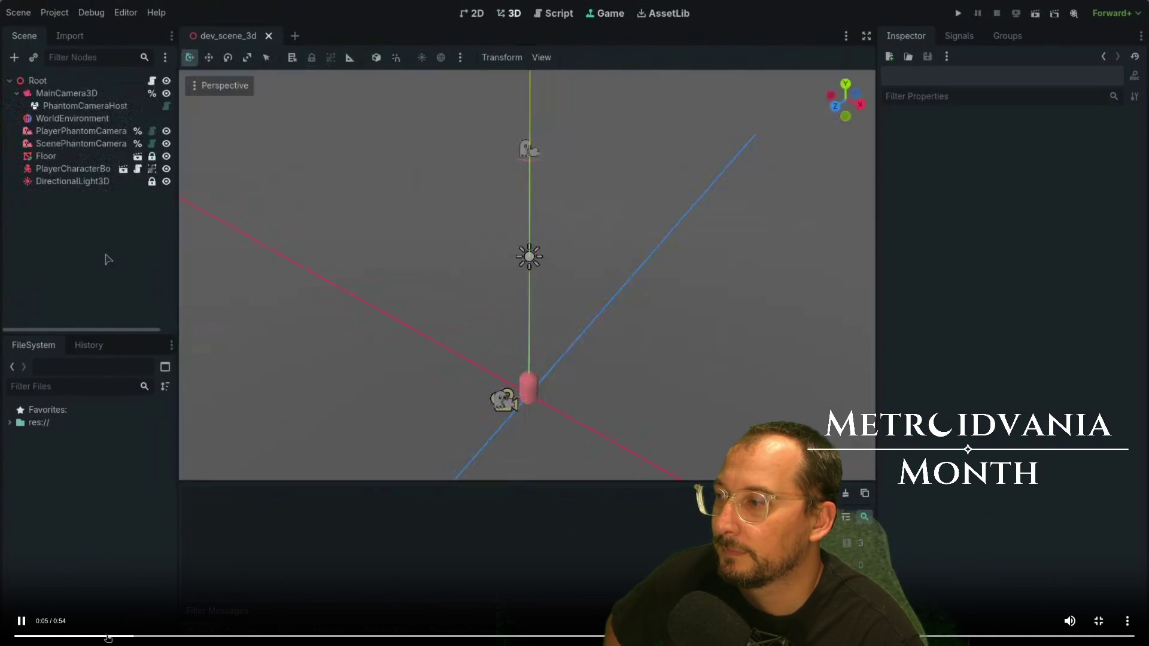
{"action": "left_click", "coordinate": [72, 637]}
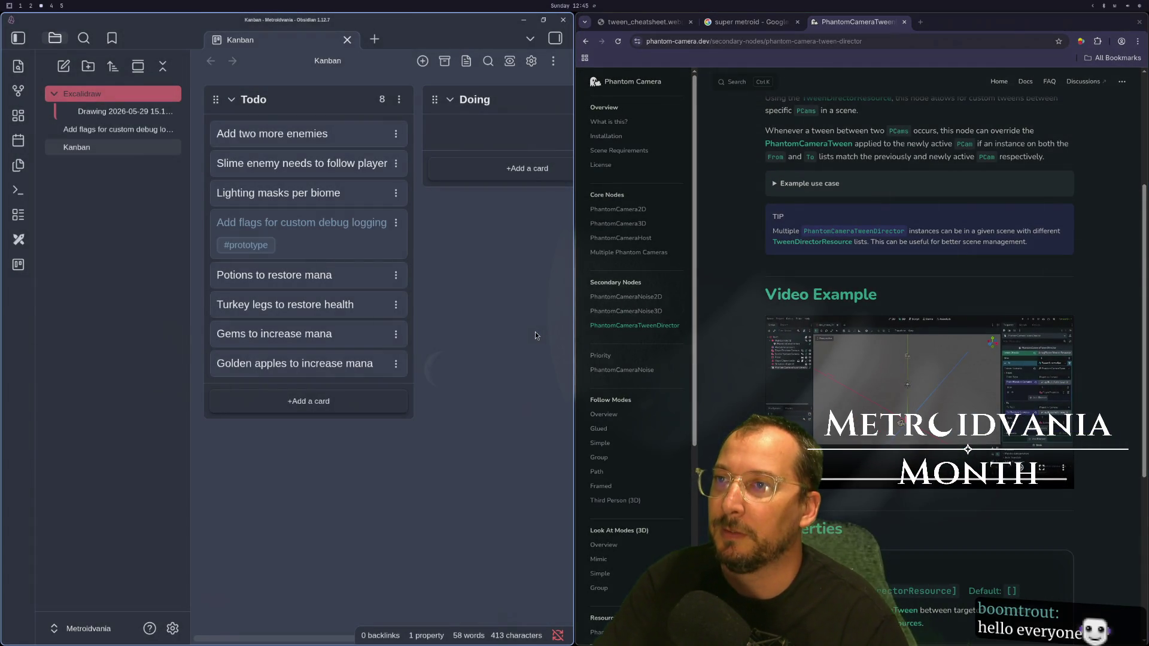
{"action": "key", "text": "super+2"}
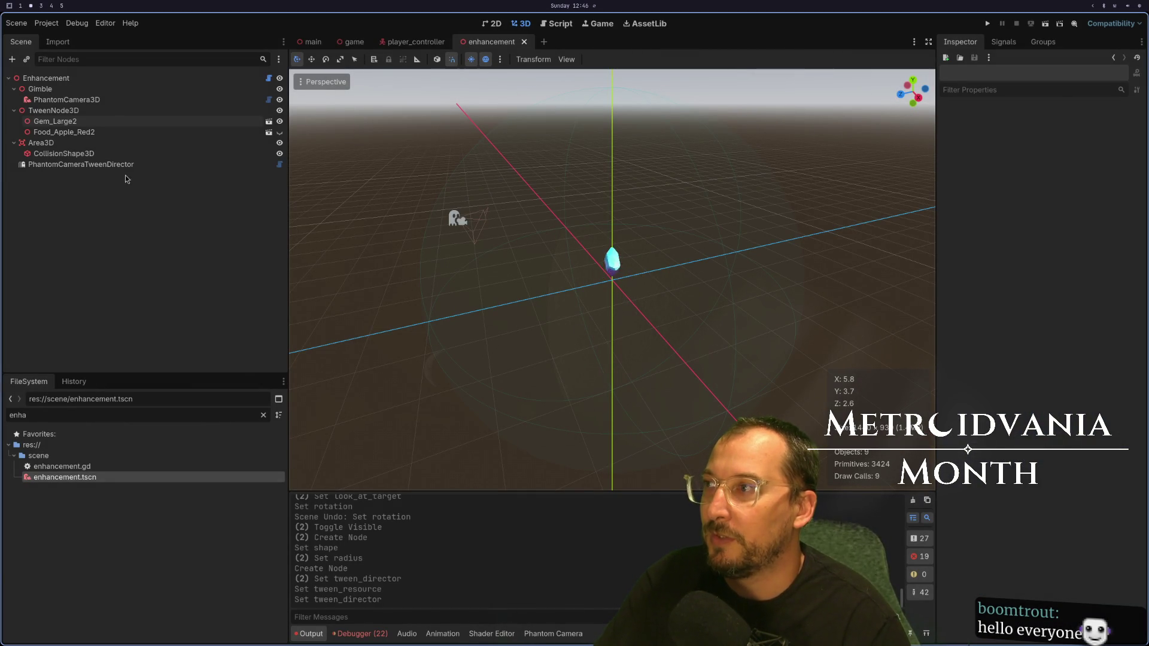
Select the phantom camera and orbit the view around it and the gem.
{"action": "left_click", "coordinate": [99, 100]}
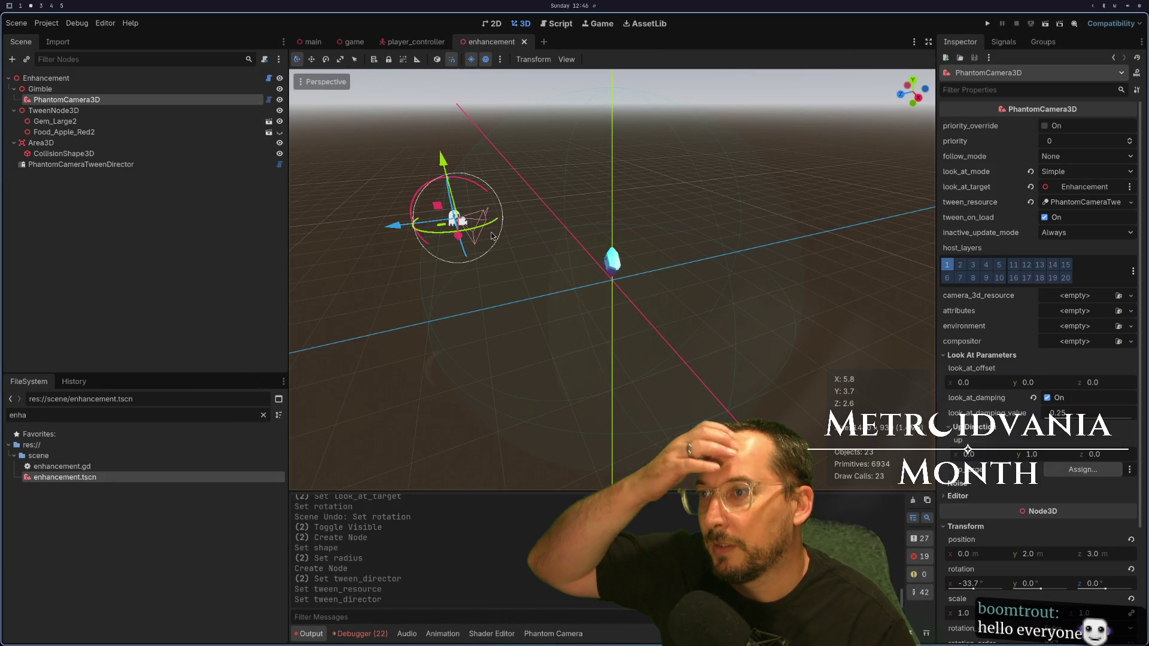
{"action": "mouse_move", "coordinate": [594, 253]}
{"action": "left_mouse_down"}
{"action": "mouse_move", "coordinate": [563, 281]}
{"action": "mouse_move", "coordinate": [657, 274]}
{"action": "mouse_move", "coordinate": [687, 377]}
{"action": "left_mouse_up"}
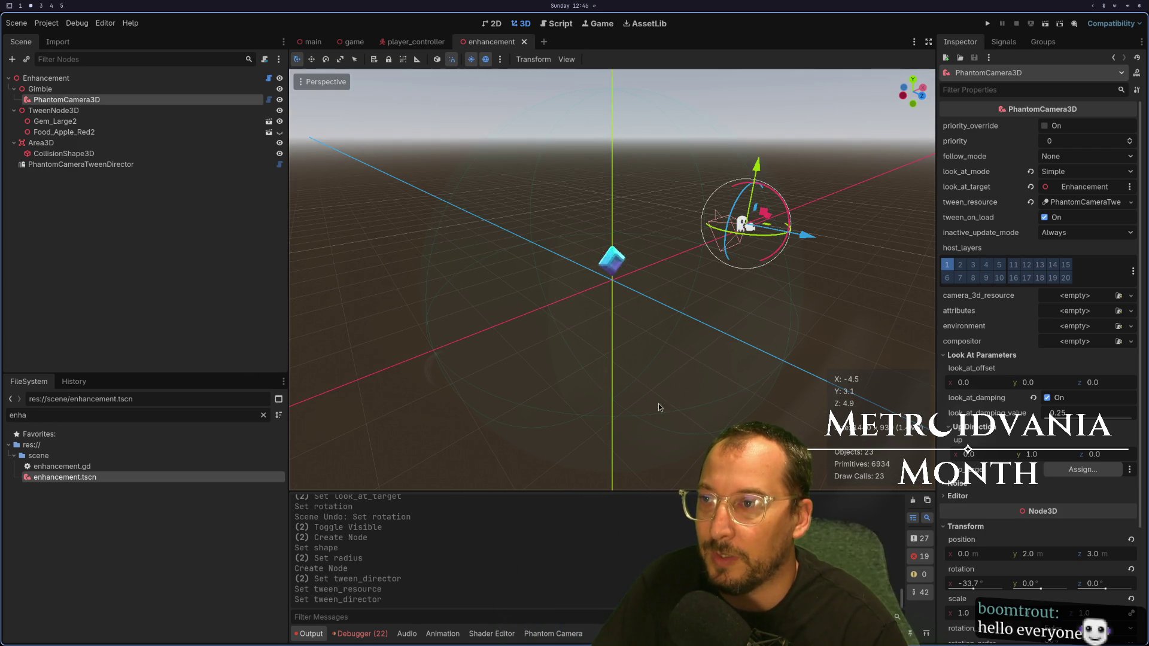
{"action": "left_click_drag", "start_coordinate": [602, 393], "coordinate": [687, 397]}
{"action": "left_click_drag", "start_coordinate": [523, 357], "coordinate": [593, 361]}
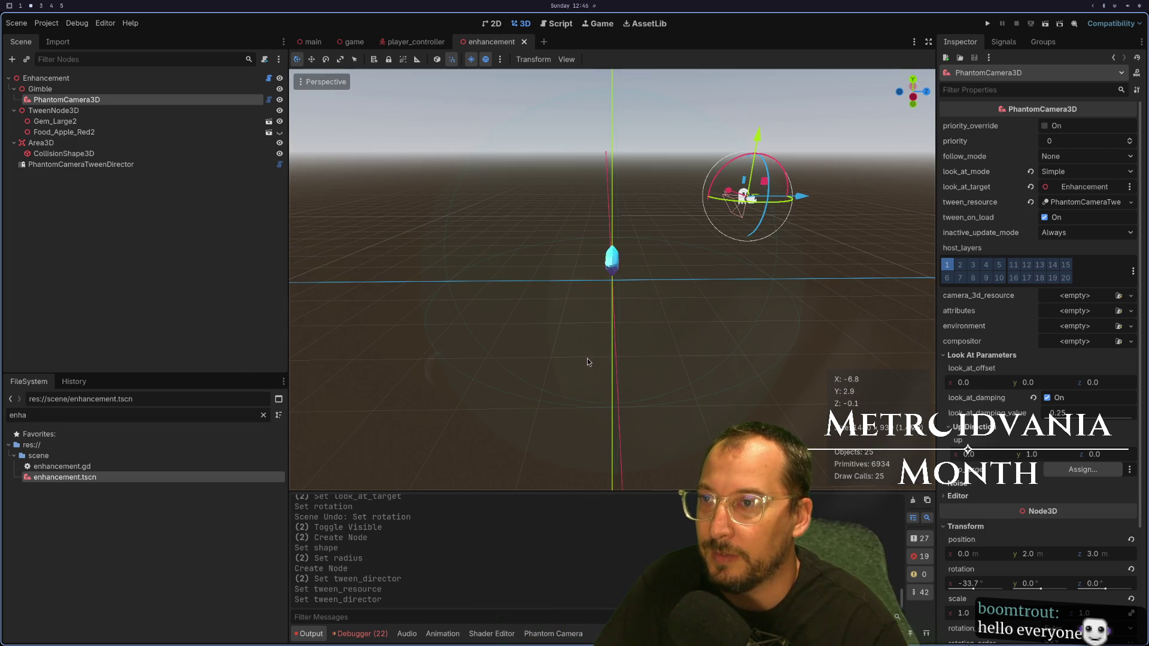
Swing the Gimble's Y rotation up to 115.2°, reset it to 0, and select PhantomCameraTweenDirector.
{"action": "left_click", "coordinate": [190, 89]}
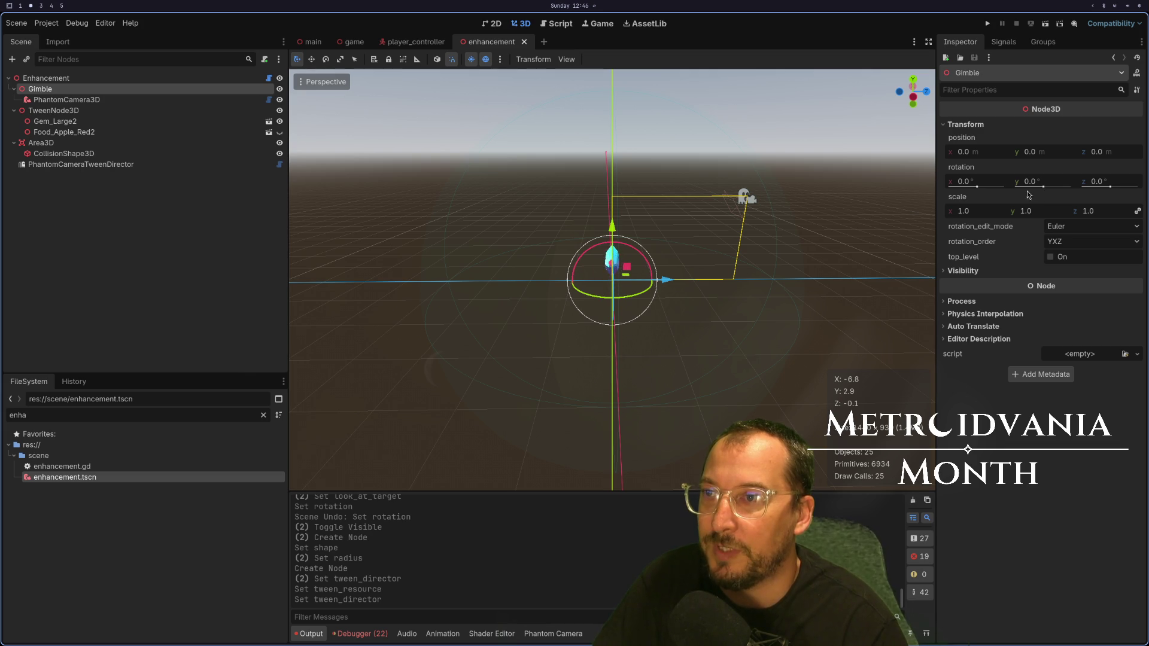
{"action": "left_click_drag", "start_coordinate": [1042, 187], "coordinate": [1038, 190]}
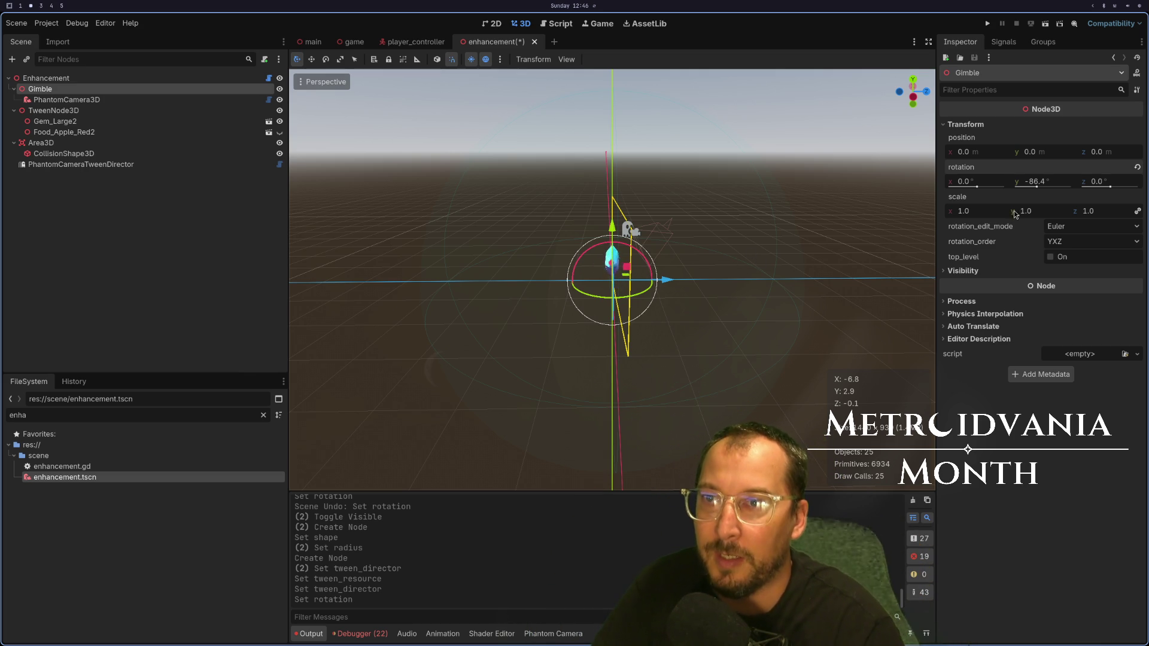
{"action": "left_click_drag", "start_coordinate": [1037, 187], "coordinate": [1066, 189]}
{"action": "left_click", "coordinate": [1137, 167]}
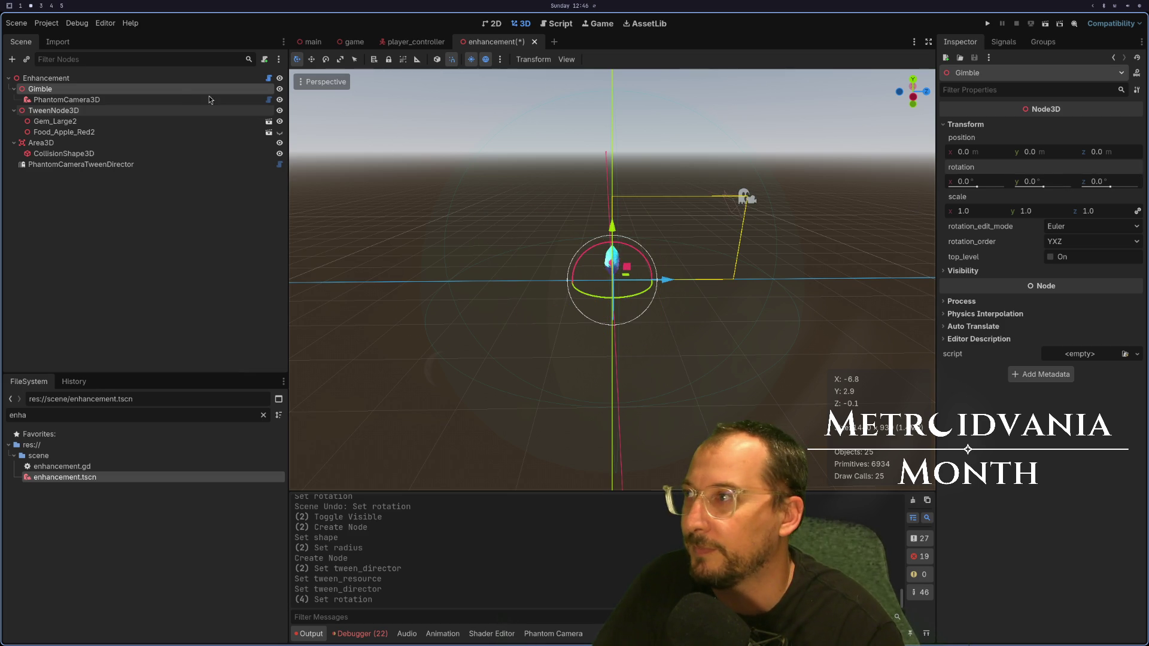
{"action": "left_click", "coordinate": [177, 98]}
{"action": "left_click", "coordinate": [194, 163]}
Delete the PhantomCameraTweenDirector node and save the Enhancement scene.
{"action": "right_click", "coordinate": [194, 163]}
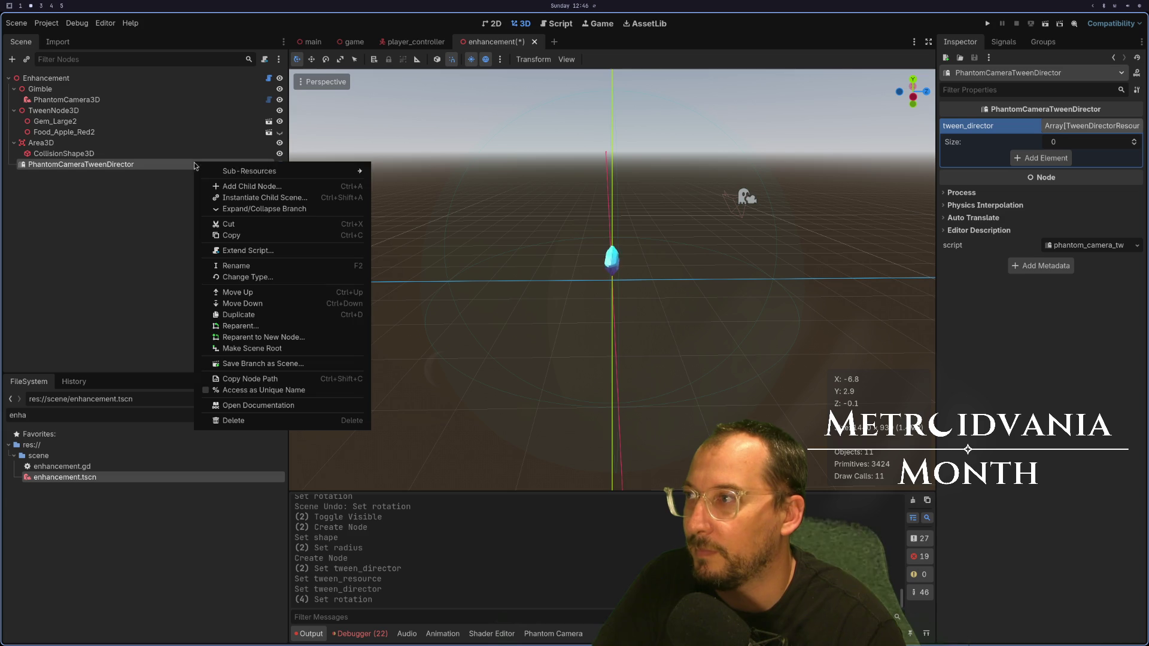
{"action": "left_click", "coordinate": [301, 417]}
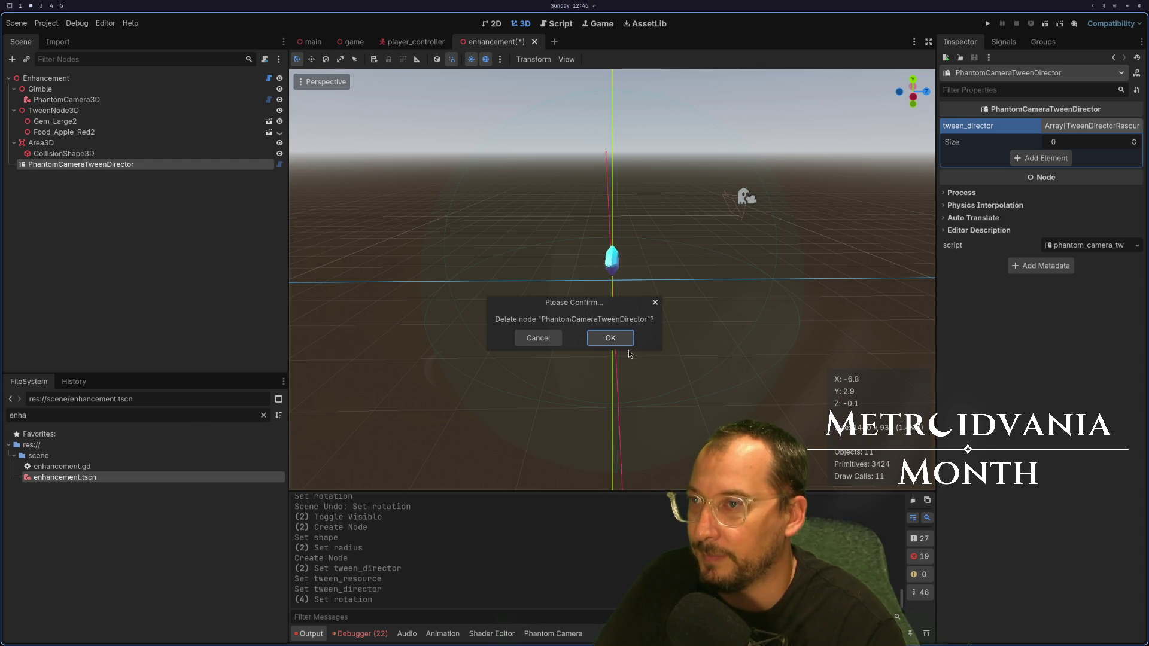
{"action": "left_click", "coordinate": [610, 338]}
{"action": "left_click_drag", "start_coordinate": [619, 340], "coordinate": [556, 342]}
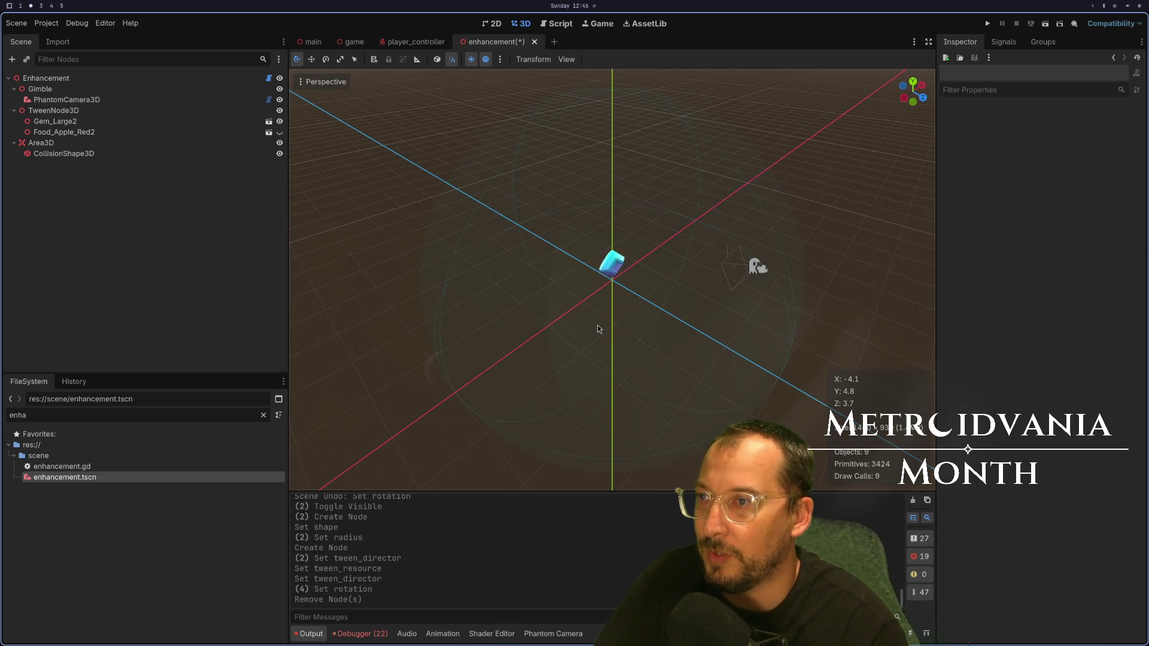
{"action": "key", "text": "ctrl+s"}
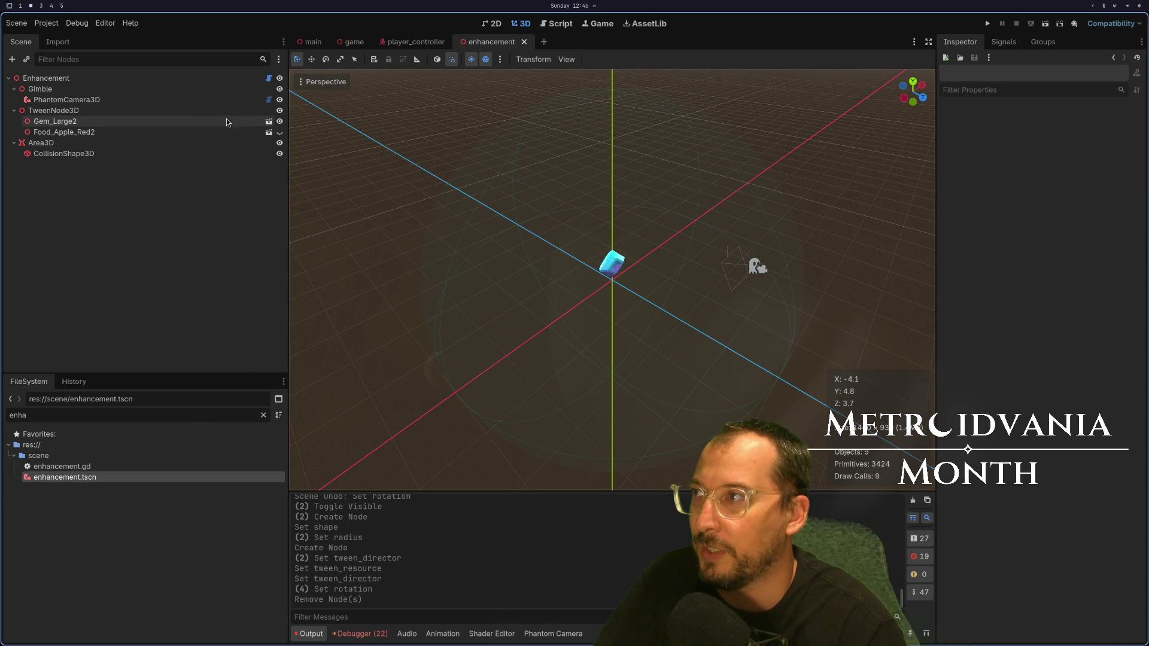
Leave PhantomCamera3D's follow mode at None and select the Area3D.
{"action": "left_click", "coordinate": [98, 102]}
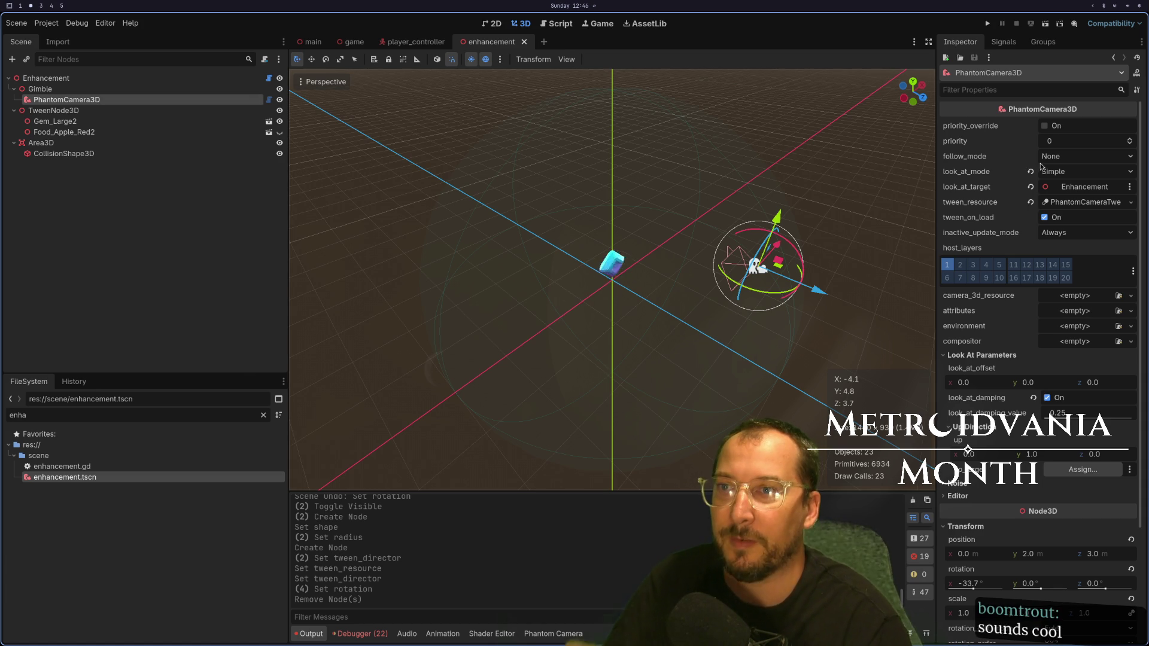
{"action": "left_click", "coordinate": [1066, 158]}
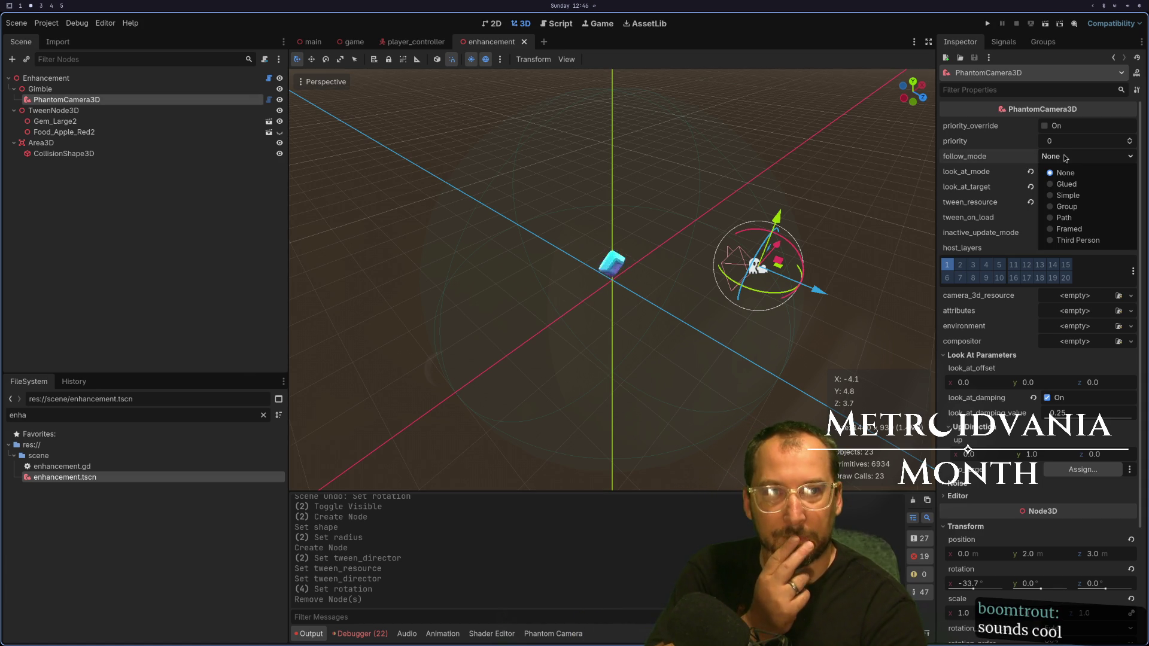
{"action": "left_click", "coordinate": [980, 176]}
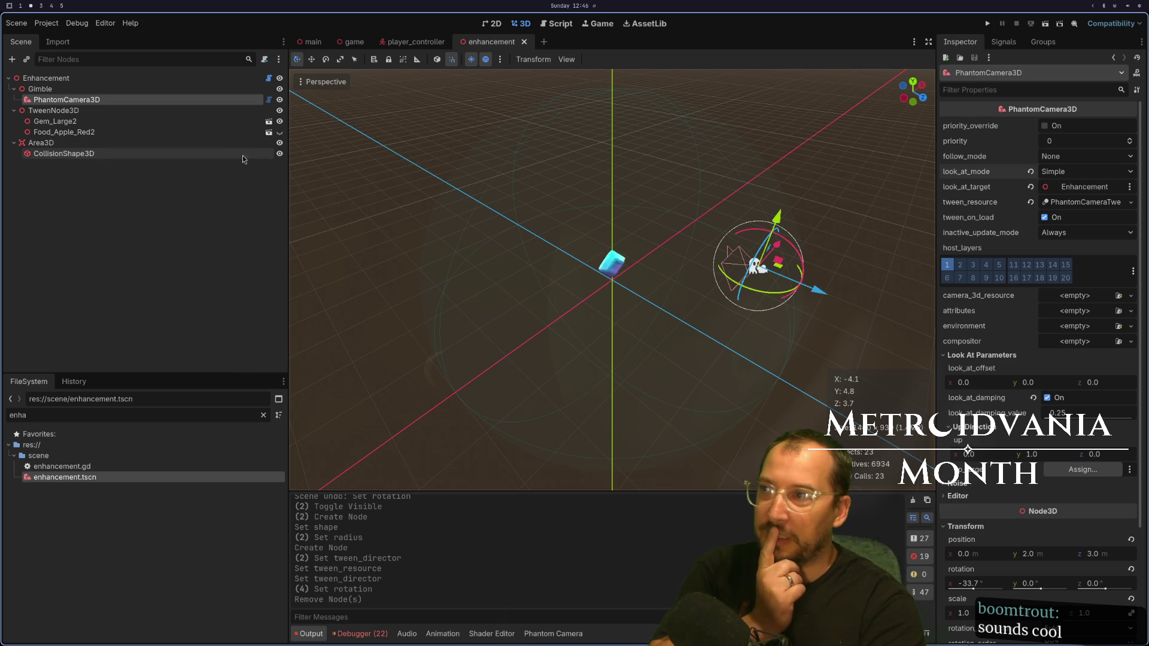
{"action": "left_click", "coordinate": [183, 146]}
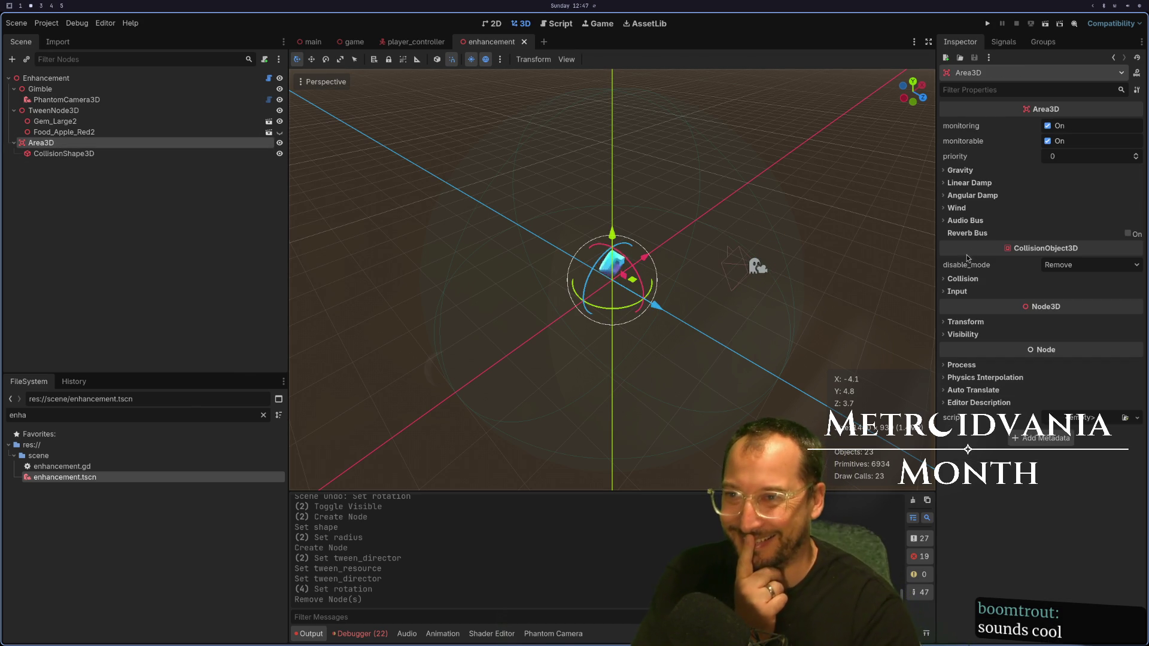
Clear the Area3D's collision layer 1 and mask 1, enable mask 2 (player), and save.
{"action": "left_click", "coordinate": [963, 279]}
{"action": "left_click", "coordinate": [953, 308]}
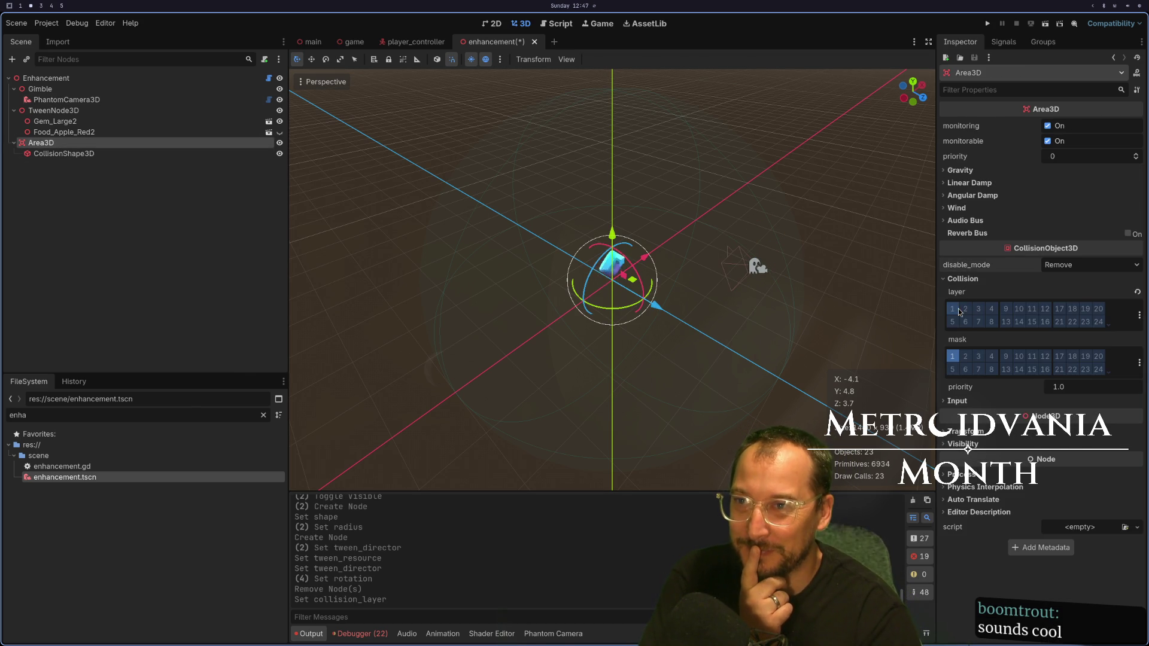
{"action": "left_click", "coordinate": [952, 358]}
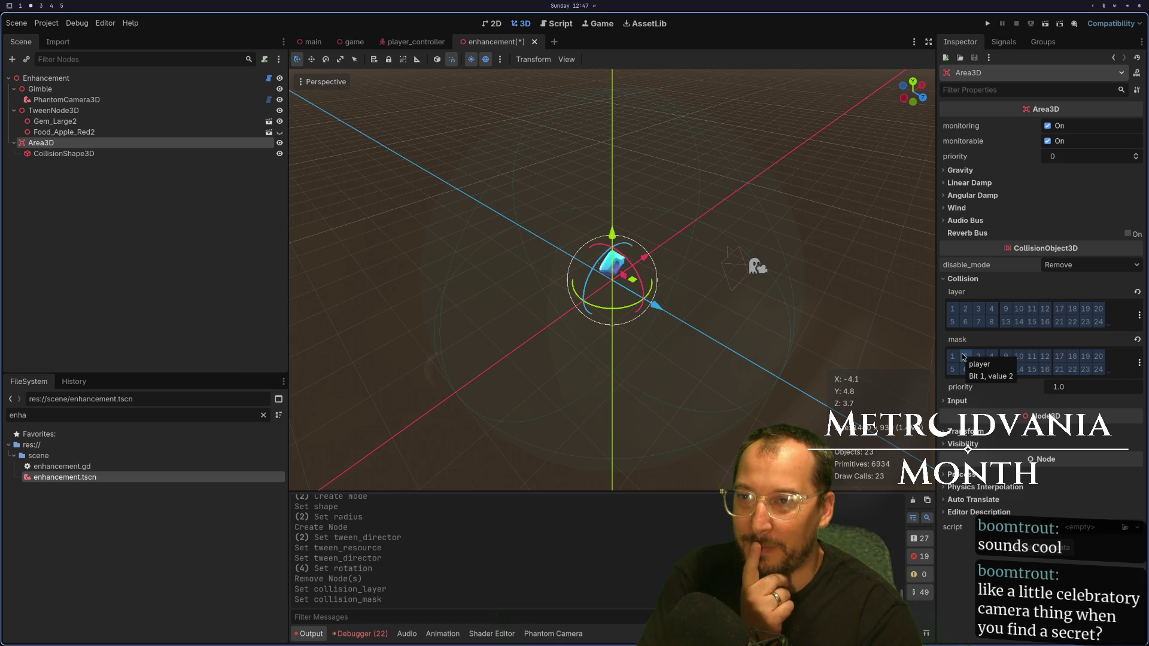
{"action": "left_click", "coordinate": [963, 357]}
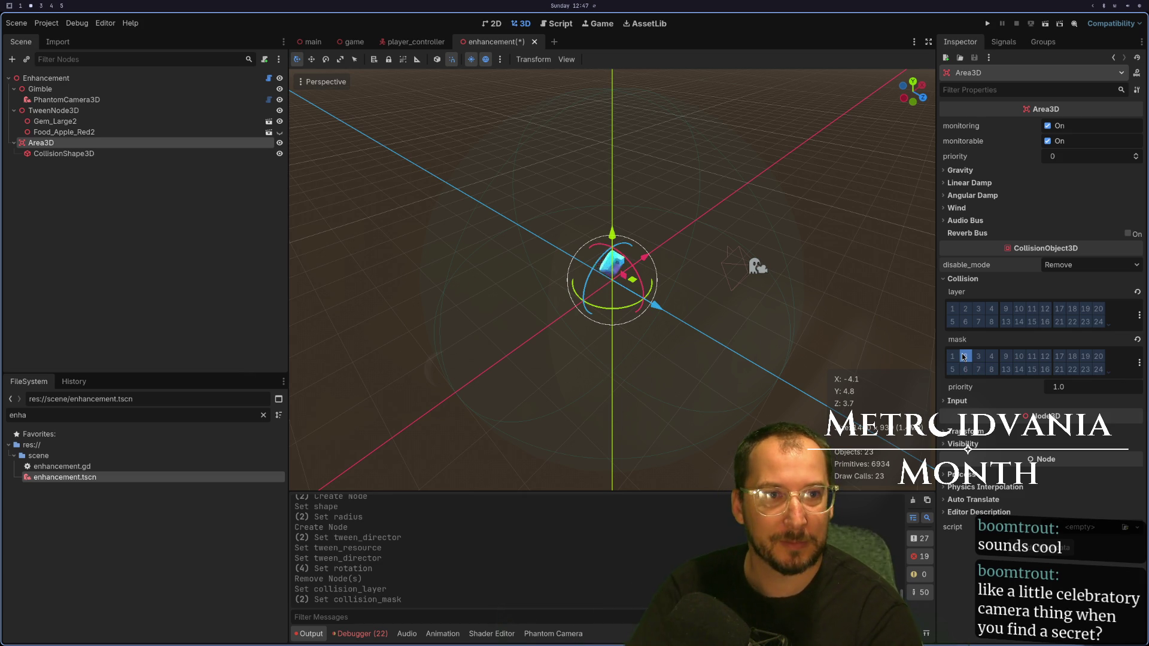
{"action": "key", "text": "ctrl+s"}
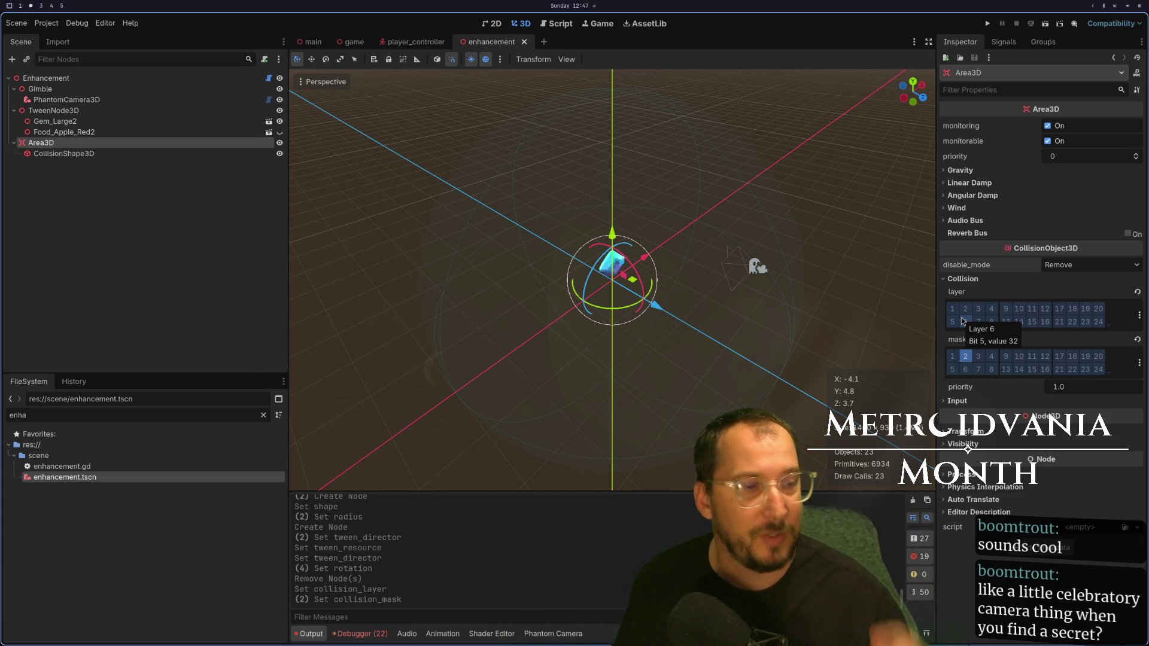
Switch to the Neovim workspace showing enhancement.gd.
{"action": "scroll", "coordinate": [619, 336], "scroll_direction": "up", "scroll_amount": 2}
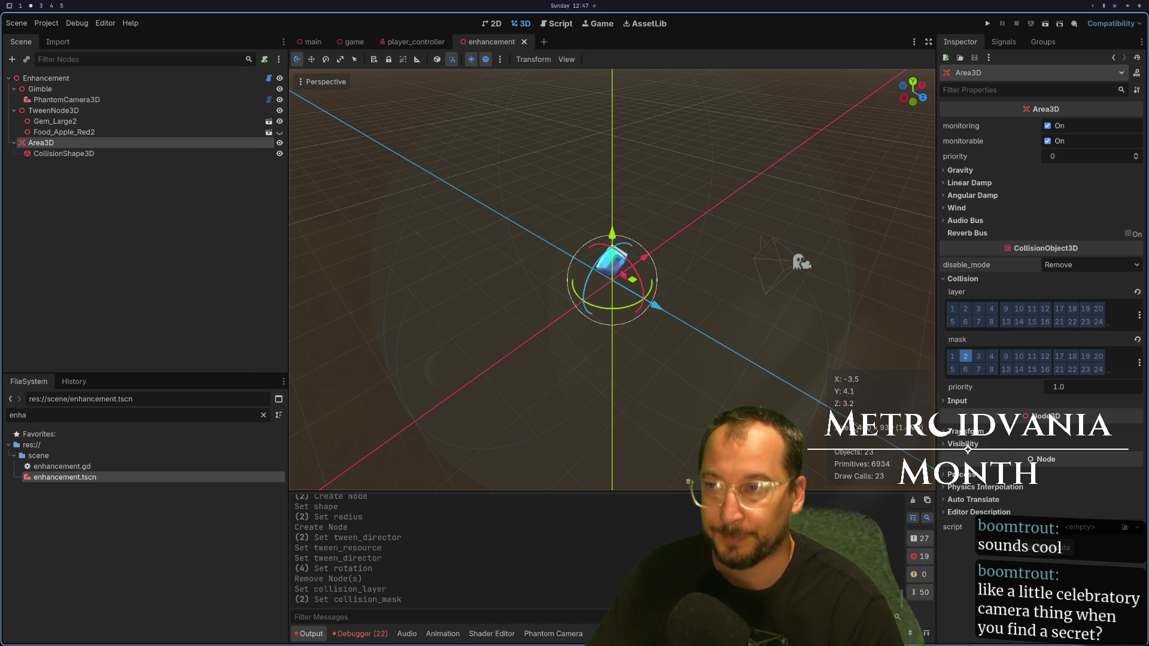
{"action": "key", "text": "super+1"}
{"action": "key", "text": "super+4"}
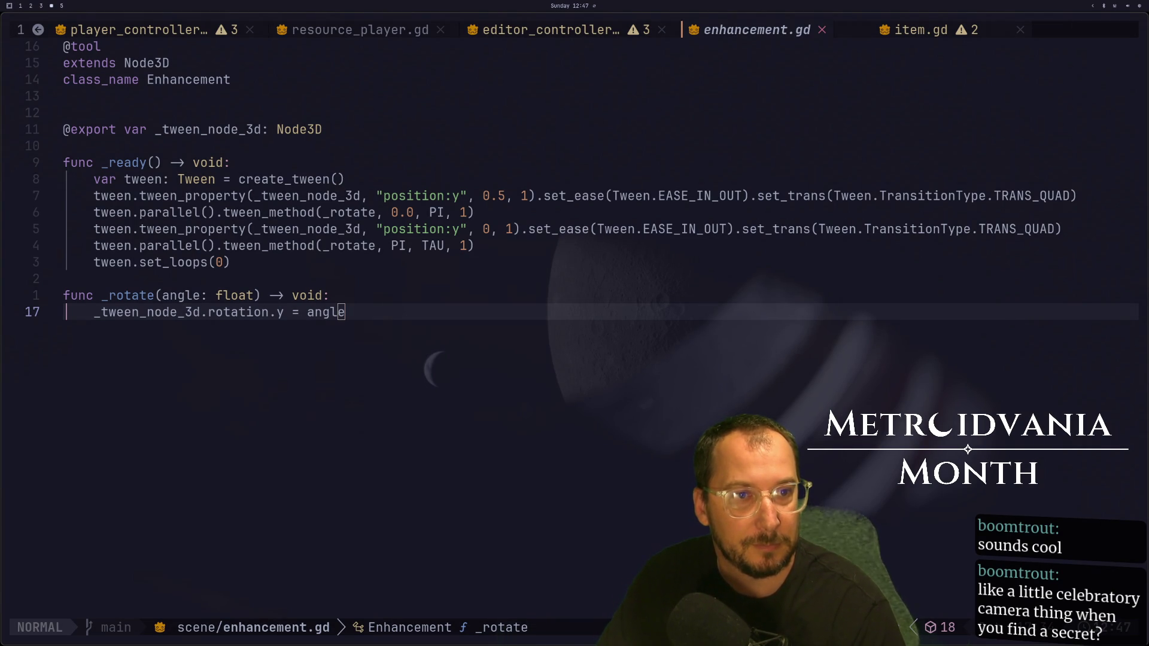
{"action": "key", "text": "super+1"}
{"action": "scroll", "coordinate": [563, 311], "scroll_direction": "down", "scroll_amount": 1}
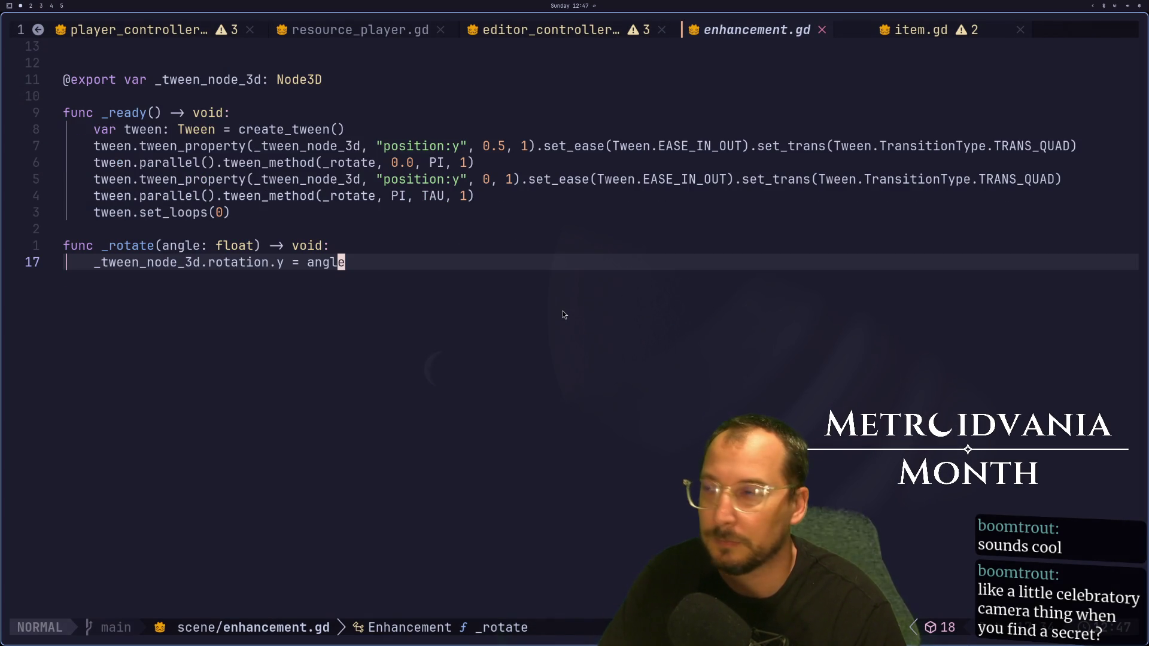
{"action": "key", "text": "super+2"}
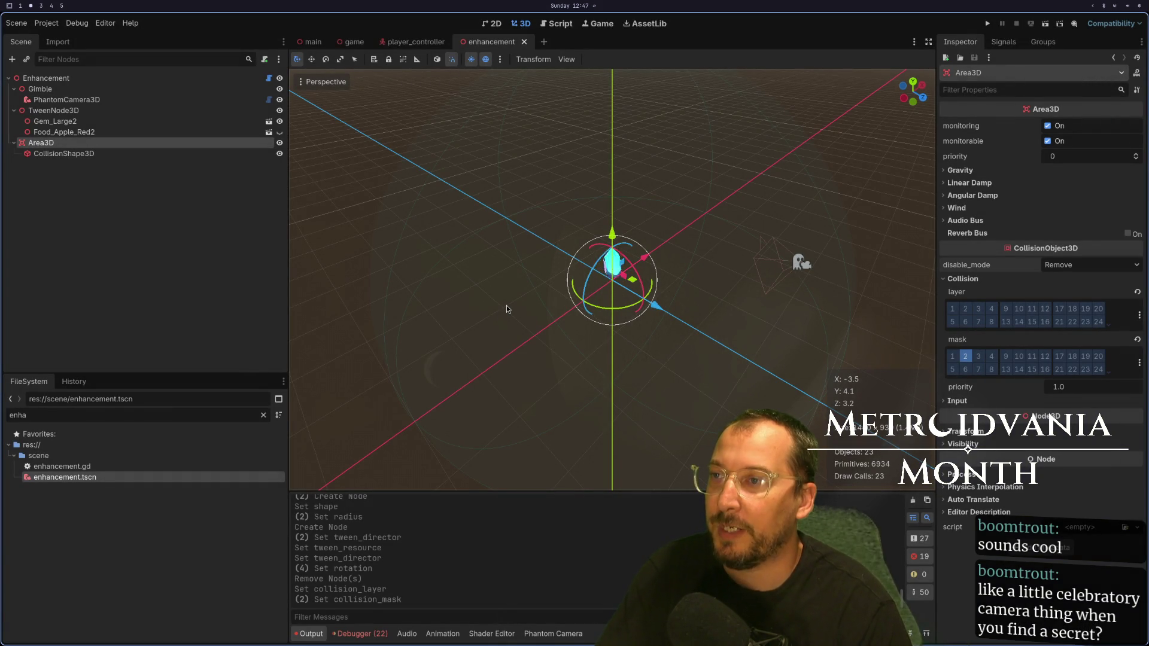
{"action": "mouse_move", "coordinate": [506, 309]}
{"action": "left_mouse_down"}
{"action": "mouse_move", "coordinate": [708, 329]}
{"action": "mouse_move", "coordinate": [479, 361]}
{"action": "mouse_move", "coordinate": [527, 319]}
{"action": "mouse_move", "coordinate": [525, 304]}
{"action": "left_mouse_up"}
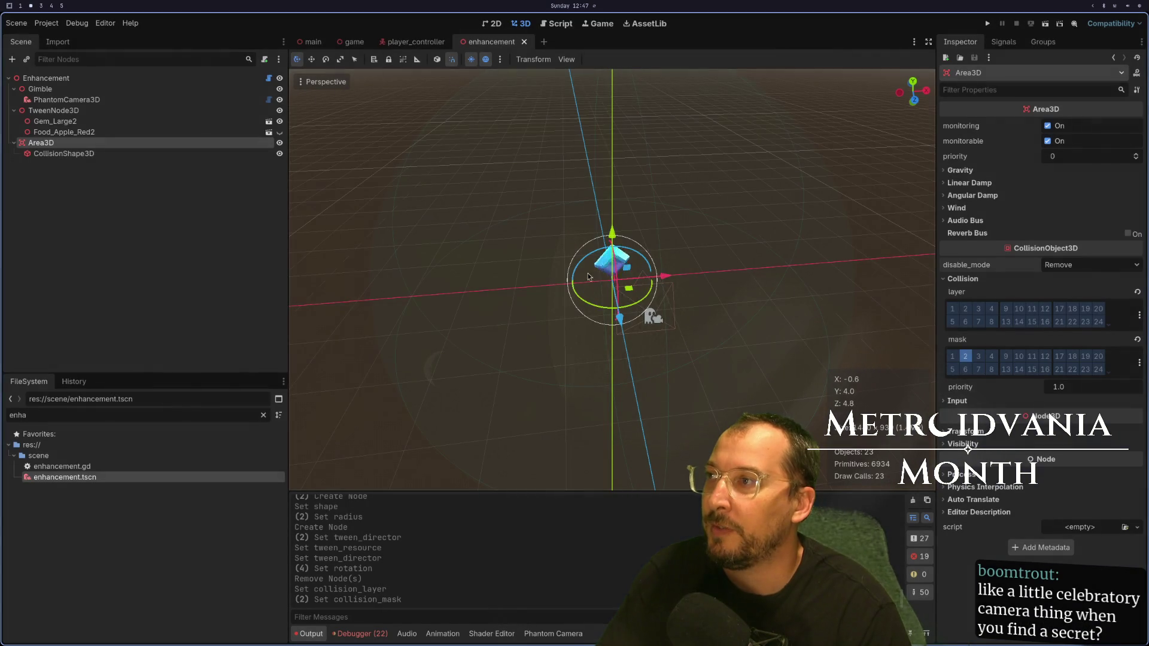
{"action": "double_click", "coordinate": [42, 141]}
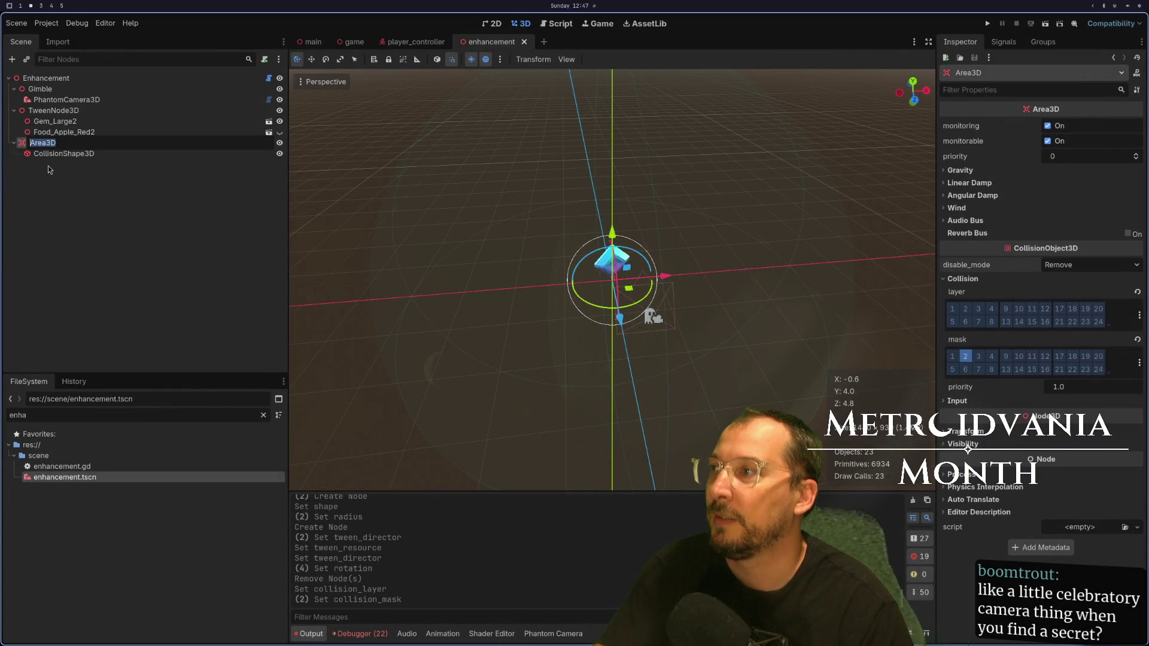
{"action": "left_click", "coordinate": [257, 259]}
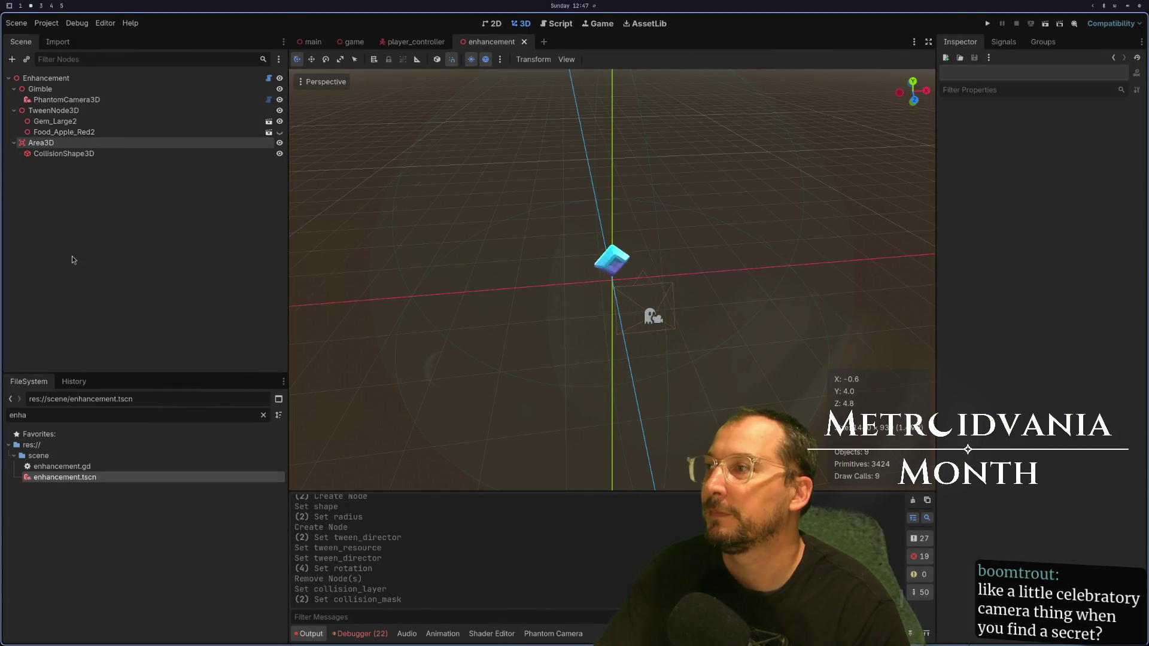
{"action": "key", "text": "super+1"}
Remove the blank line above the export and duplicate it as an _area_3d export typed Area3D.
{"action": "key", "text": "1"}
{"action": "key", "text": "1"}
{"action": "key", "text": "k"}
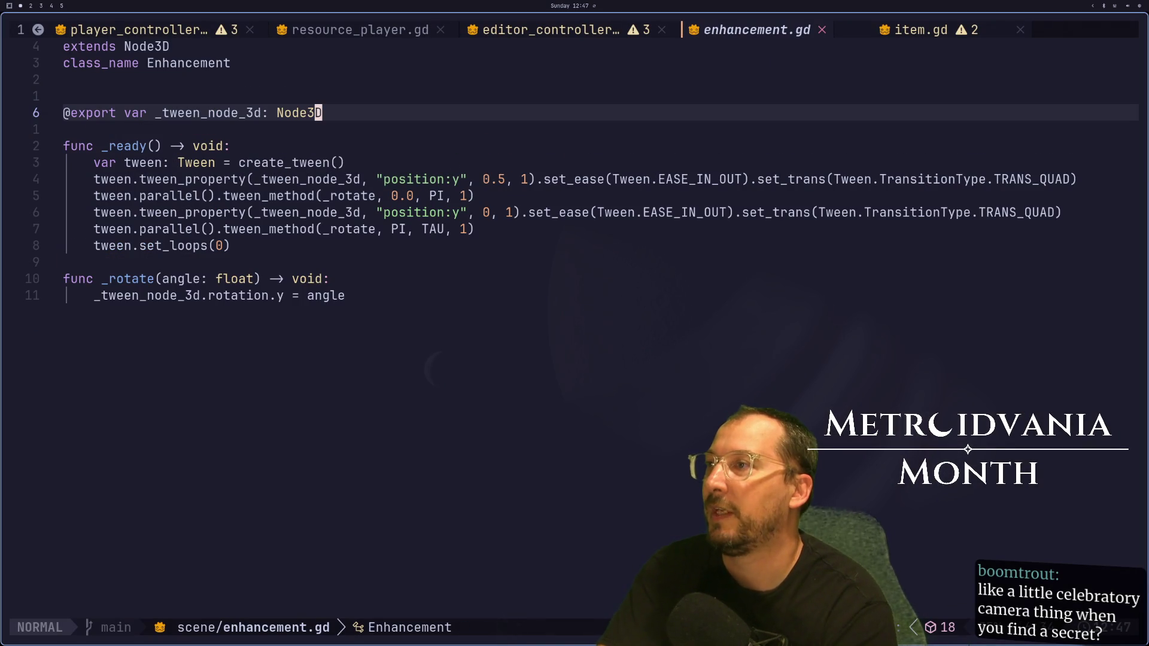
{"action": "key", "text": "k"}
{"action": "key", "text": "d"}
{"action": "key", "text": "d"}
{"action": "key", "text": "y"}
{"action": "key", "text": "y"}
{"action": "key", "text": "p"}
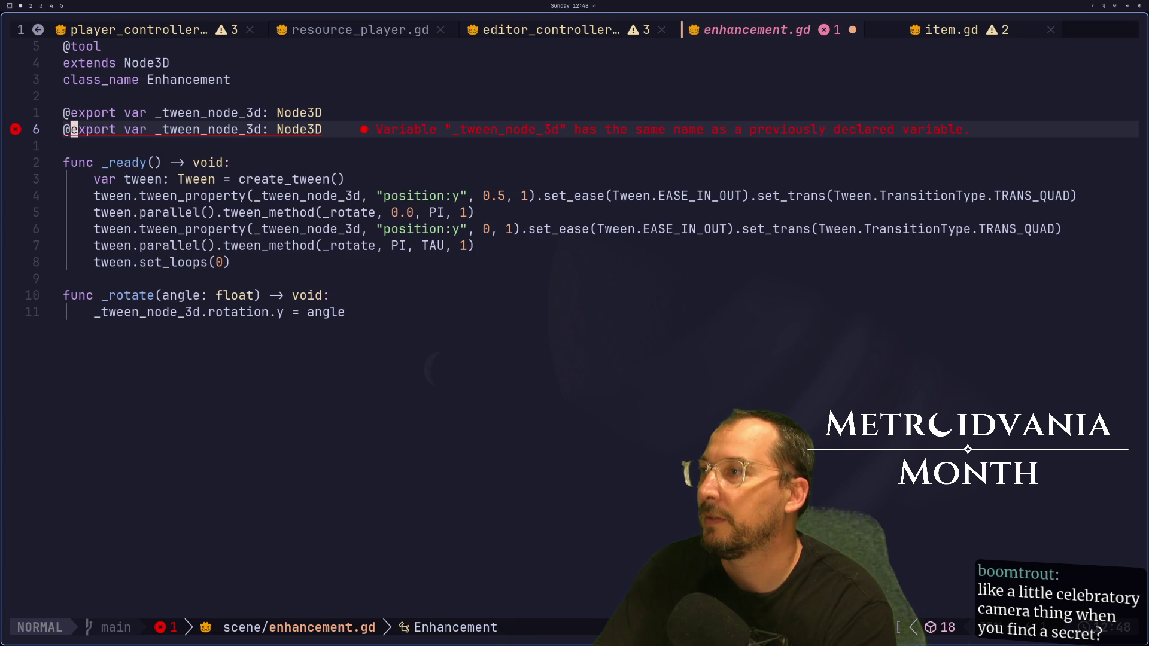
{"action": "type", "text": "cw"}
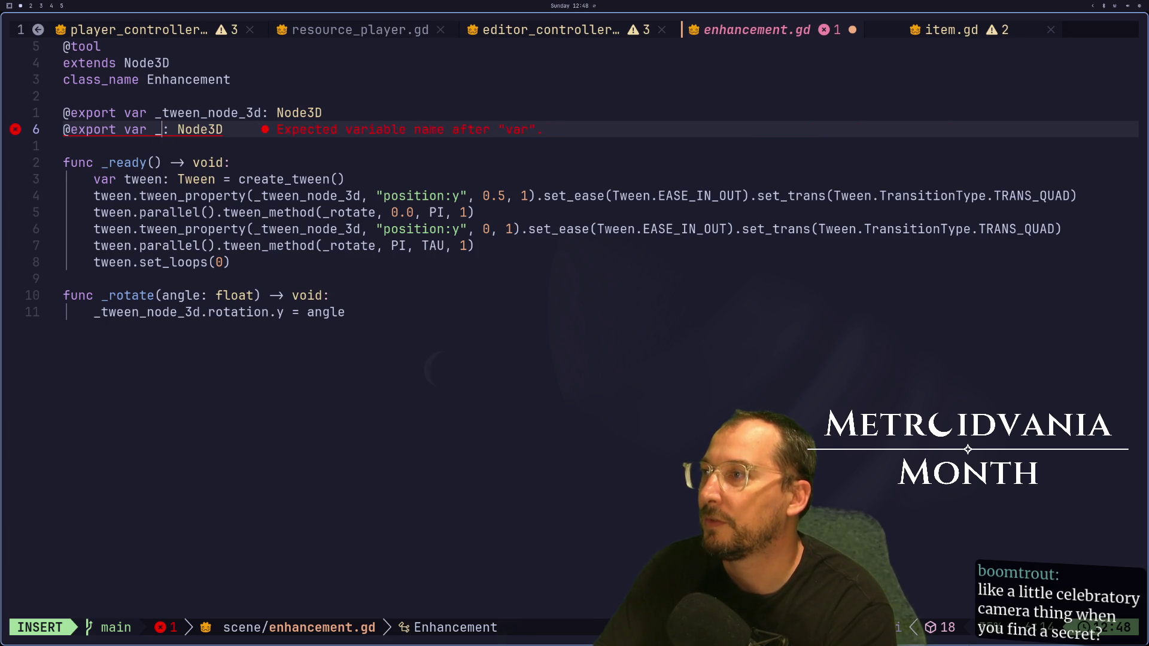
{"action": "type", "text": "area-"}
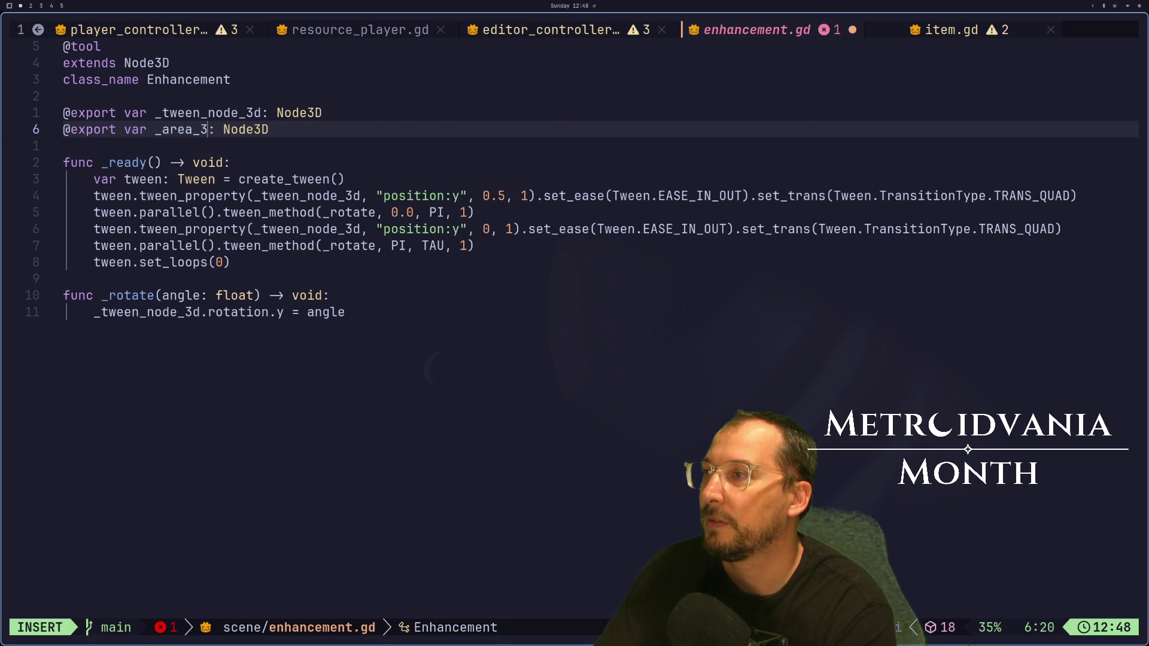
{"action": "type", "text": "d"}
{"action": "key", "text": "Escape"}
{"action": "type", "text": "cw"}
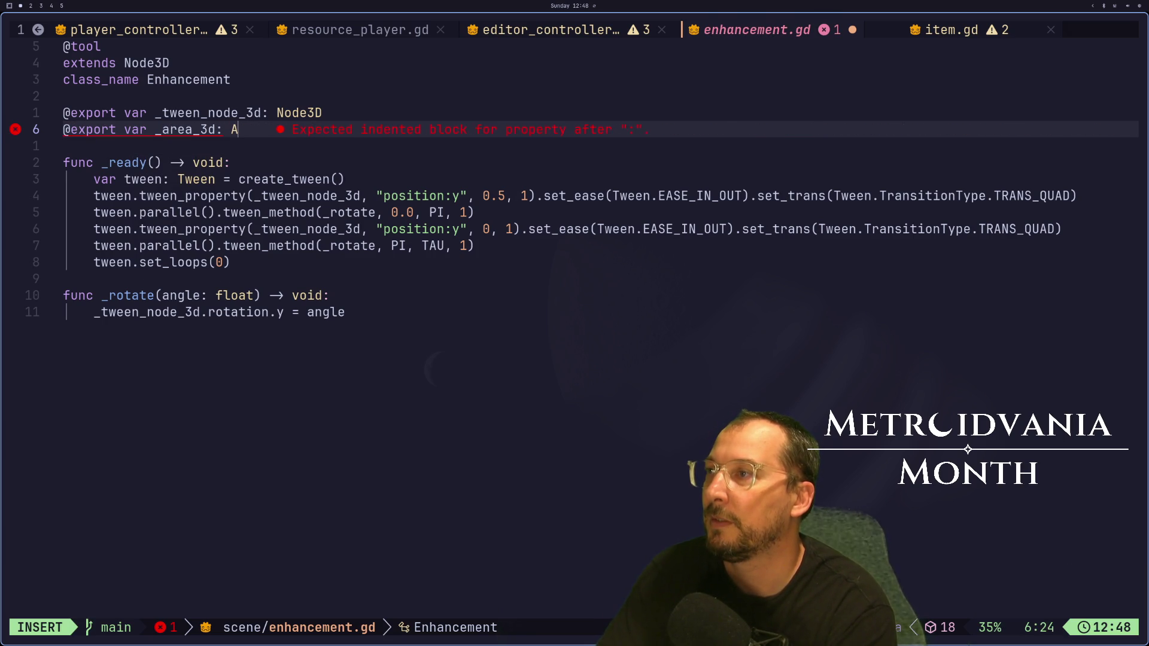
{"action": "type", "text": "rea3D"}
{"action": "key", "text": "Escape"}
Add _area_3d.body_entered.connect(_player_entered) in _ready.
{"action": "key", "text": "j"}
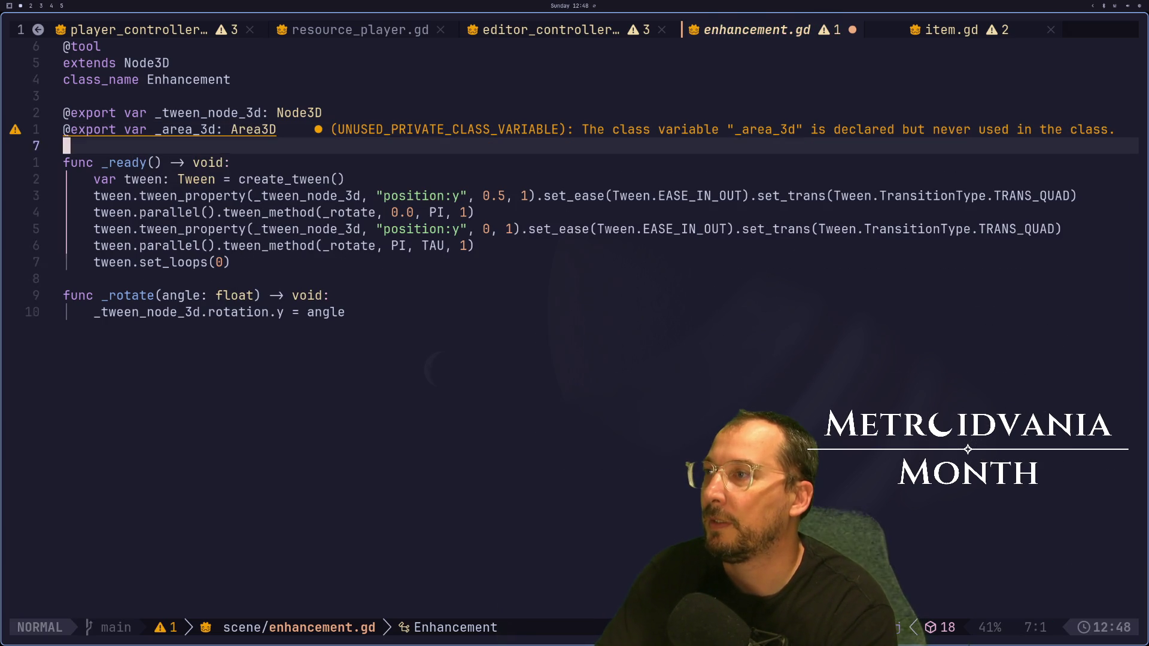
{"action": "type", "text": "jo_area_3d.bod"}
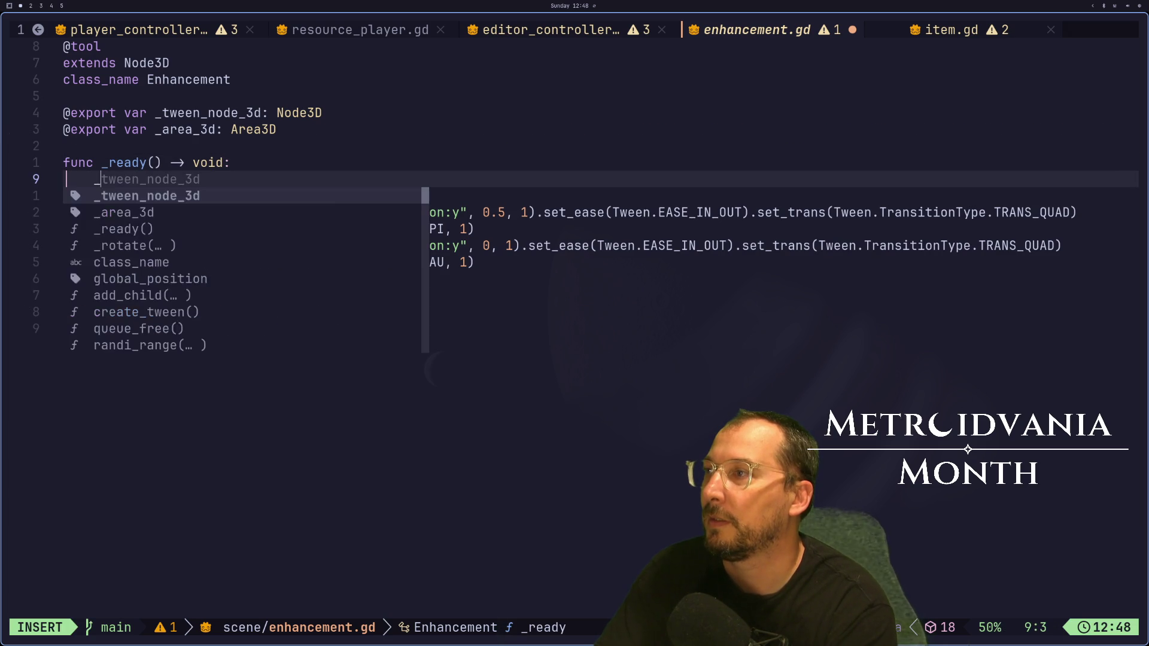
{"action": "key", "text": "Return"}
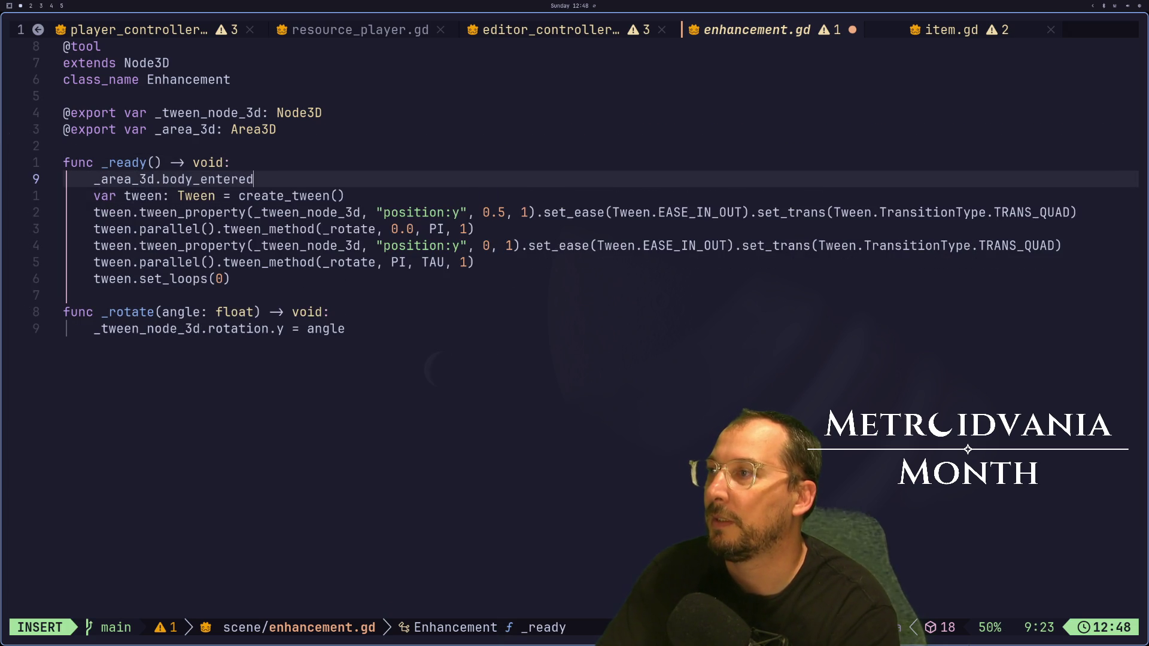
{"action": "type", "text": ".connect"}
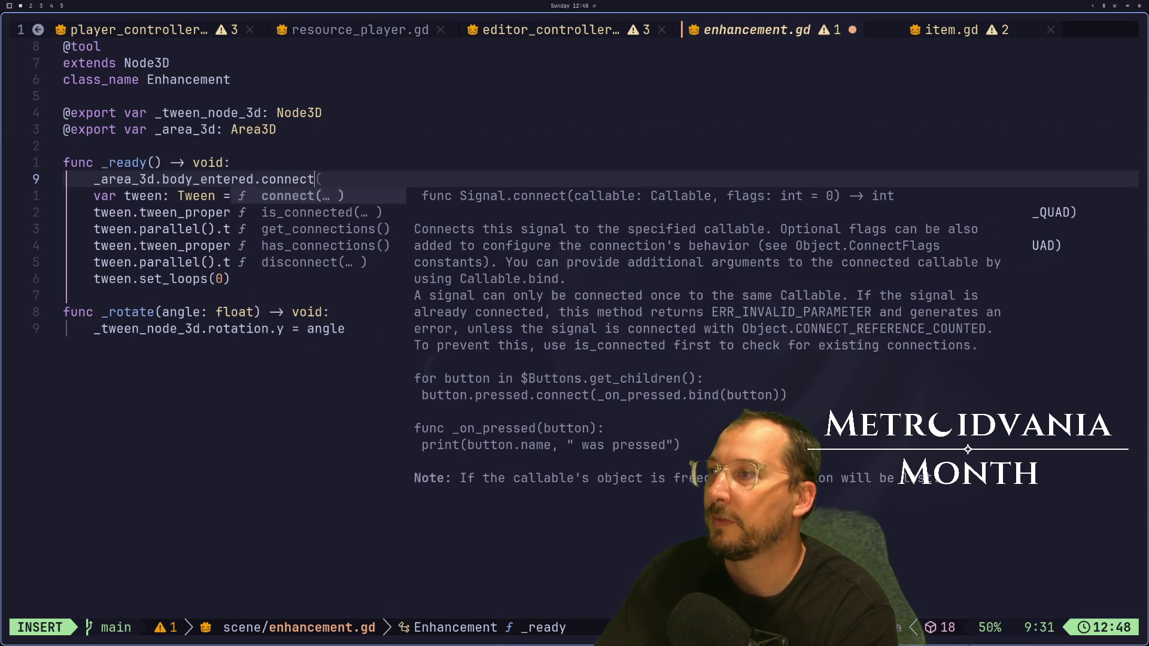
{"action": "key", "text": "Return"}
{"action": "type", "text": "_"}
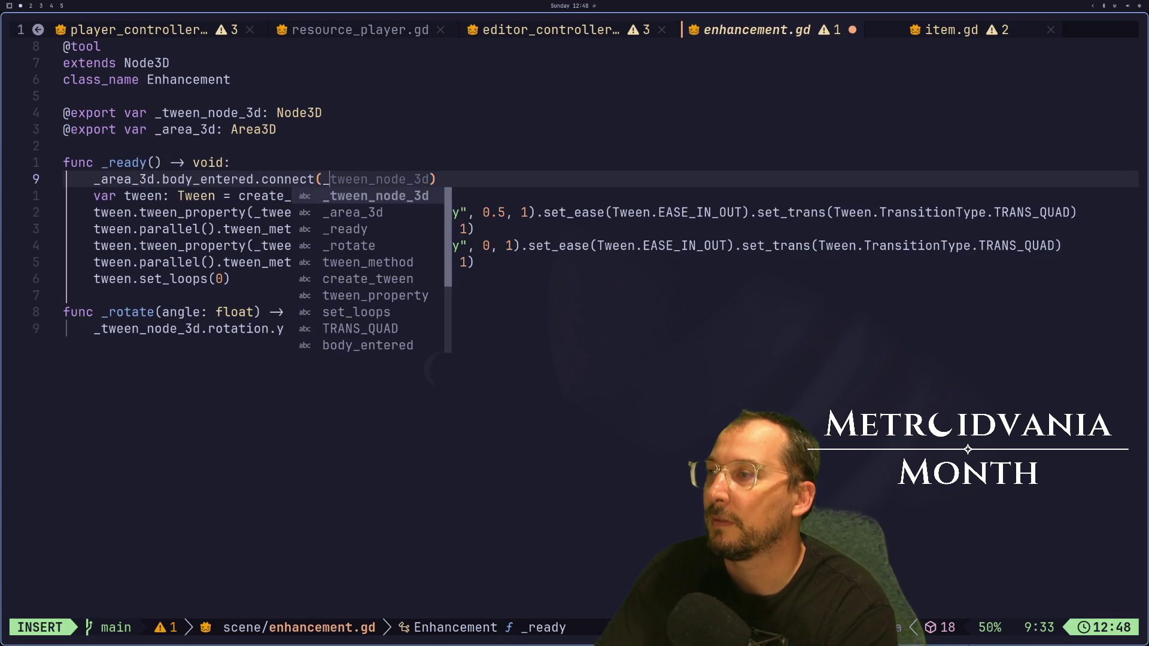
{"action": "type", "text": "player_entere"}
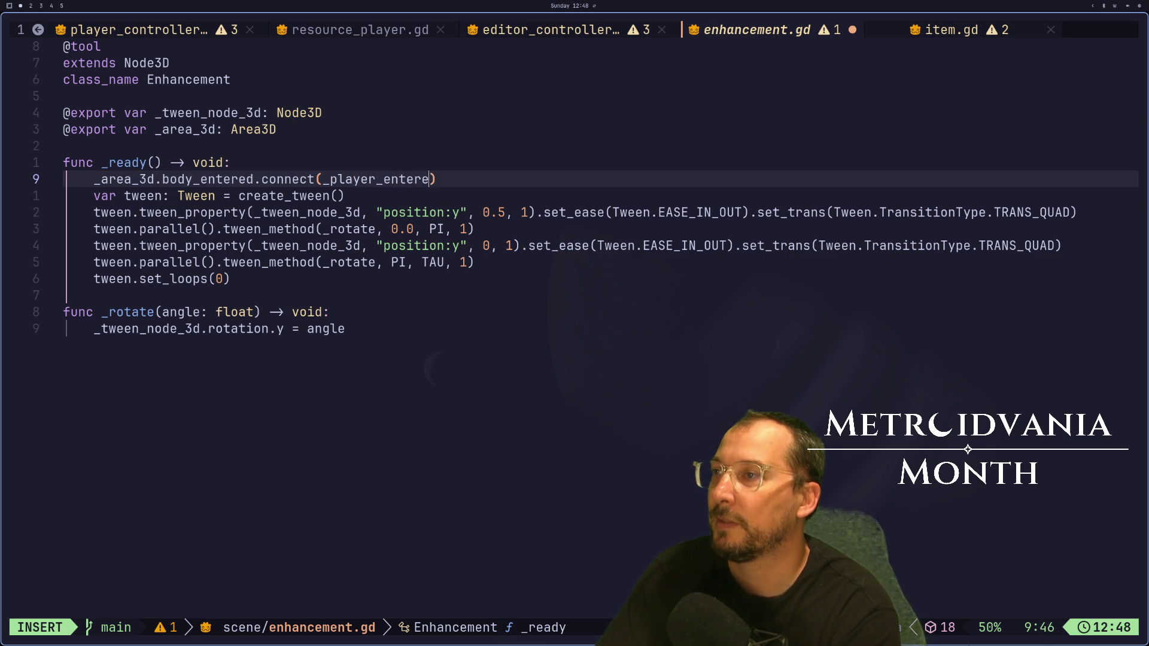
{"action": "key", "text": "Escape"}
Add an empty func _player_entered(node_3d: Node3D) -> void: at the end of the script.
{"action": "key", "text": "j"}
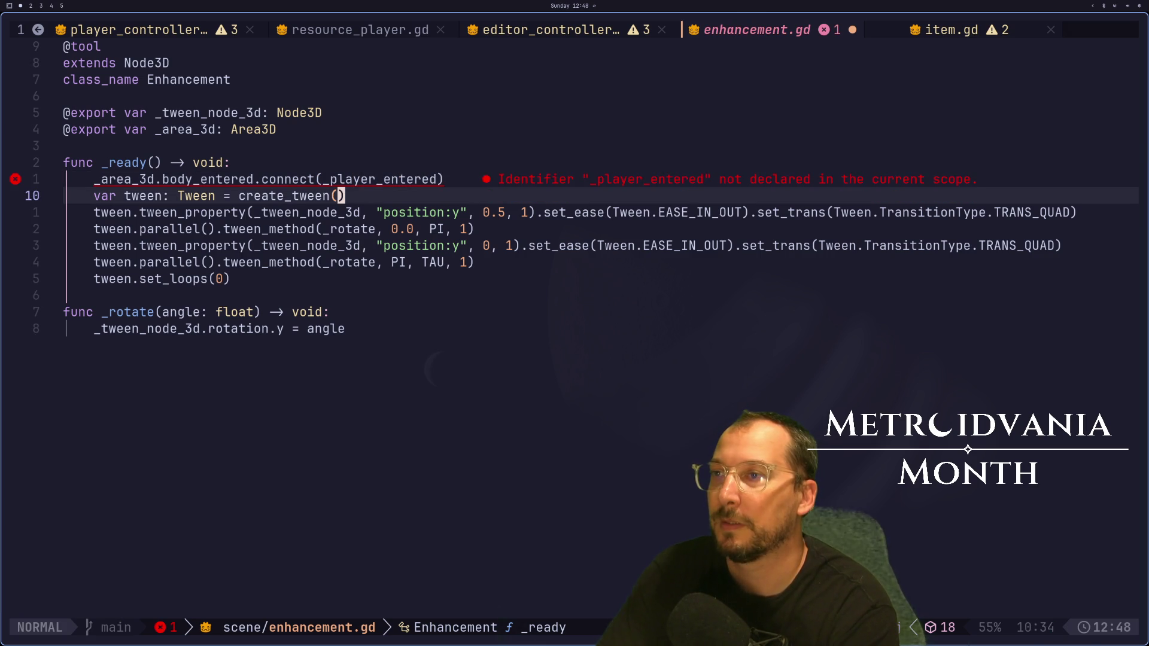
{"action": "key", "text": "j"}
{"action": "key", "text": "j"}
{"action": "key", "text": "j"}
{"action": "key", "text": "o"}
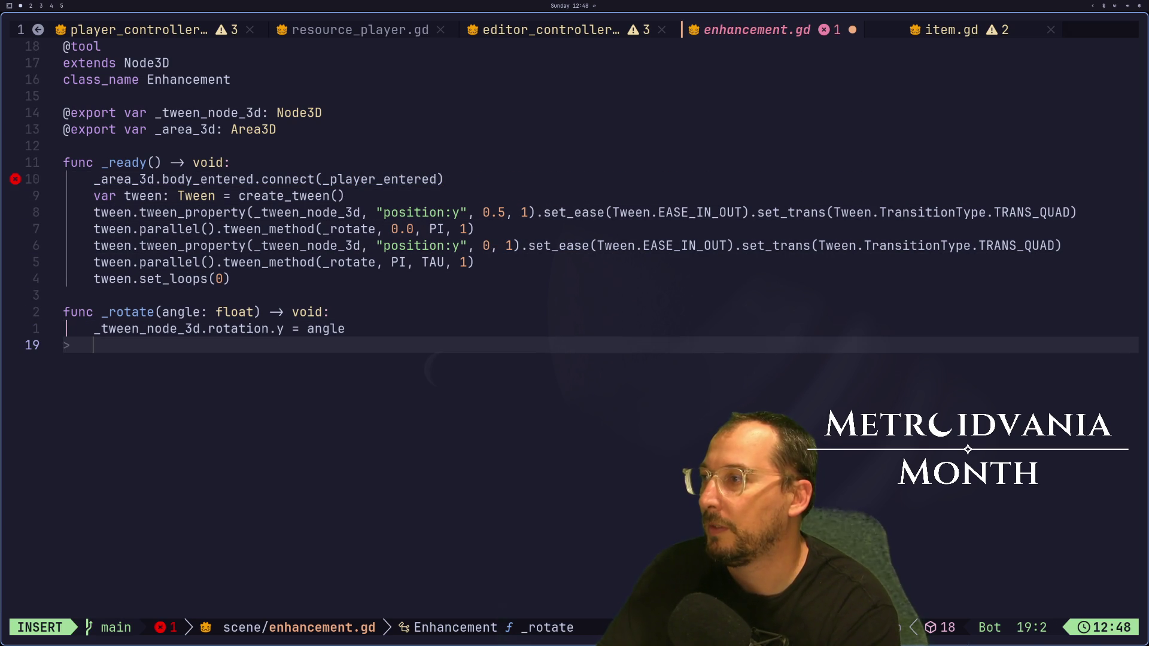
{"action": "key", "text": "Return"}
{"action": "type", "text": "func _;"}
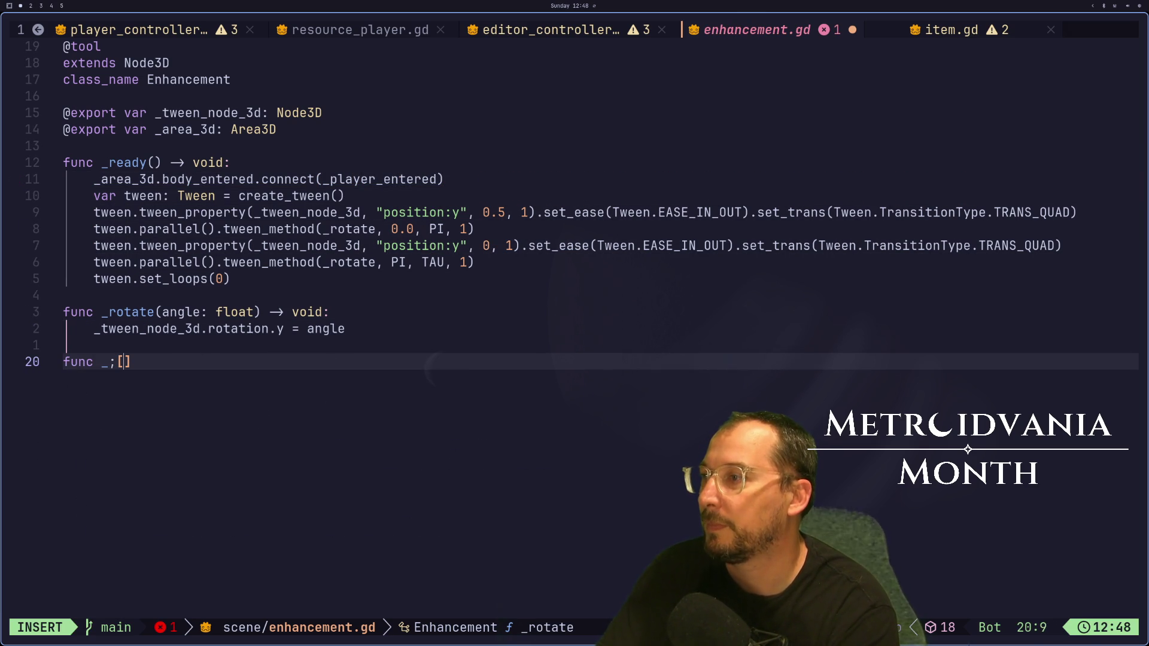
{"action": "key", "text": "BackSpace"}
{"action": "type", "text": "player"}
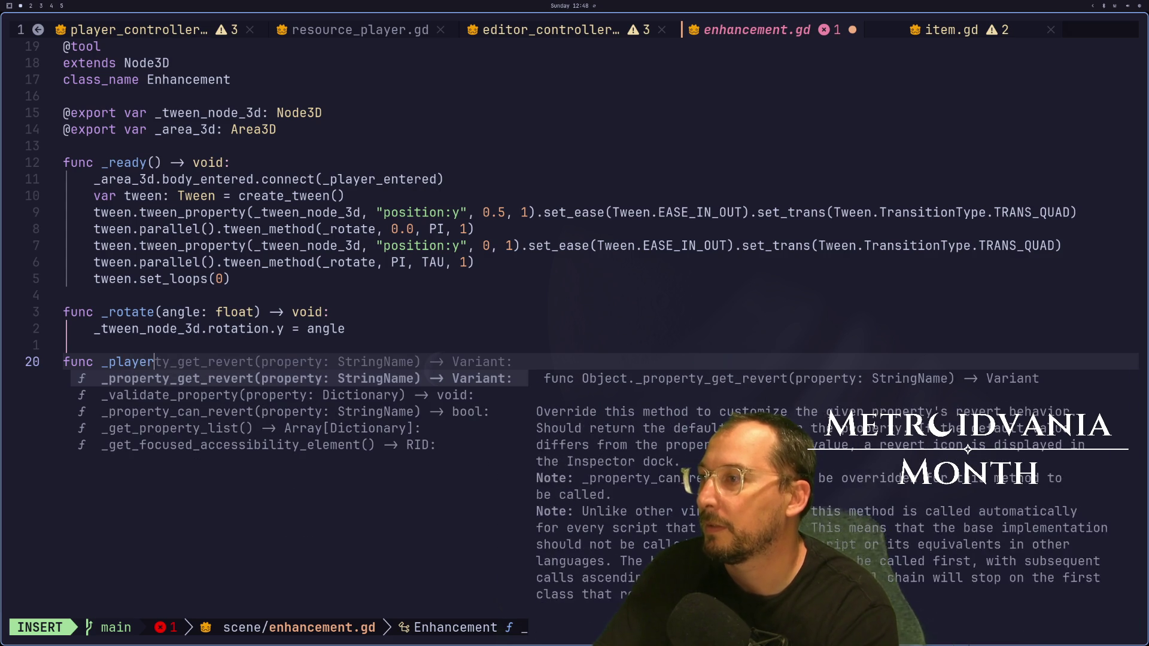
{"action": "type", "text": "_entered(node_3d: Node3D"}
{"action": "key", "text": "Escape"}
{"action": "key", "text": "shift+a"}
{"action": "type", "text": "-> void:"}
{"action": "key", "text": "Return"}
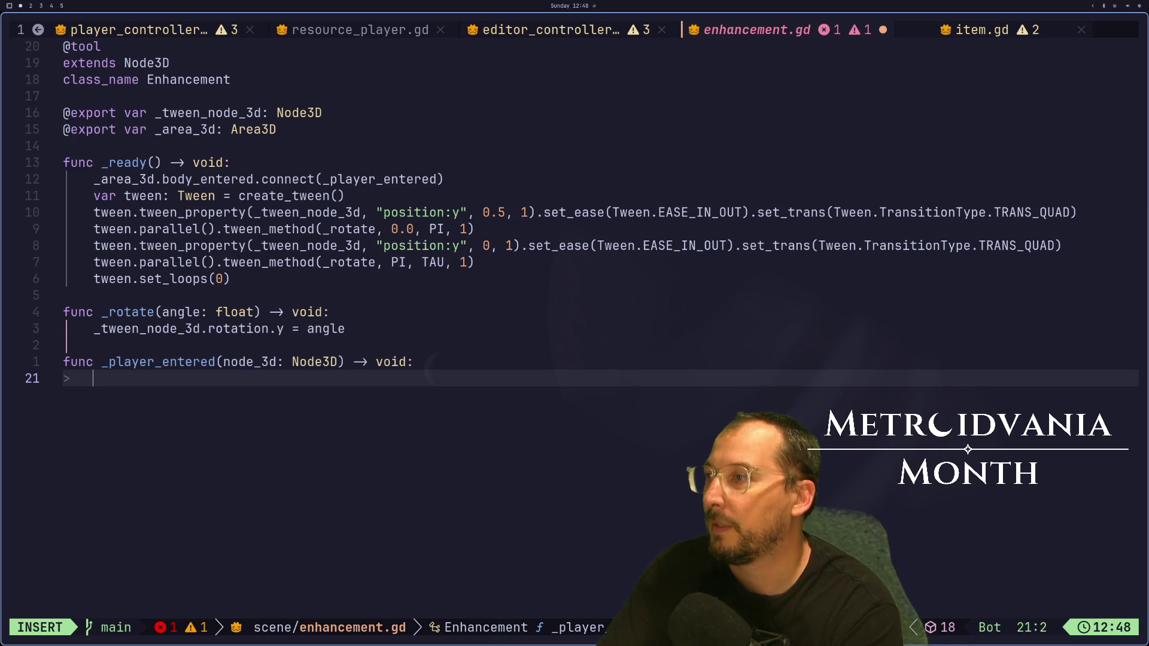
{"action": "key", "text": "Escape"}
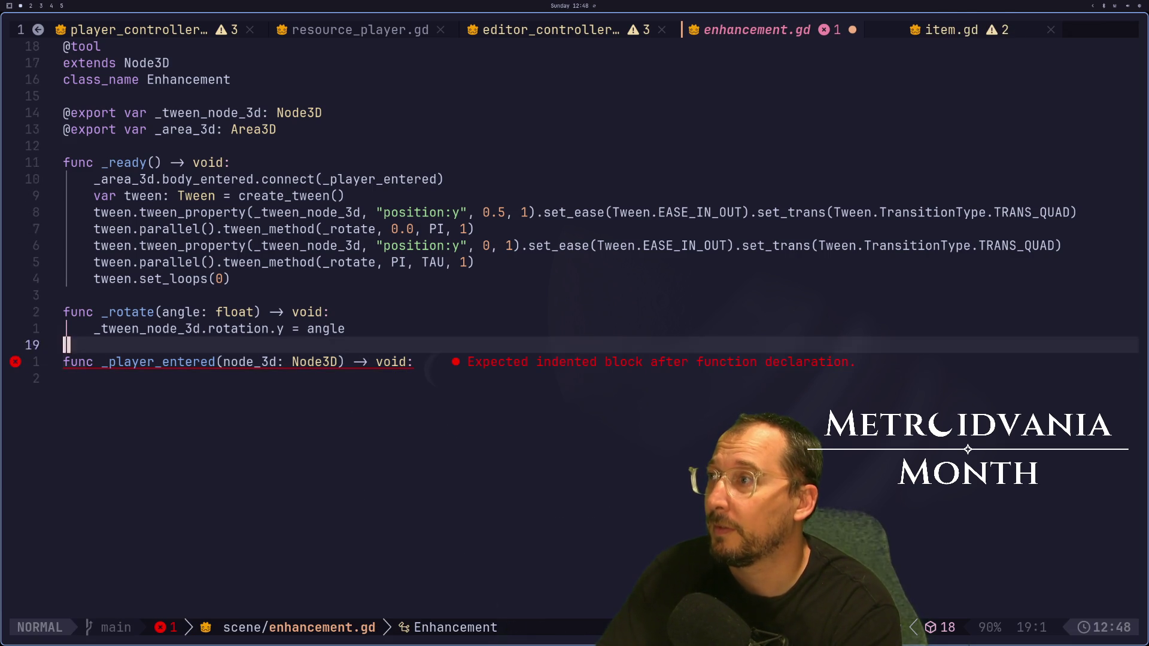
Duplicate the _area_3d export line directly below itself.
{"action": "key", "text": "3"}
{"action": "key", "text": "k"}
{"action": "key", "text": "7"}
{"action": "key", "text": "k"}
{"action": "key", "text": "4"}
{"action": "key", "text": "k"}
{"action": "key", "text": "y"}
{"action": "key", "text": "y"}
{"action": "key", "text": "p"}
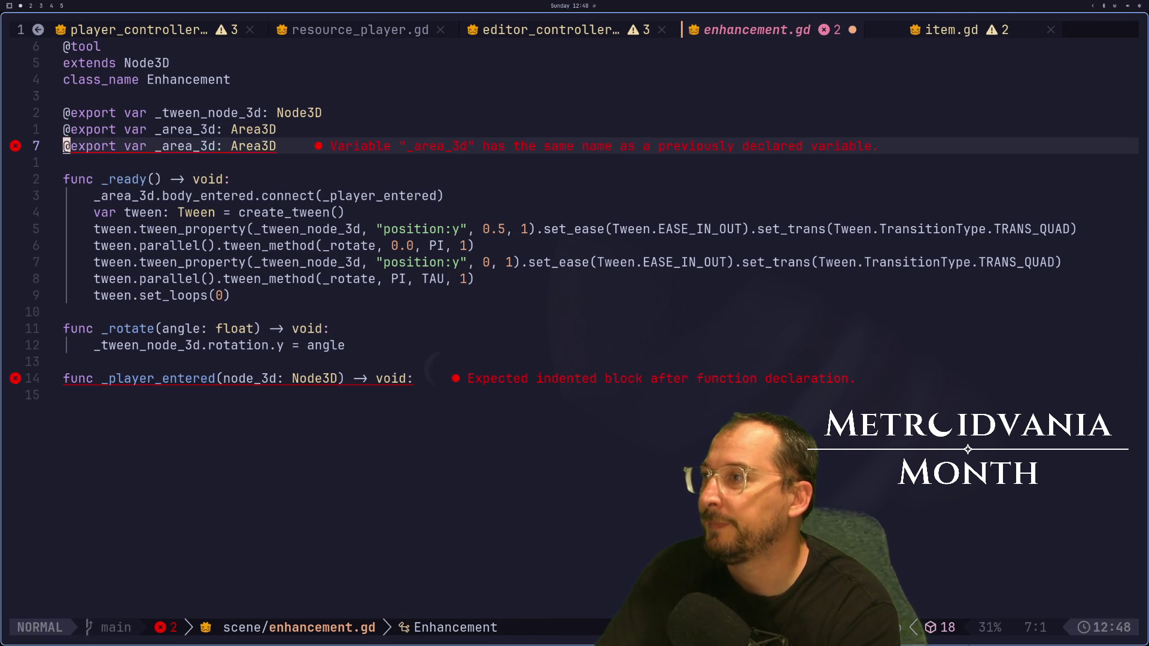
Rename the copy to _phantom_camera_3d of type PhantomCamera3D and save with :w.
{"action": "type", "text": "ce_phanto"}
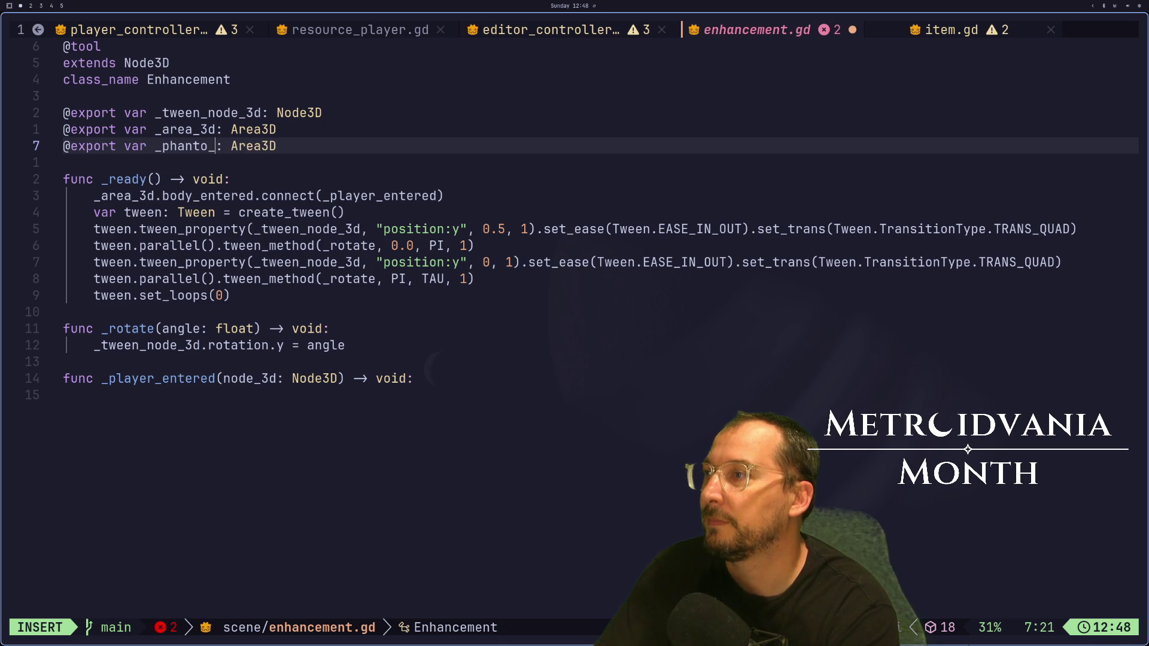
{"action": "type", "text": "m"}
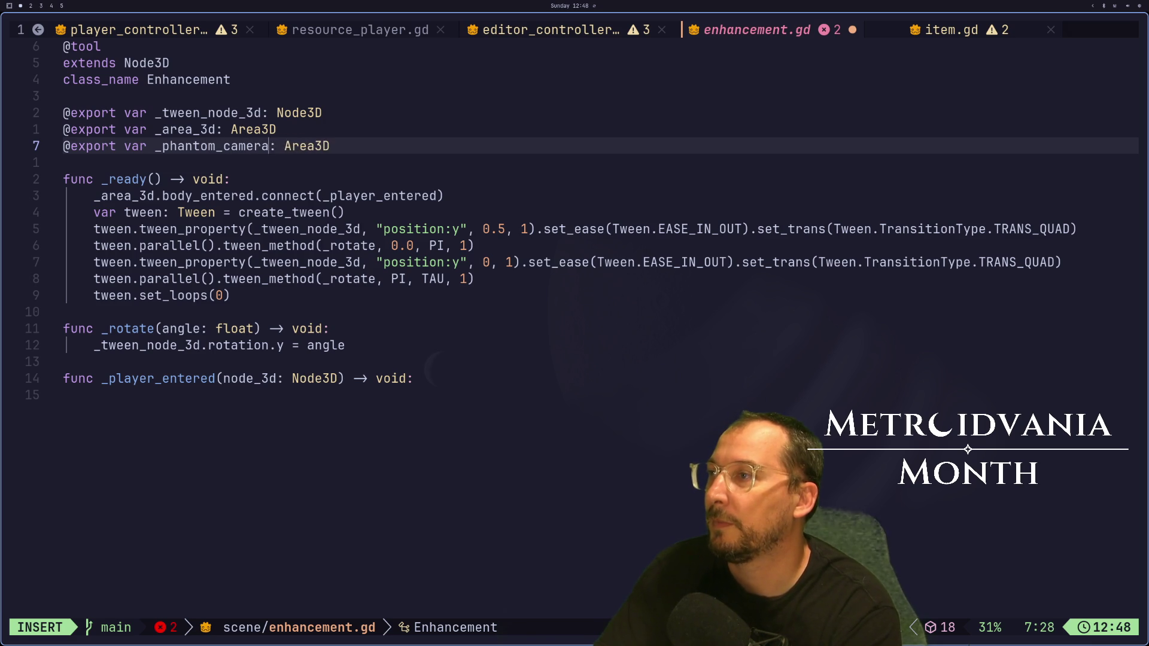
{"action": "key", "text": "Escape"}
{"action": "type", "text": "WDaPhan"}
{"action": "key", "text": "Return"}
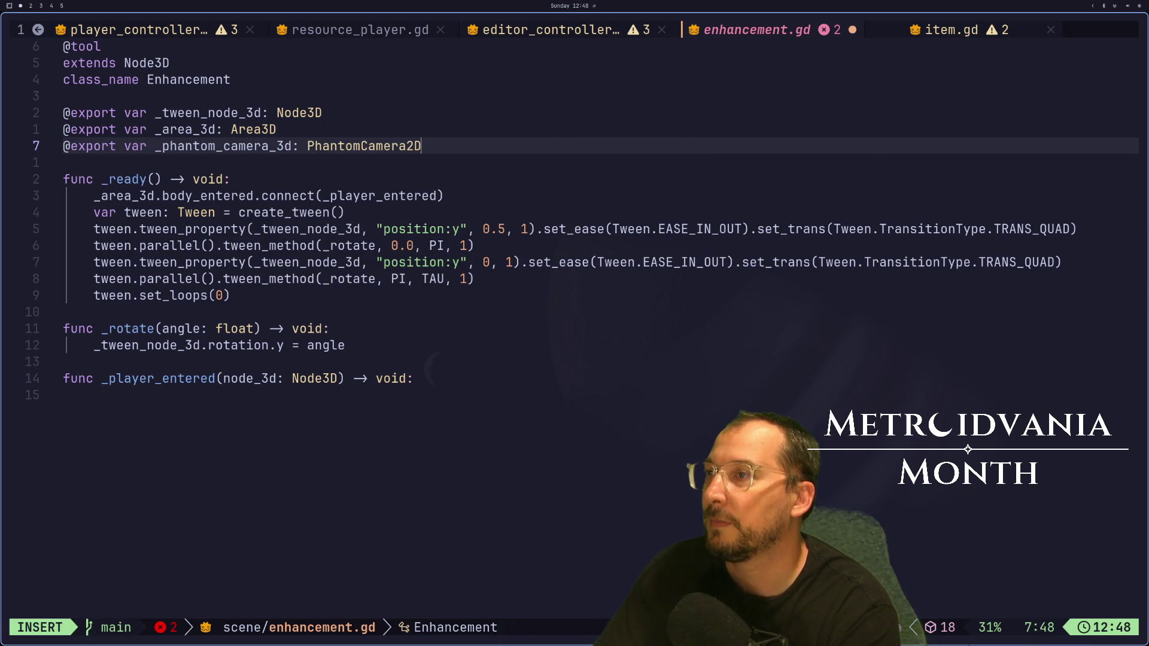
{"action": "key", "text": "BackSpace"}
{"action": "key", "text": "Return"}
{"action": "key", "text": "Escape"}
{"action": "type", "text": ":w"}
{"action": "key", "text": "Return"}
Begin _player_entered's body with _phantom_camera_3d and search its completions for an active-setting method.
{"action": "key", "text": "j"}
{"action": "key", "text": "j"}
{"action": "key", "text": "j"}
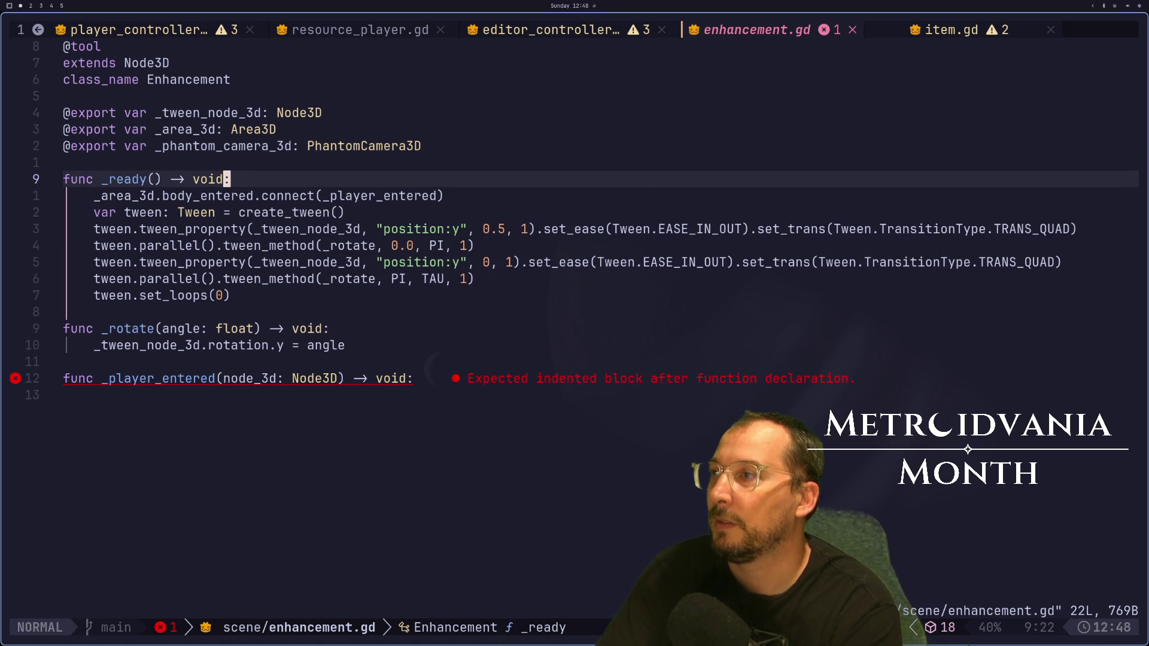
{"action": "type", "text": "S"}
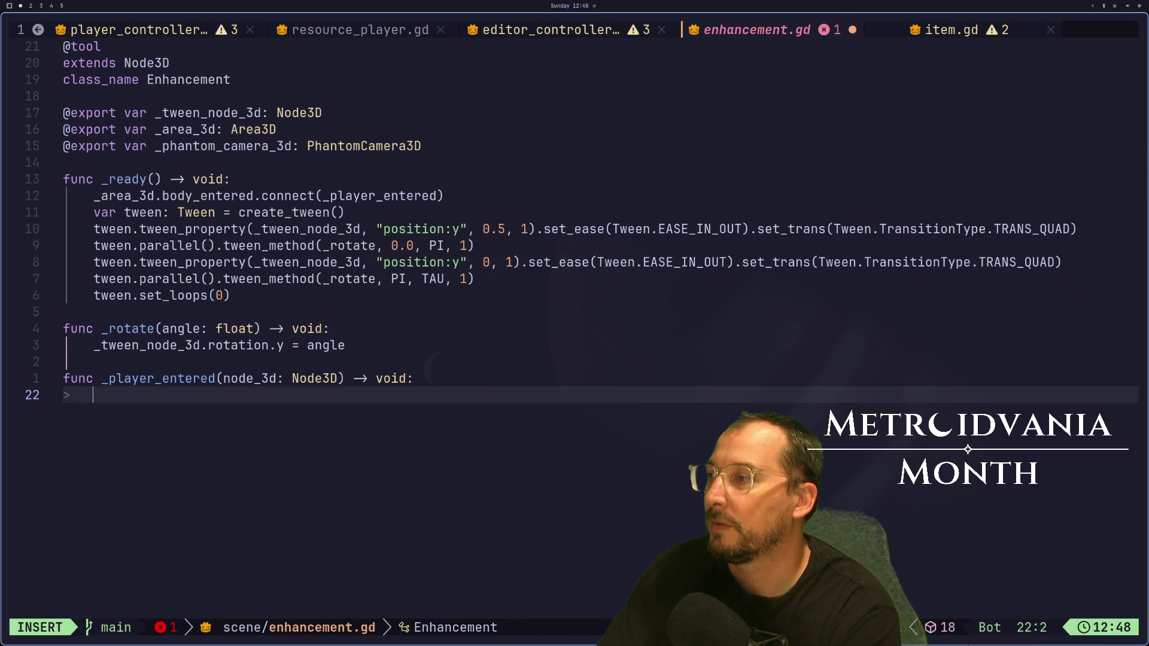
{"action": "type", "text": "_p"}
{"action": "key", "text": "Return"}
{"action": "type", "text": ".se"}
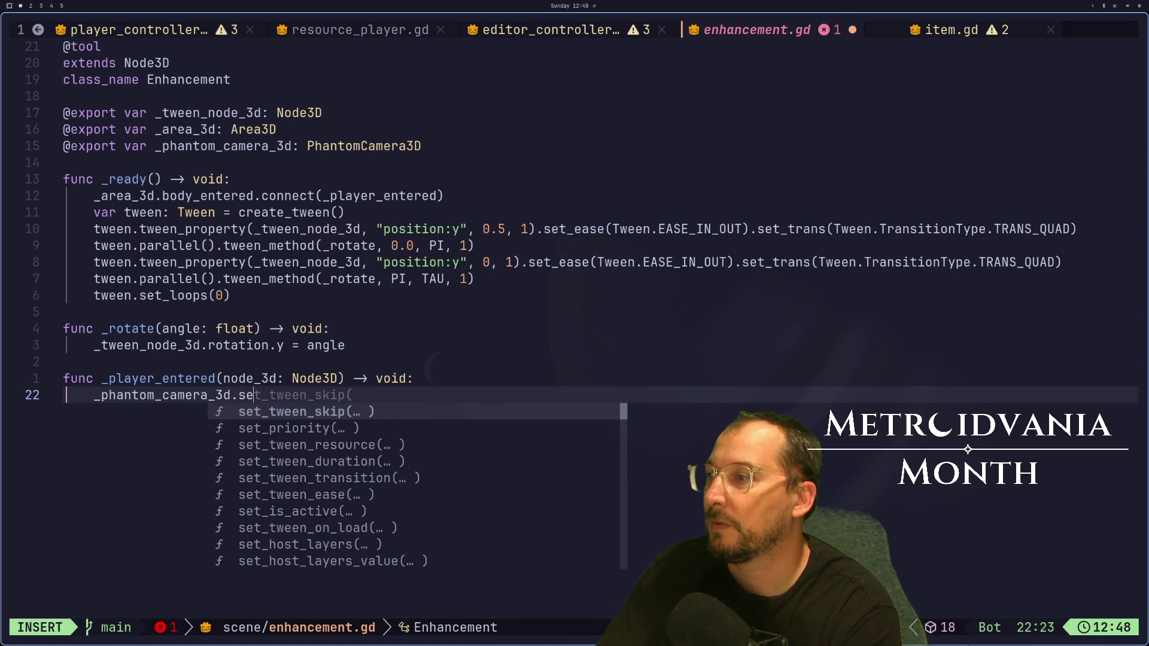
{"action": "type", "text": "t_ac"}
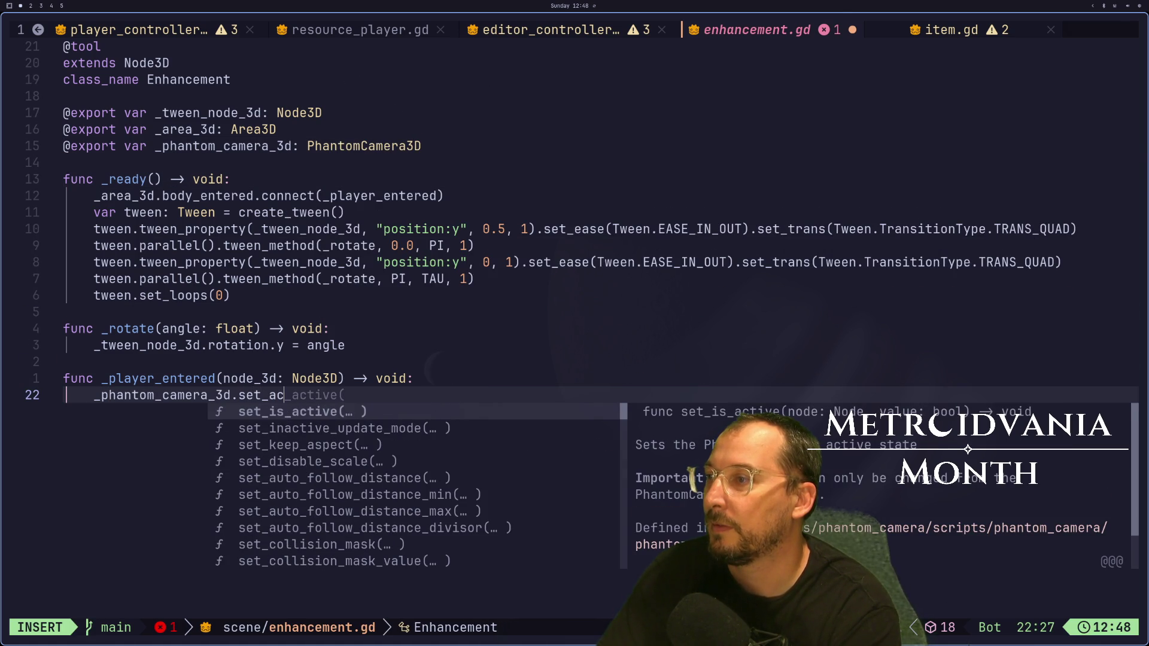
{"action": "key", "text": "BackSpace"}
{"action": "key", "text": "BackSpace"}
{"action": "key", "text": "BackSpace"}
{"action": "type", "text": "ac"}
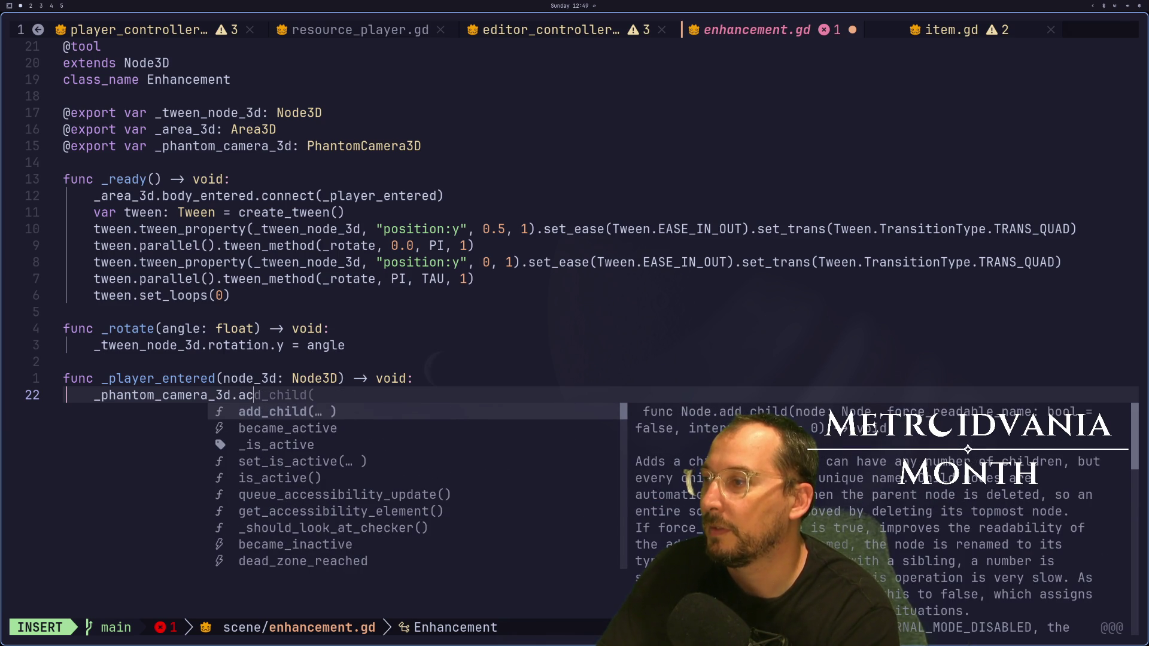
{"action": "key", "text": "BackSpace"}
{"action": "key", "text": "BackSpace"}
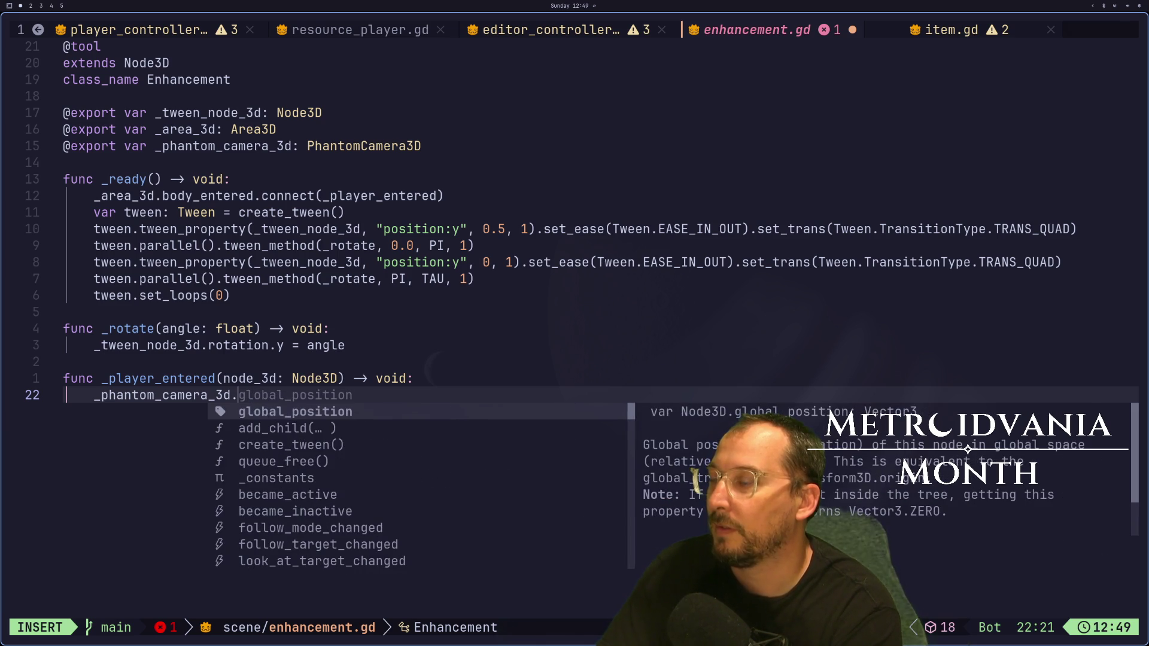
{"action": "type", "text": "active"}
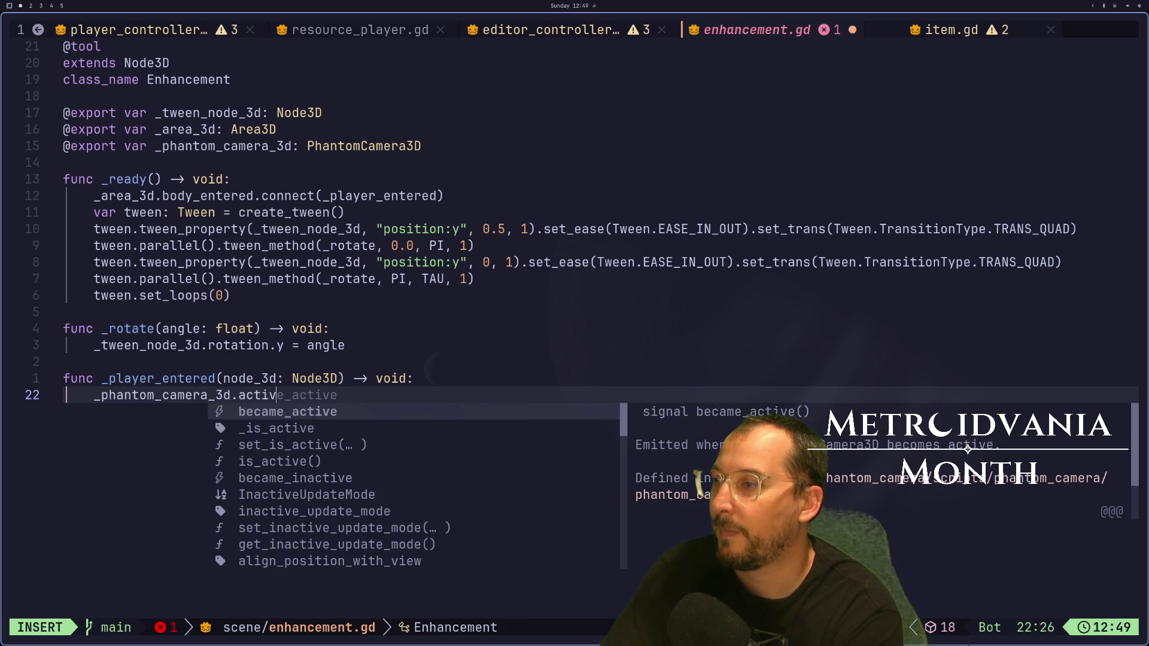
{"action": "key", "text": "BackSpace"}
{"action": "key", "text": "BackSpace"}
{"action": "key", "text": "BackSpace"}
Return to the Godot 3D scene editor.
{"action": "key", "text": "super+2"}
{"action": "key", "text": "super+3"}
{"action": "key", "text": "super+2"}
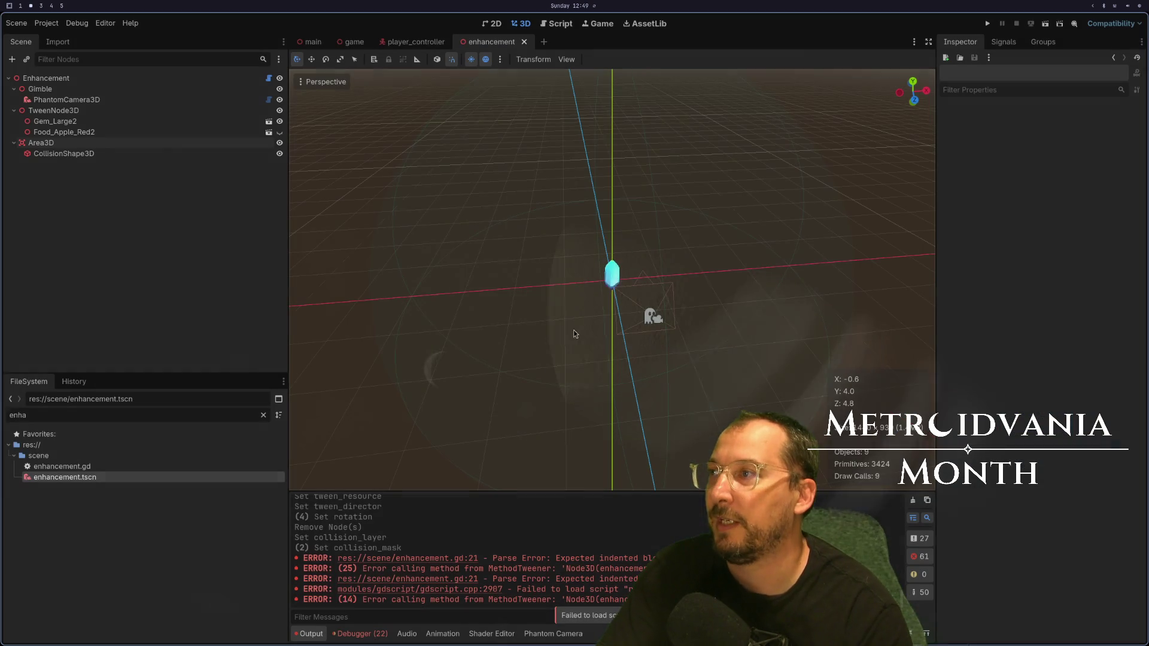
Select PhantomCamera3D and read the priority_override tooltip in the Inspector.
{"action": "left_click", "coordinate": [116, 93]}
{"action": "left_click", "coordinate": [116, 98]}
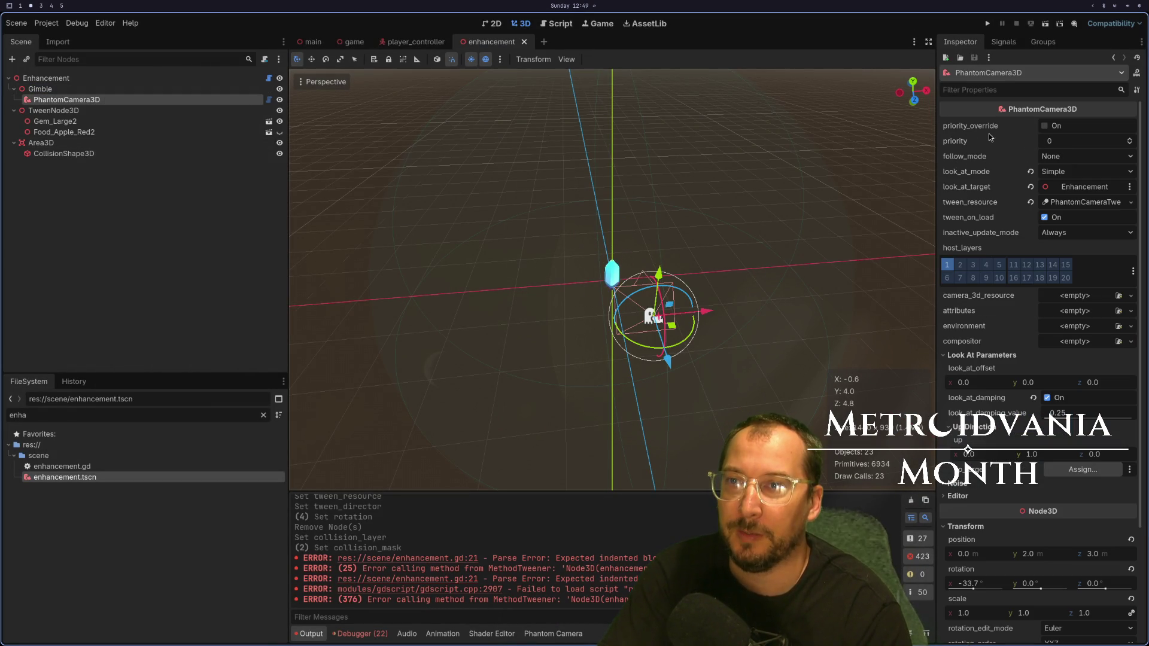
{"action": "mouse_move", "coordinate": [975, 128]}
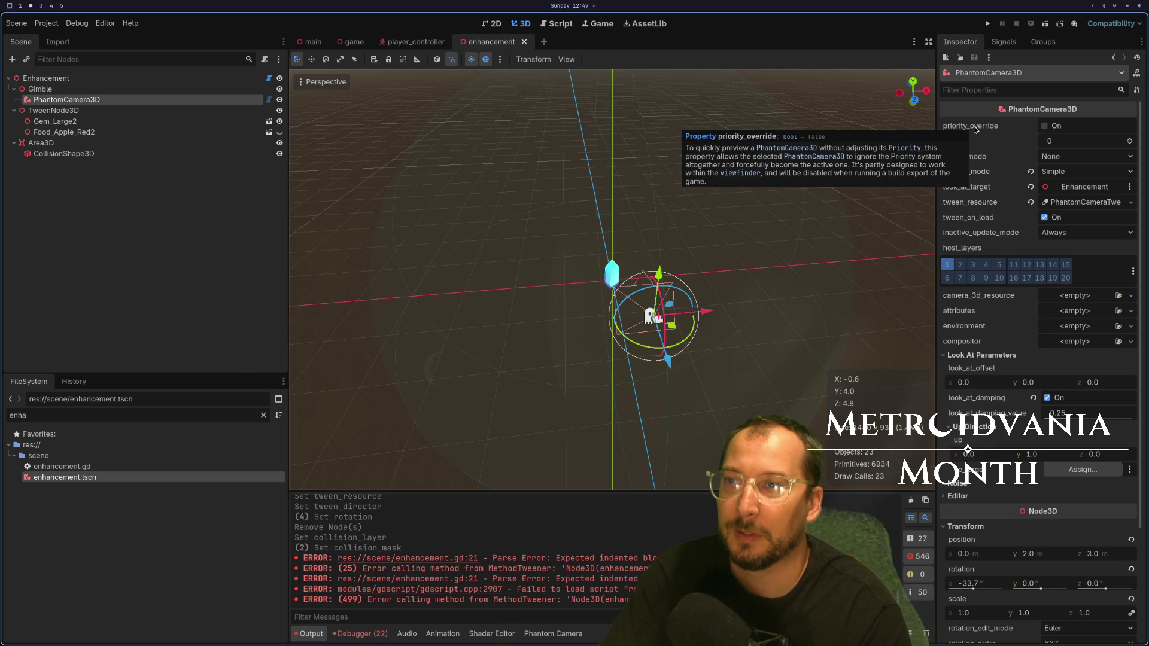
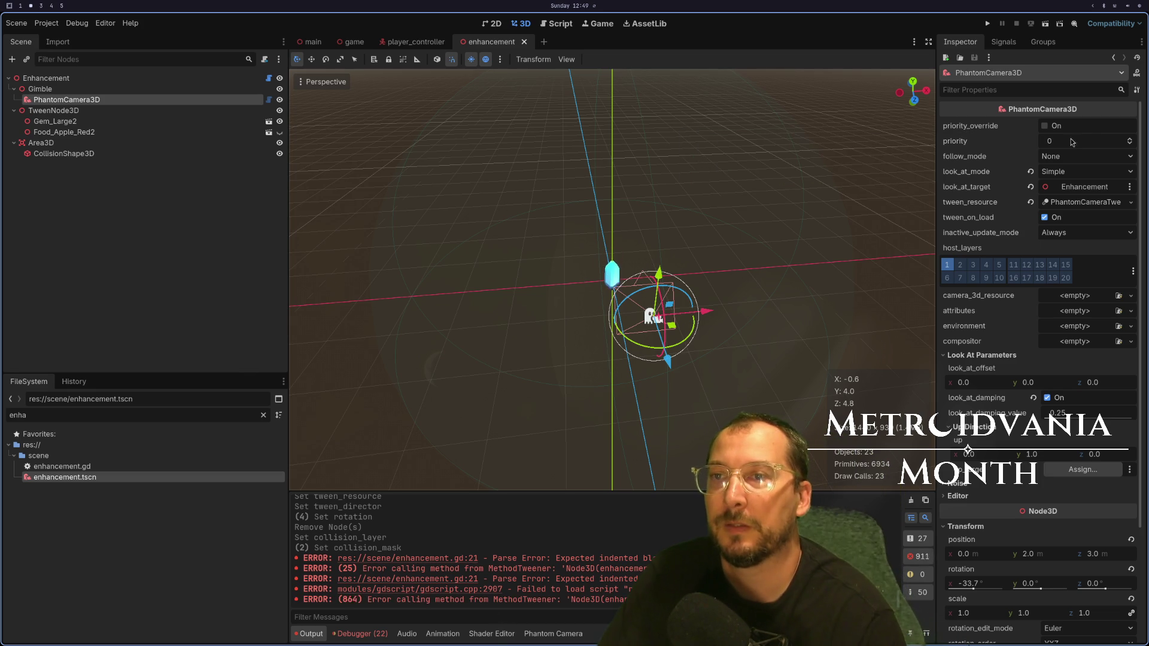
Enable priority override, then make _player_entered set _phantom_camera_3d.priority = 1 in enhancement.gd and save.
{"action": "left_click", "coordinate": [1051, 128]}
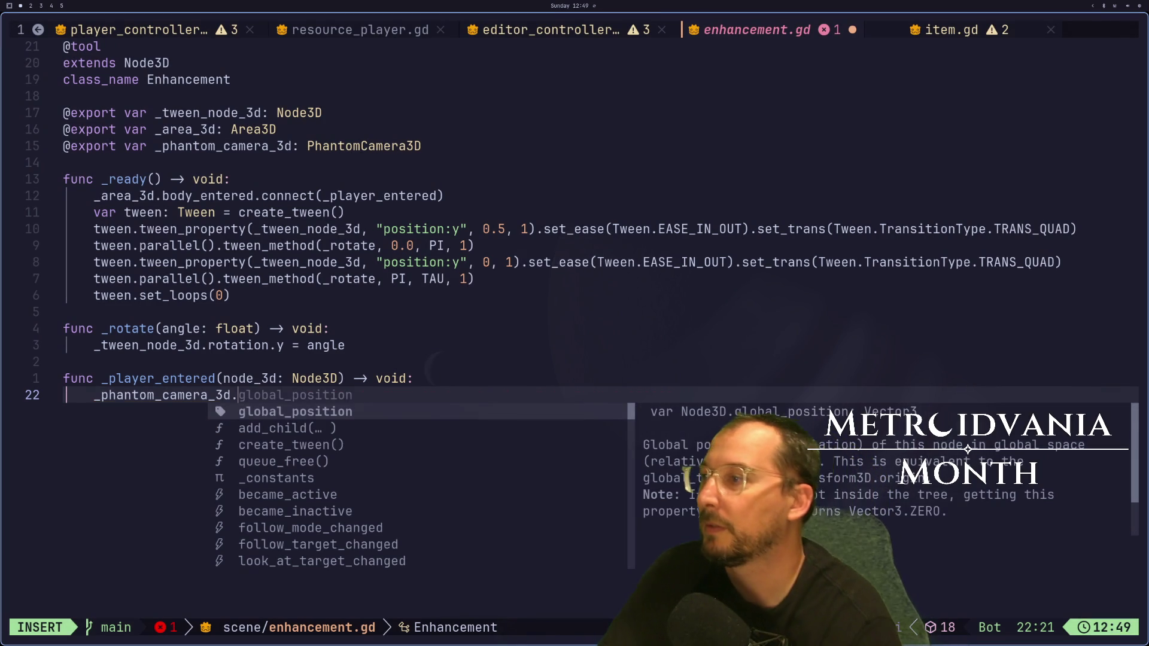
{"action": "type", "text": "pr"}
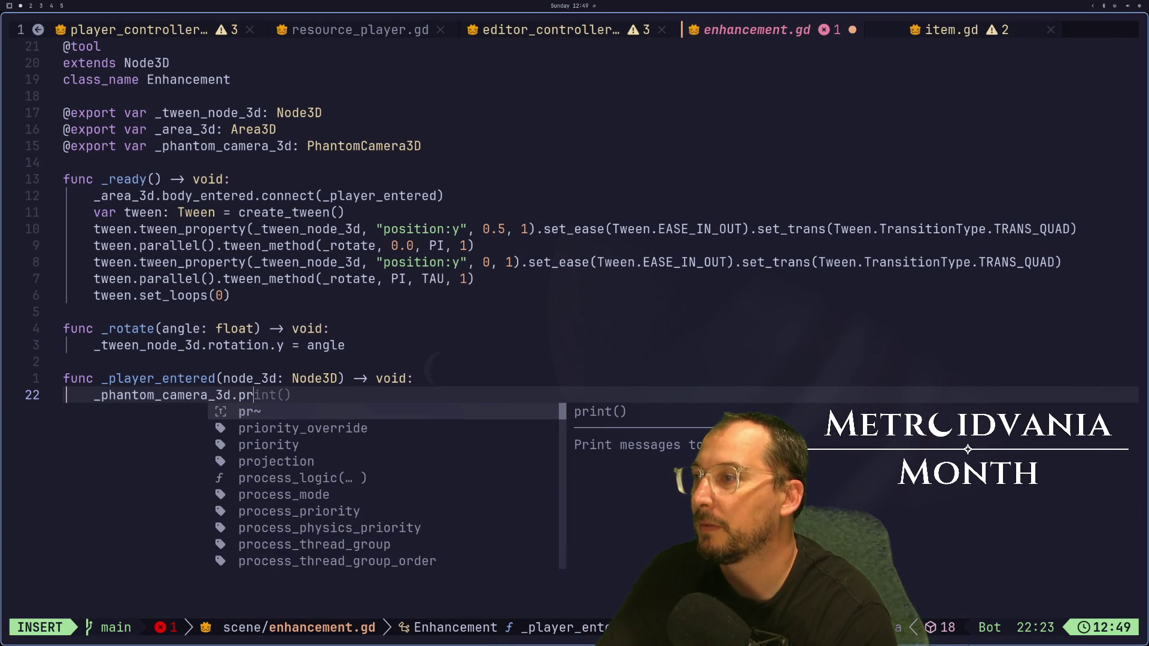
{"action": "key", "text": "Down"}
{"action": "key", "text": "Down"}
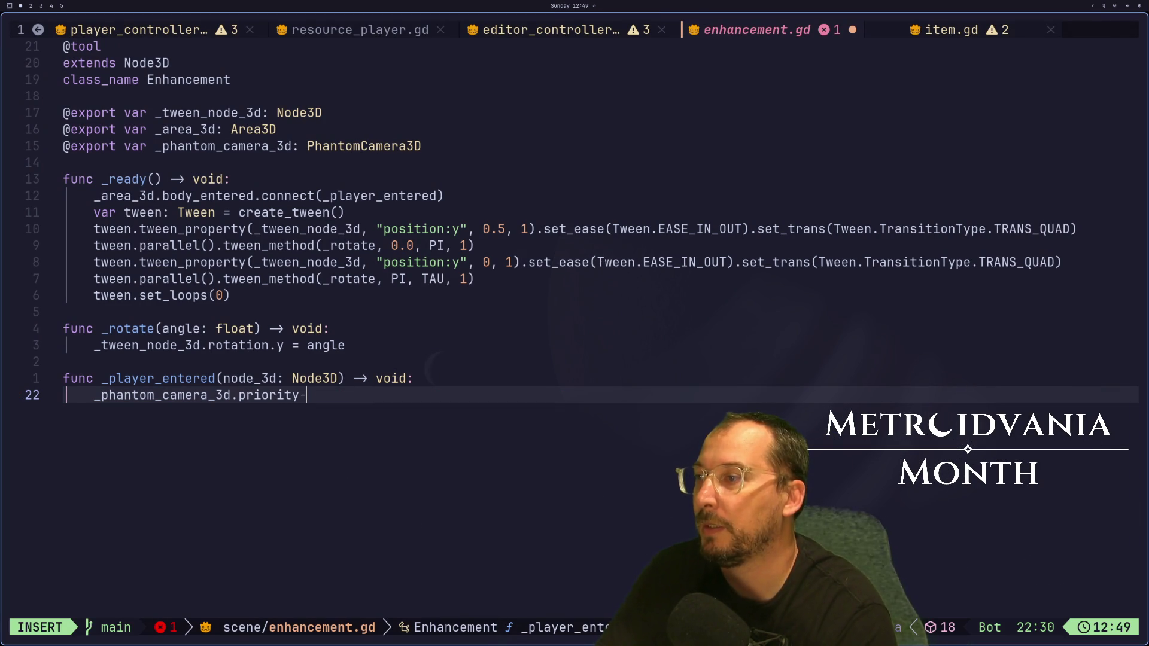
{"action": "key", "text": "Escape"}
{"action": "type", "text": ":w"}
{"action": "key", "text": "Return"}
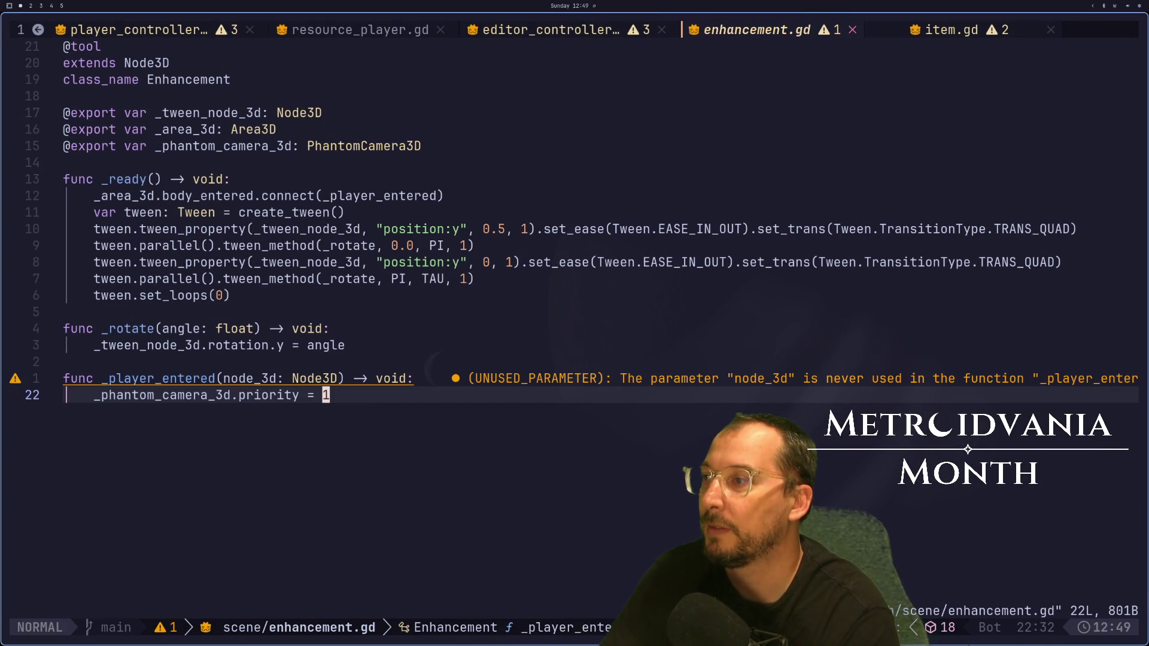
{"action": "key", "text": "super+2"}
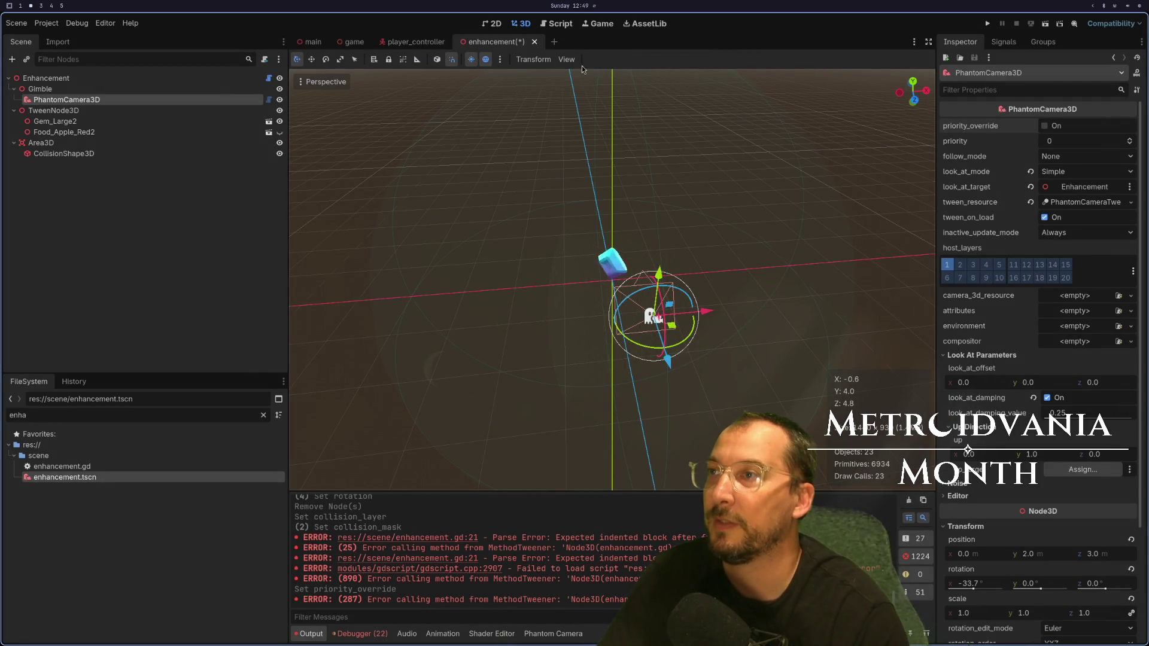
Save the enhancement scene, drop an enhancement.tscn instance into the game scene, and save it.
{"action": "key", "text": "ctrl+s"}
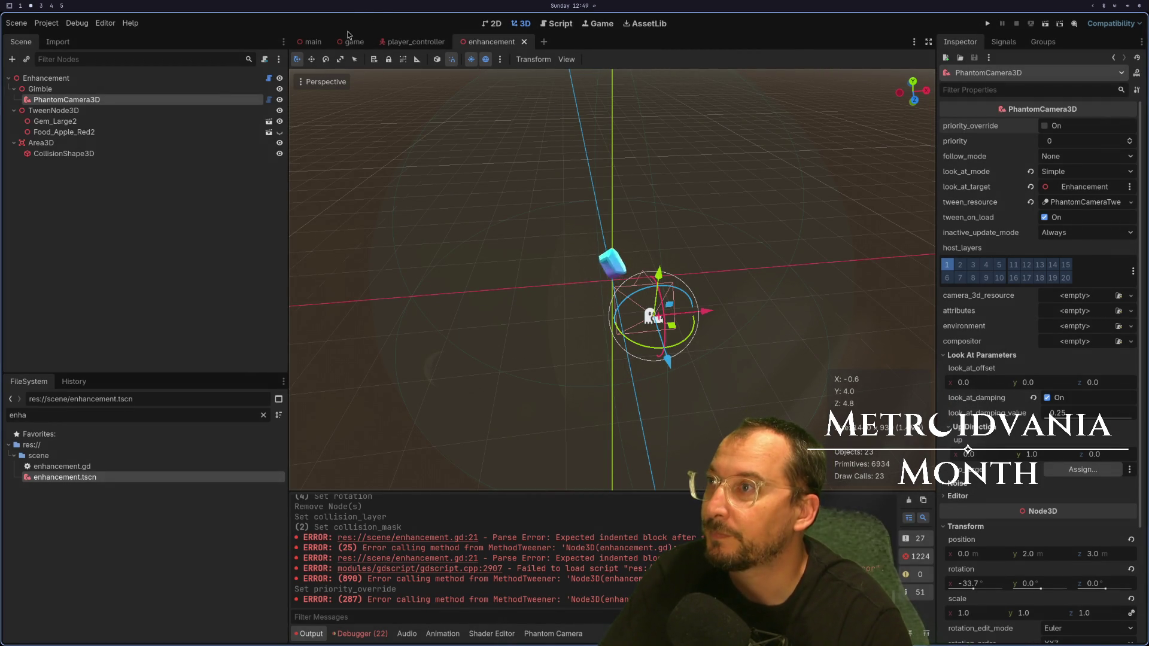
{"action": "left_click", "coordinate": [349, 41]}
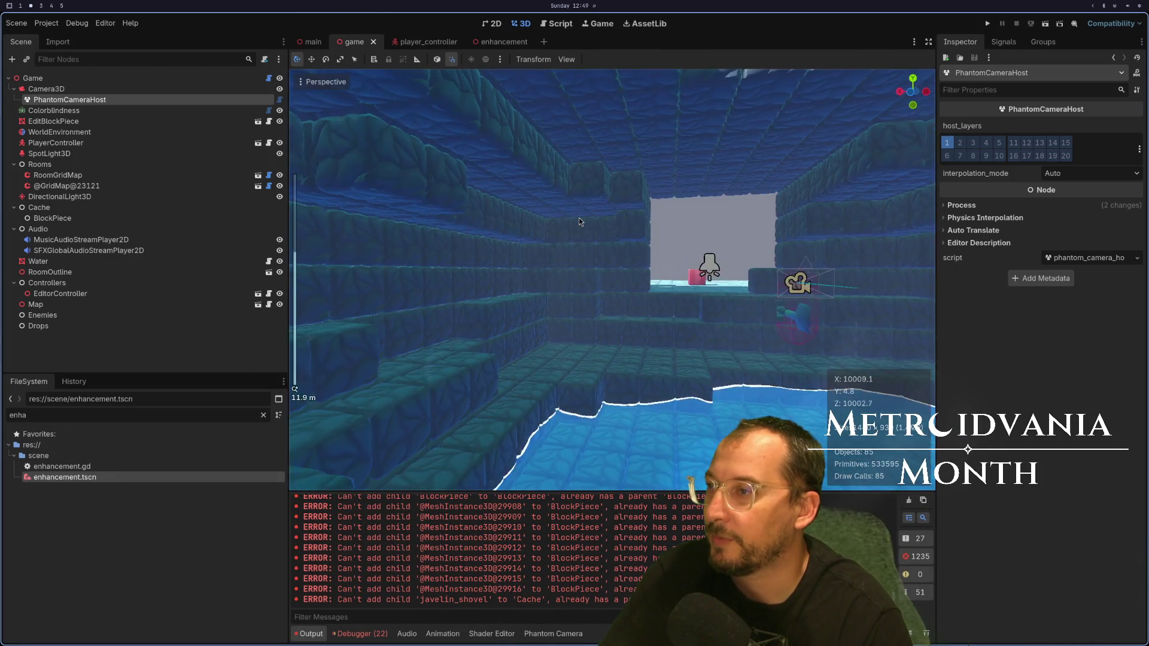
{"action": "scroll", "coordinate": [579, 218], "scroll_direction": "up", "scroll_amount": 3}
{"action": "left_click_drag", "start_coordinate": [64, 477], "coordinate": [645, 298]}
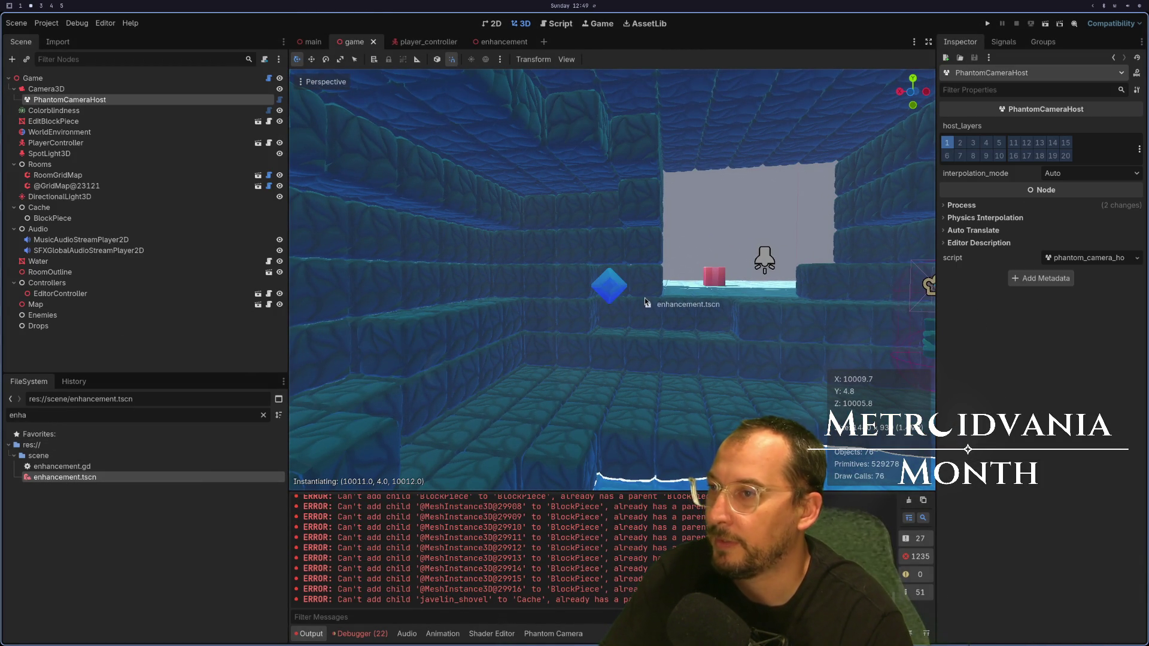
{"action": "left_click_drag", "start_coordinate": [721, 309], "coordinate": [754, 333]}
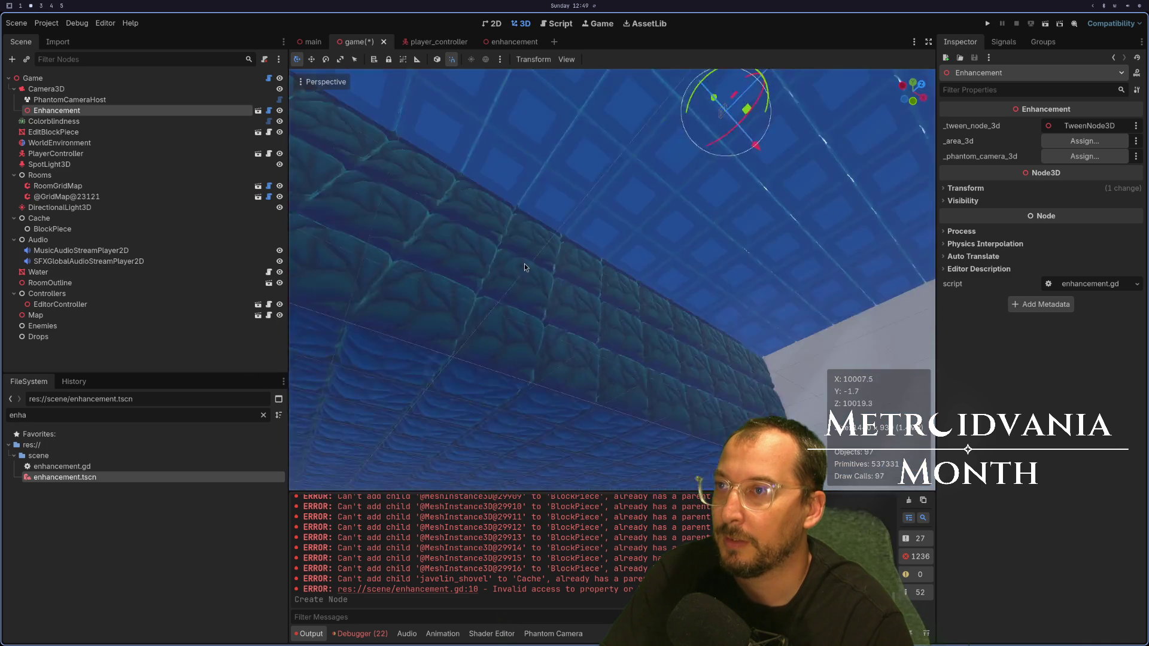
{"action": "scroll", "coordinate": [527, 266], "scroll_direction": "down", "scroll_amount": 10}
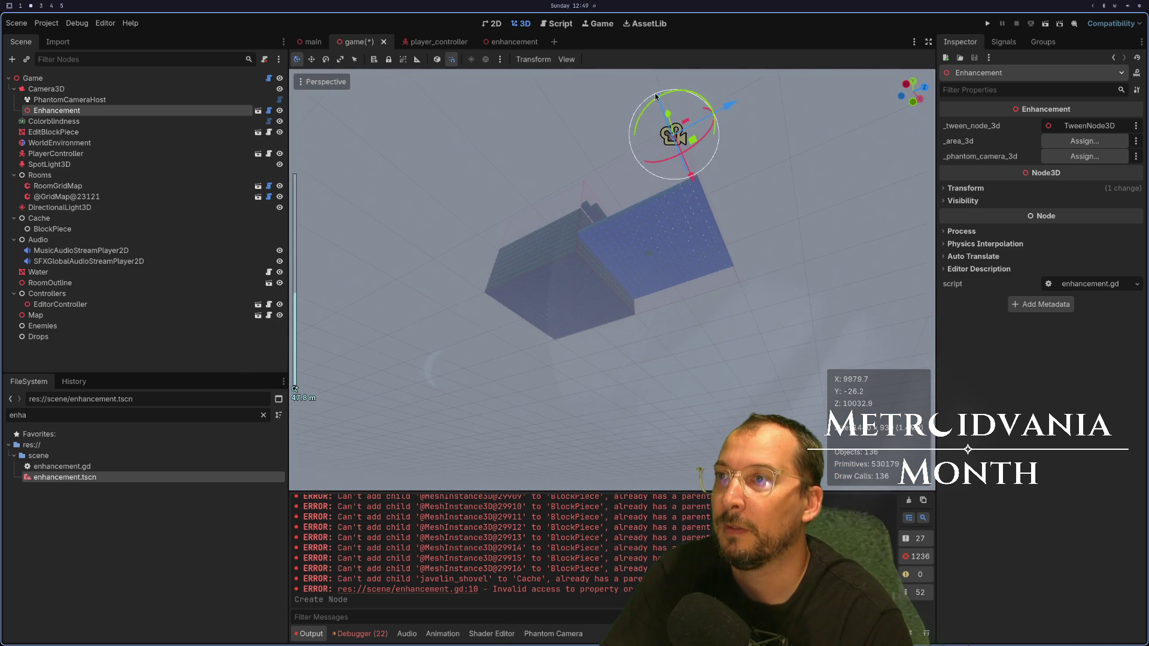
{"action": "scroll", "coordinate": [656, 97], "scroll_direction": "down", "scroll_amount": 15}
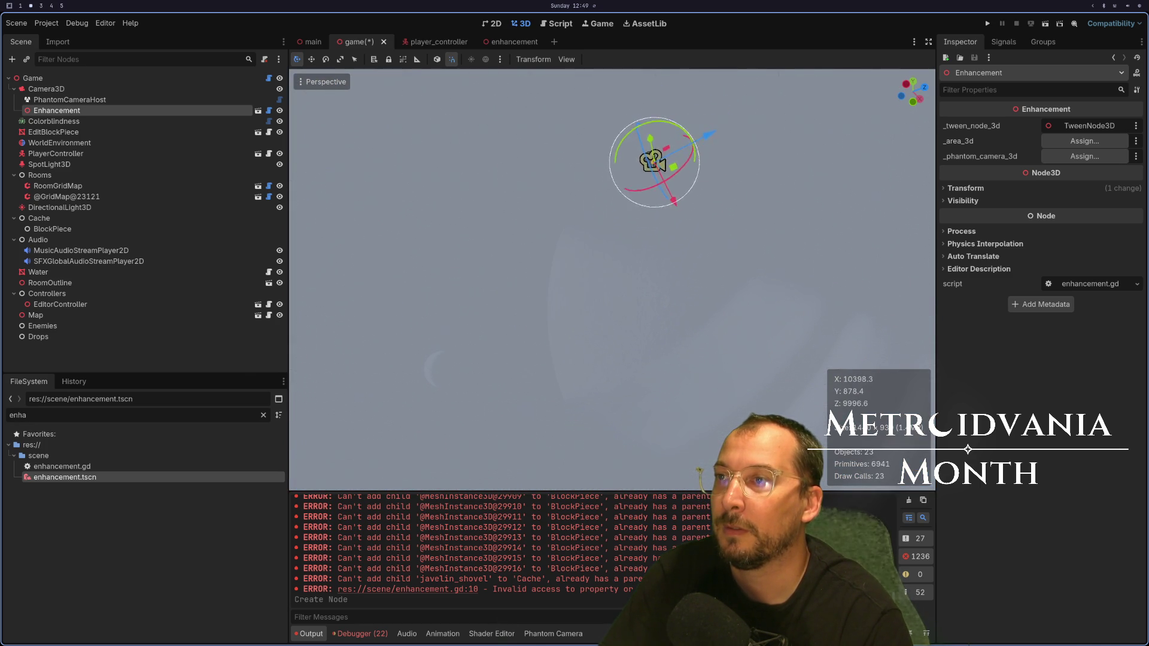
{"action": "left_click_drag", "start_coordinate": [628, 139], "coordinate": [660, 88]}
{"action": "left_click_drag", "start_coordinate": [547, 85], "coordinate": [547, 86]}
{"action": "key", "text": "ctrl+s"}
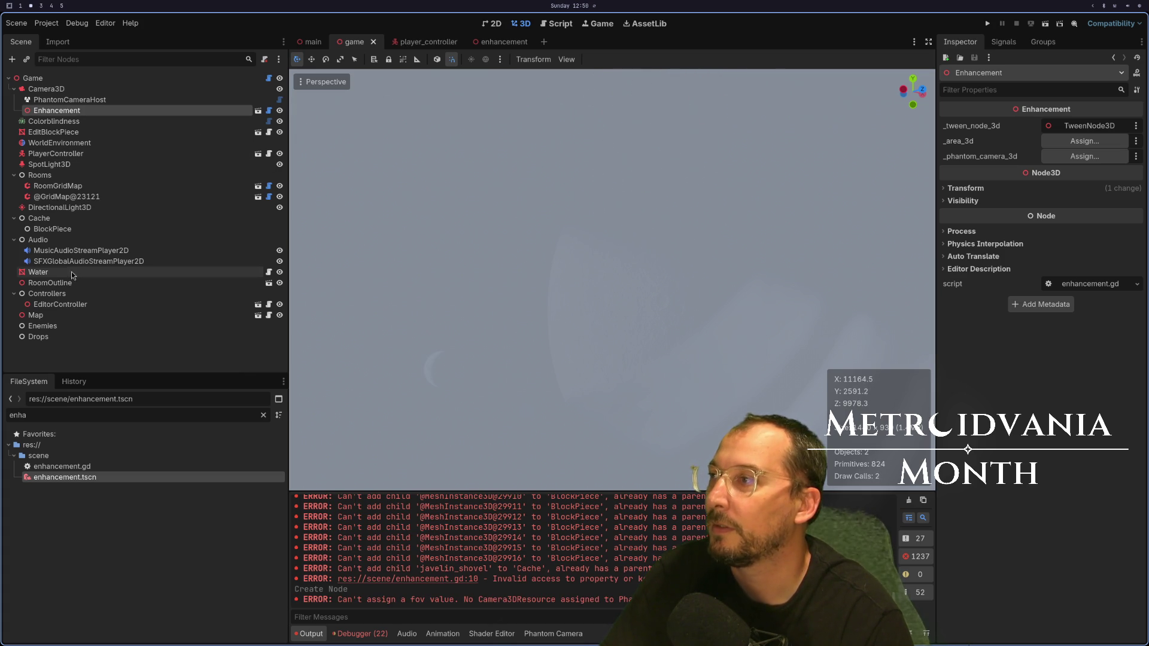
Delete the misplaced Enhancement node from the game scene tree and select RoomGridMap.
{"action": "right_click", "coordinate": [70, 111]}
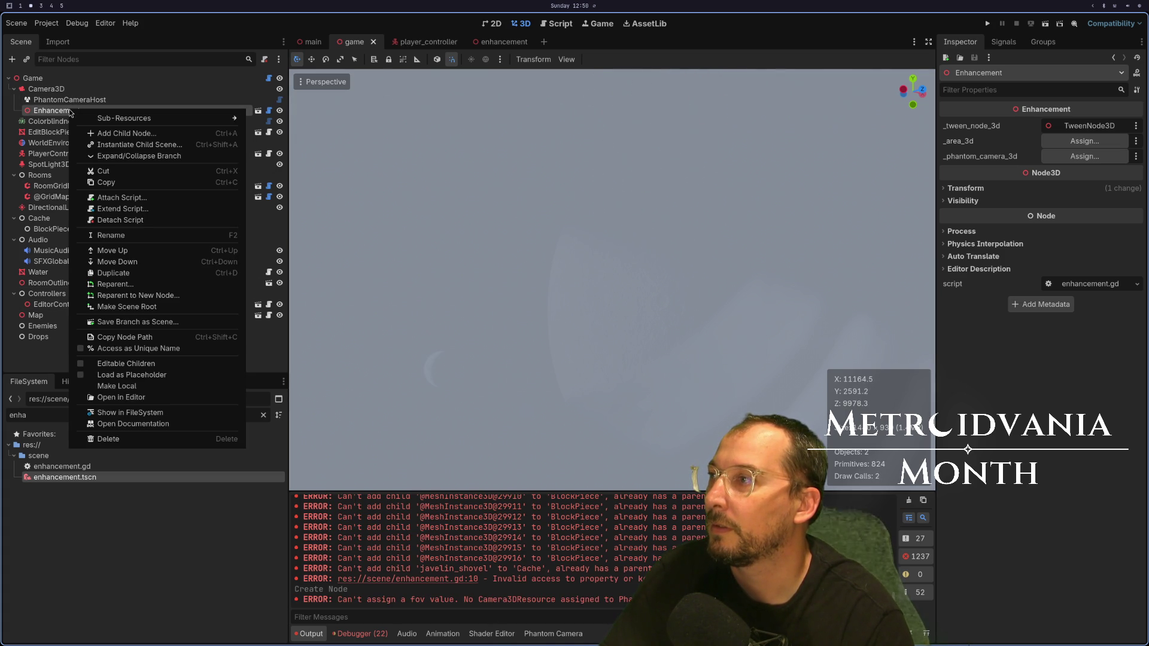
{"action": "left_click", "coordinate": [151, 440]}
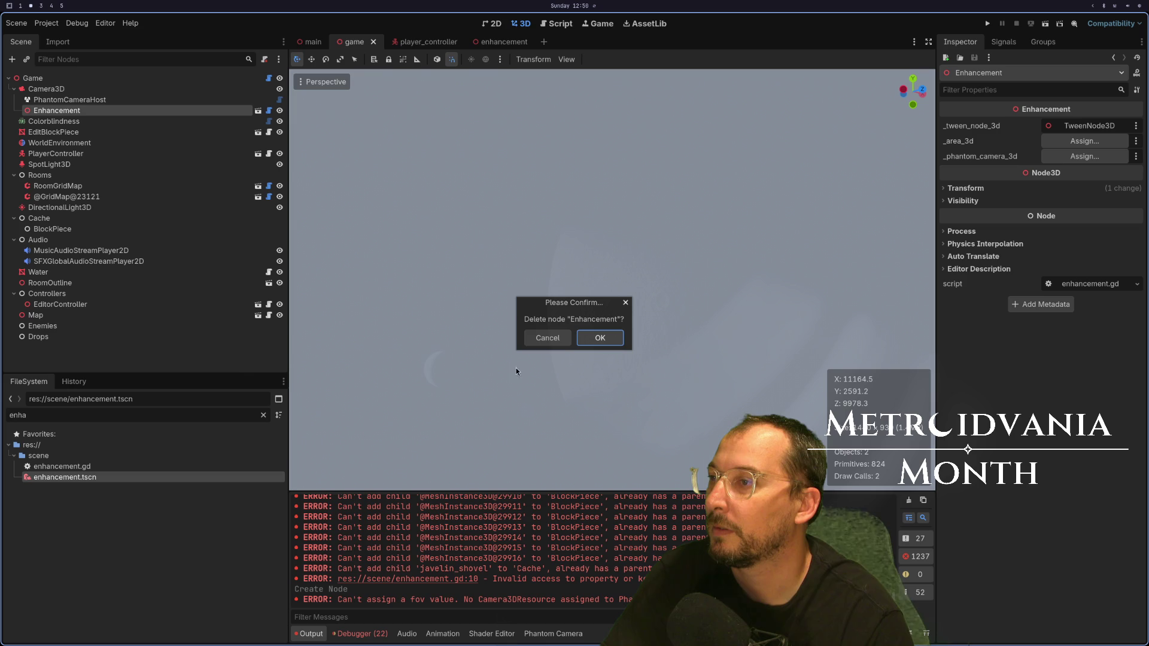
{"action": "left_click", "coordinate": [620, 343]}
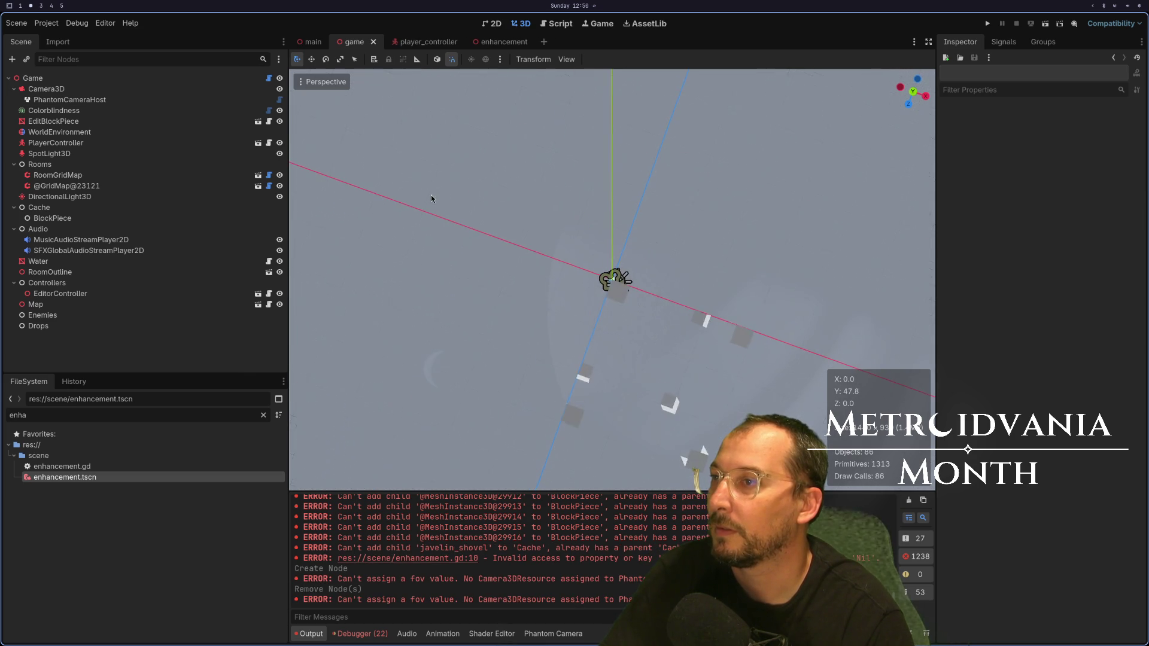
{"action": "left_click", "coordinate": [60, 175]}
Frame RoomGridMap, drop an Enhancement pickup above the water under Rooms, and save.
{"action": "key", "text": "f"}
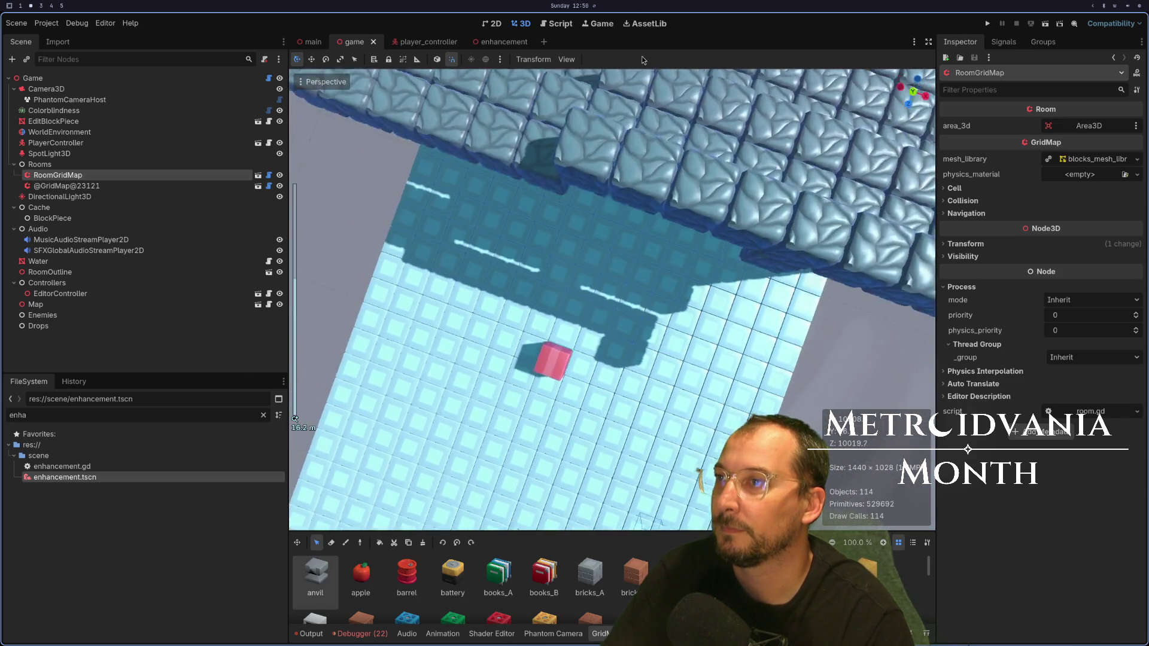
{"action": "scroll", "coordinate": [557, 284], "scroll_direction": "up", "scroll_amount": 5}
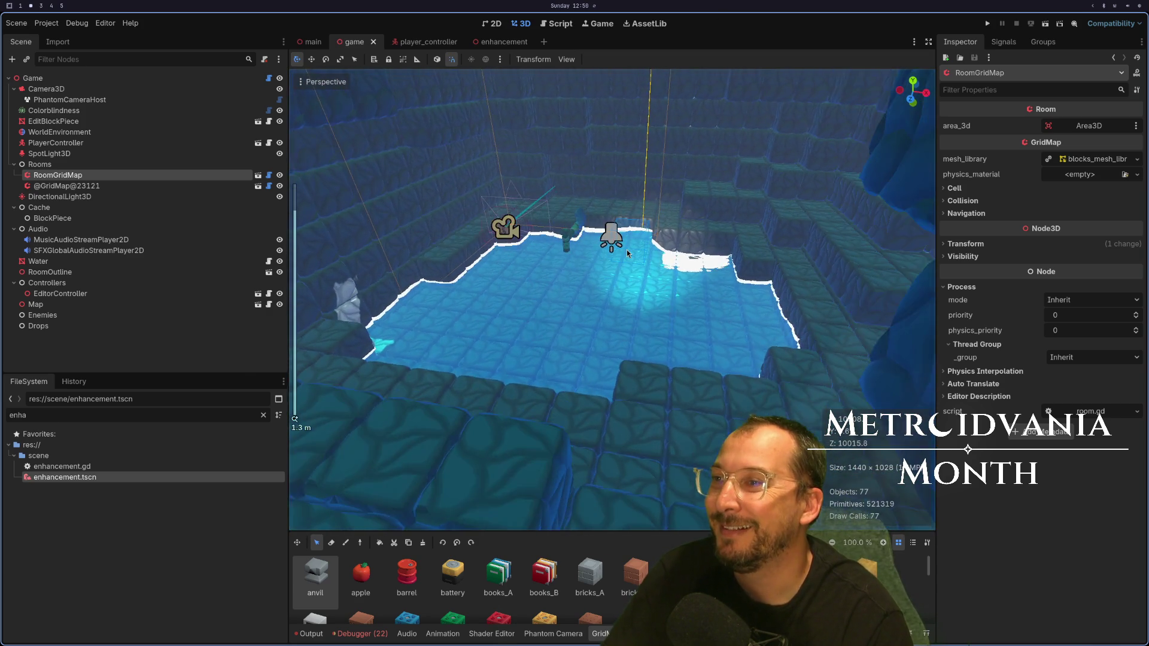
{"action": "scroll", "coordinate": [558, 284], "scroll_direction": "up", "scroll_amount": 4}
{"action": "scroll", "coordinate": [558, 284], "scroll_direction": "down", "scroll_amount": 8}
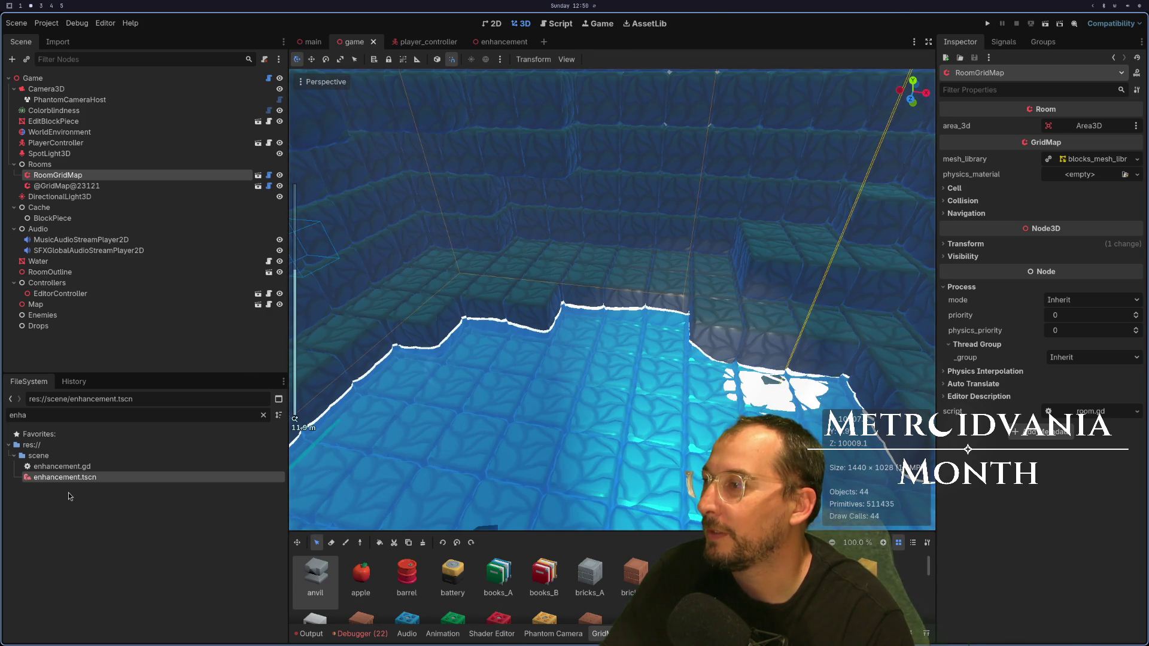
{"action": "mouse_move", "coordinate": [96, 483]}
{"action": "left_mouse_down"}
{"action": "mouse_move", "coordinate": [557, 400]}
{"action": "mouse_move", "coordinate": [547, 407]}
{"action": "left_mouse_up"}
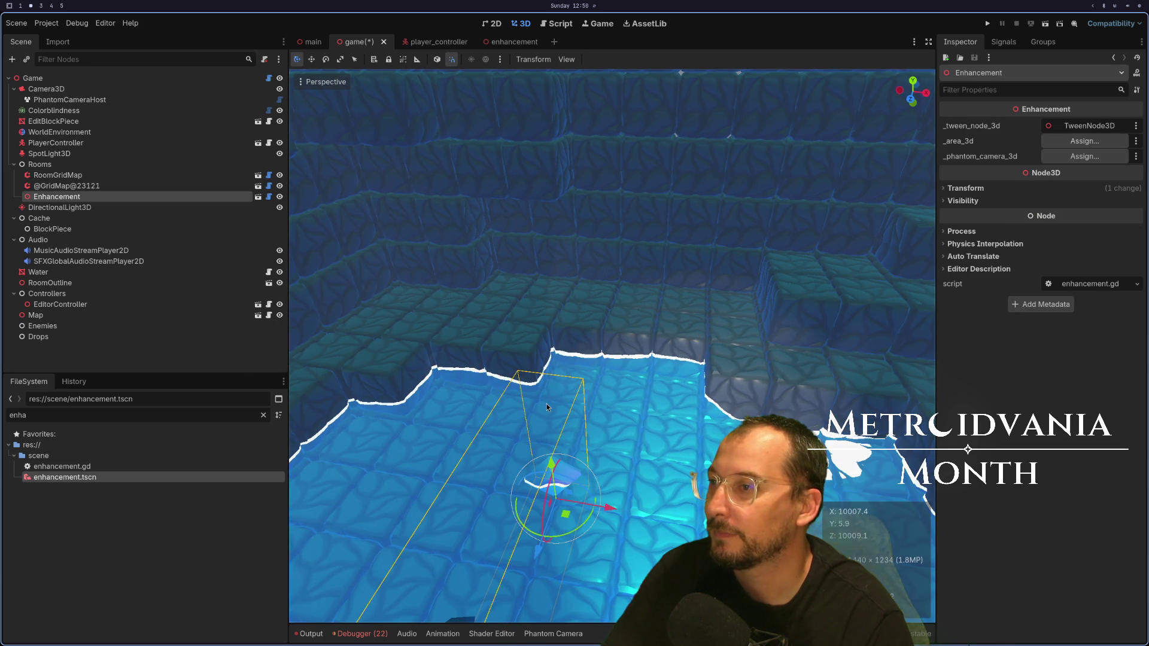
{"action": "mouse_move", "coordinate": [439, 403]}
{"action": "left_mouse_down"}
{"action": "mouse_move", "coordinate": [511, 272]}
{"action": "mouse_move", "coordinate": [552, 268]}
{"action": "left_mouse_up"}
{"action": "key", "text": "ctrl+s"}
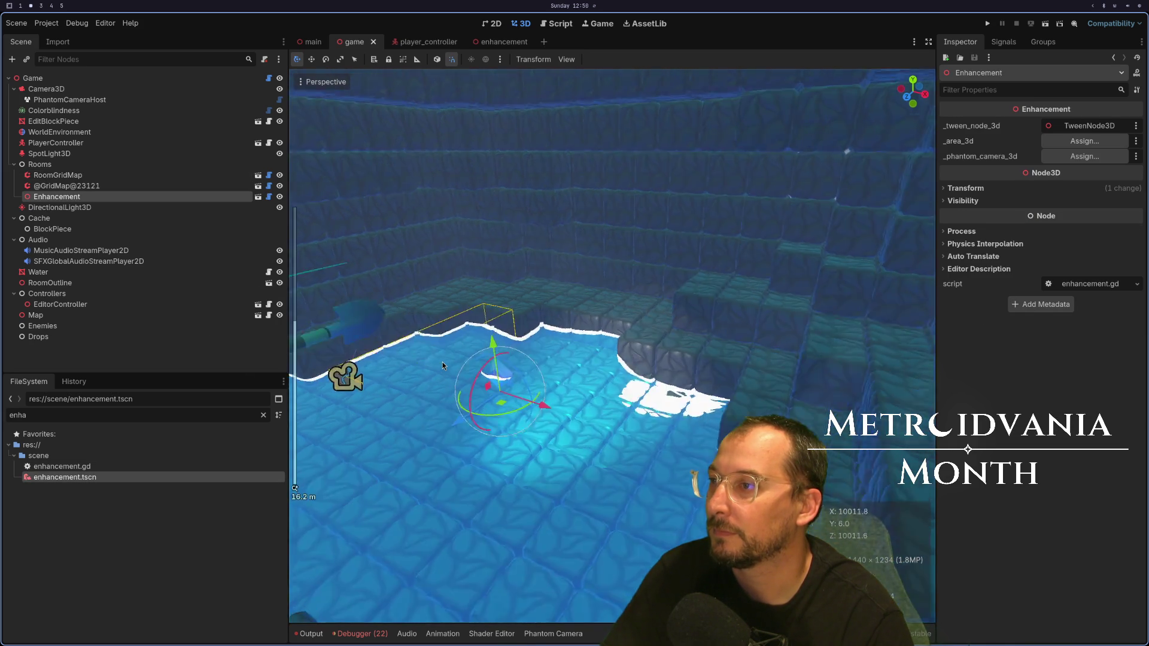
Flip between the enhancement script in Neovim and the Godot editor a few times.
{"action": "scroll", "coordinate": [443, 362], "scroll_direction": "down", "scroll_amount": 3}
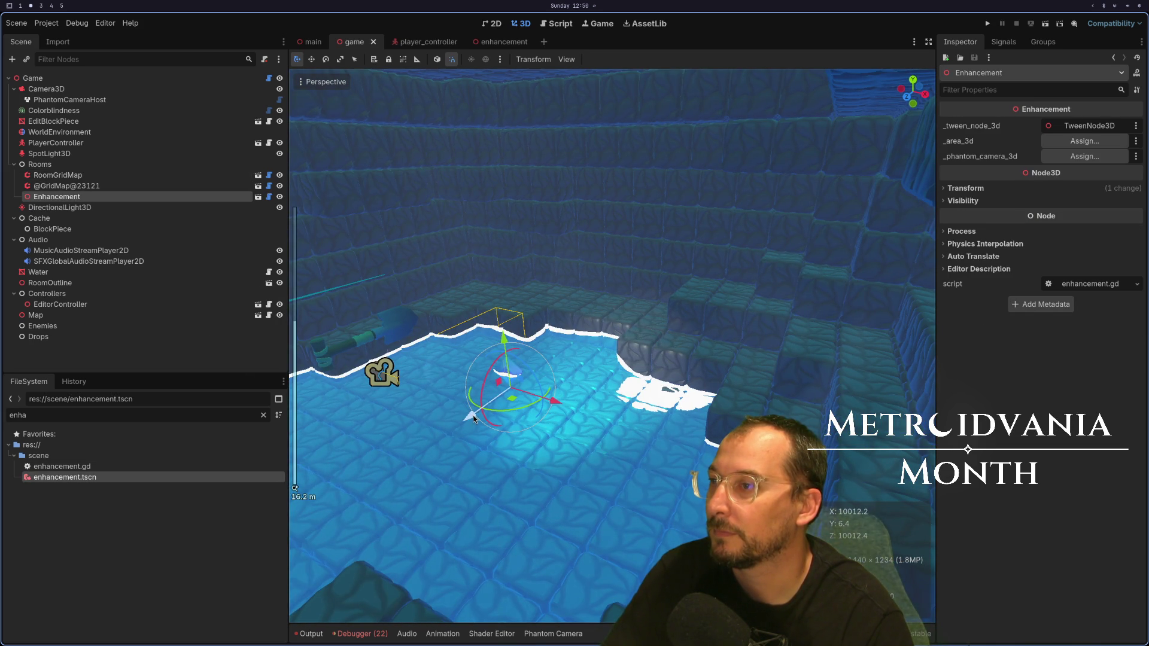
{"action": "key", "text": "super+1"}
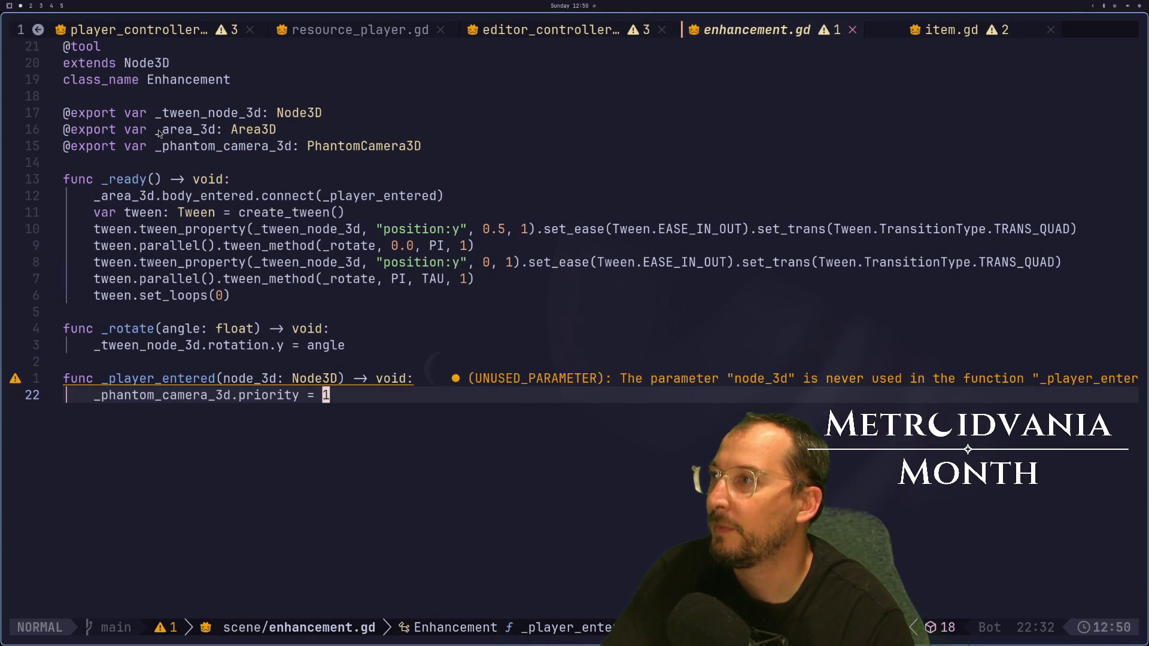
{"action": "key", "text": "super+2"}
{"action": "key", "text": "super+1"}
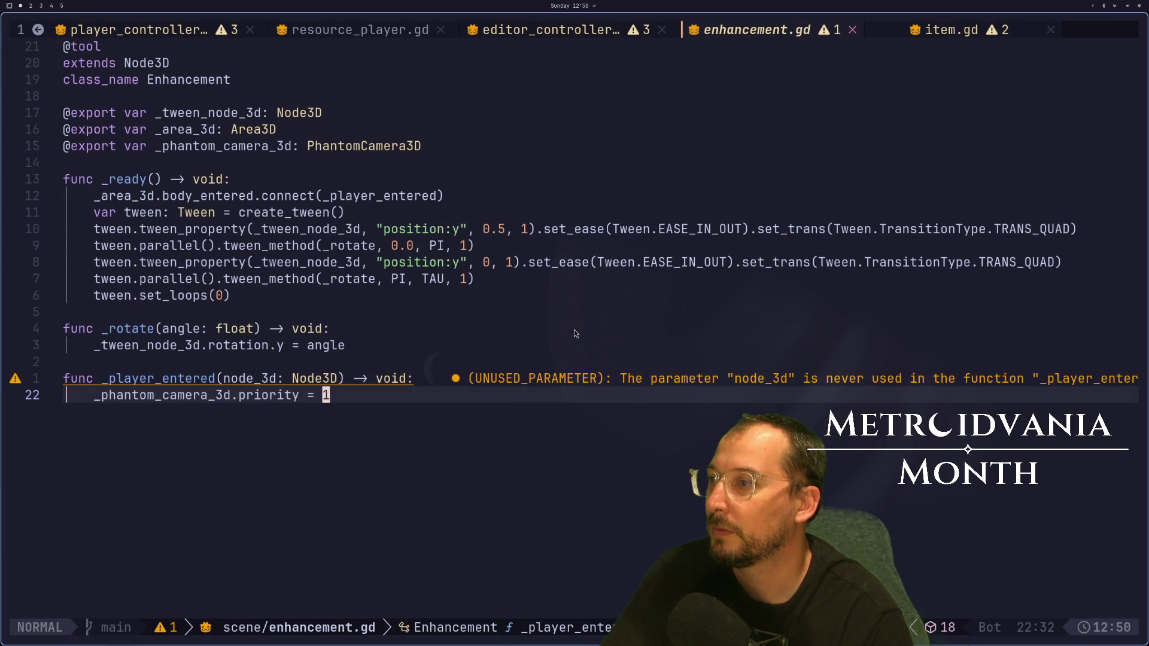
{"action": "key", "text": "super+2"}
{"action": "key", "text": "super+1"}
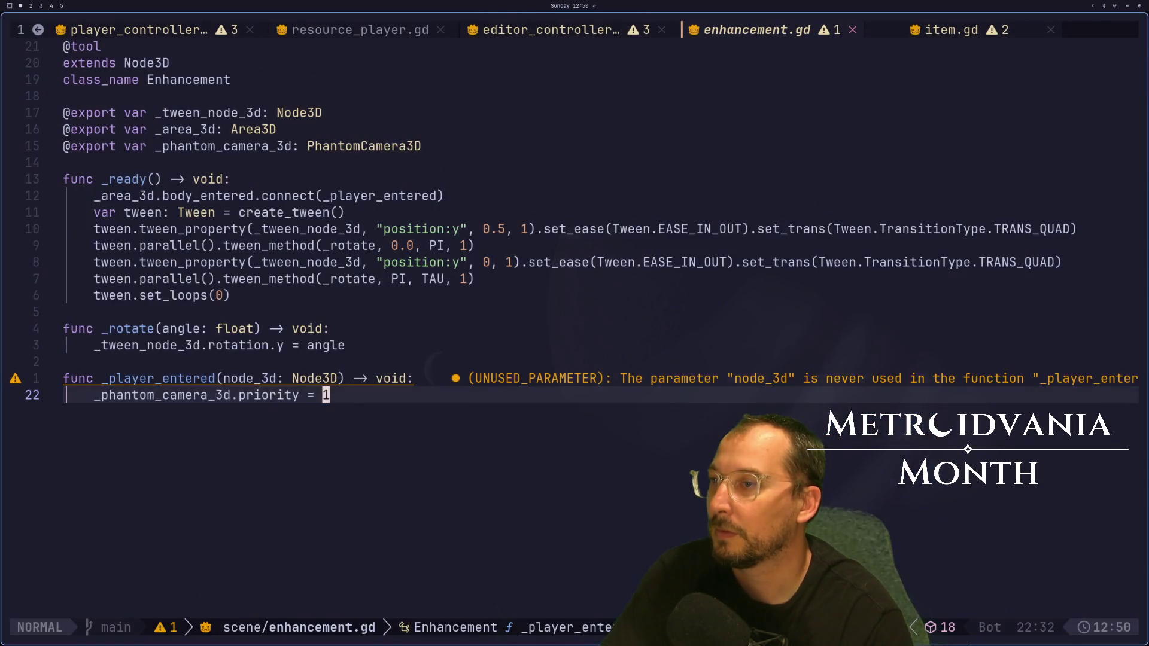
{"action": "key", "text": "super+2"}
{"action": "scroll", "coordinate": [730, 344], "scroll_direction": "down", "scroll_amount": 6}
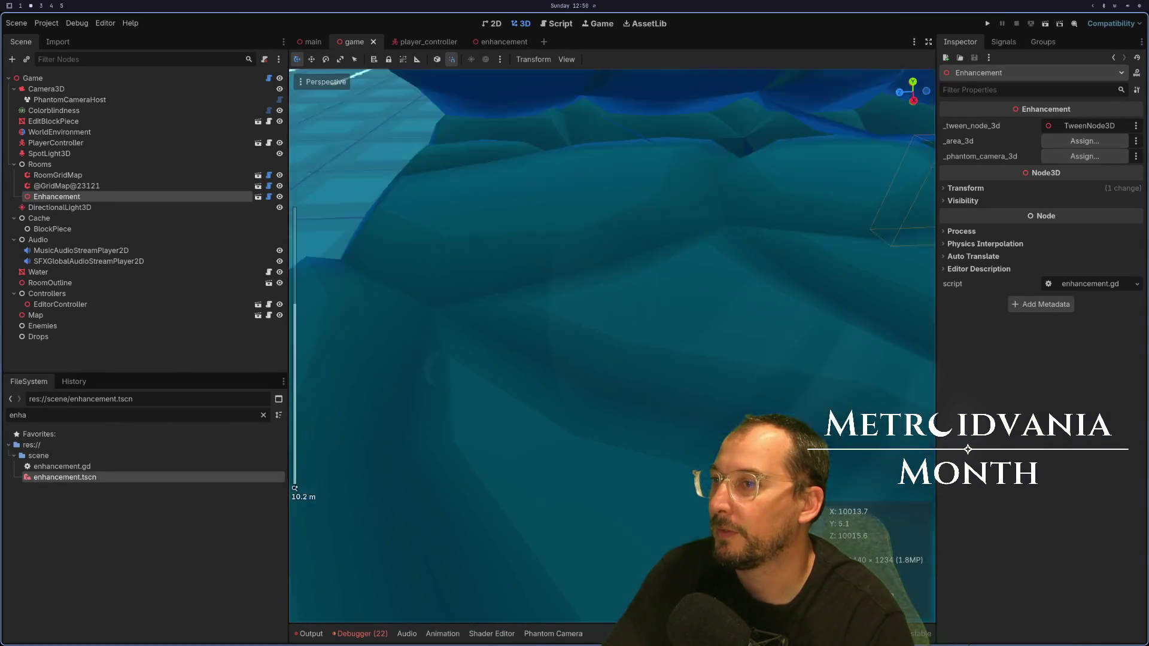
Zoom in on the cave and raise the Enhancement pickup by 3 units.
{"action": "scroll", "coordinate": [600, 313], "scroll_direction": "down", "scroll_amount": 2}
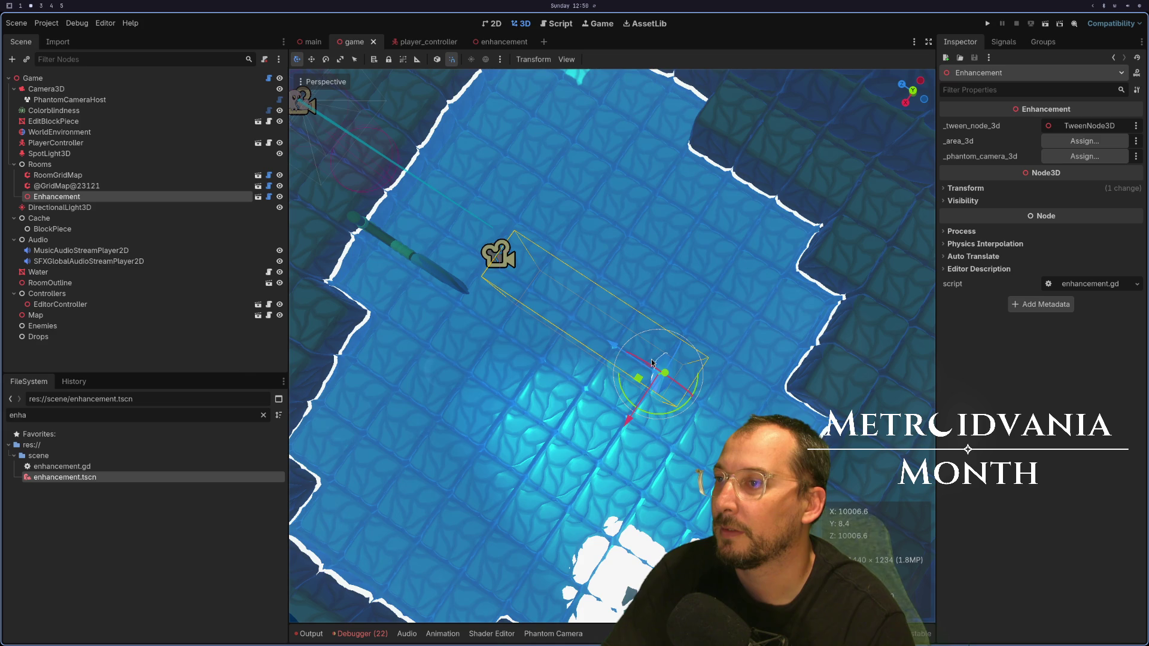
{"action": "scroll", "coordinate": [614, 353], "scroll_direction": "down", "scroll_amount": 2}
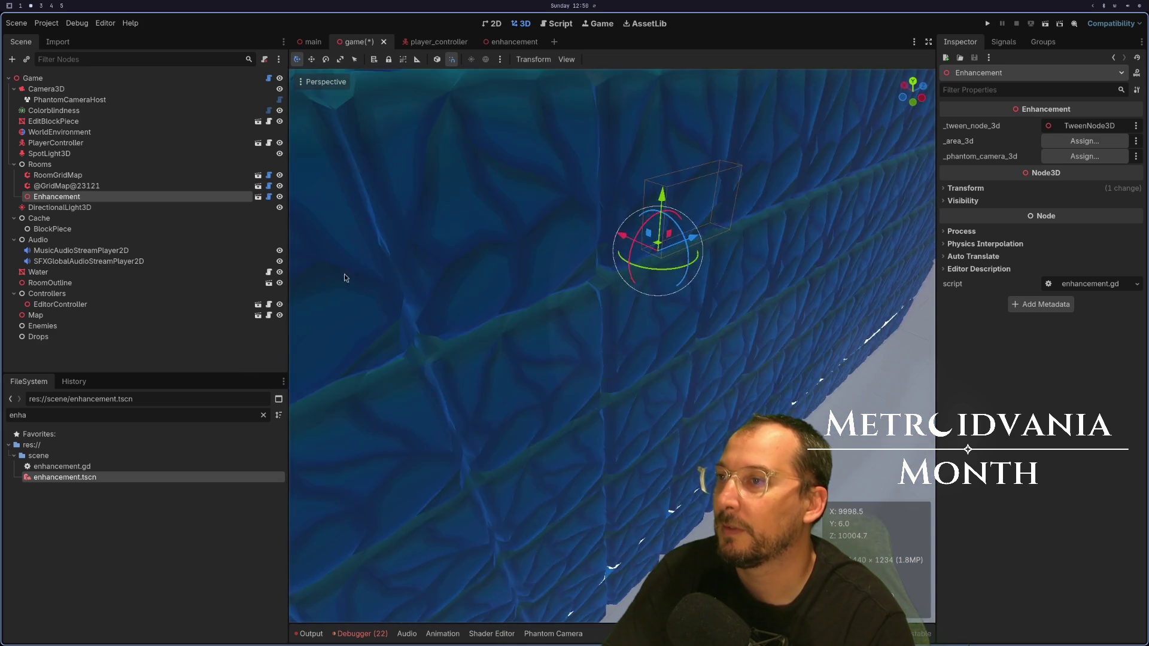
{"action": "mouse_move", "coordinate": [343, 275]}
{"action": "left_mouse_down"}
{"action": "mouse_move", "coordinate": [337, 239]}
{"action": "mouse_move", "coordinate": [696, 293]}
{"action": "left_mouse_up"}
{"action": "scroll", "coordinate": [681, 280], "scroll_direction": "down", "scroll_amount": 3}
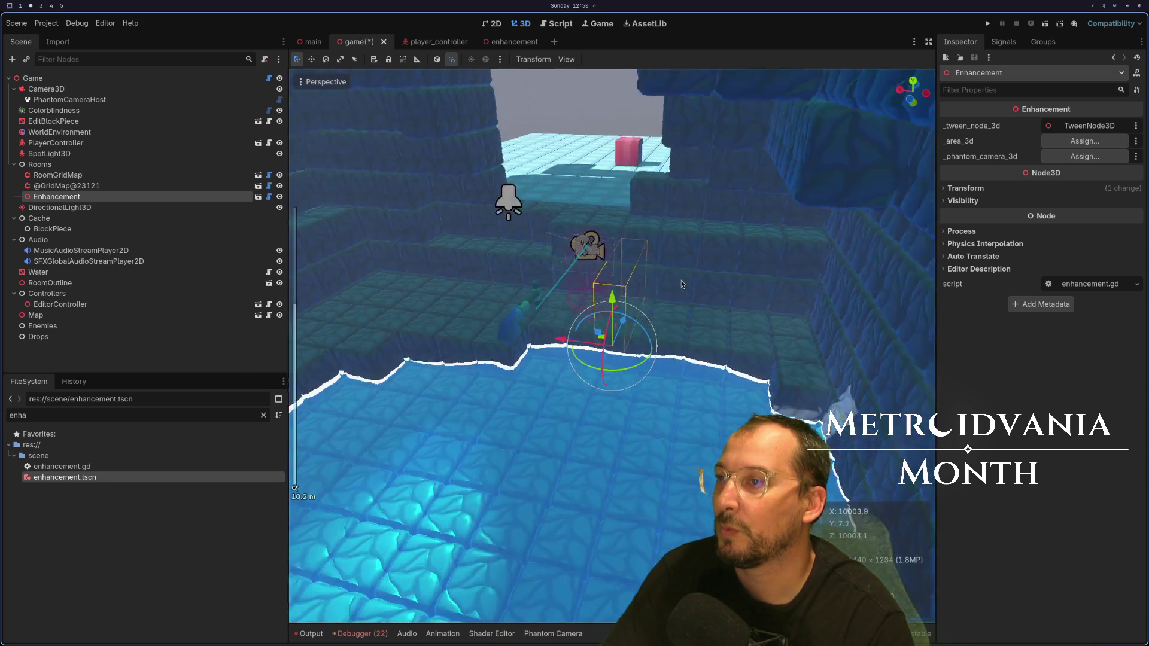
{"action": "mouse_move", "coordinate": [608, 299]}
{"action": "left_mouse_down"}
{"action": "mouse_move", "coordinate": [582, 66]}
{"action": "mouse_move", "coordinate": [710, 156]}
{"action": "mouse_move", "coordinate": [780, 310]}
{"action": "left_mouse_up"}
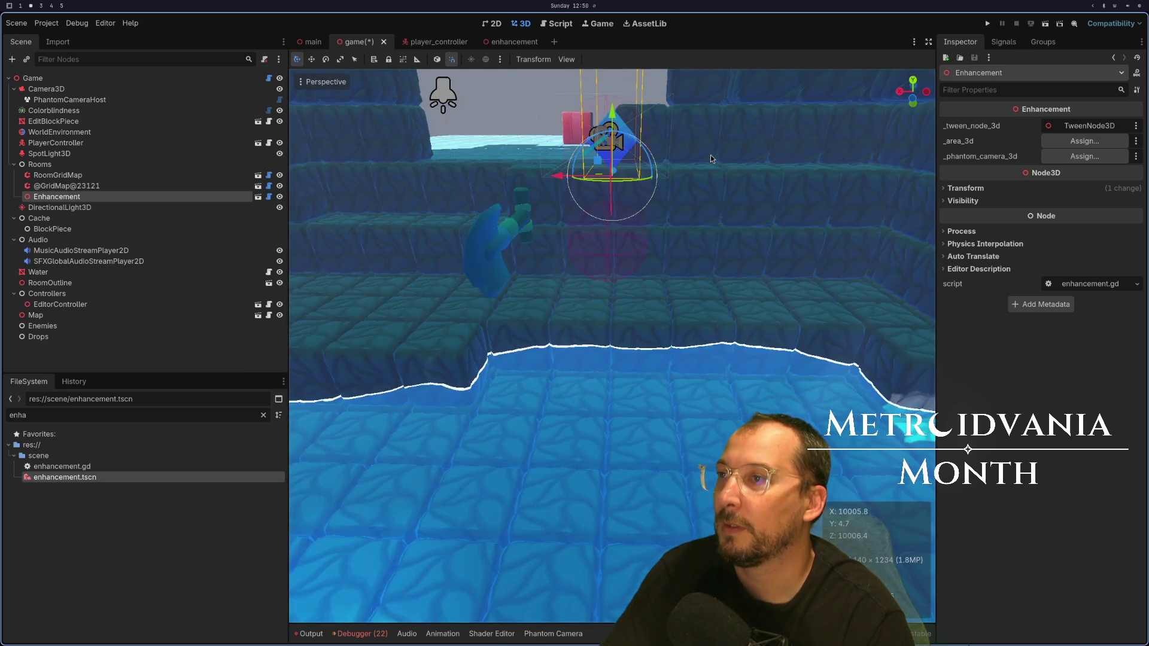
Slide the pickup 4 units along X onto the floor, save the game scene, and run it.
{"action": "left_click_drag", "start_coordinate": [783, 376], "coordinate": [685, 155]}
{"action": "scroll", "coordinate": [578, 302], "scroll_direction": "down", "scroll_amount": 2}
{"action": "scroll", "coordinate": [579, 298], "scroll_direction": "up", "scroll_amount": 5}
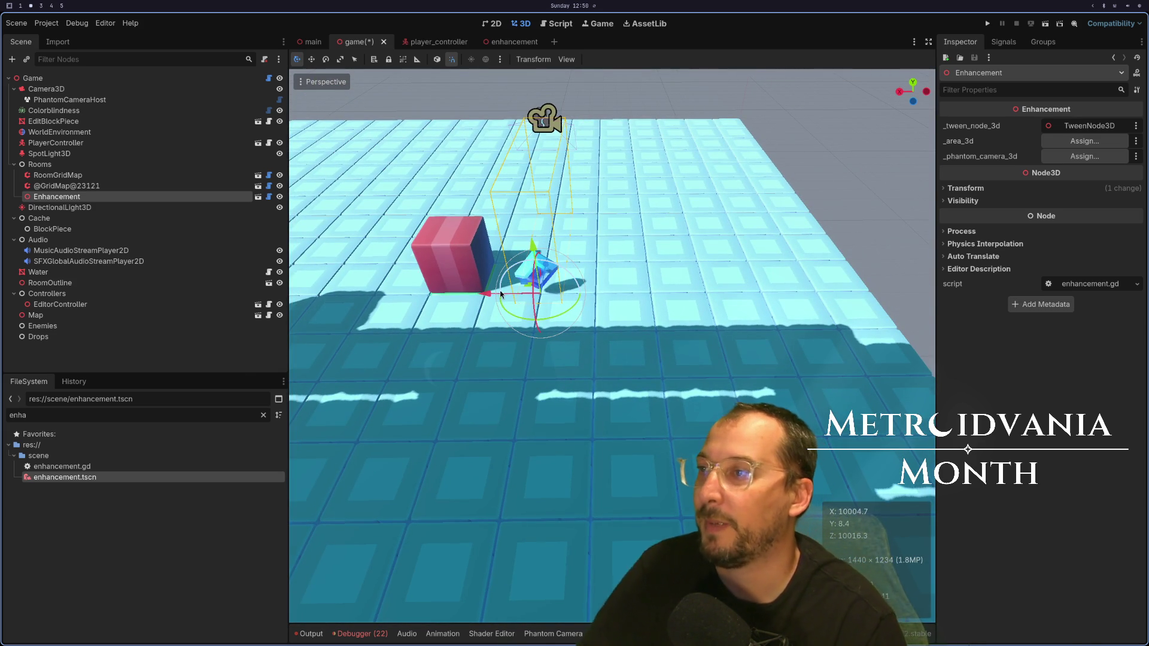
{"action": "left_click_drag", "start_coordinate": [503, 298], "coordinate": [698, 308]}
{"action": "key", "text": "ctrl+s"}
{"action": "left_click", "coordinate": [988, 23]}
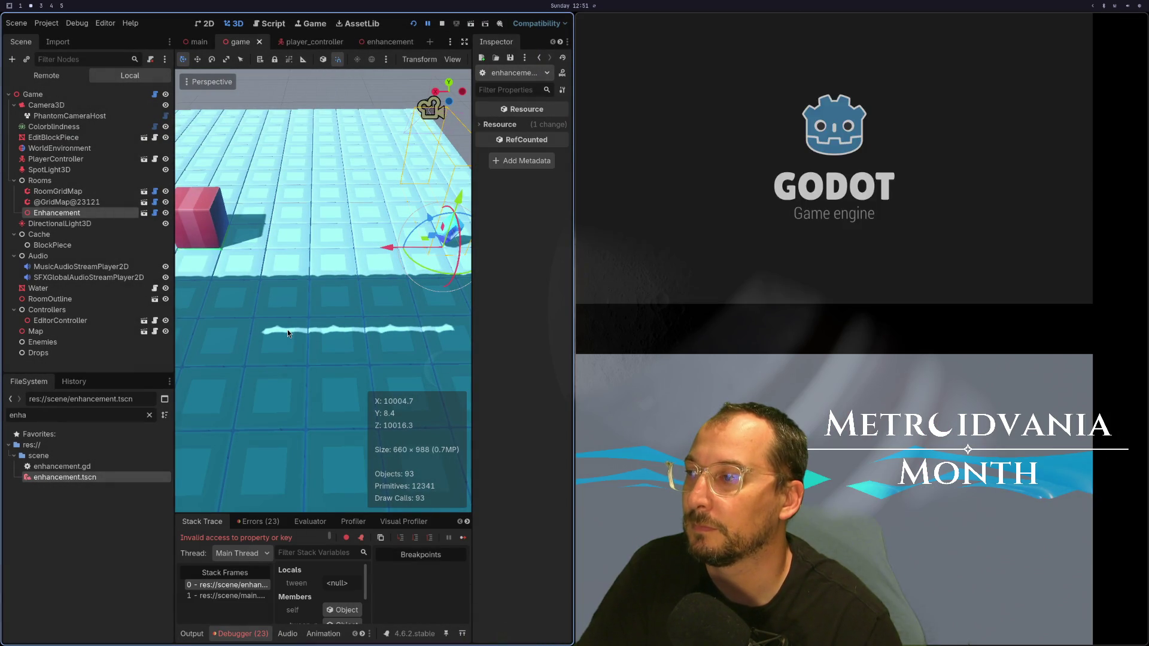
Assign Area3D and PhantomCamera3D to the Enhancement root's area and phantom camera exports.
{"action": "left_click", "coordinate": [235, 589]}
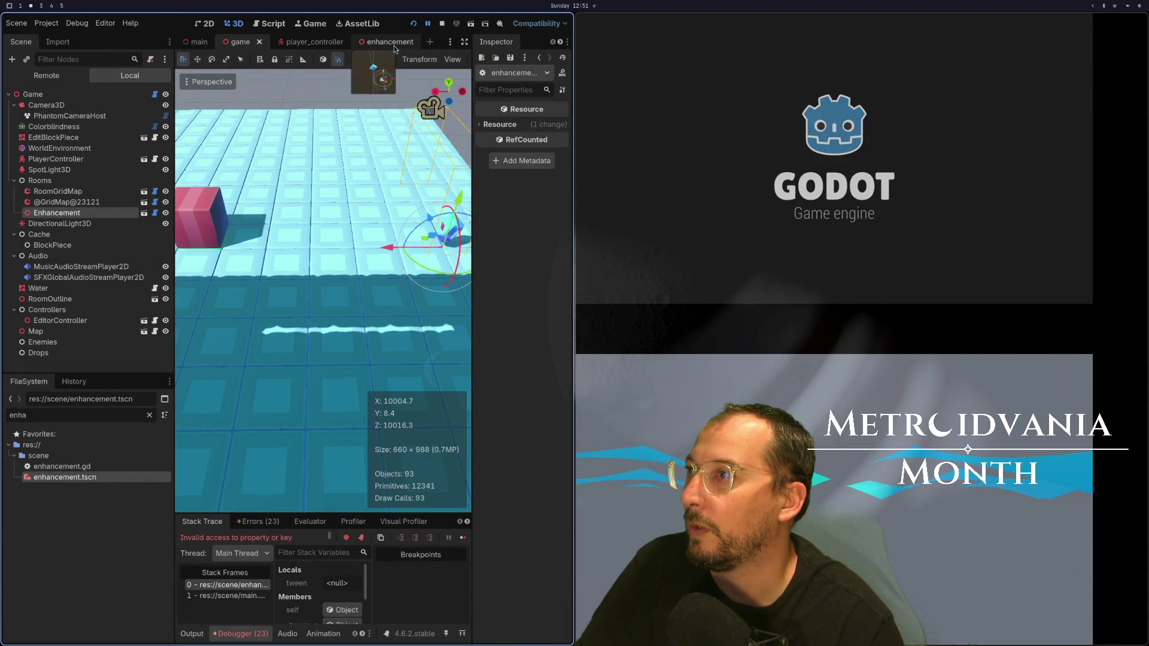
{"action": "left_click", "coordinate": [383, 43]}
{"action": "left_click", "coordinate": [120, 104]}
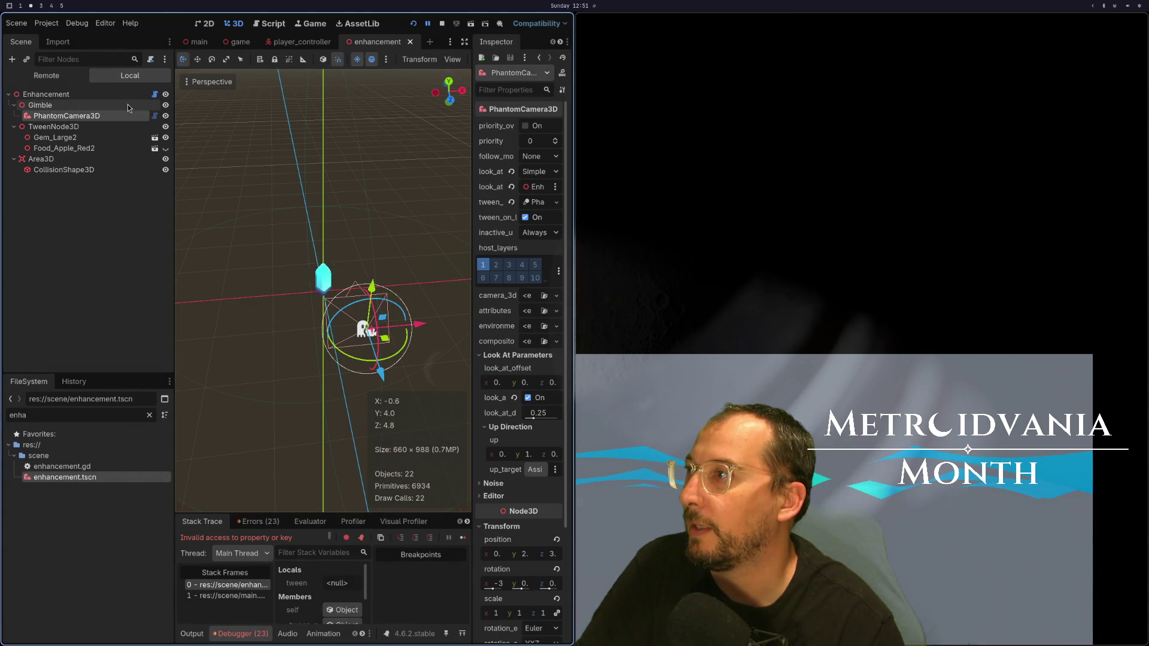
{"action": "left_click", "coordinate": [121, 95]}
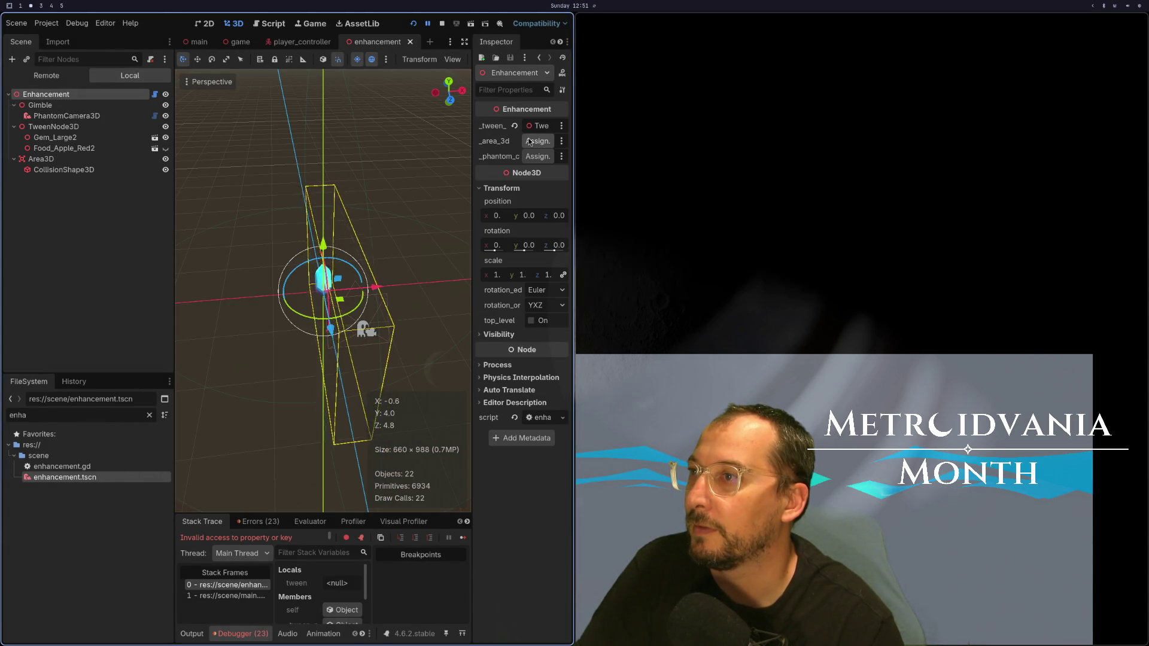
{"action": "left_click", "coordinate": [538, 141]}
{"action": "double_click", "coordinate": [275, 221]}
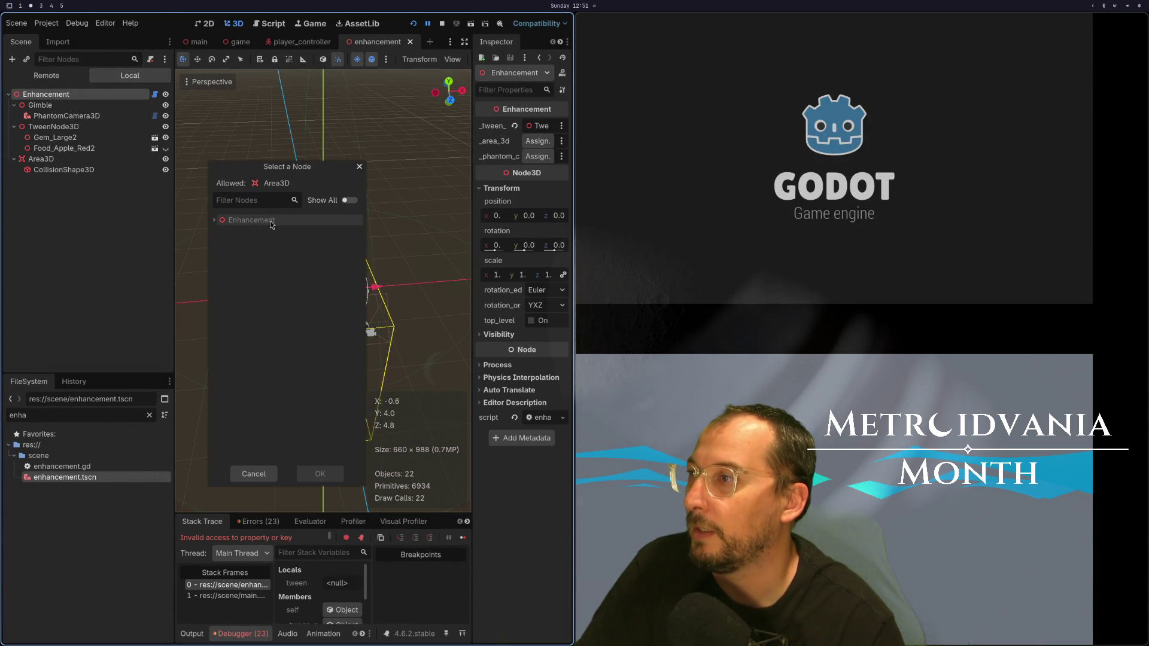
{"action": "double_click", "coordinate": [265, 232]}
{"action": "left_click", "coordinate": [538, 157]}
{"action": "double_click", "coordinate": [281, 242]}
Save the enhancement scene, stop and rerun the game, then stop it again.
{"action": "key", "text": "ctrl+s"}
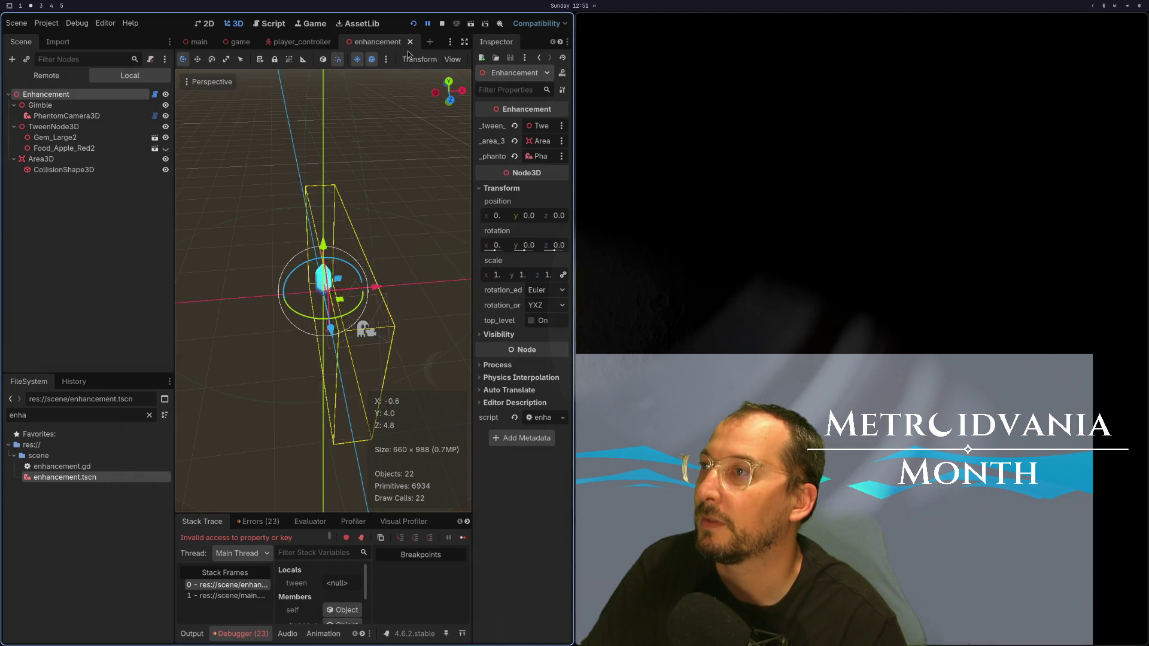
{"action": "key", "text": "F8"}
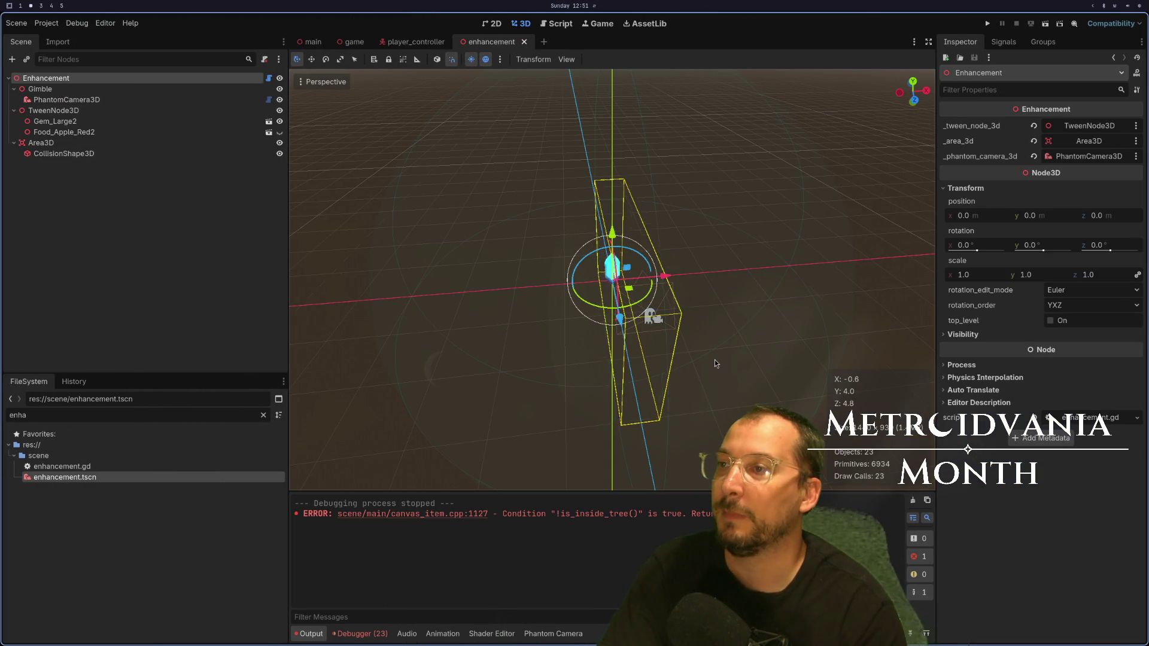
{"action": "key", "text": "F5"}
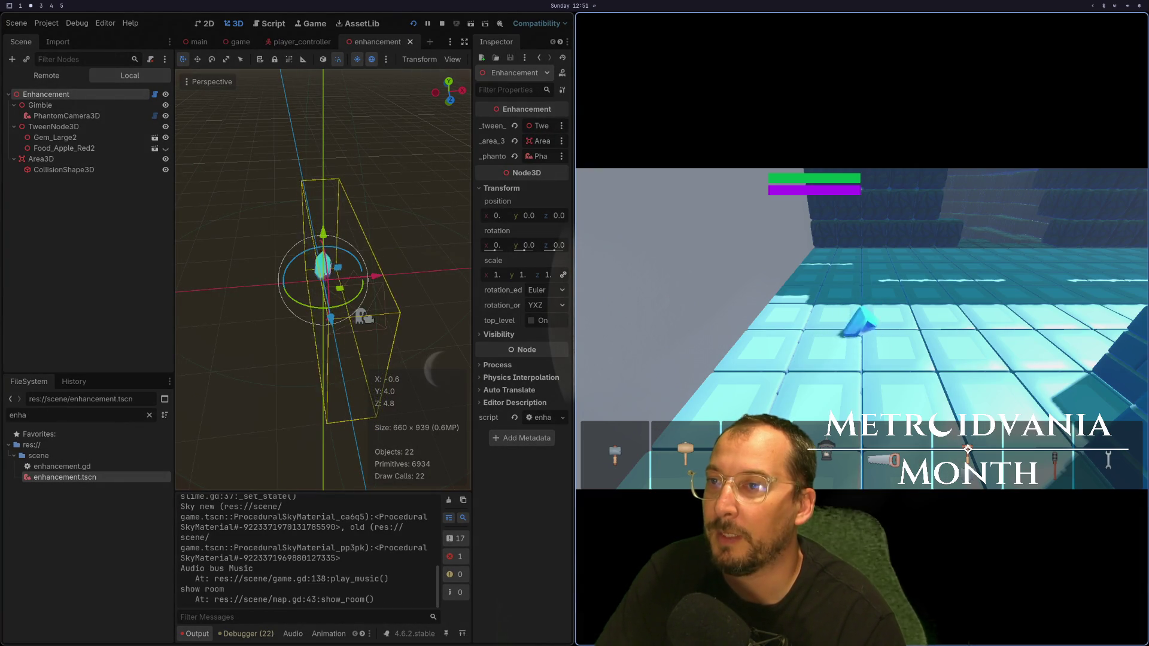
{"action": "key", "text": "super+1"}
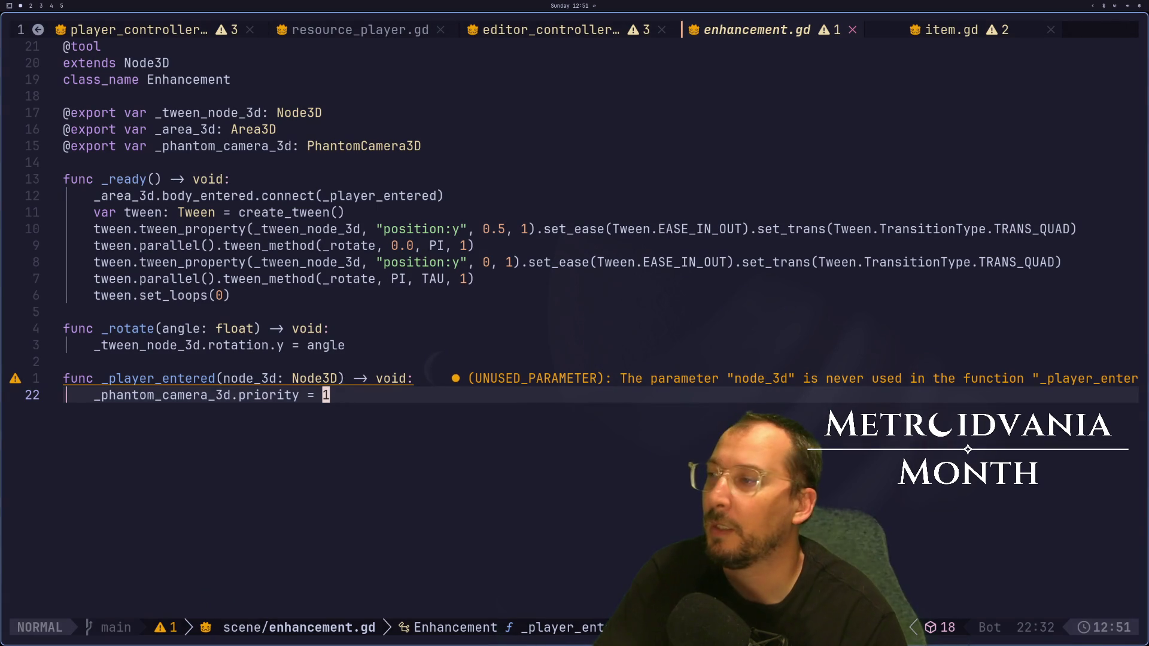
{"action": "key", "text": "super+2"}
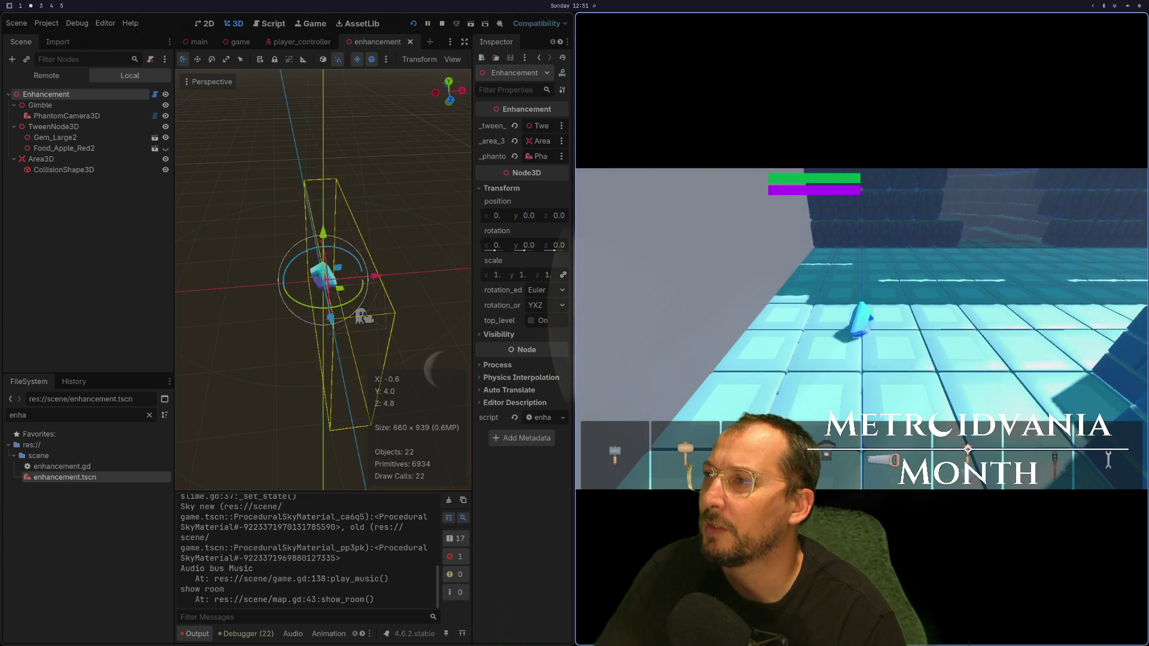
{"action": "key", "text": "F8"}
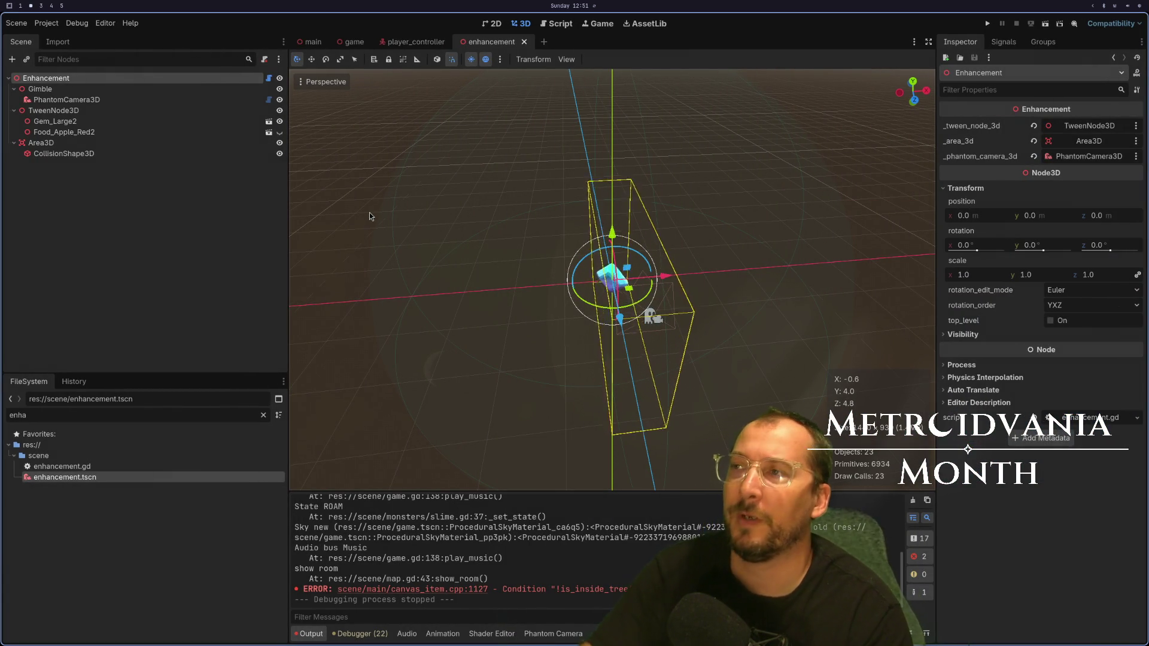
Move Camera3D to the end of the game scene tree under Game, then test-run and stop.
{"action": "left_click", "coordinate": [353, 42]}
{"action": "left_click", "coordinate": [46, 89]}
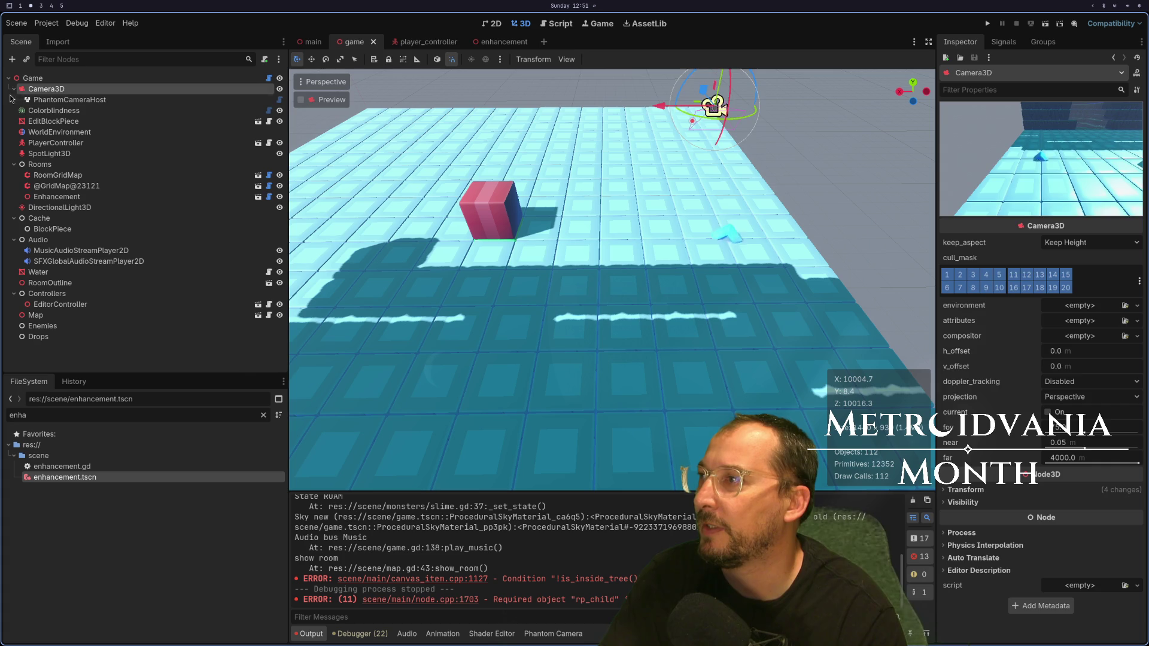
{"action": "left_click", "coordinate": [13, 97]}
{"action": "left_click", "coordinate": [13, 89]}
{"action": "left_click_drag", "start_coordinate": [24, 90], "coordinate": [55, 295]}
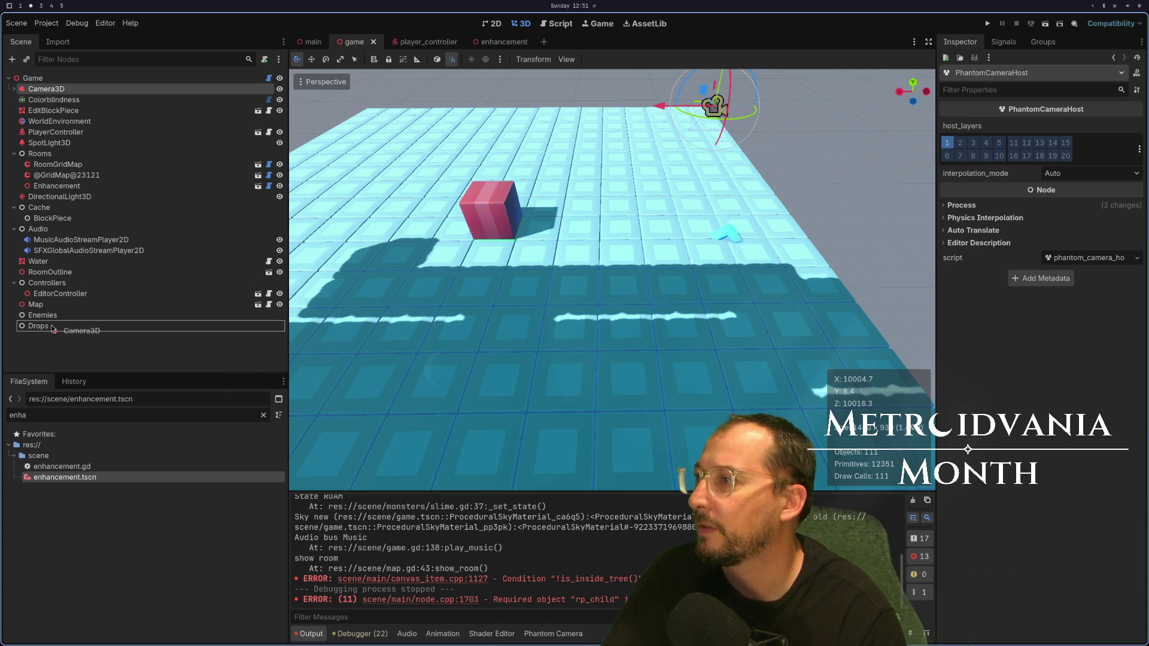
{"action": "left_click_drag", "start_coordinate": [48, 335], "coordinate": [48, 336]}
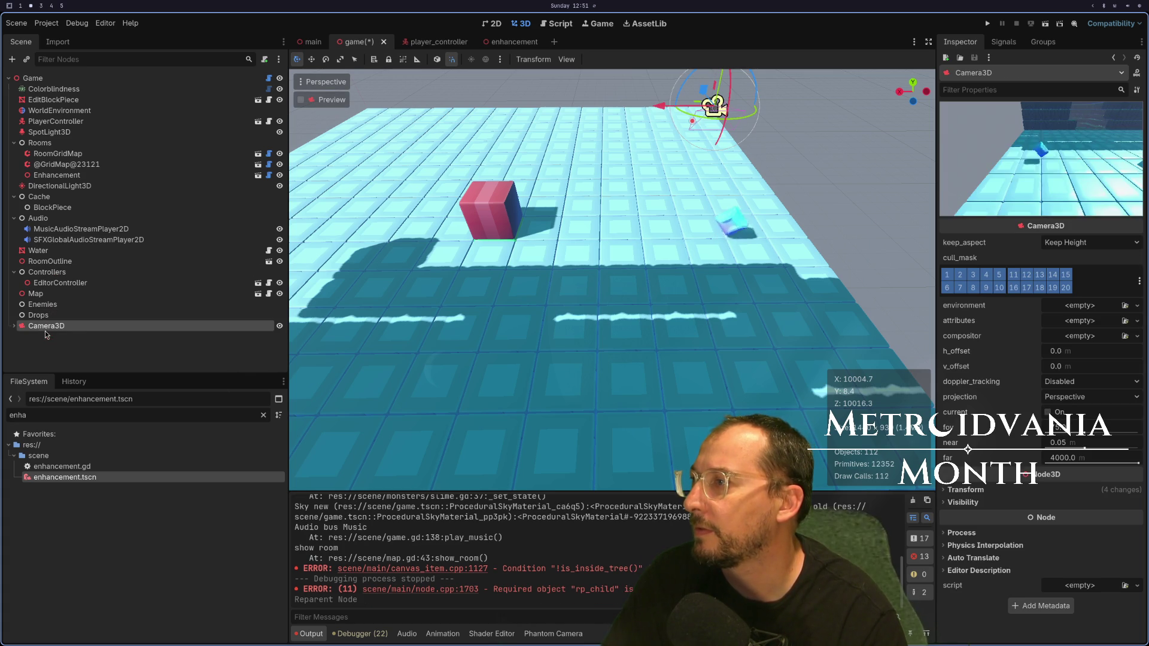
{"action": "left_click", "coordinate": [988, 26]}
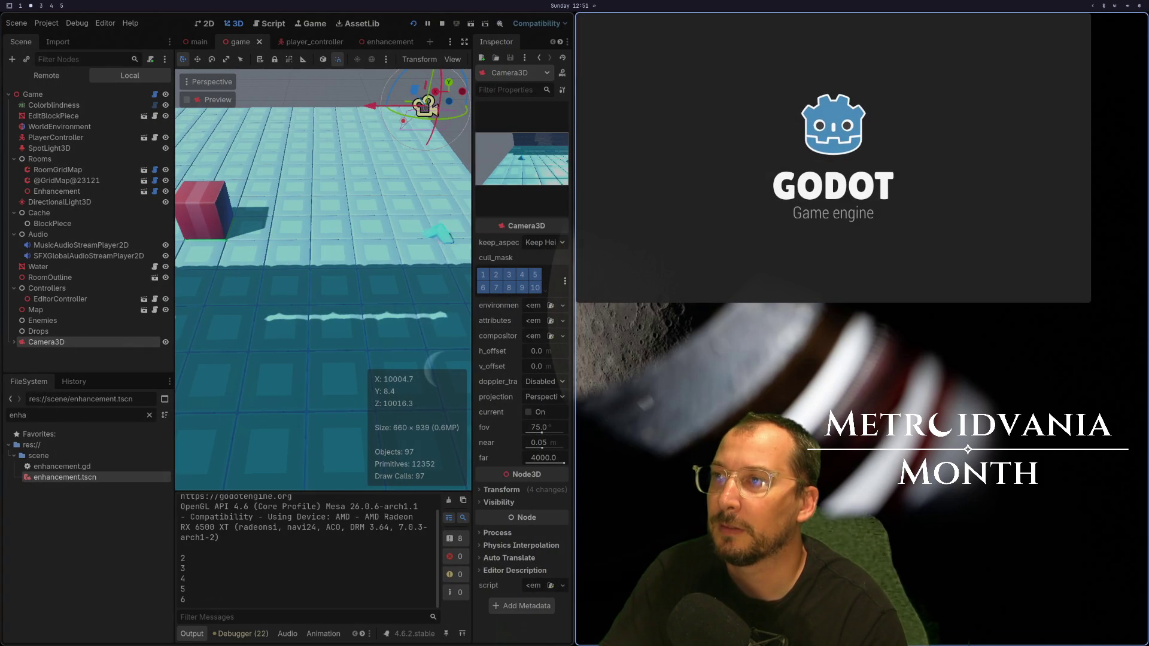
{"action": "key", "text": "F8"}
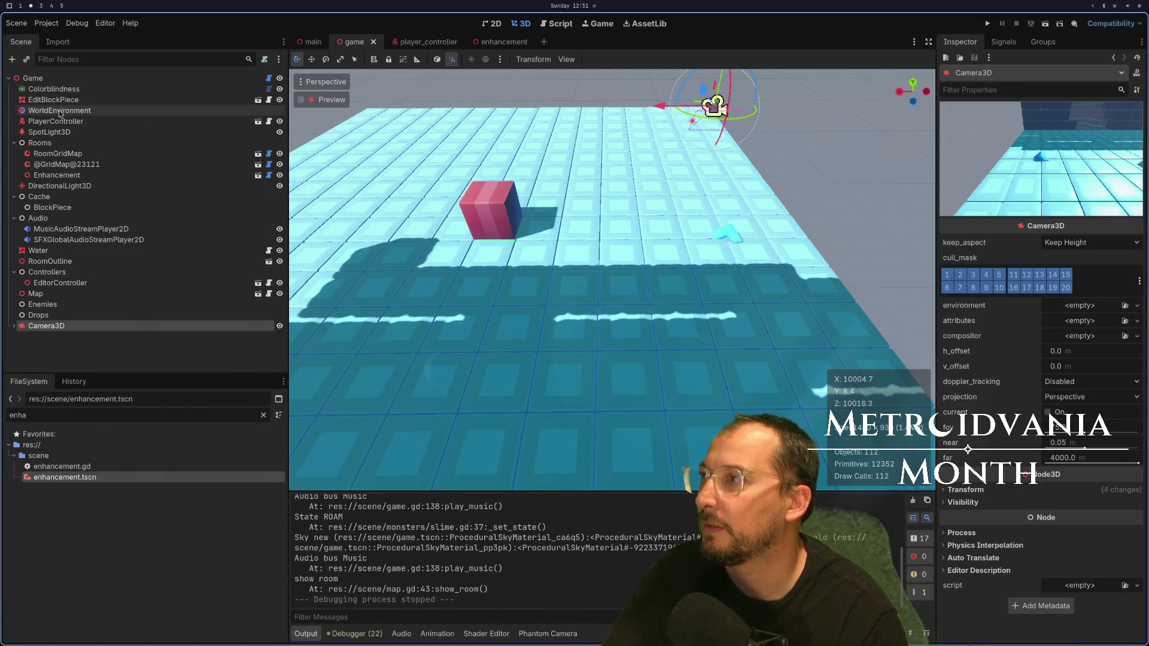
Move the Enhancement node out of Rooms to the end of the tree under Game.
{"action": "left_click", "coordinate": [14, 273]}
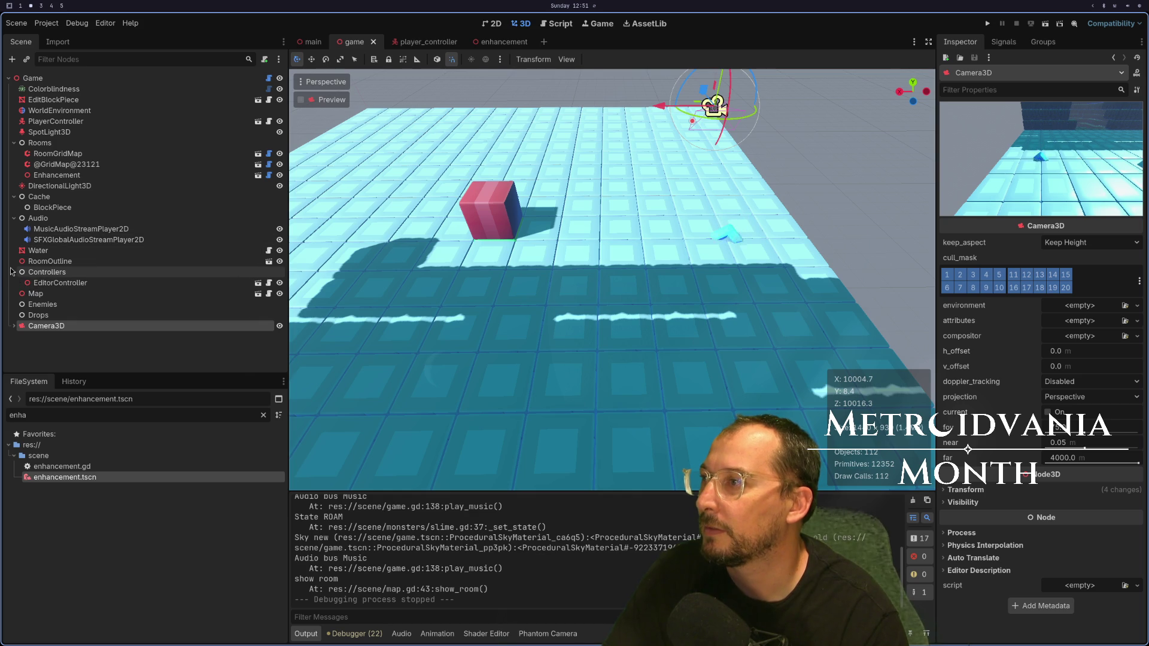
{"action": "left_click", "coordinate": [720, 243]}
{"action": "left_click_drag", "start_coordinate": [80, 184], "coordinate": [70, 323]}
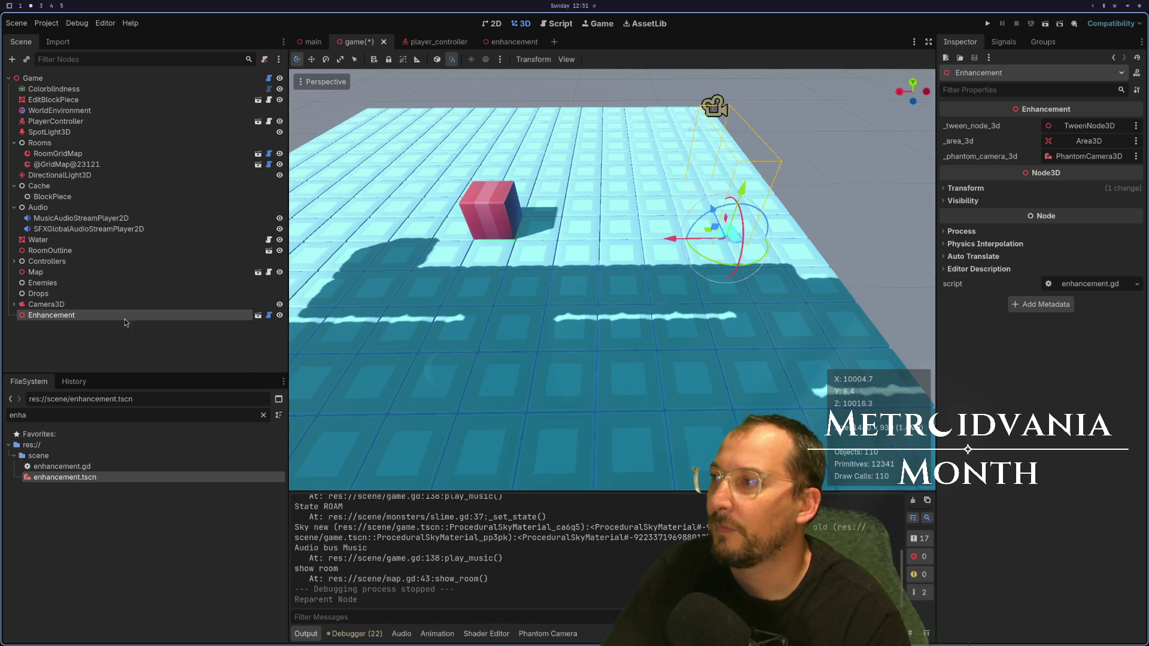
{"action": "left_click", "coordinate": [26, 306]}
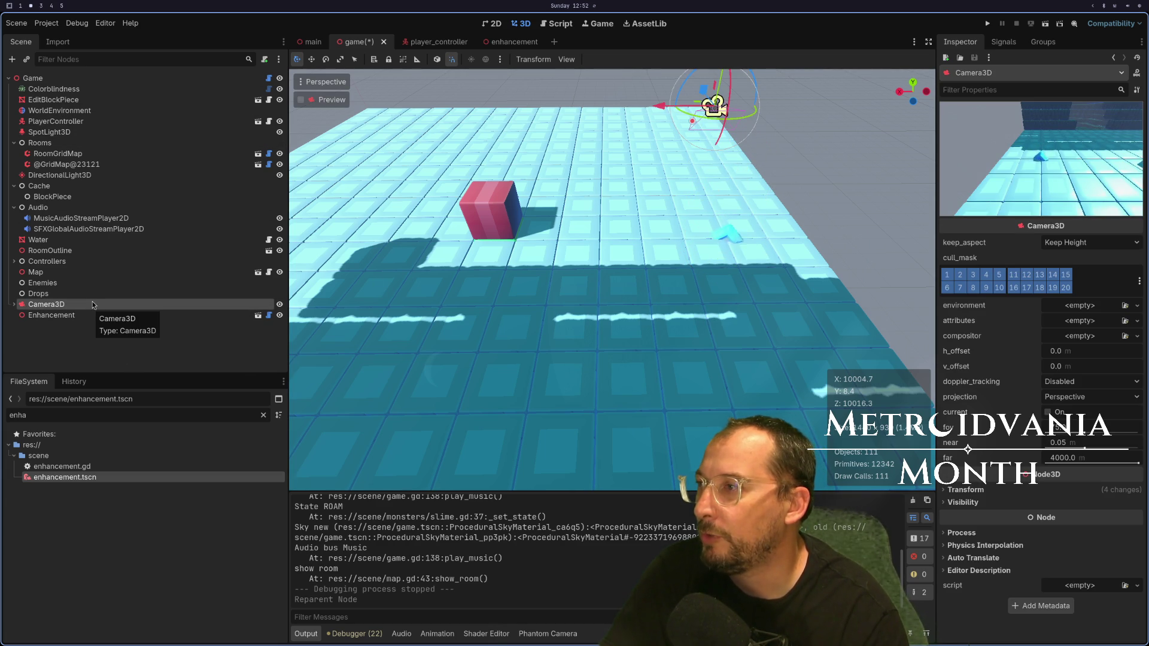
{"action": "key", "text": "super+1"}
{"action": "key", "text": "space"}
{"action": "key", "text": "colon"}
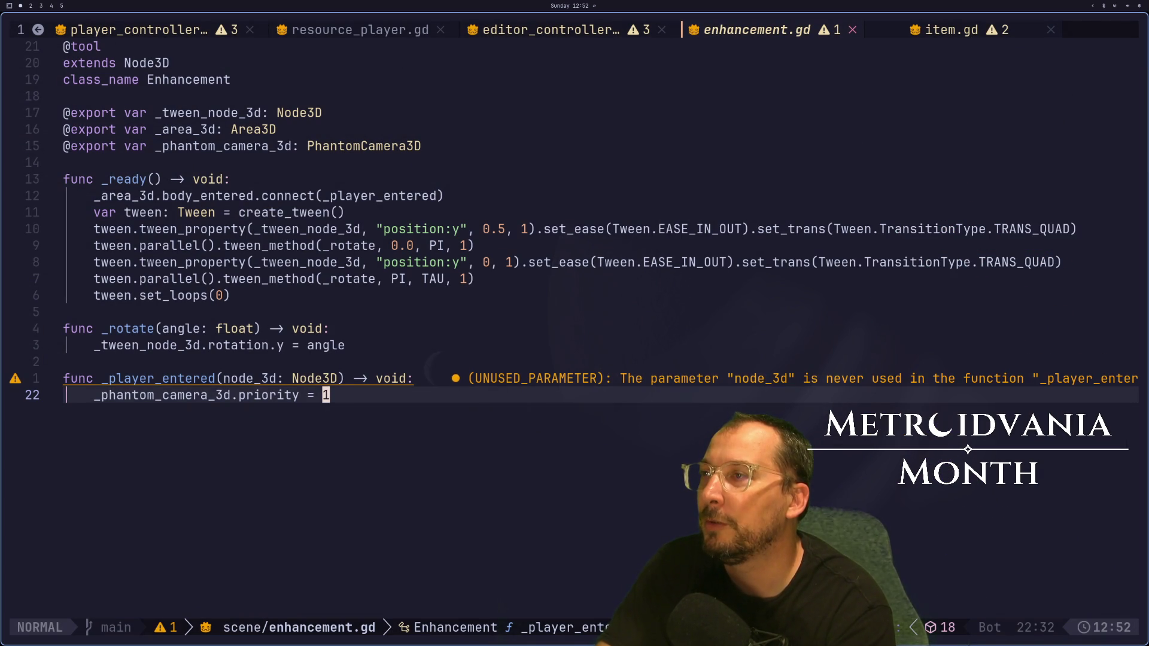
Open game.gd and look over _ready's room loop, signal connection, add_enemy call and debug lines.
{"action": "key", "text": "space"}
{"action": "type", "text": "fgam"}
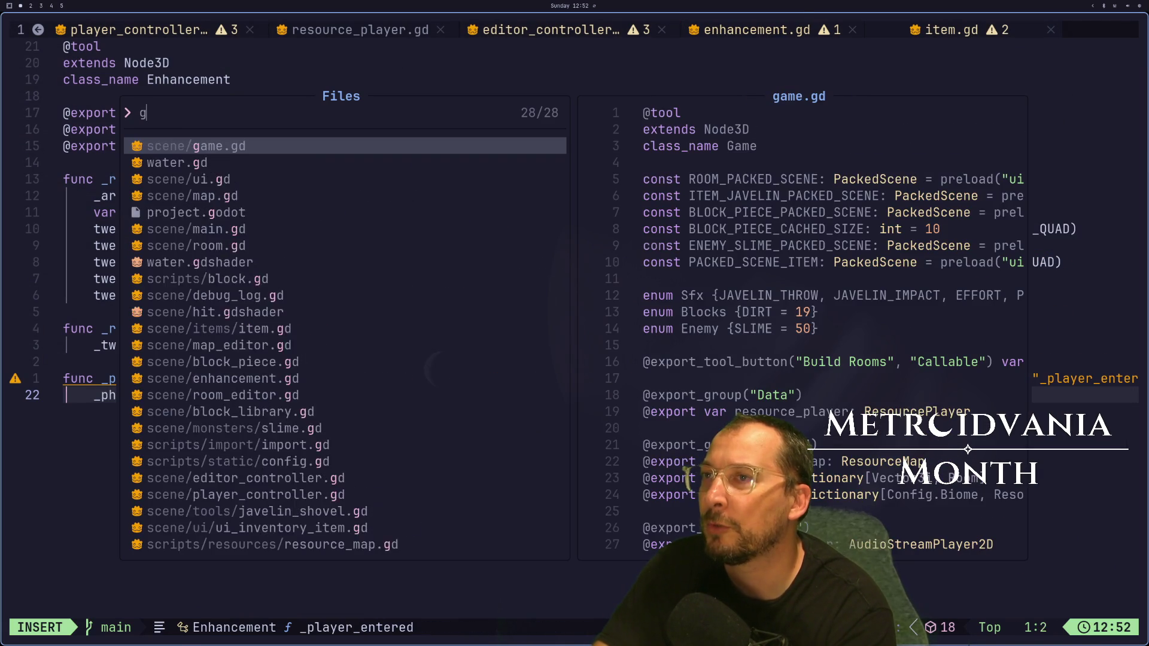
{"action": "key", "text": "Return"}
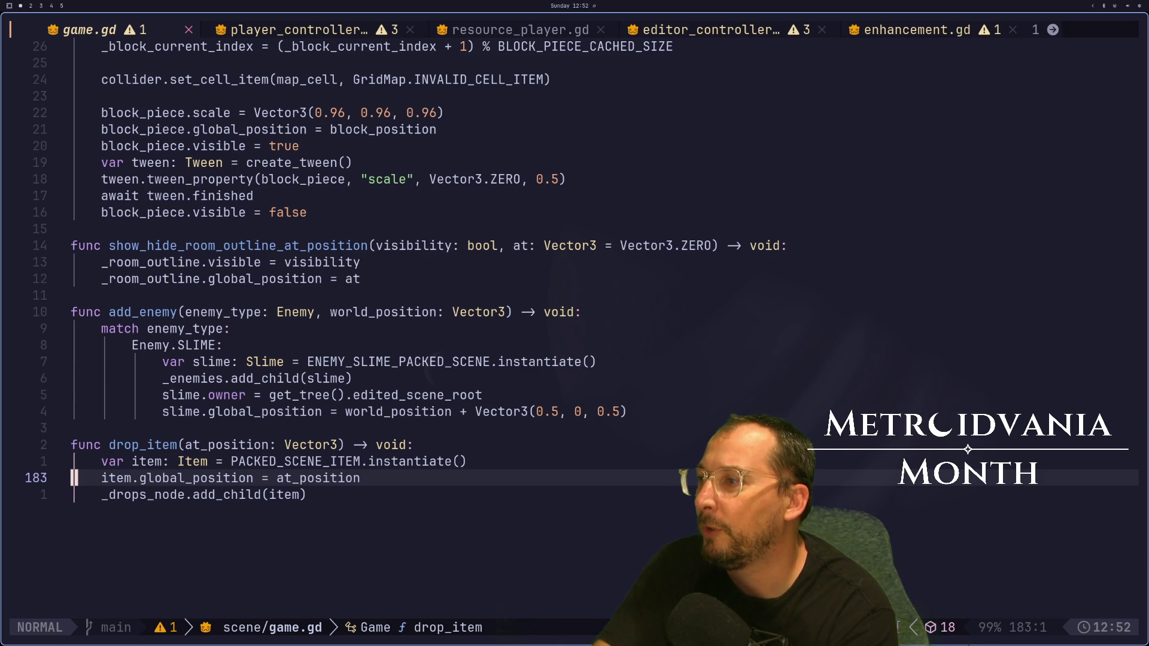
{"action": "key", "text": "g"}
{"action": "key", "text": "g"}
{"action": "key", "text": "j"}
{"action": "key", "text": "j"}
{"action": "key", "text": "j"}
{"action": "key", "text": "j"}
{"action": "key", "text": "j"}
{"action": "key", "text": "j"}
{"action": "key", "text": "k"}
{"action": "key", "text": "k"}
{"action": "key", "text": "k"}
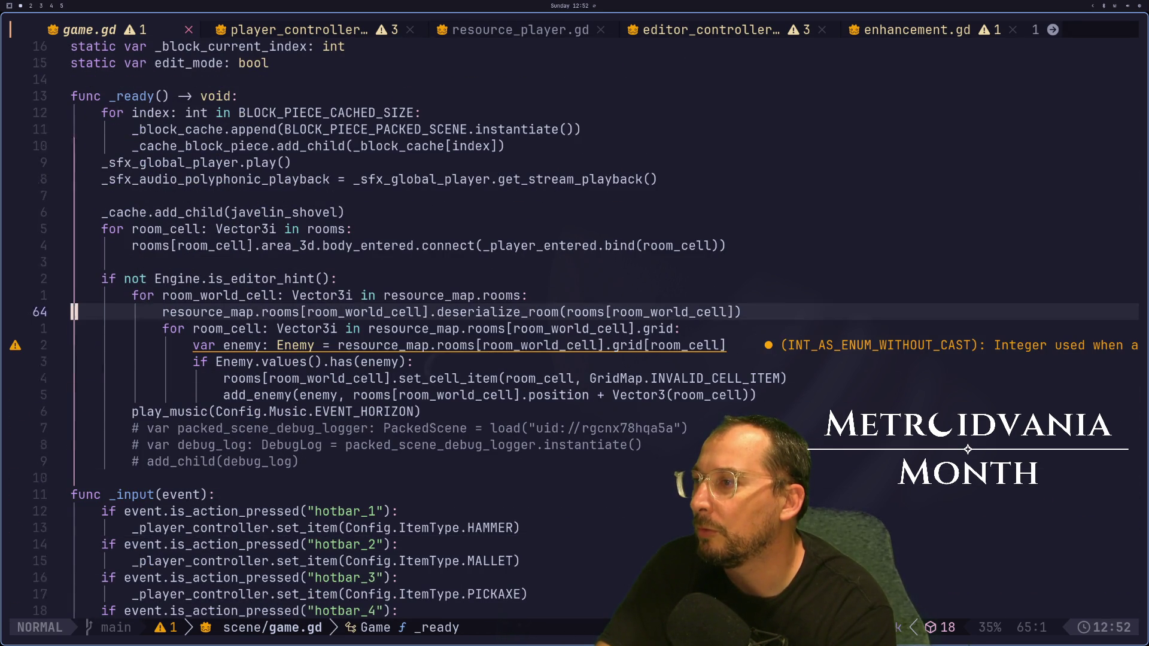
{"action": "key", "text": "k"}
{"action": "key", "text": "k"}
{"action": "key", "text": "k"}
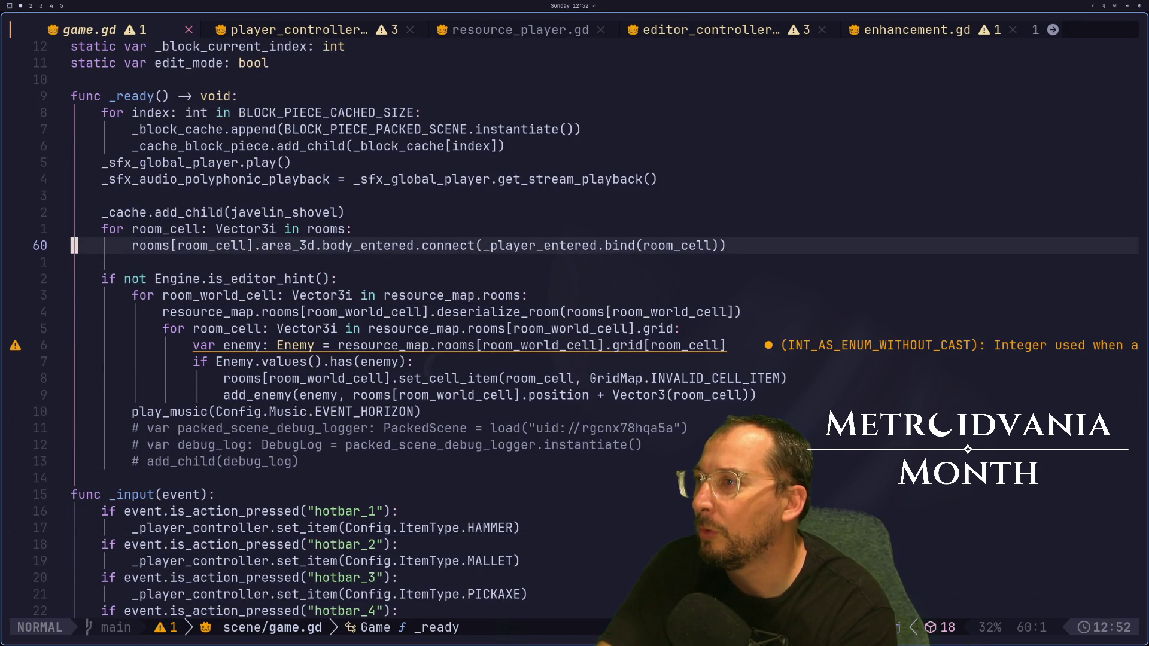
{"action": "key", "text": "j"}
{"action": "key", "text": "j"}
{"action": "key", "text": "j"}
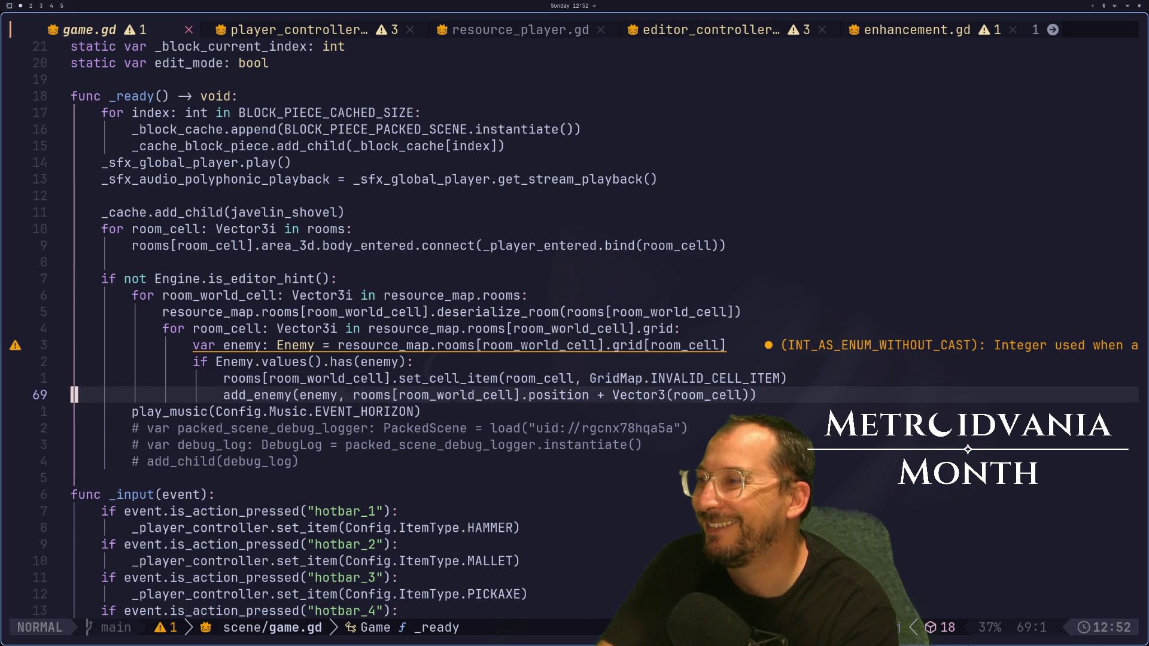
{"action": "key", "text": "j"}
{"action": "key", "text": "j"}
{"action": "key", "text": "j"}
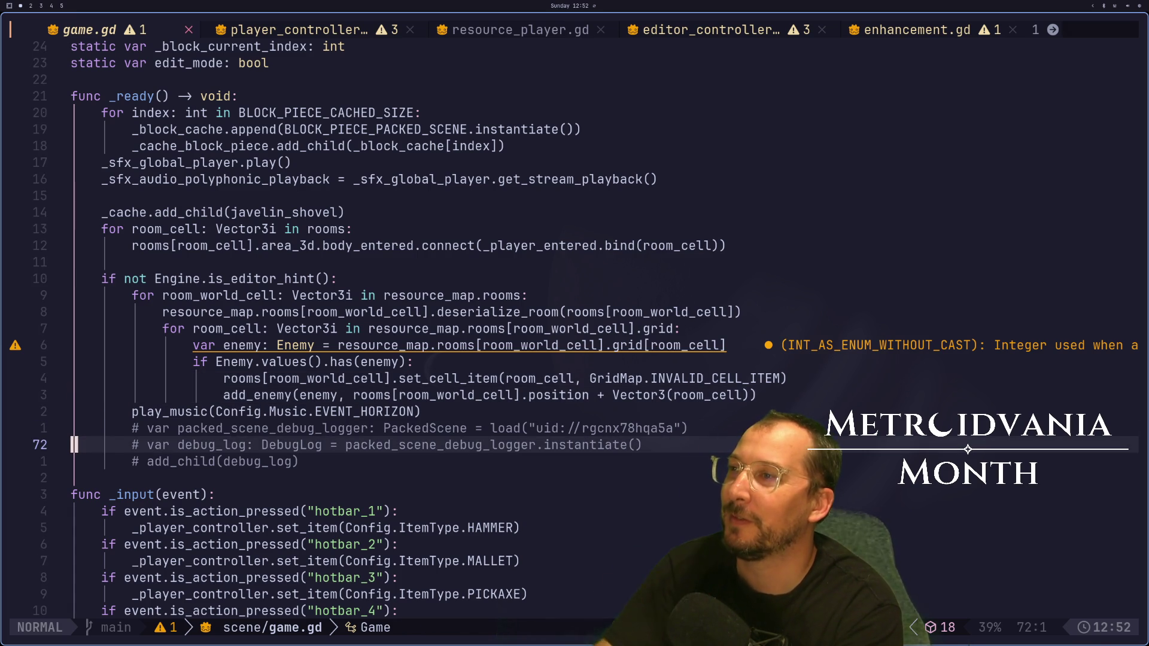
{"action": "key", "text": "super+2"}
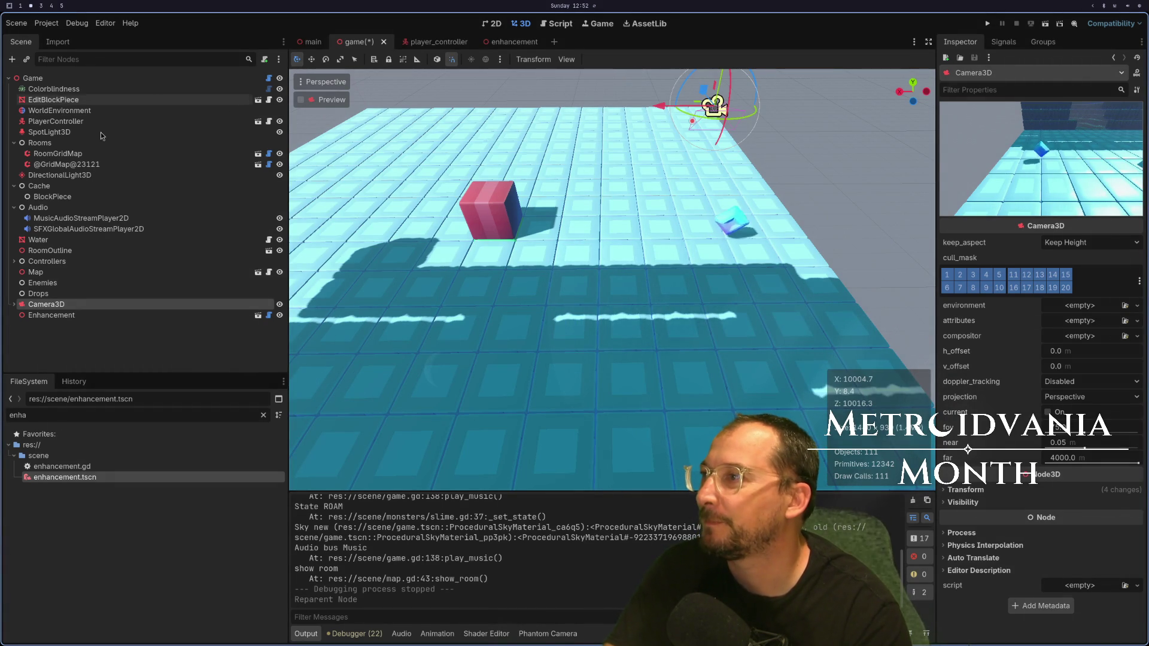
Check PlayerController and Camera3D in the Scene dock, then run the project and stop it.
{"action": "left_click", "coordinate": [77, 120]}
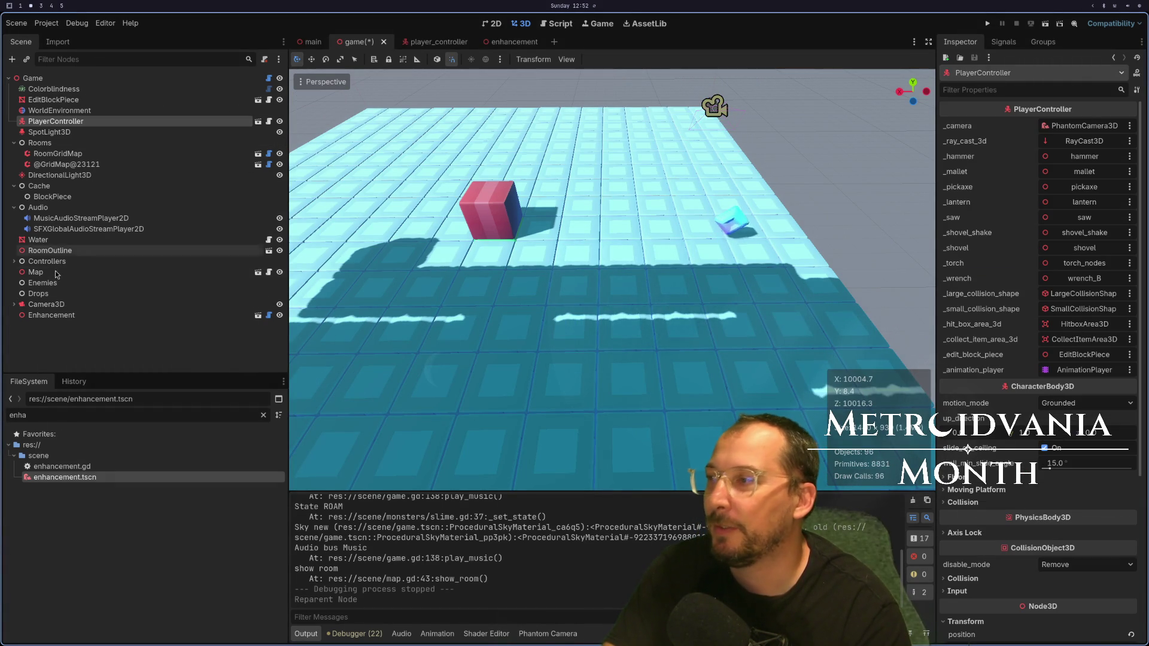
{"action": "left_click", "coordinate": [55, 305]}
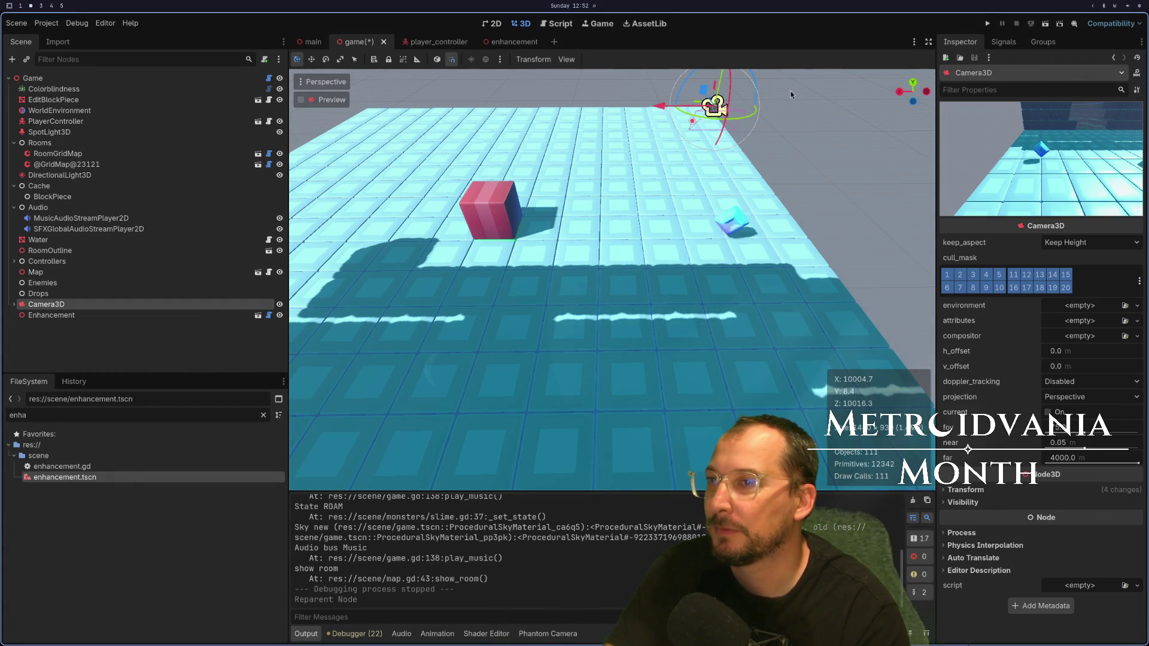
{"action": "left_click", "coordinate": [989, 23]}
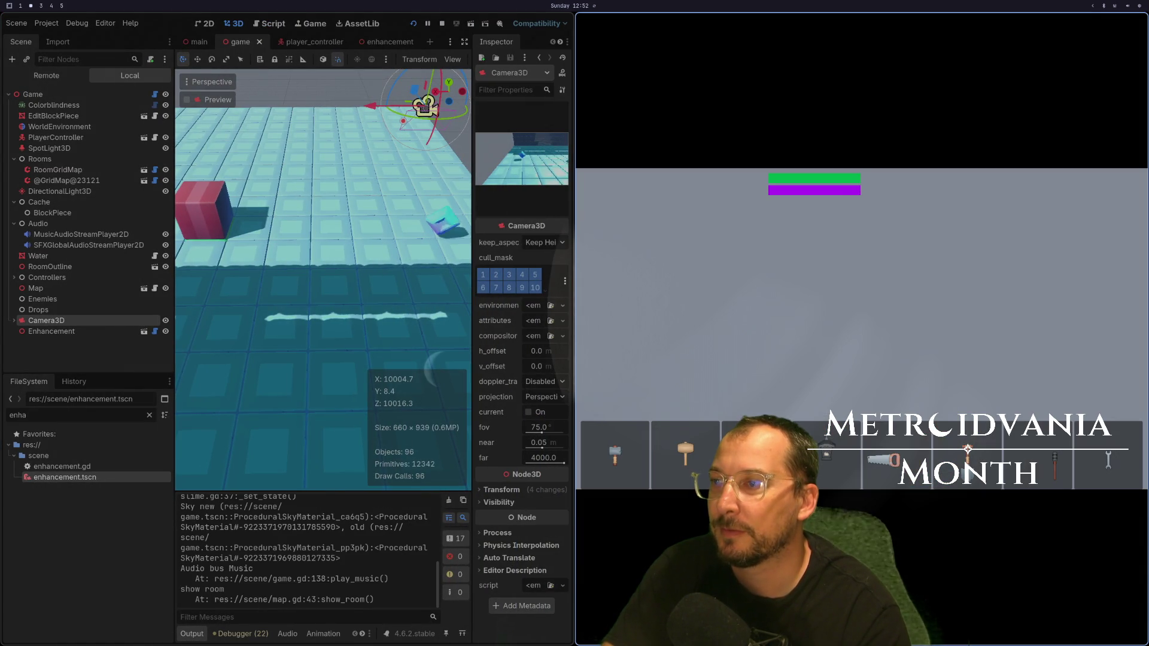
{"action": "key", "text": "F8"}
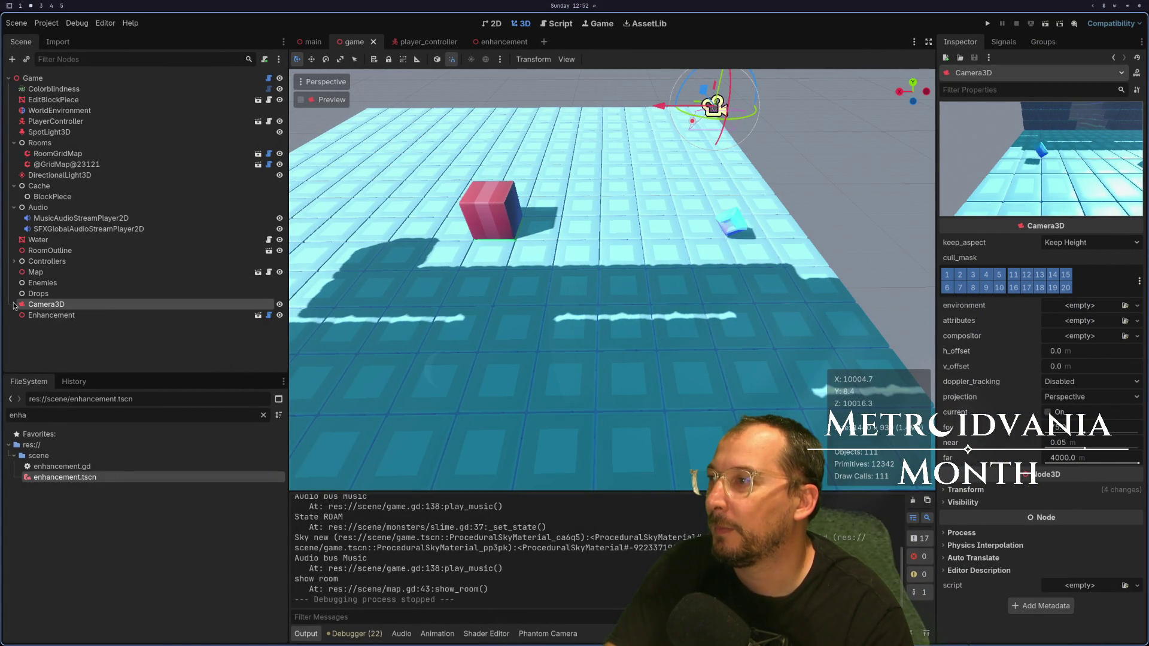
Change _phantom_camera_3d.priority from 1 to 0 in enhancement.gd and write the file.
{"action": "key", "text": "alt+Tab"}
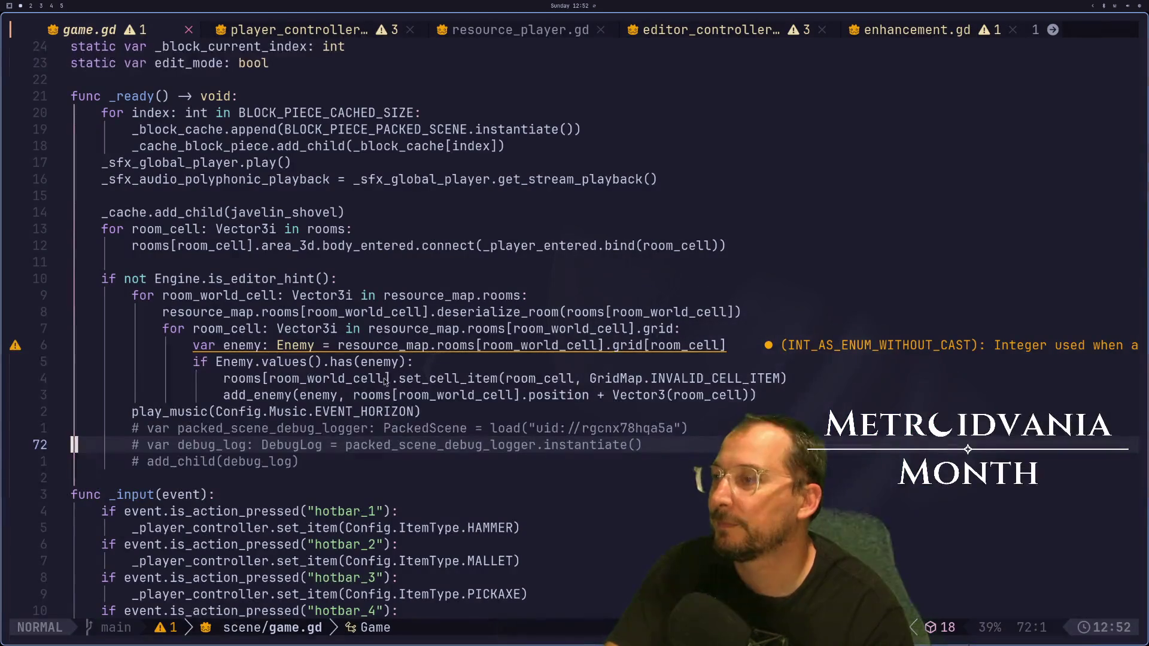
{"action": "left_click", "coordinate": [852, 36]}
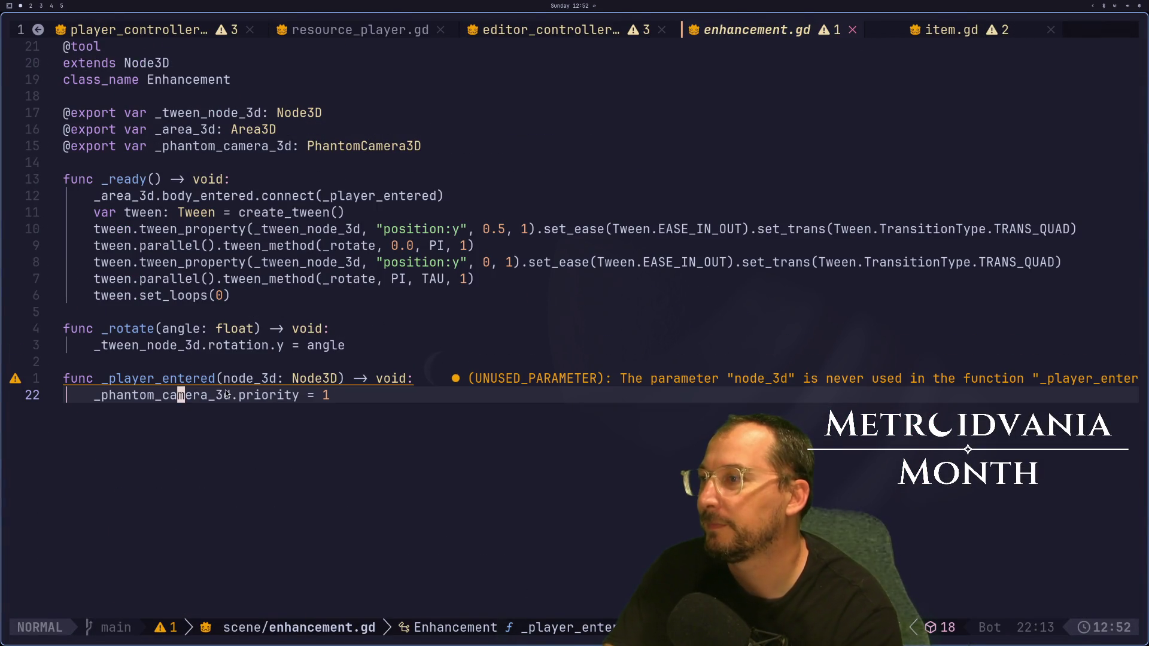
{"action": "key", "text": "dollar"}
{"action": "type", "text": "s0"}
{"action": "key", "text": "Escape"}
{"action": "type", "text": ":w"}
{"action": "key", "text": "Return"}
{"action": "key", "text": "super+2"}
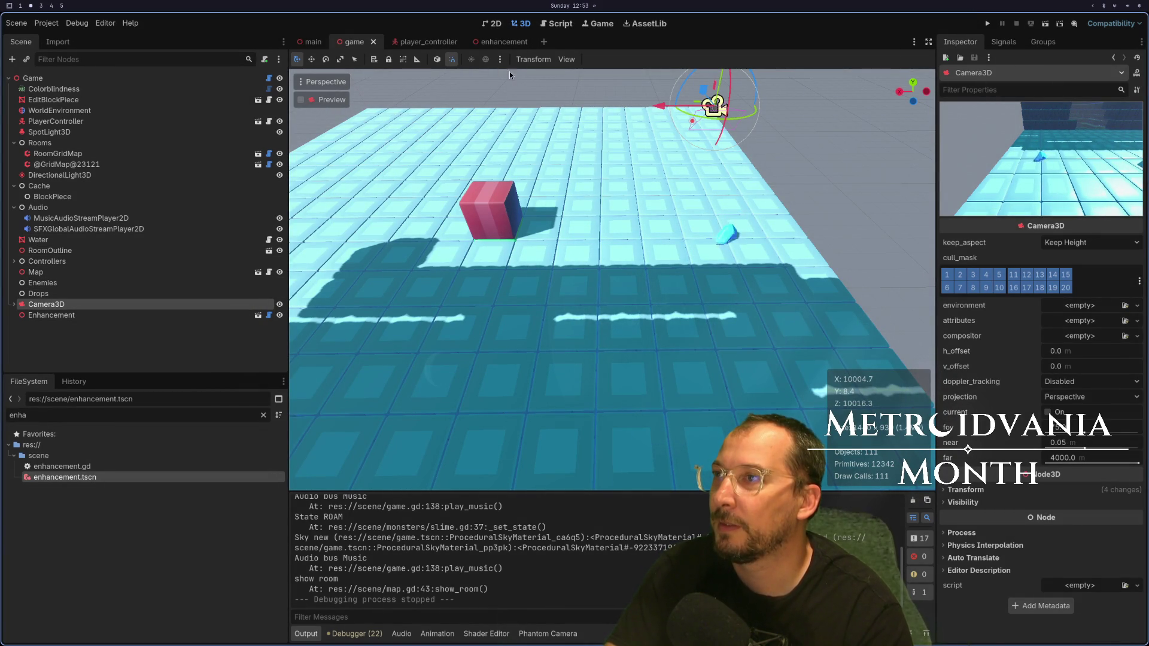
Set the player_controller PhantomCamera3D priority to 1, run and stop the game, and reopen the game scene.
{"action": "left_click", "coordinate": [413, 42]}
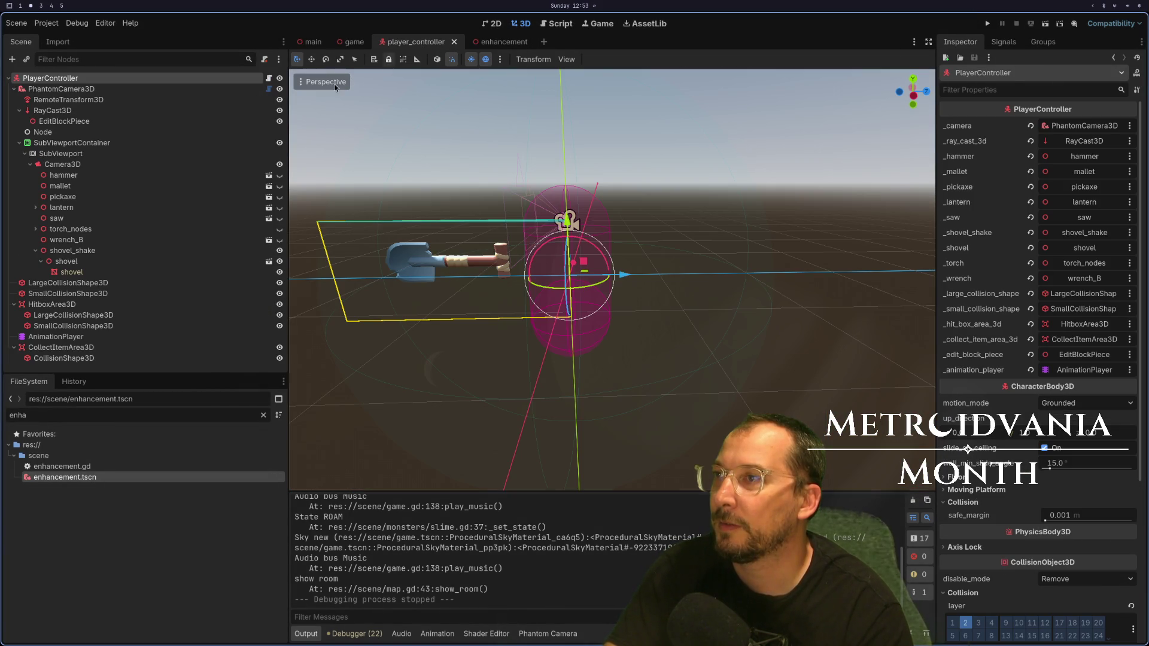
{"action": "left_click", "coordinate": [61, 89]}
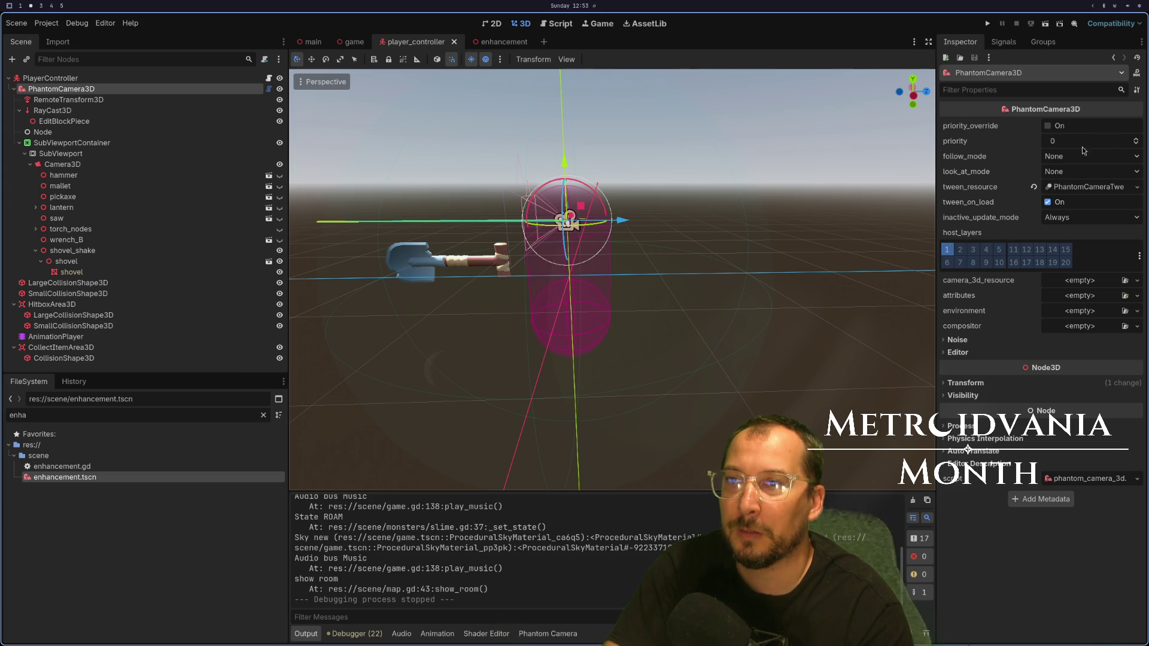
{"action": "left_click", "coordinate": [1135, 139]}
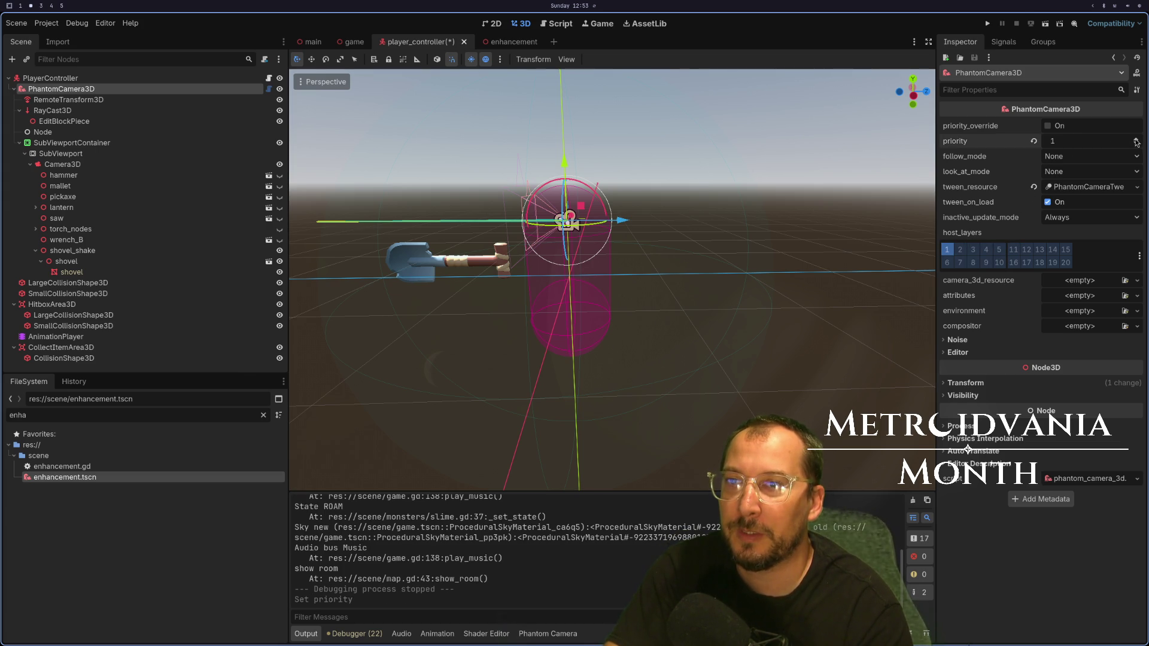
{"action": "left_click", "coordinate": [989, 23]}
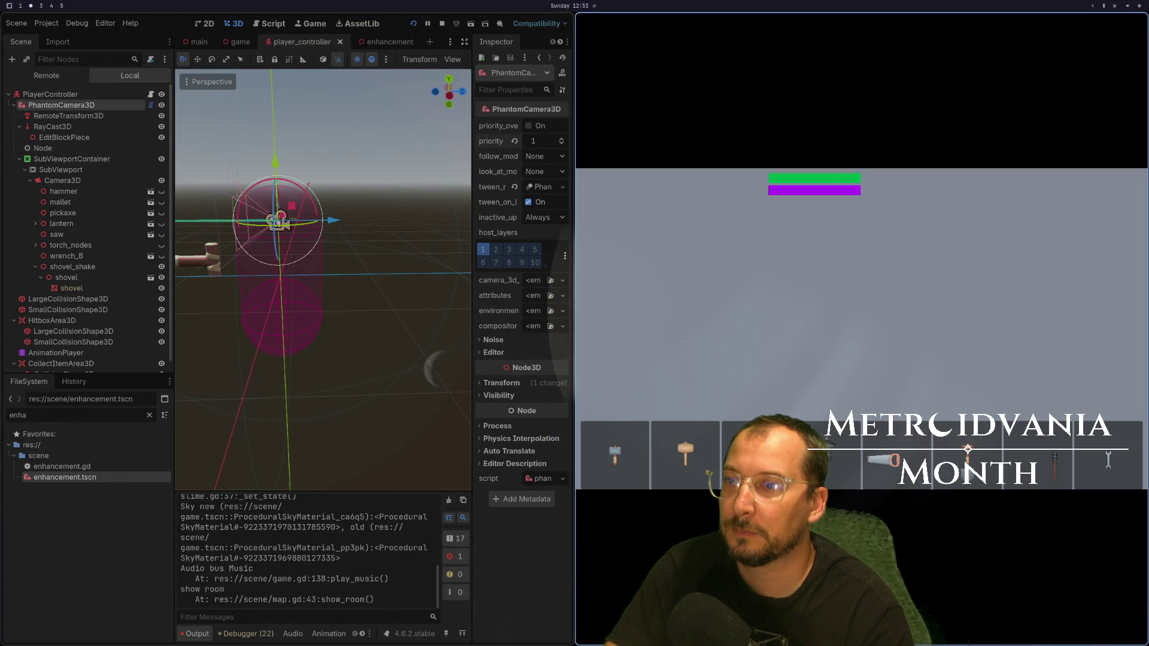
{"action": "key", "text": "Escape"}
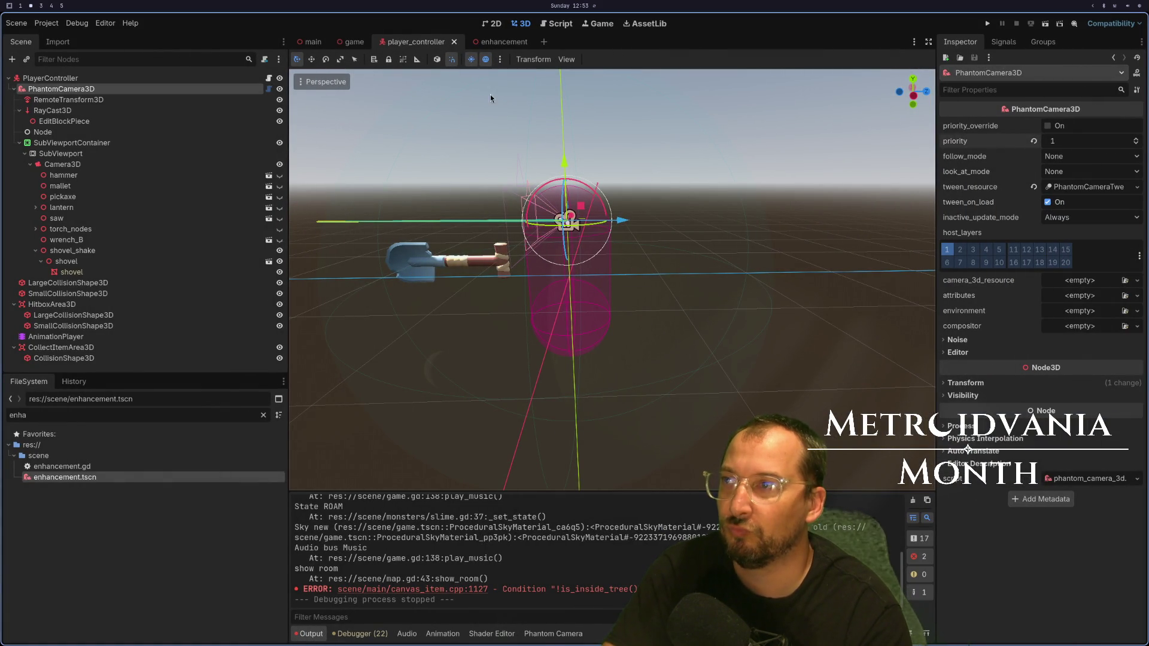
{"action": "left_click", "coordinate": [347, 45]}
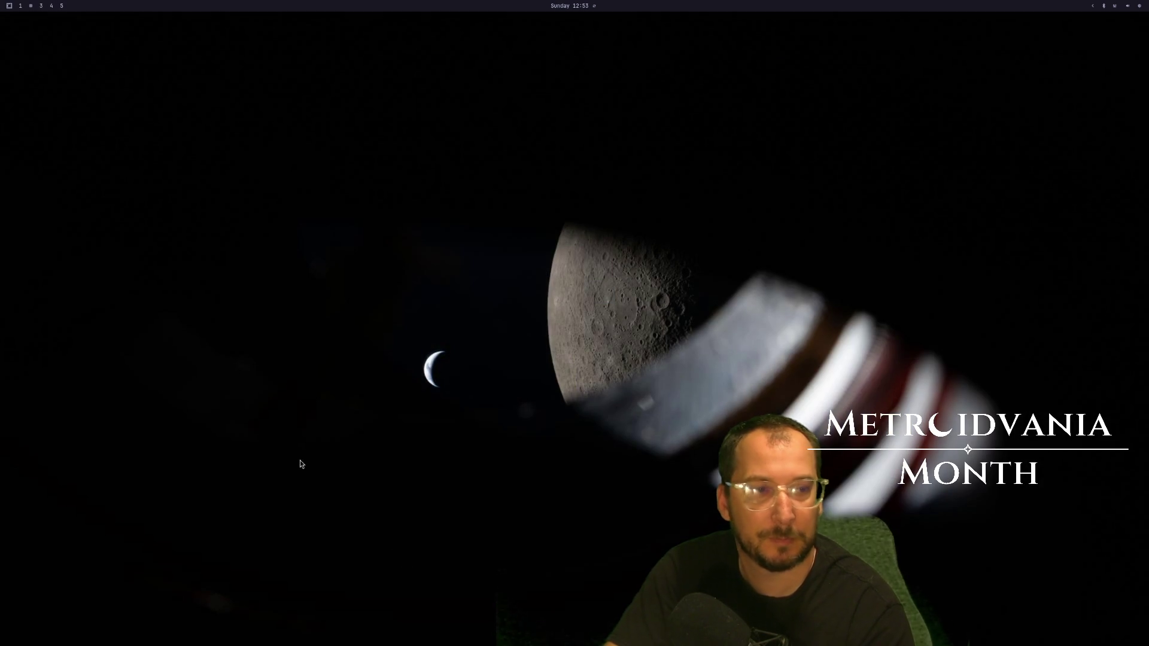
Relaunch Godot from the app launcher and open the Metroidvania-month project for editing.
{"action": "key", "text": "super+space"}
{"action": "type", "text": "go"}
{"action": "key", "text": "Return"}
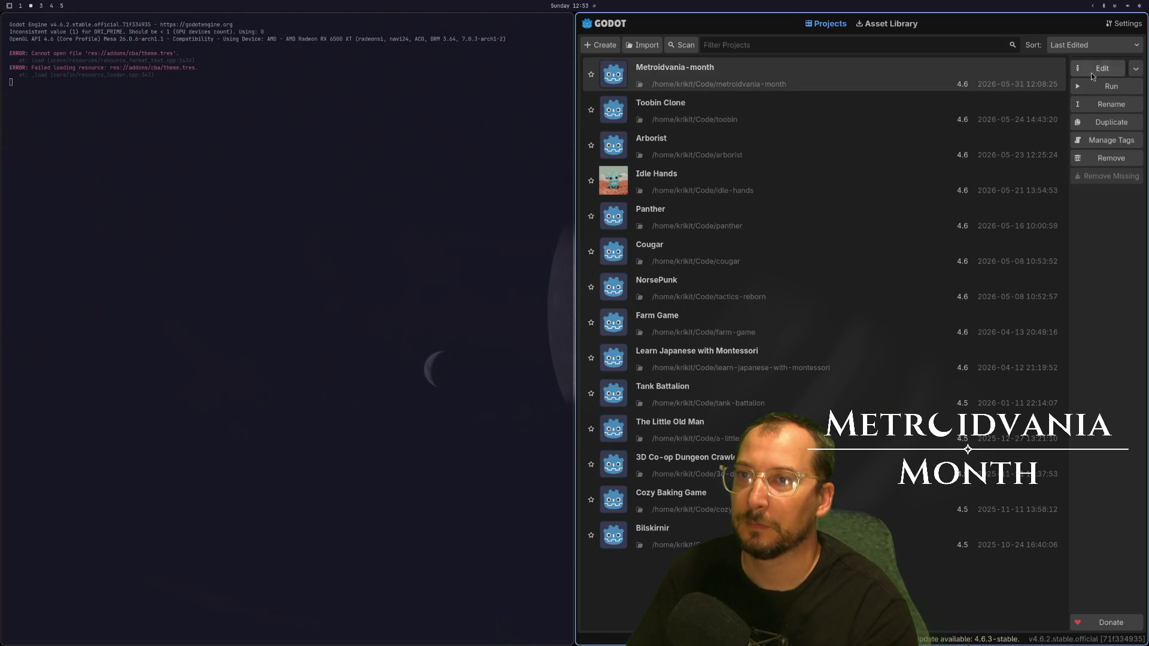
{"action": "left_click", "coordinate": [1092, 75]}
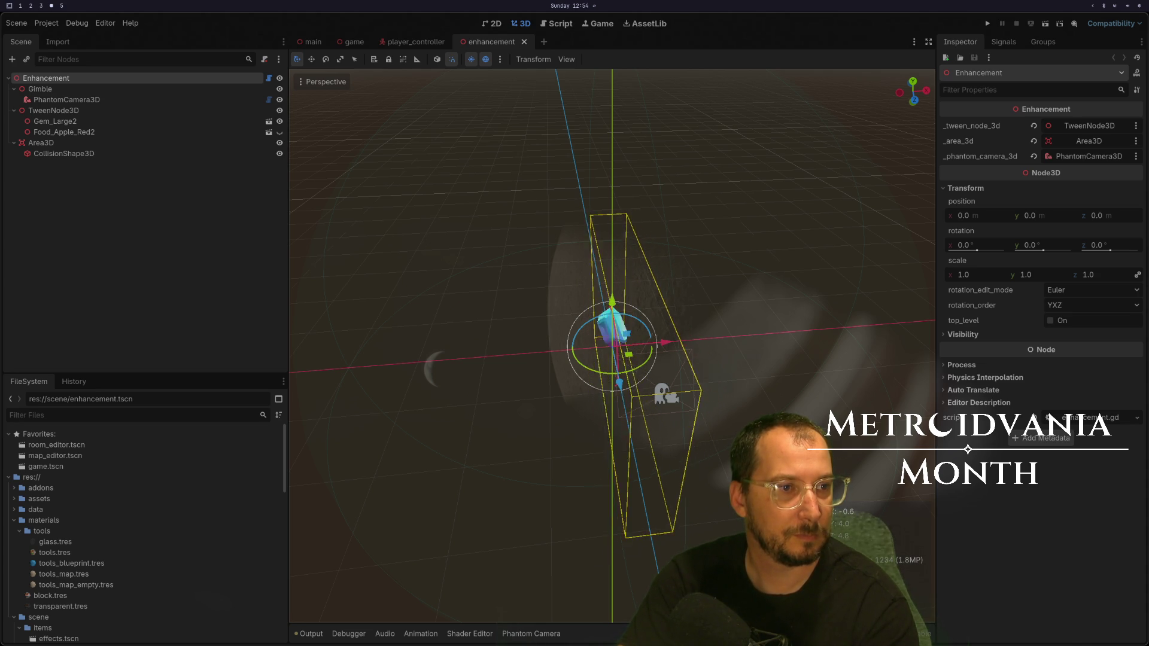
Test-run the game, then delete the Enhancement node from the game scene.
{"action": "left_click", "coordinate": [988, 23]}
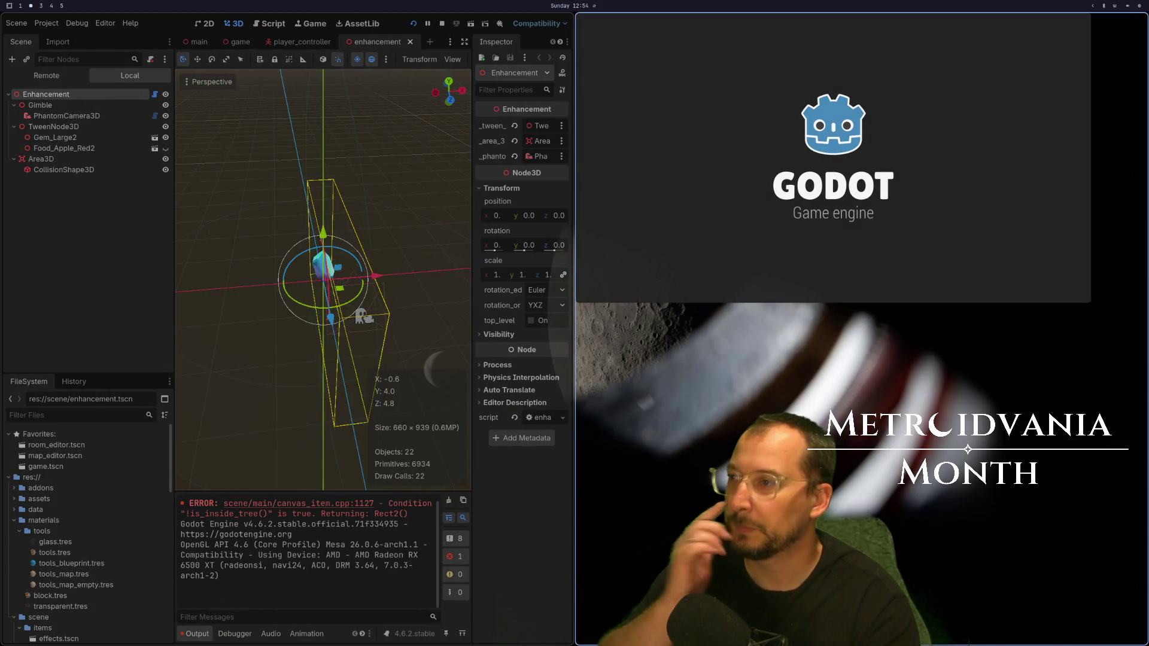
{"action": "key", "text": "F8"}
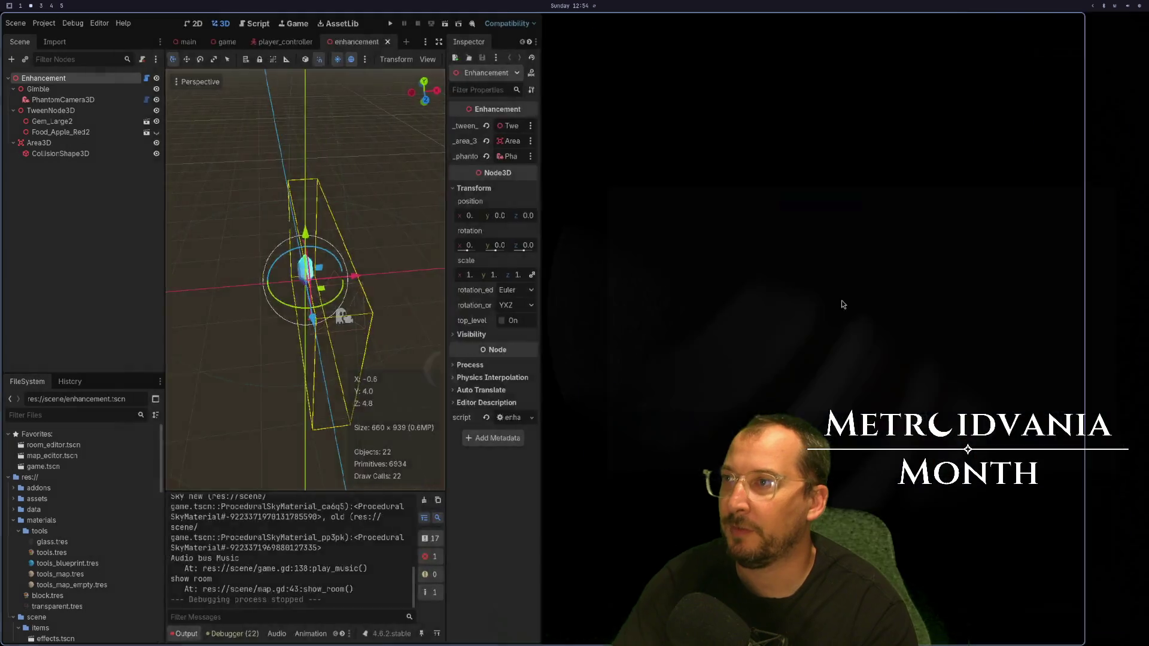
{"action": "left_click", "coordinate": [339, 42]}
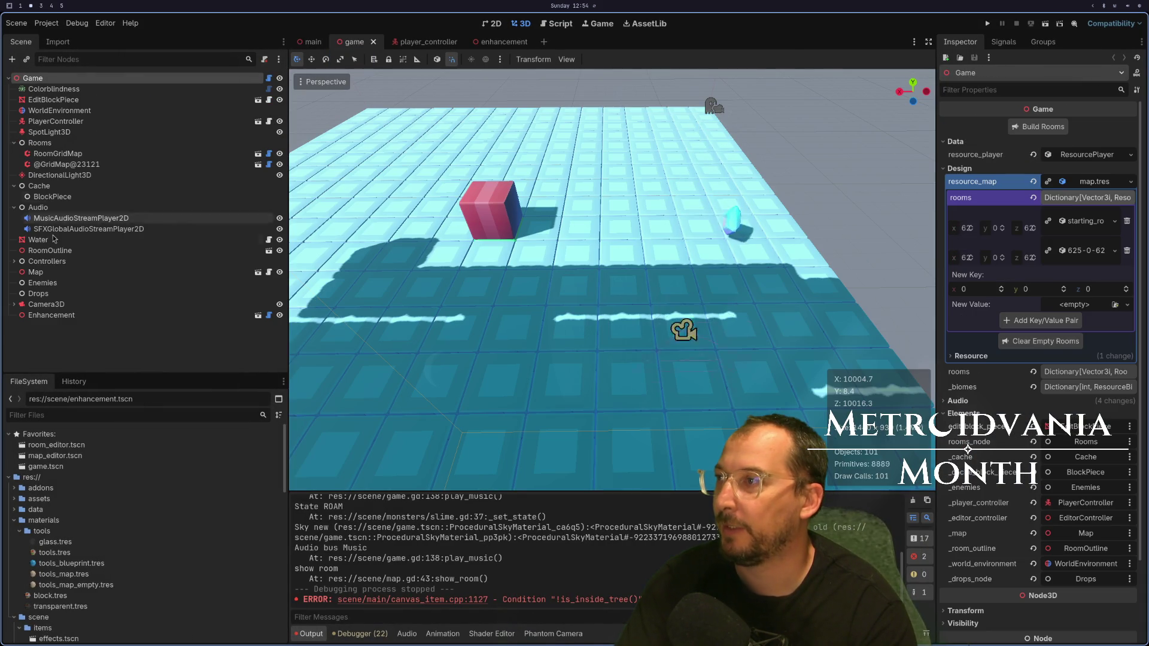
{"action": "left_click", "coordinate": [59, 314]}
{"action": "right_click", "coordinate": [60, 314]}
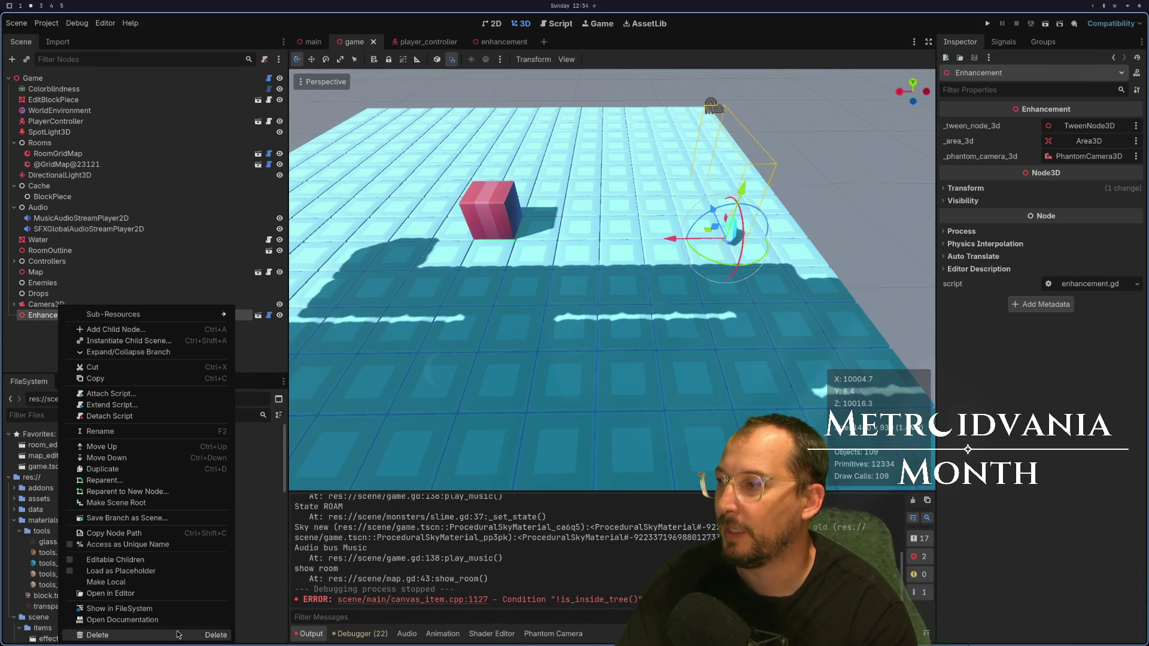
{"action": "left_click", "coordinate": [99, 636]}
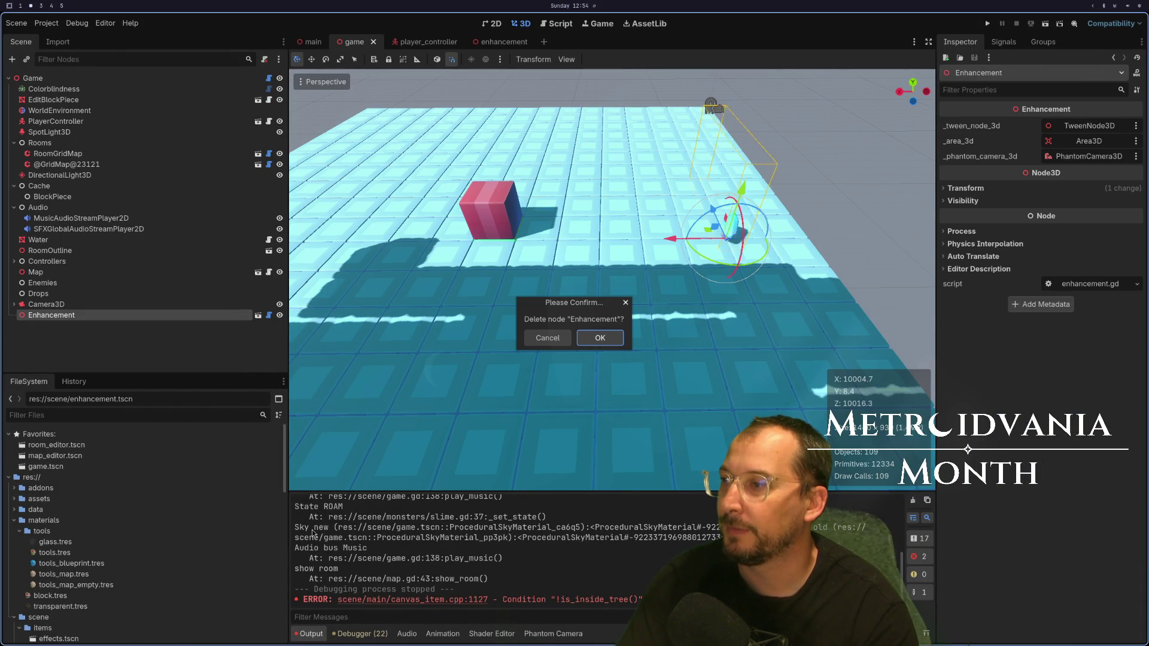
{"action": "left_click", "coordinate": [600, 338]}
Run the game again, then reset player_controller's PhantomCamera3D priority to 0 and save.
{"action": "left_click", "coordinate": [989, 22]}
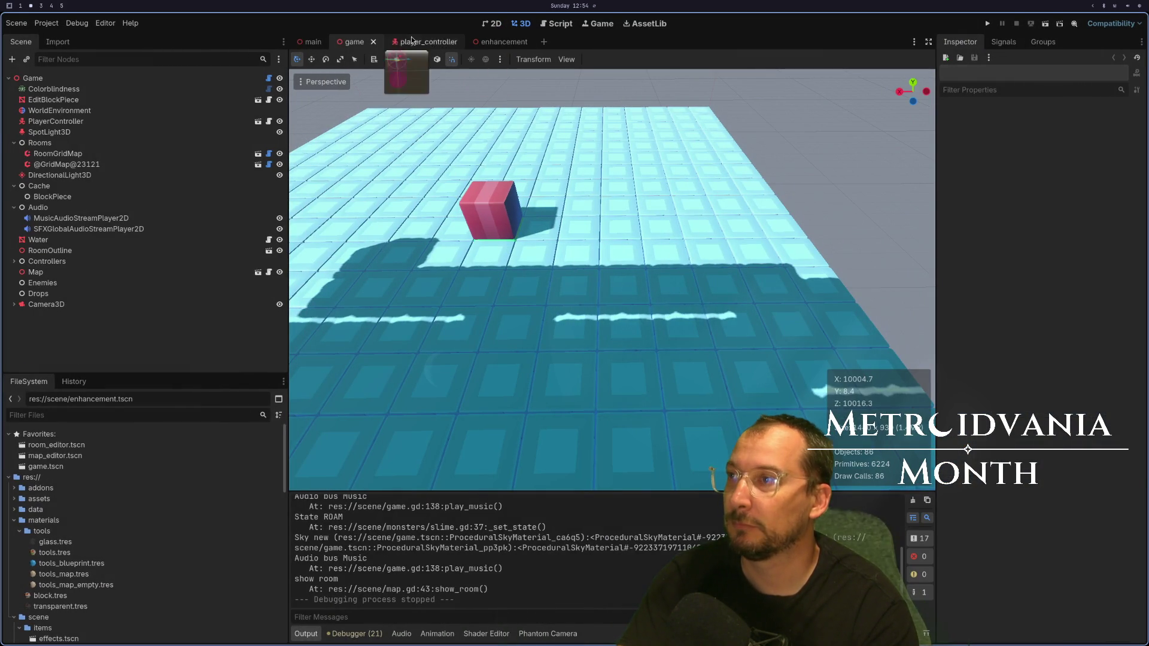
{"action": "left_click", "coordinate": [412, 43]}
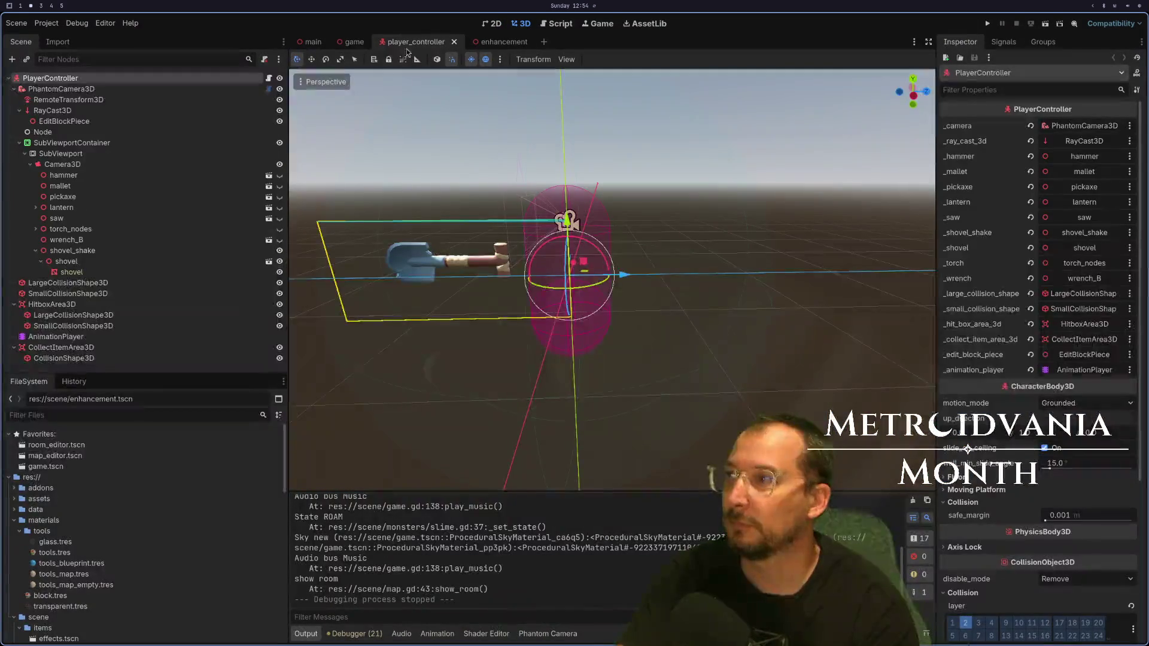
{"action": "left_click", "coordinate": [61, 89]}
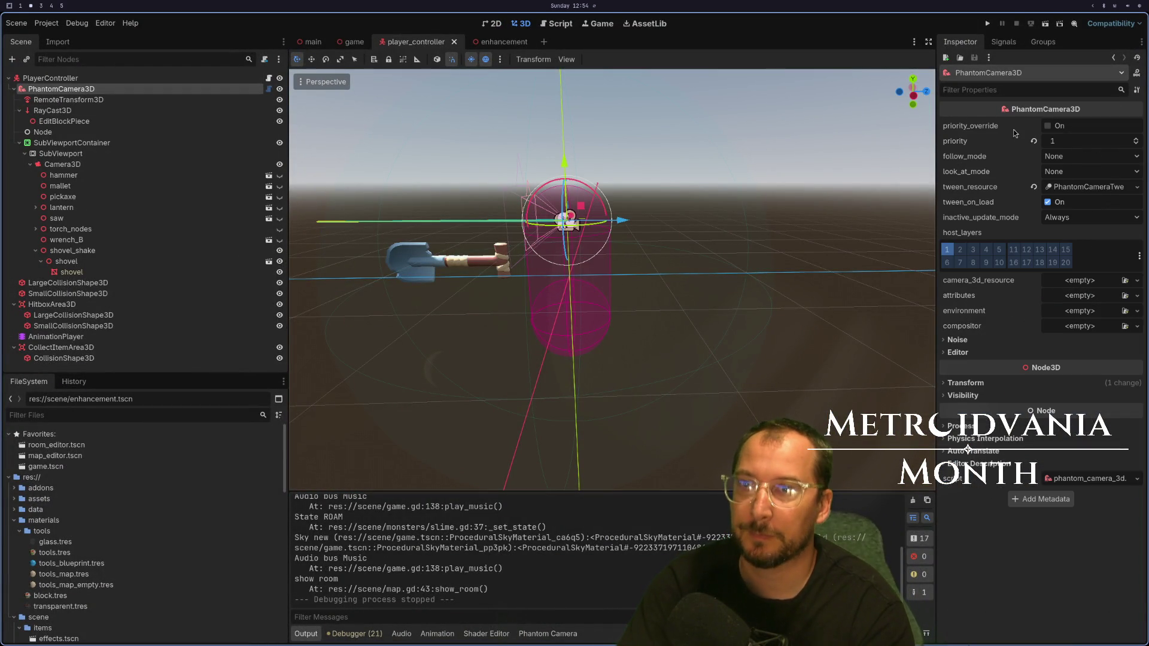
{"action": "left_click", "coordinate": [1035, 142]}
{"action": "key", "text": "ctrl+s"}
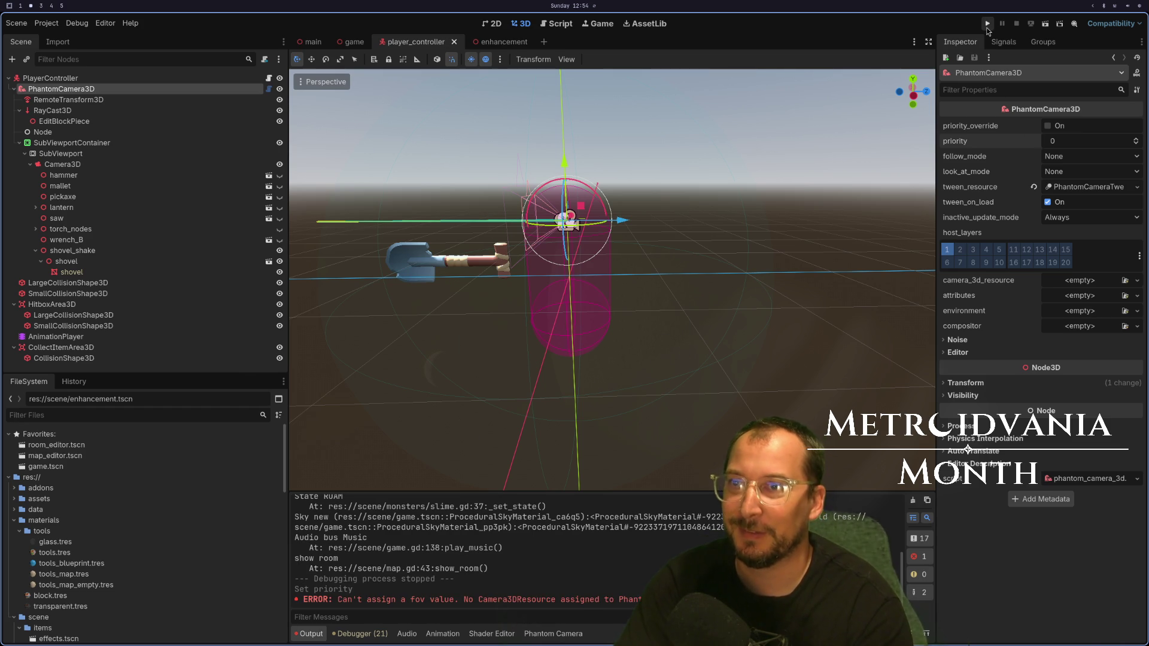
{"action": "left_click", "coordinate": [354, 42]}
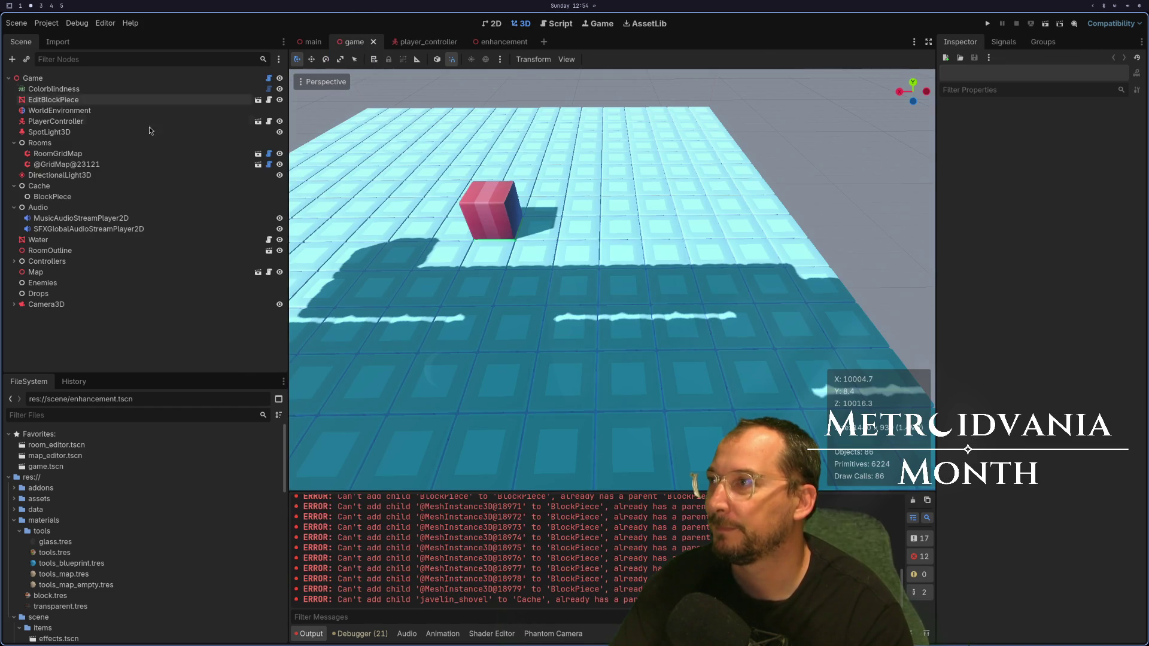
Move Camera3D to be Game's first child and save the game scene.
{"action": "mouse_move", "coordinate": [19, 304]}
{"action": "left_mouse_down"}
{"action": "mouse_move", "coordinate": [60, 232]}
{"action": "mouse_move", "coordinate": [93, 66]}
{"action": "mouse_move", "coordinate": [72, 86]}
{"action": "left_mouse_up"}
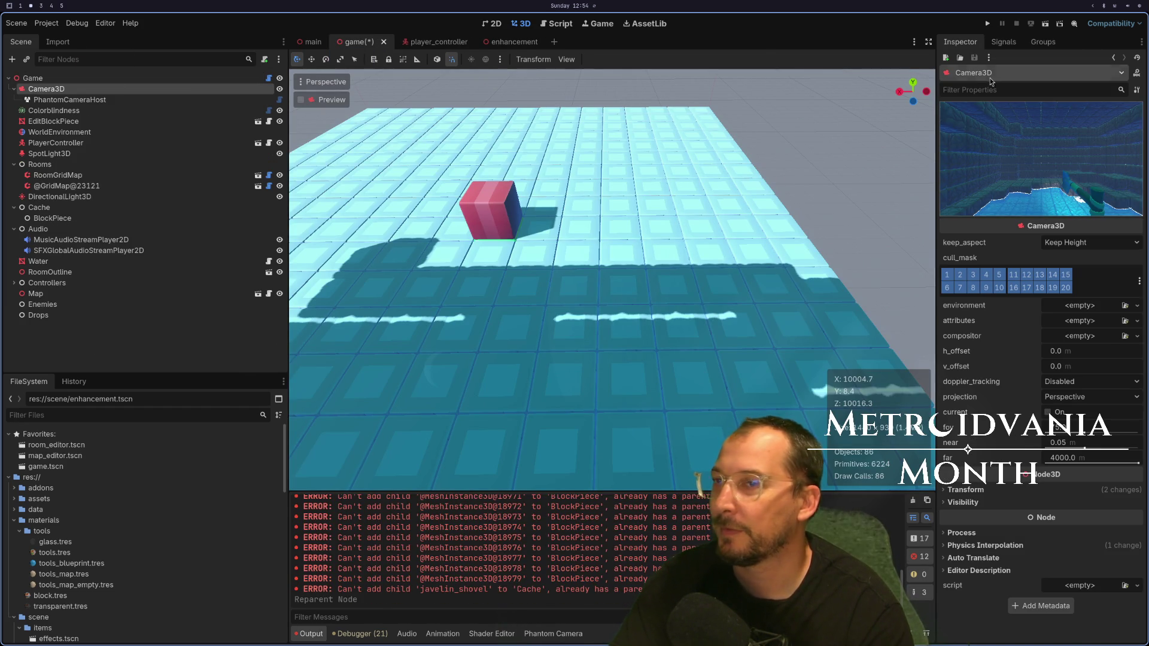
{"action": "key", "text": "ctrl+z"}
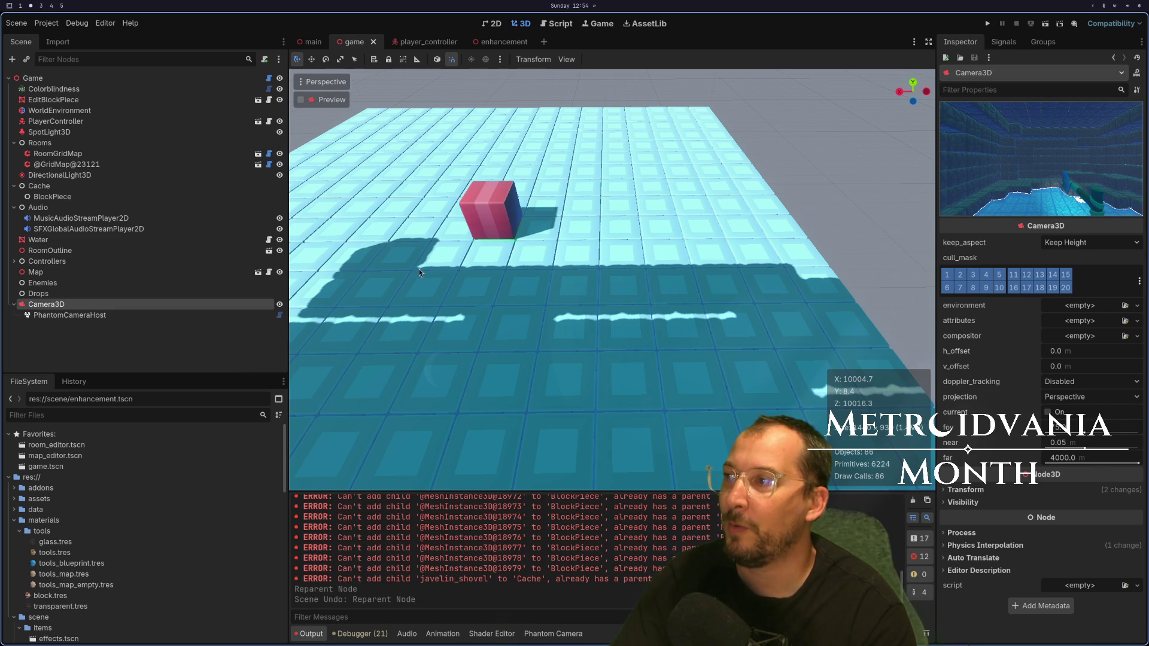
{"action": "key", "text": "ctrl+shift+z"}
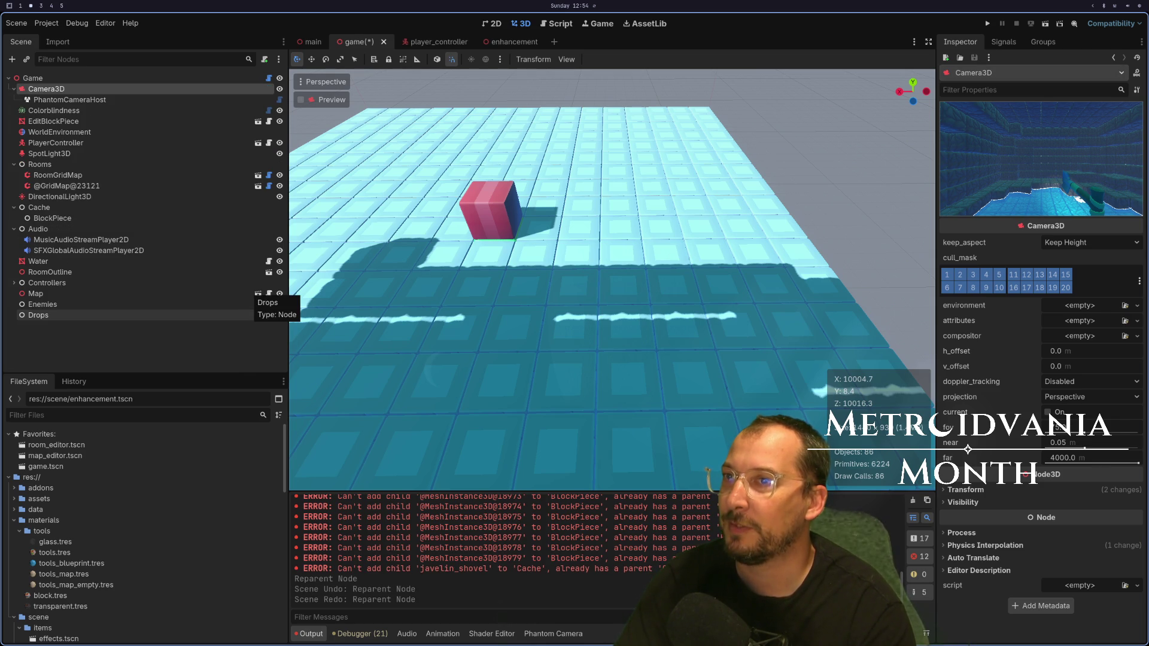
{"action": "key", "text": "ctrl+s"}
Test-run the game twice, stopping it after each run.
{"action": "left_click", "coordinate": [987, 24]}
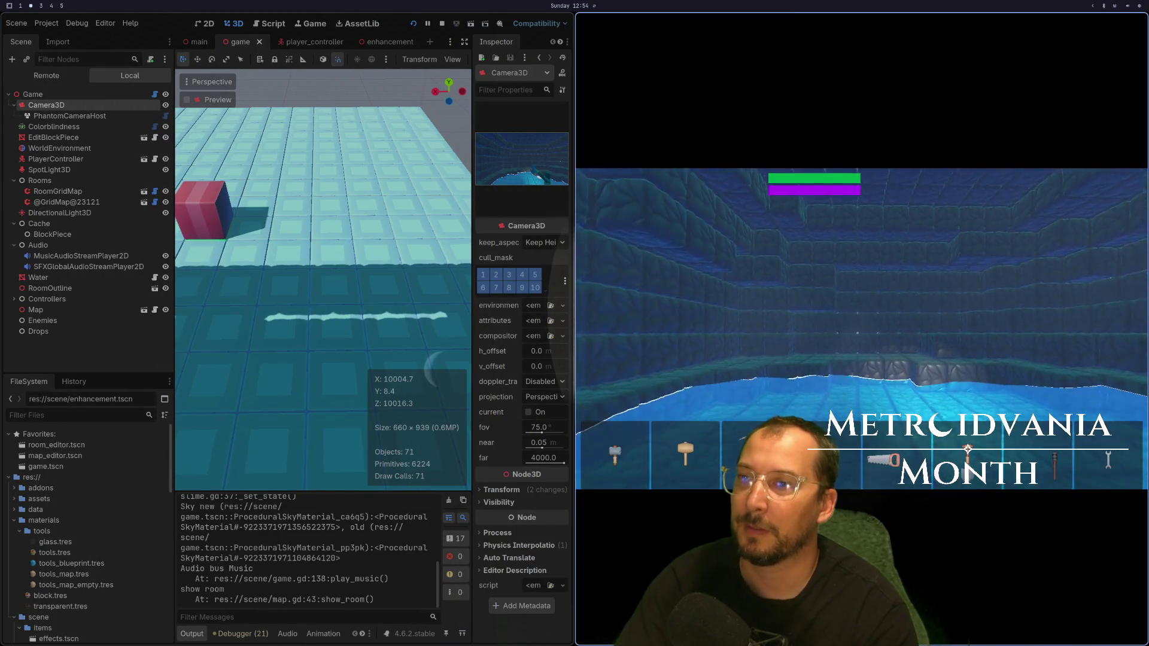
{"action": "key", "text": "Escape"}
{"action": "left_click", "coordinate": [988, 23]}
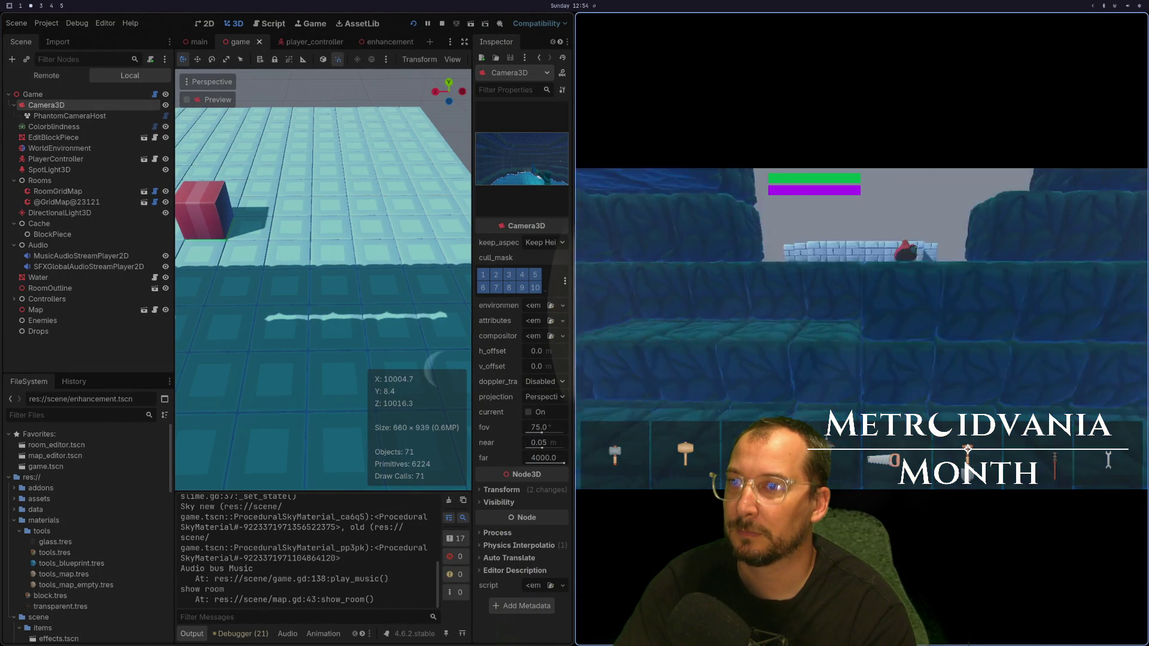
{"action": "key", "text": "F8"}
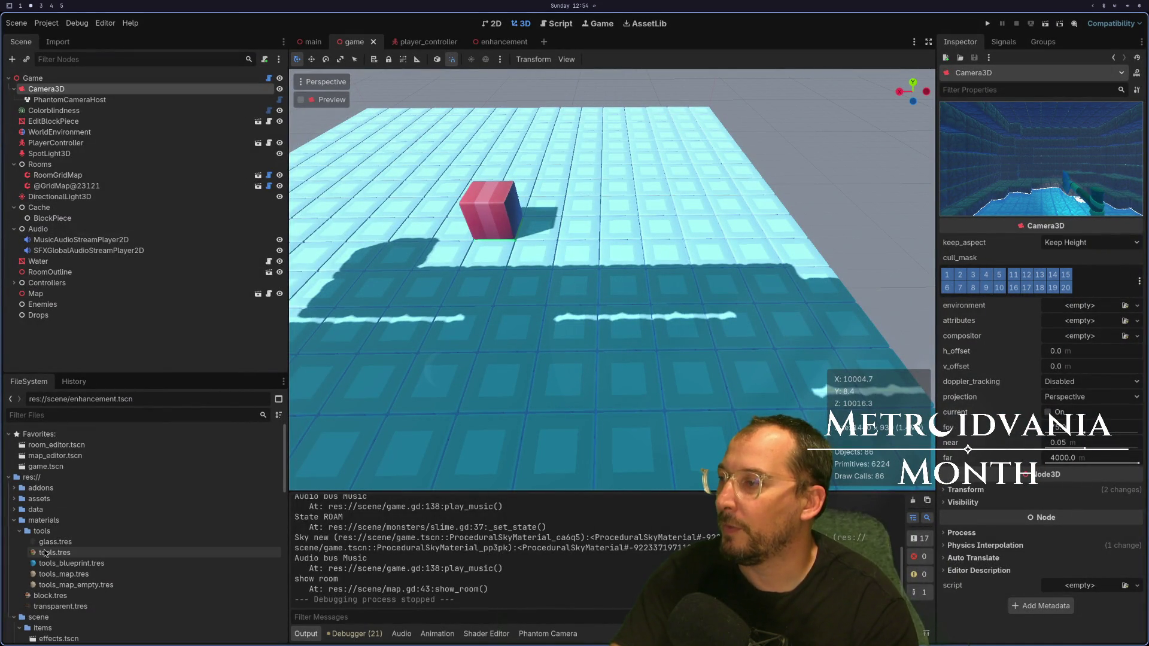
Filter FileSystem for 'enhan', drop enhancement.tscn below Drops, then undo it.
{"action": "type", "text": "eb"}
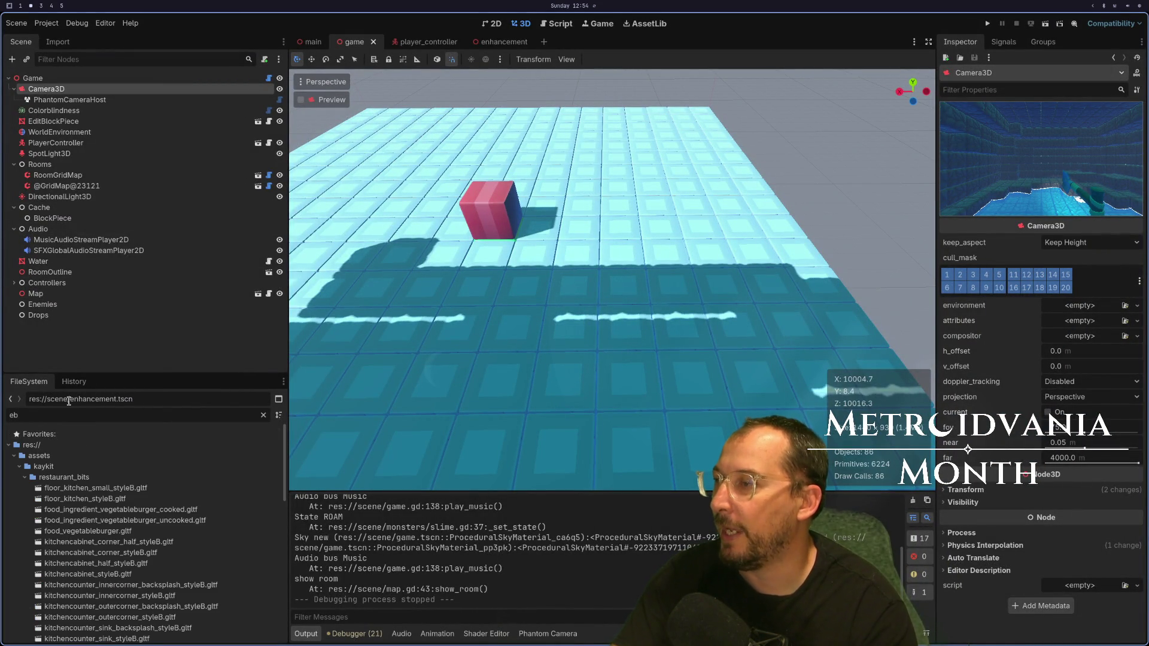
{"action": "key", "text": "BackSpace"}
{"action": "type", "text": "na"}
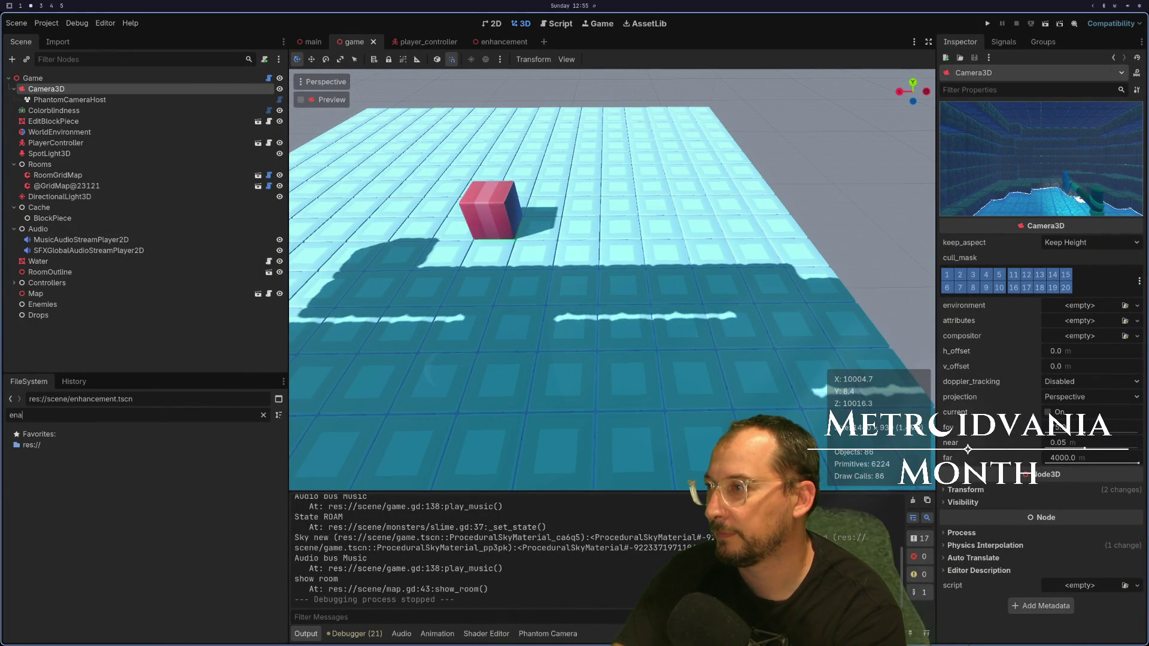
{"action": "key", "text": "BackSpace"}
{"action": "type", "text": "han"}
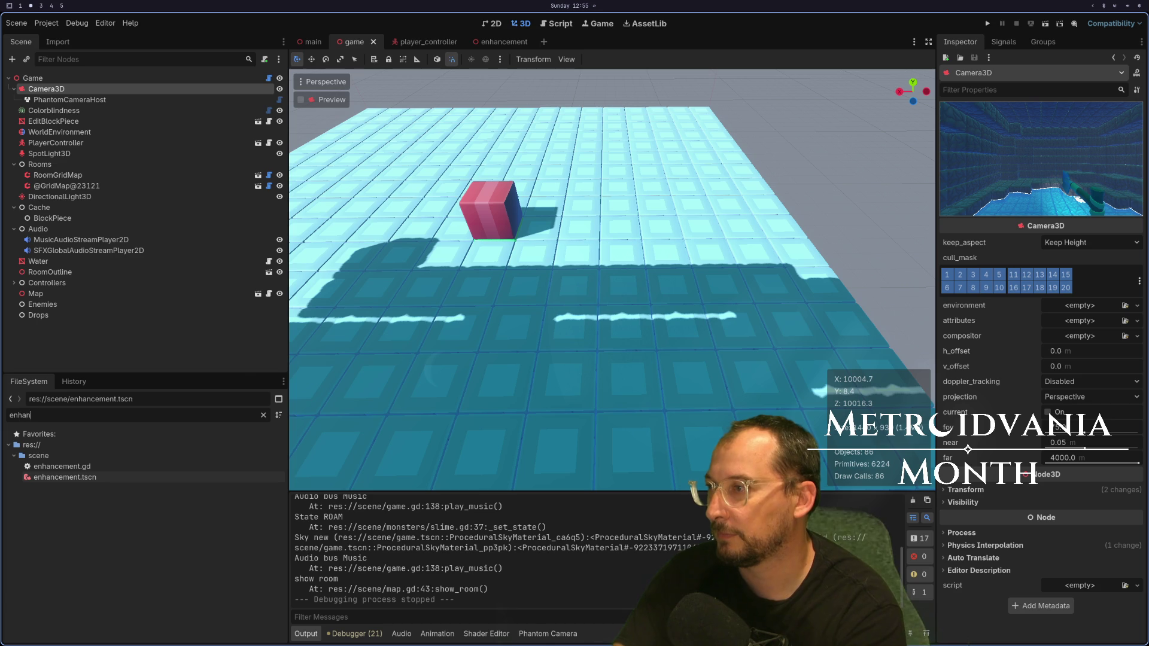
{"action": "left_click_drag", "start_coordinate": [64, 477], "coordinate": [101, 373]}
{"action": "mouse_move", "coordinate": [102, 329]}
{"action": "left_mouse_down"}
{"action": "mouse_move", "coordinate": [84, 298]}
{"action": "mouse_move", "coordinate": [78, 325]}
{"action": "left_mouse_up"}
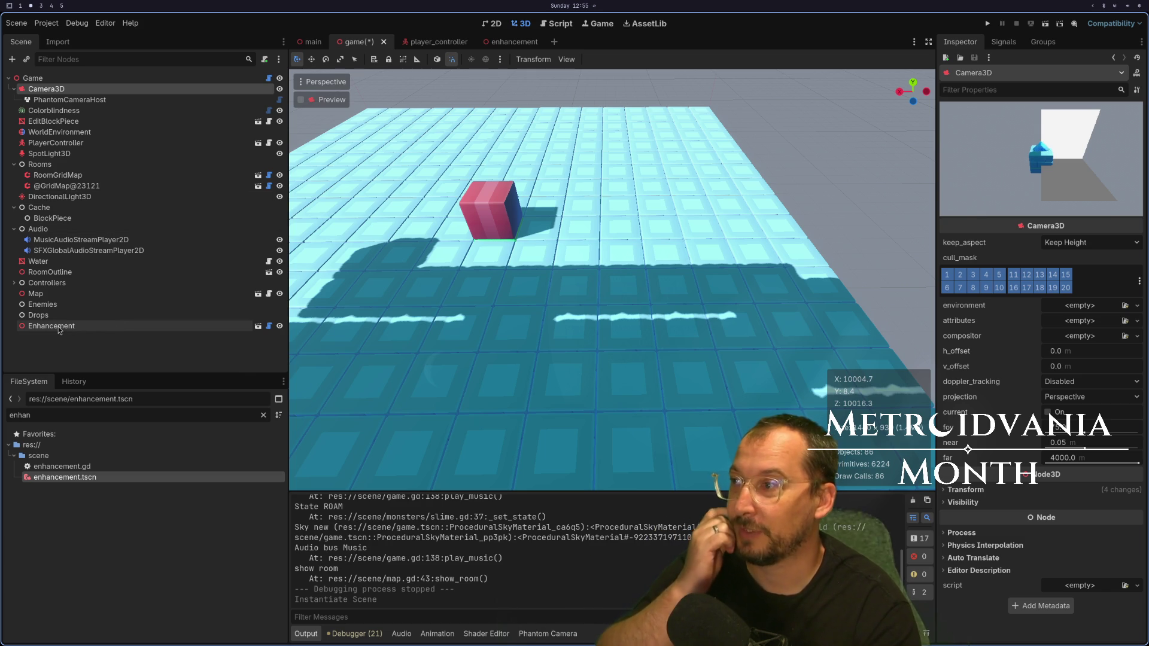
{"action": "key", "text": "ctrl+z"}
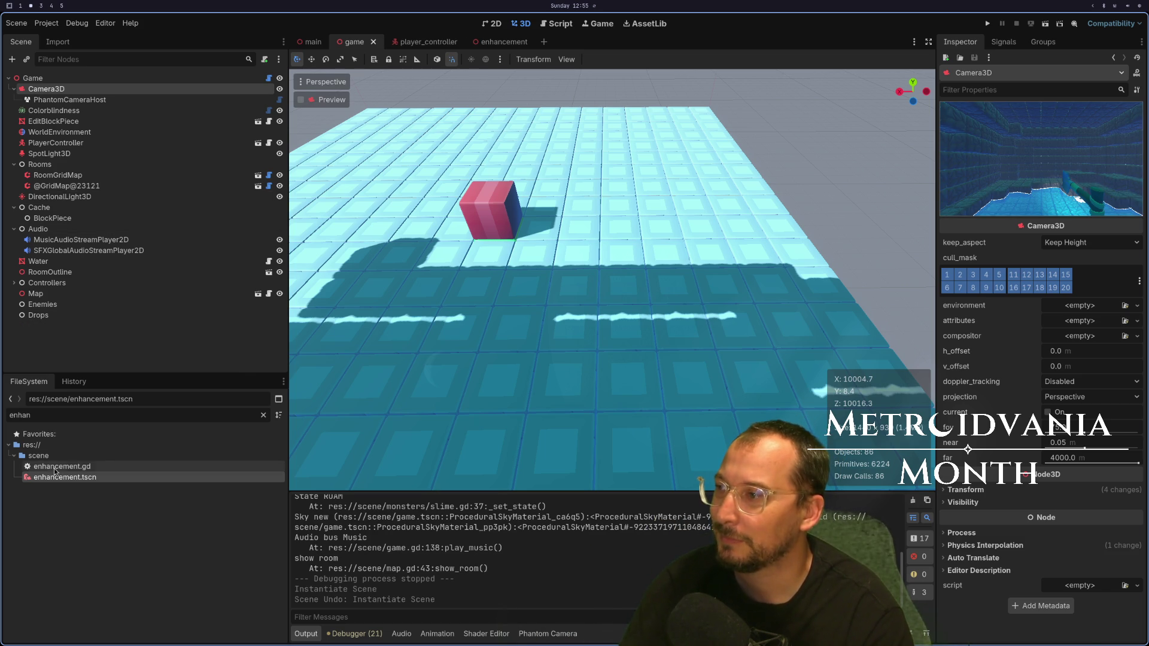
Re-add the Enhancement instance just below WorldEnvironment, select Camera3D, and run the game.
{"action": "mouse_move", "coordinate": [63, 478]}
{"action": "left_mouse_down"}
{"action": "mouse_move", "coordinate": [172, 421]}
{"action": "mouse_move", "coordinate": [540, 158]}
{"action": "left_mouse_up"}
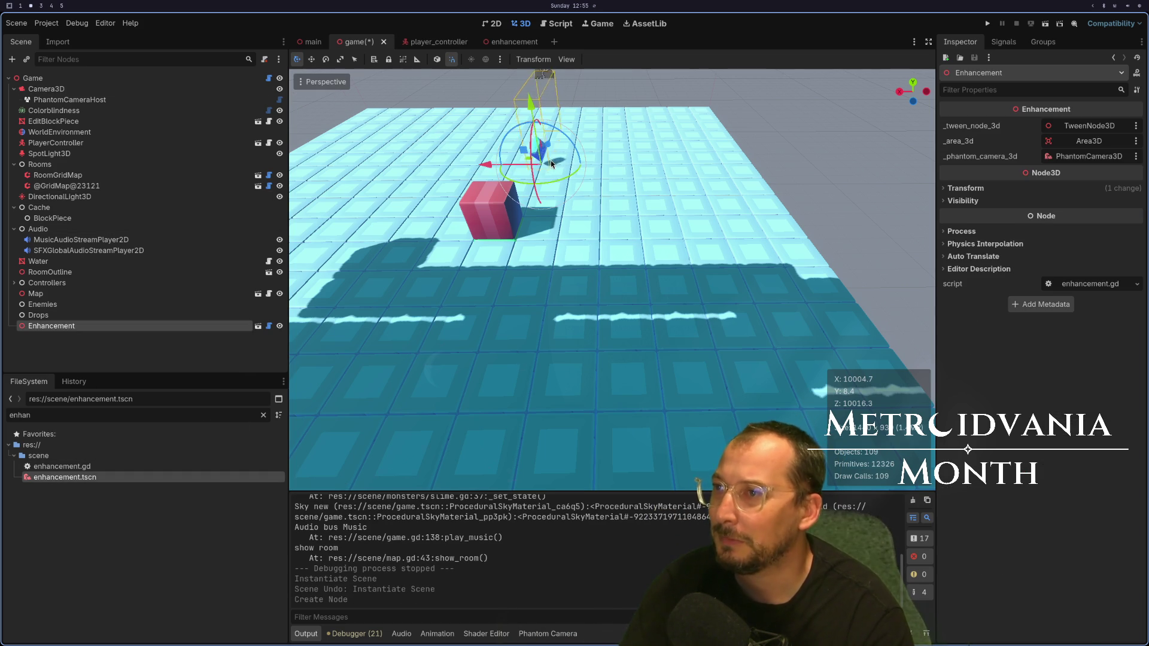
{"action": "left_click", "coordinate": [79, 336]}
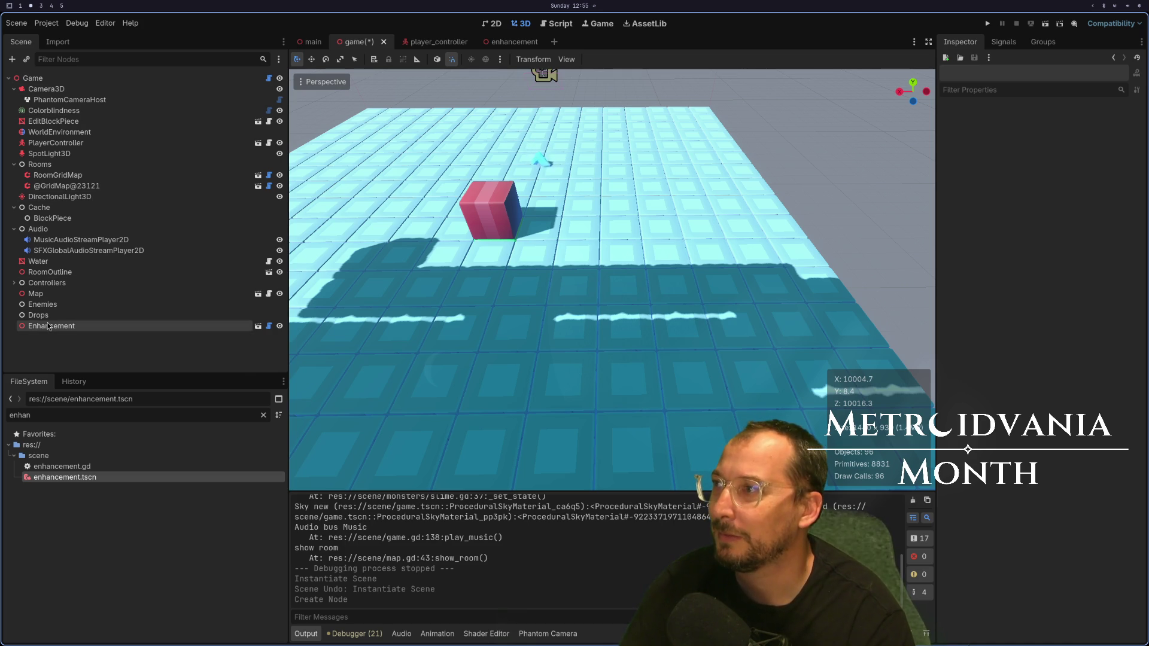
{"action": "mouse_move", "coordinate": [42, 335]}
{"action": "left_mouse_down"}
{"action": "mouse_move", "coordinate": [59, 157]}
{"action": "mouse_move", "coordinate": [84, 140]}
{"action": "left_mouse_up"}
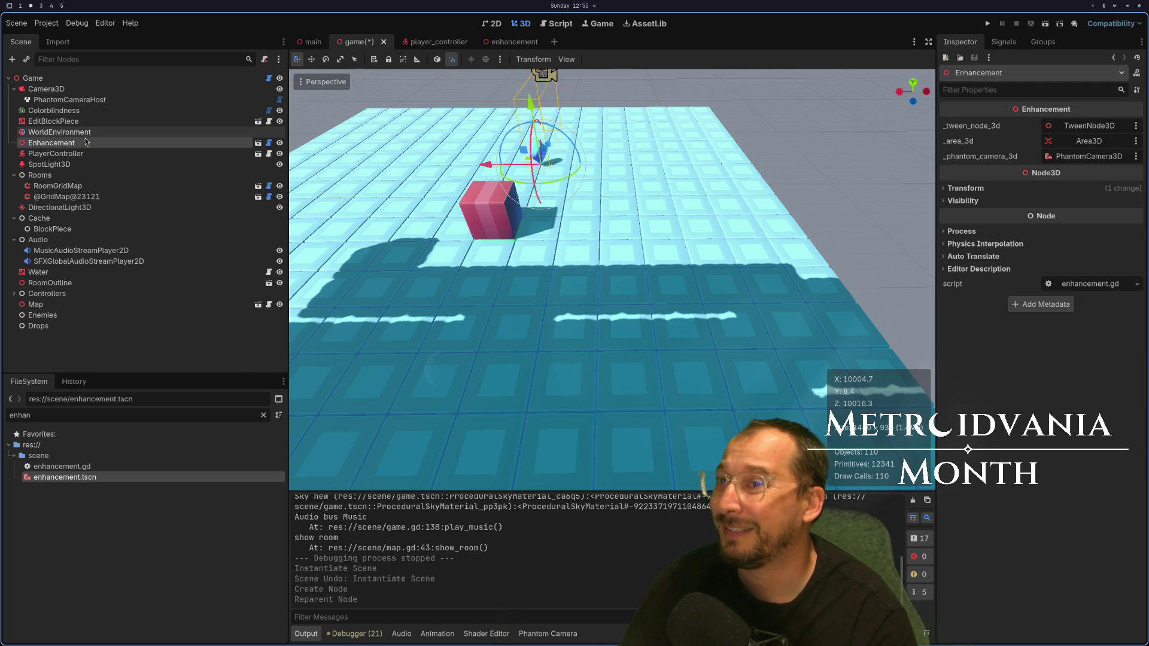
{"action": "left_click", "coordinate": [38, 90]}
{"action": "left_click", "coordinate": [987, 23]}
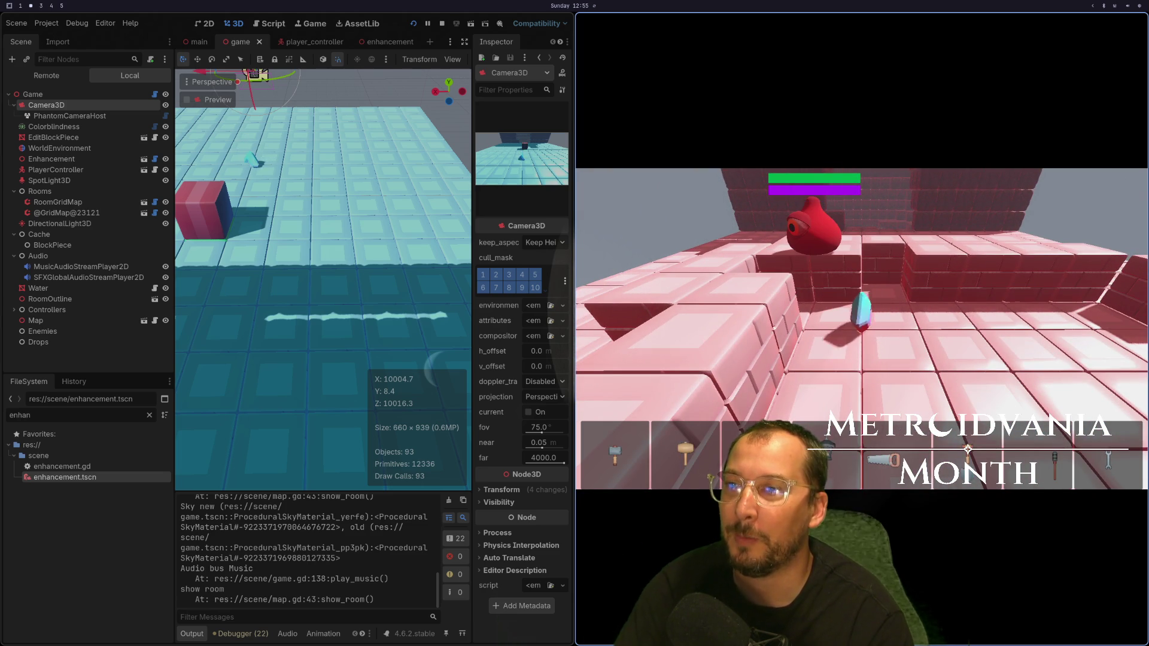
In Neovim, open enhancement.gd and go to the end of its last priority line.
{"action": "key", "text": "super+1"}
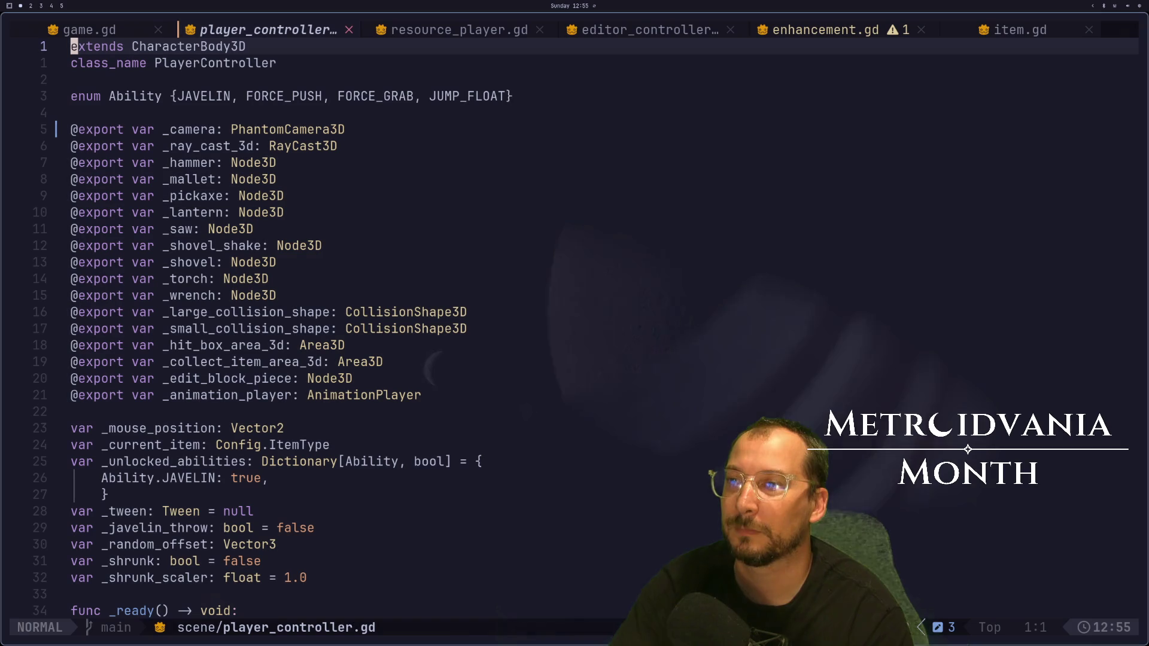
{"action": "key", "text": "shift+l"}
{"action": "key", "text": "shift+l"}
{"action": "key", "text": "shift+l"}
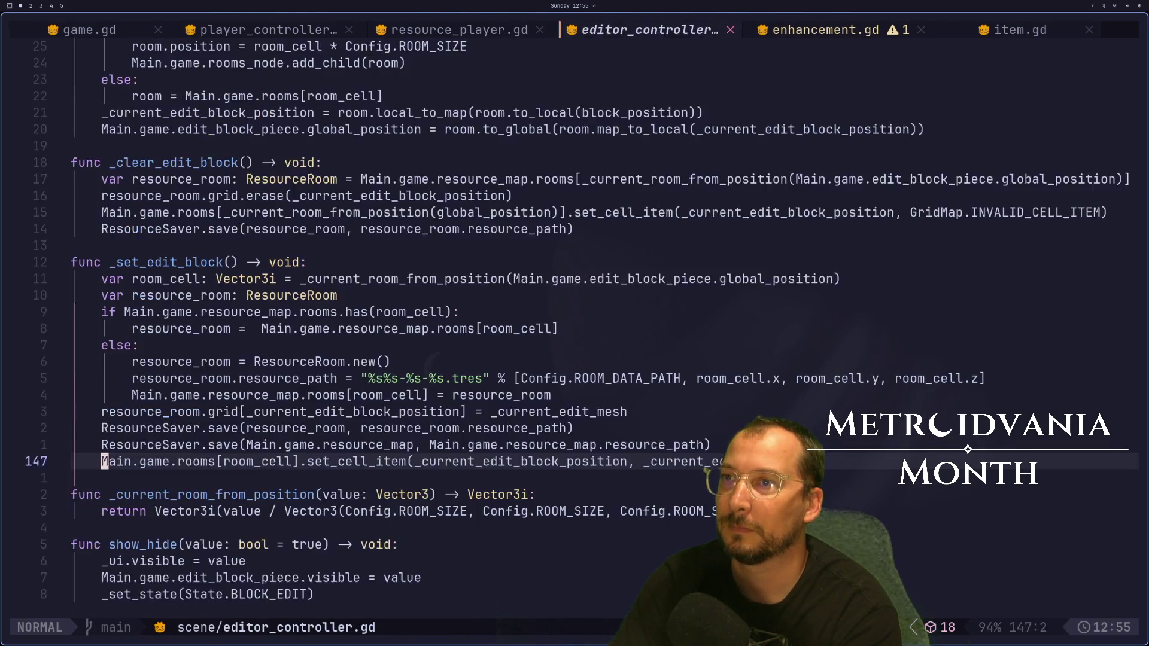
{"action": "key", "text": "ctrl+d"}
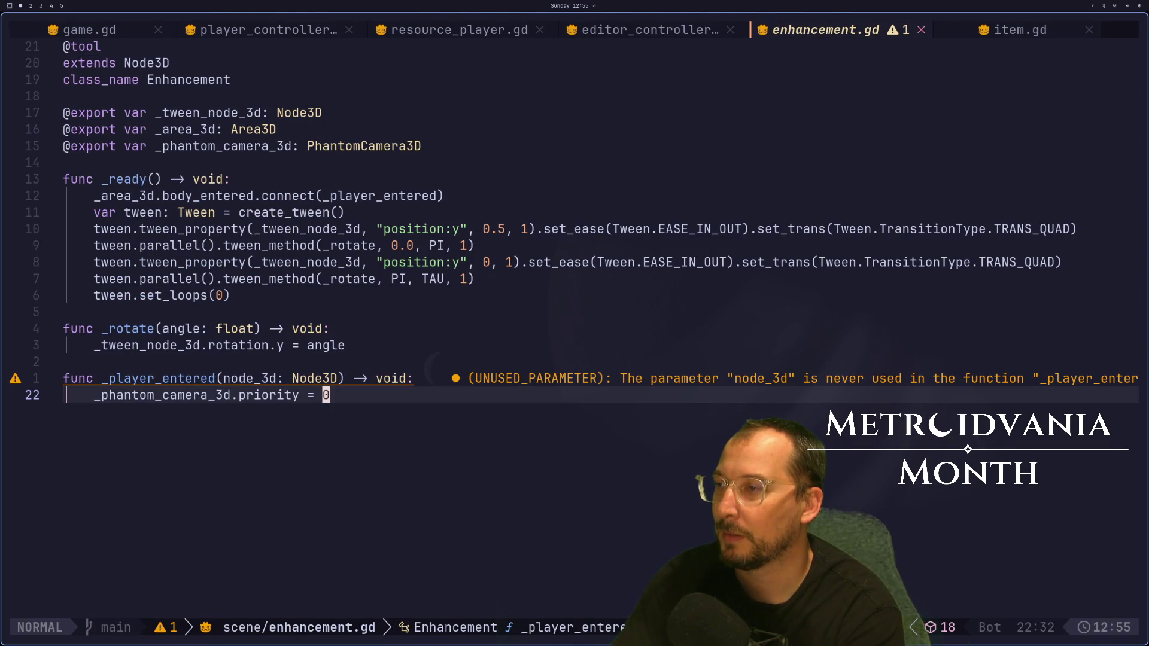
{"action": "key", "text": "shift+a"}
Back in Godot, stop the running game and show the Game node's properties.
{"action": "key", "text": "super+2"}
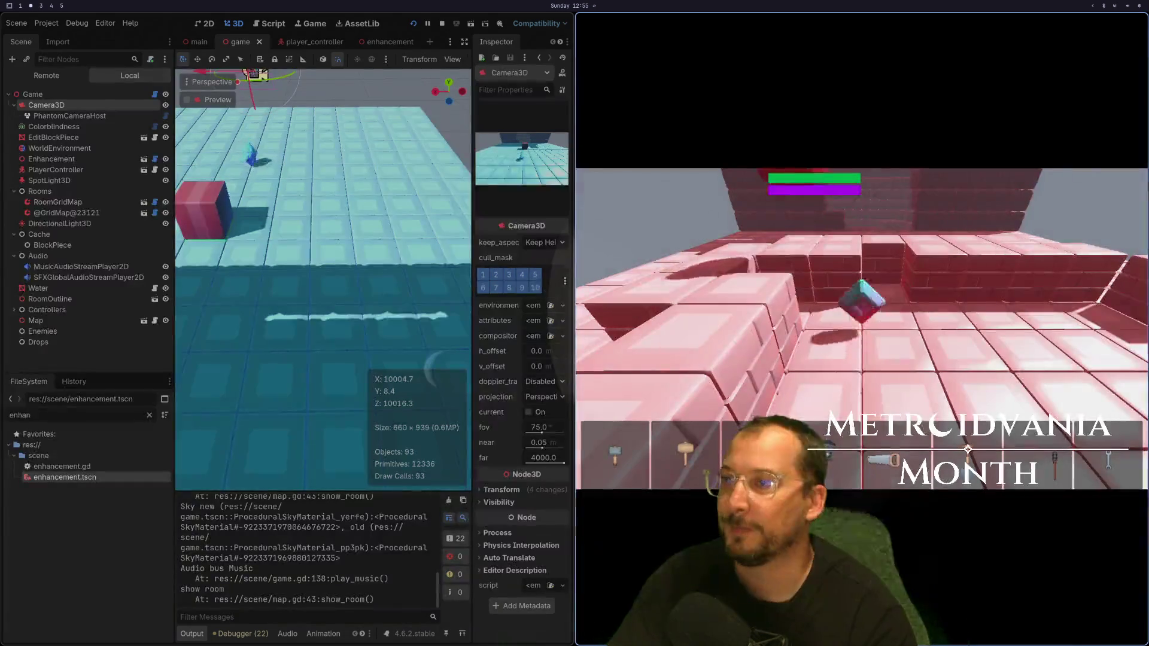
{"action": "key", "text": "super+q"}
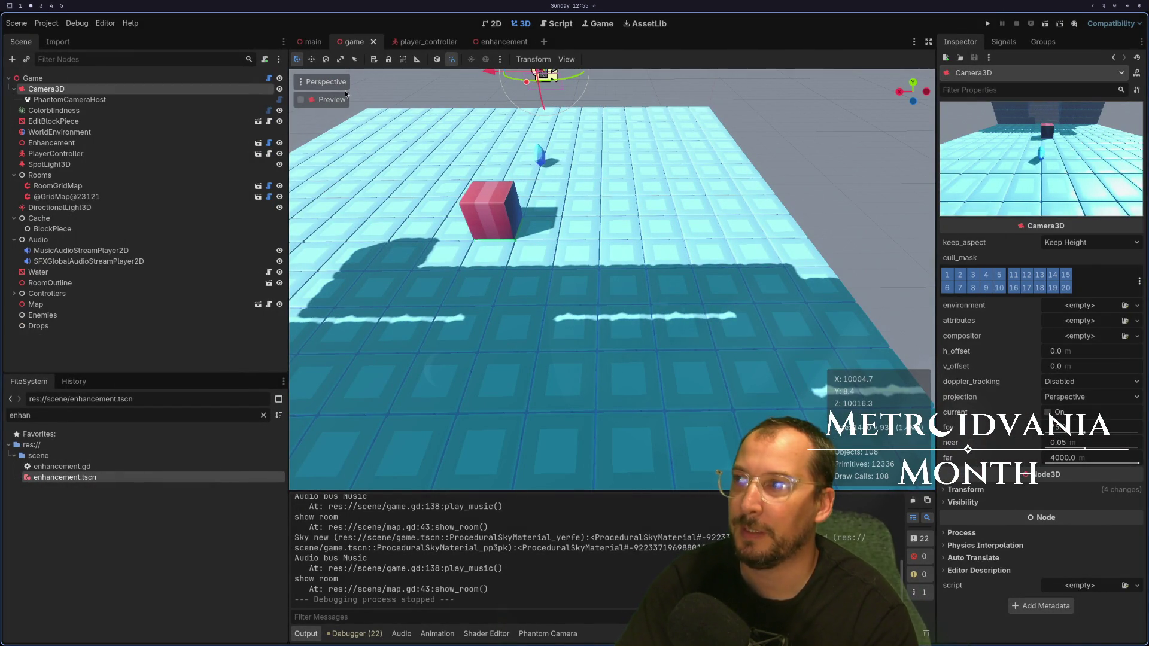
{"action": "key", "text": "Up"}
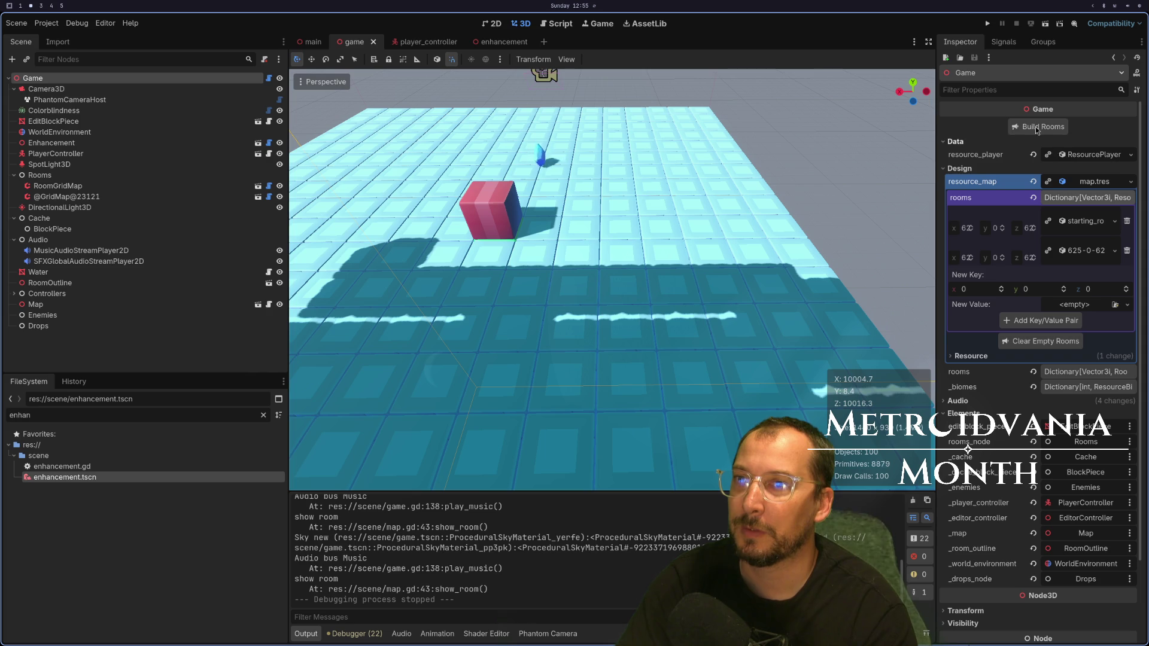
Build Rooms from the Game node, test-run the game, stop it, and select Camera3D.
{"action": "left_click", "coordinate": [1029, 125]}
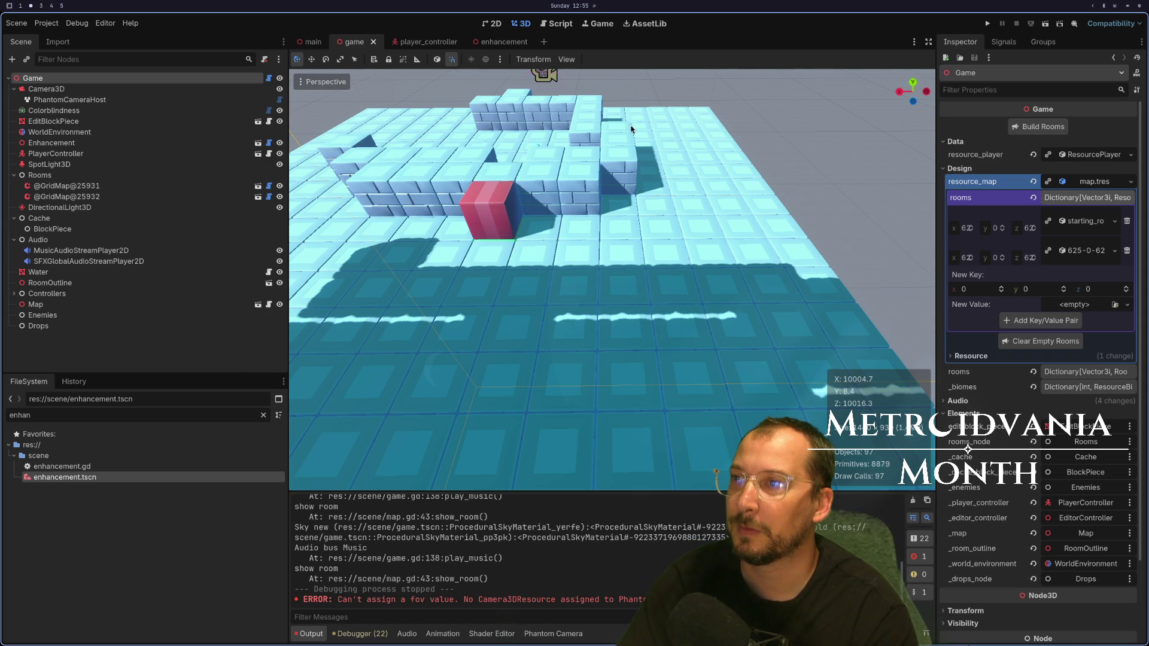
{"action": "key", "text": "F5"}
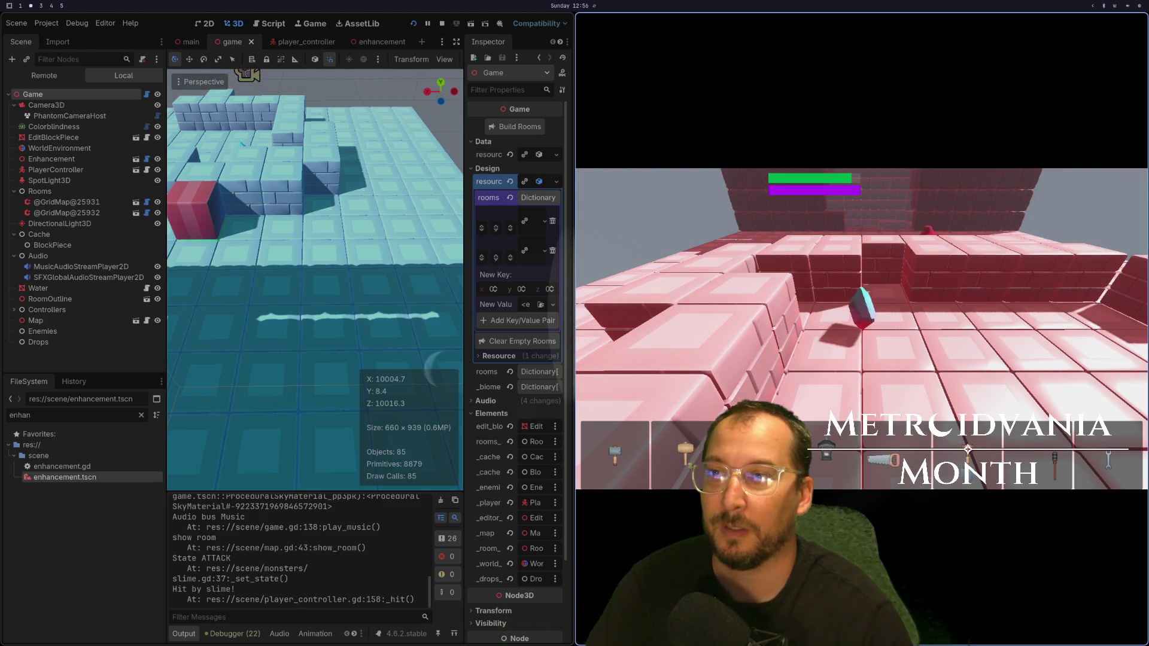
{"action": "key", "text": "F8"}
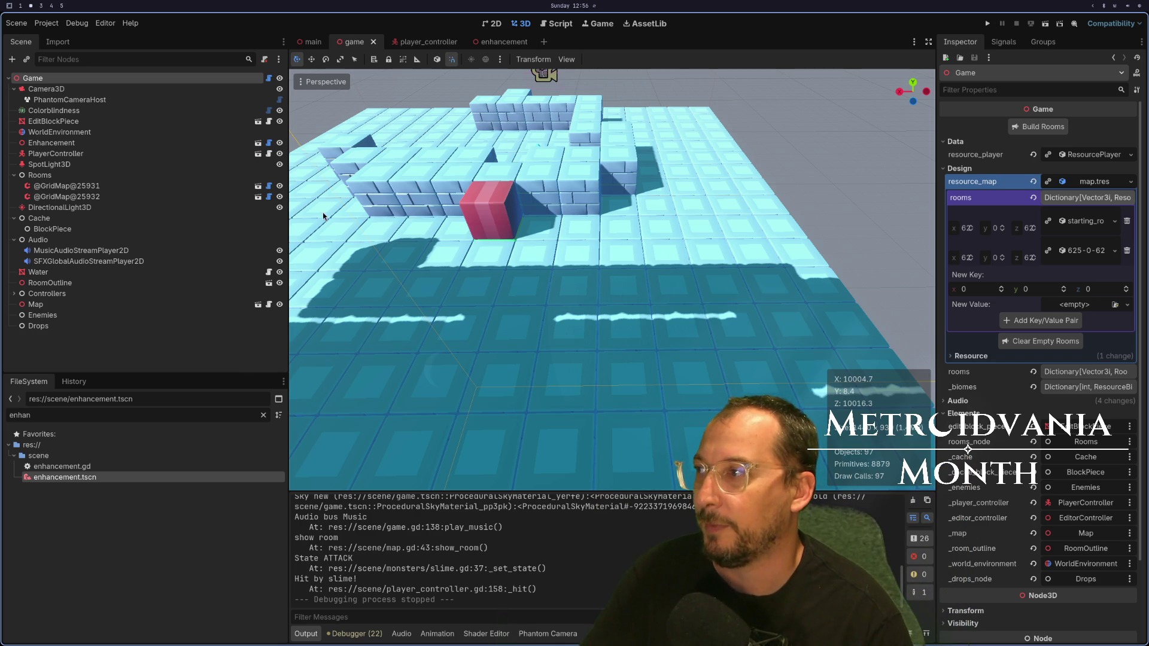
{"action": "left_click", "coordinate": [90, 94]}
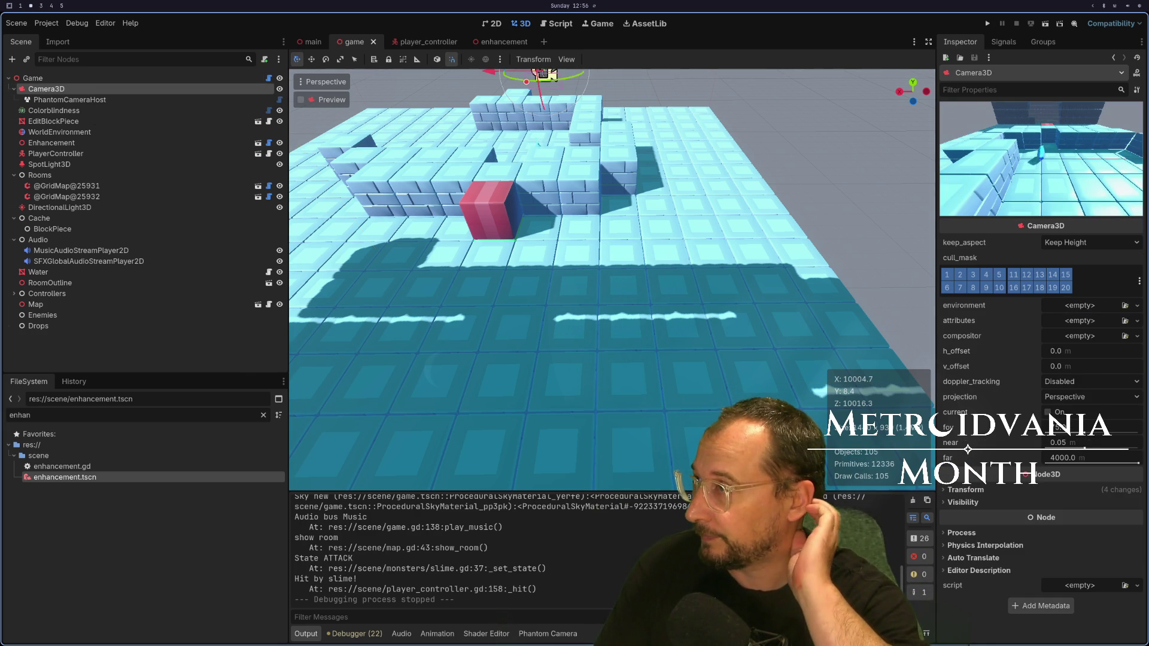
Add an early 'return' line to enhancement.gd, save, and run the game in Godot.
{"action": "key", "text": "super+1"}
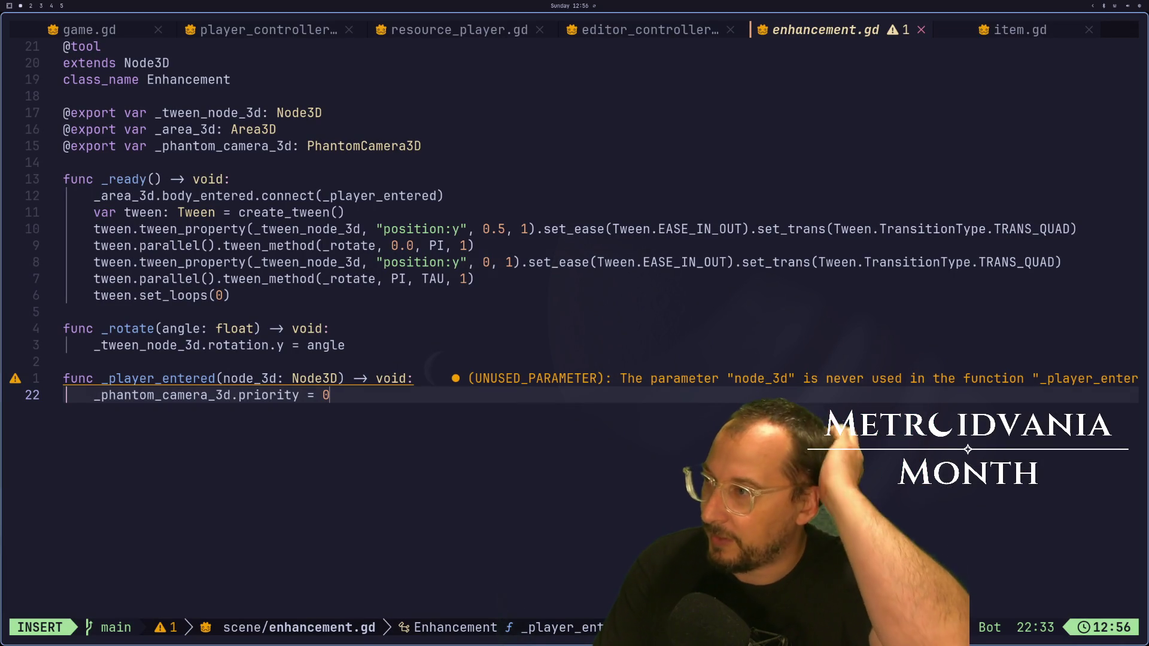
{"action": "key", "text": "Escape"}
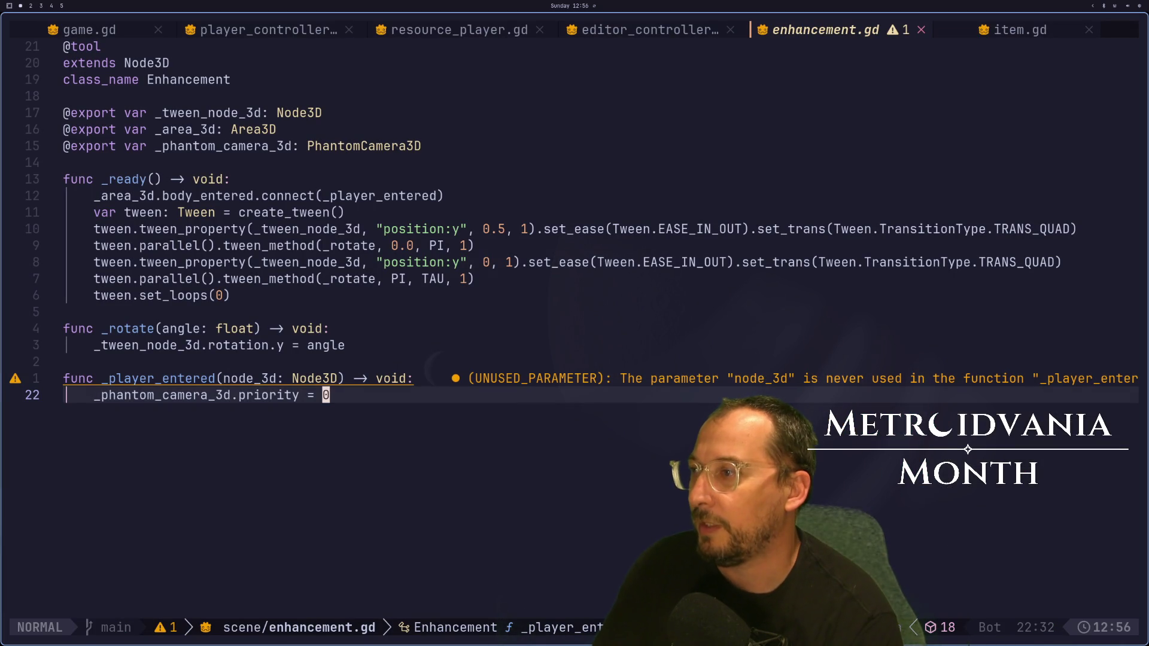
{"action": "type", "text": ":w"}
{"action": "key", "text": "Return"}
{"action": "type", "text": "koreturn"}
{"action": "key", "text": "Escape"}
{"action": "type", "text": ":w"}
{"action": "key", "text": "Return"}
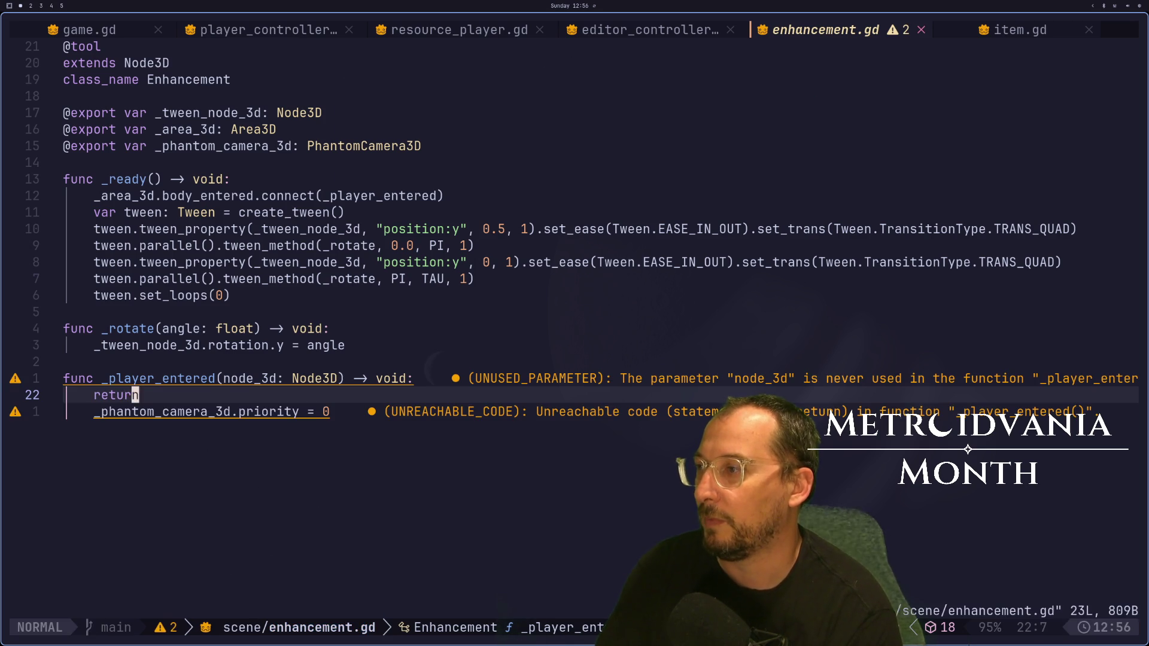
{"action": "key", "text": "super+2"}
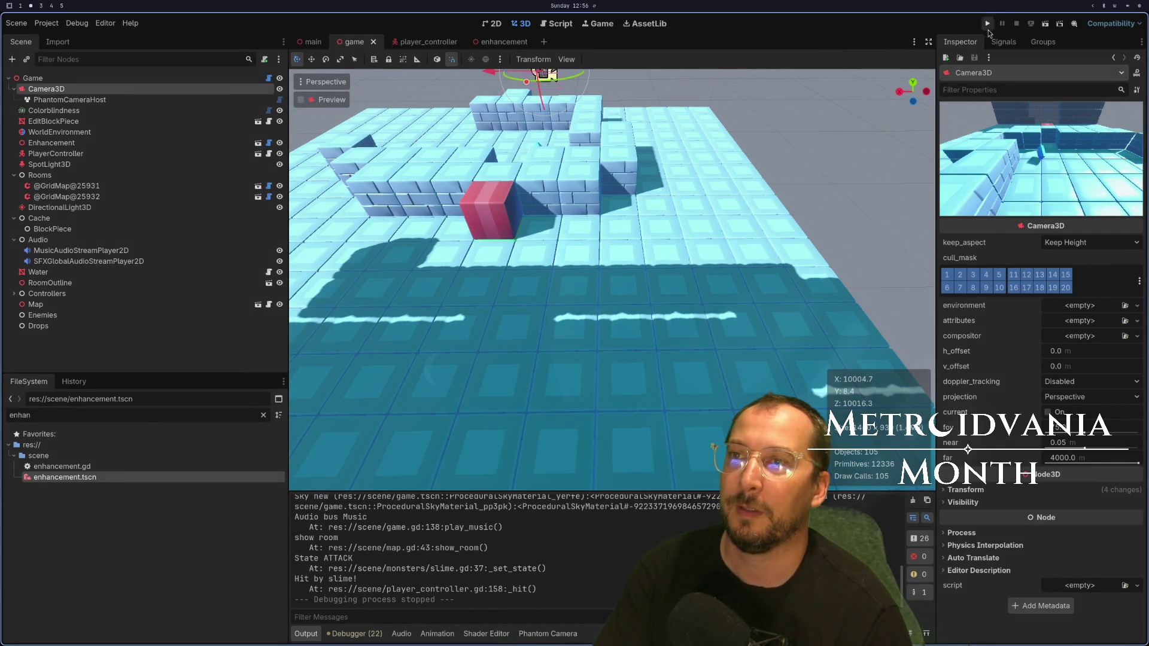
{"action": "left_click", "coordinate": [988, 25]}
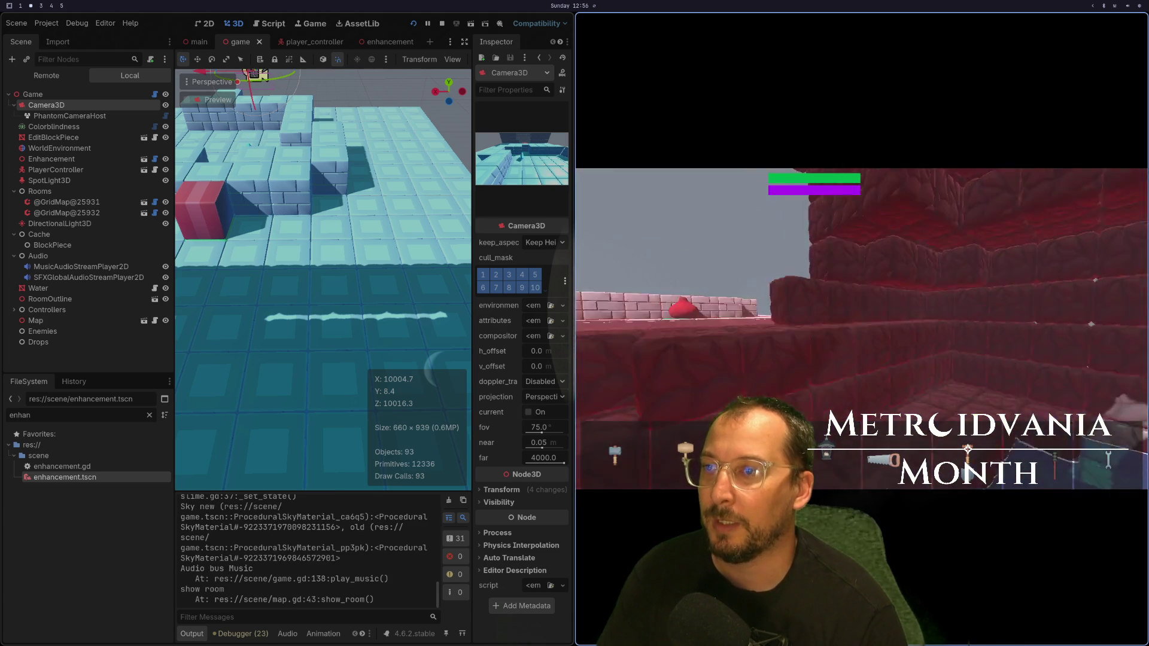
Delete the early return in _player_entered, save enhancement.gd, and inspect the node_3d parameter.
{"action": "key", "text": "super+1"}
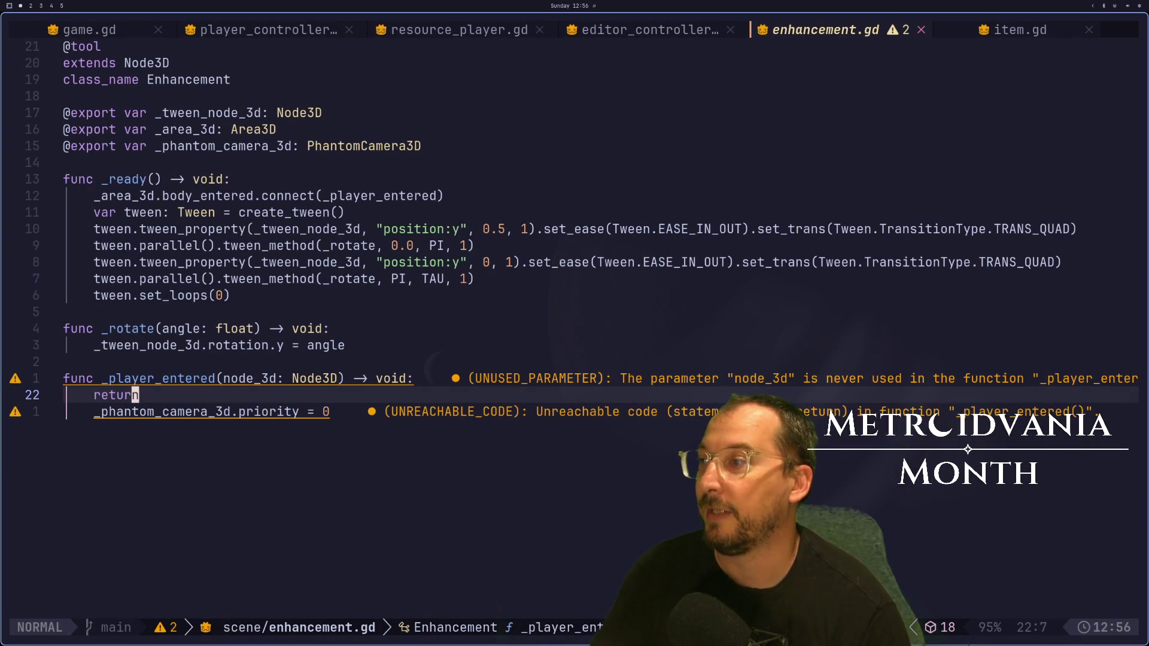
{"action": "key", "text": "d"}
{"action": "key", "text": "d"}
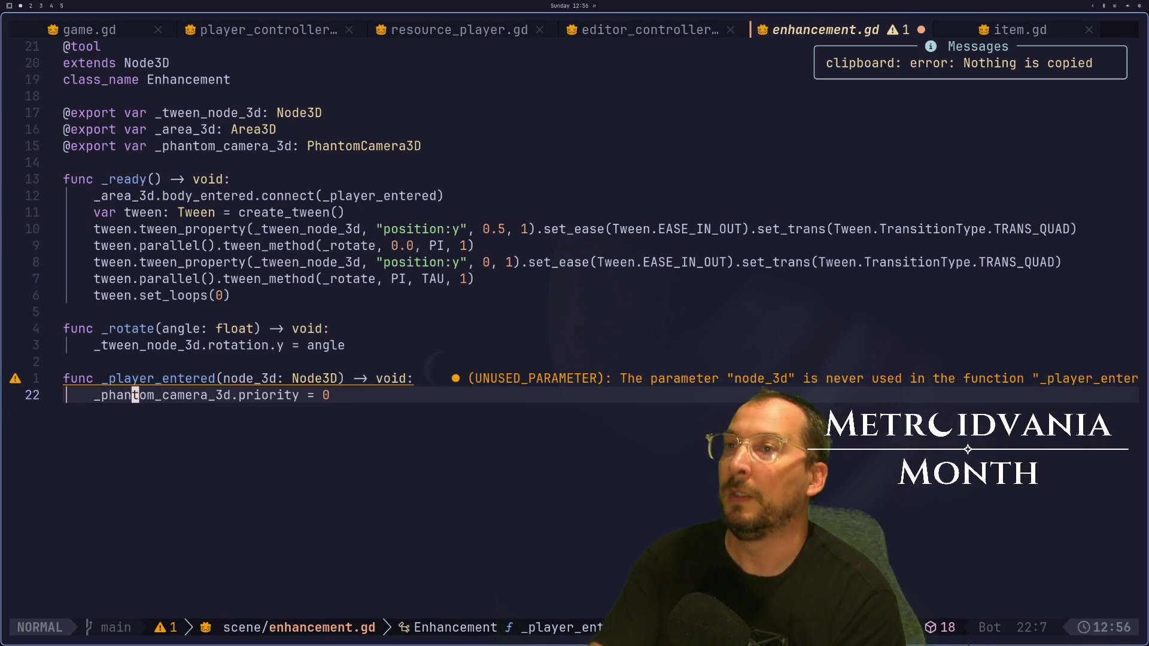
{"action": "type", "text": ":w"}
{"action": "key", "text": "Return"}
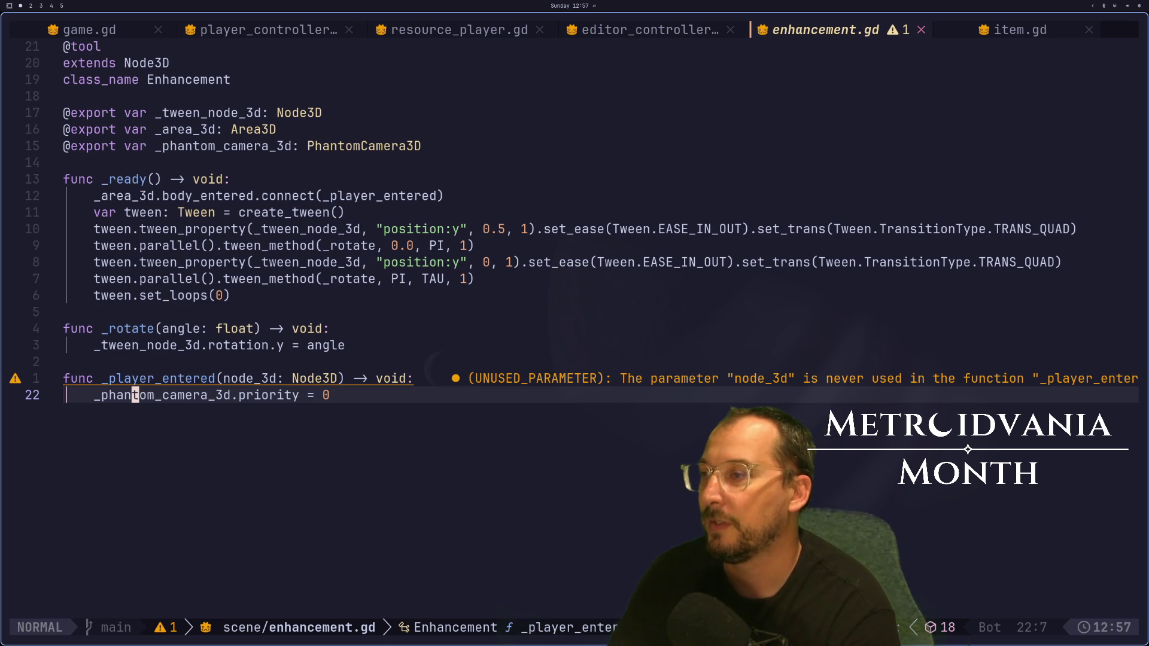
{"action": "key", "text": "k"}
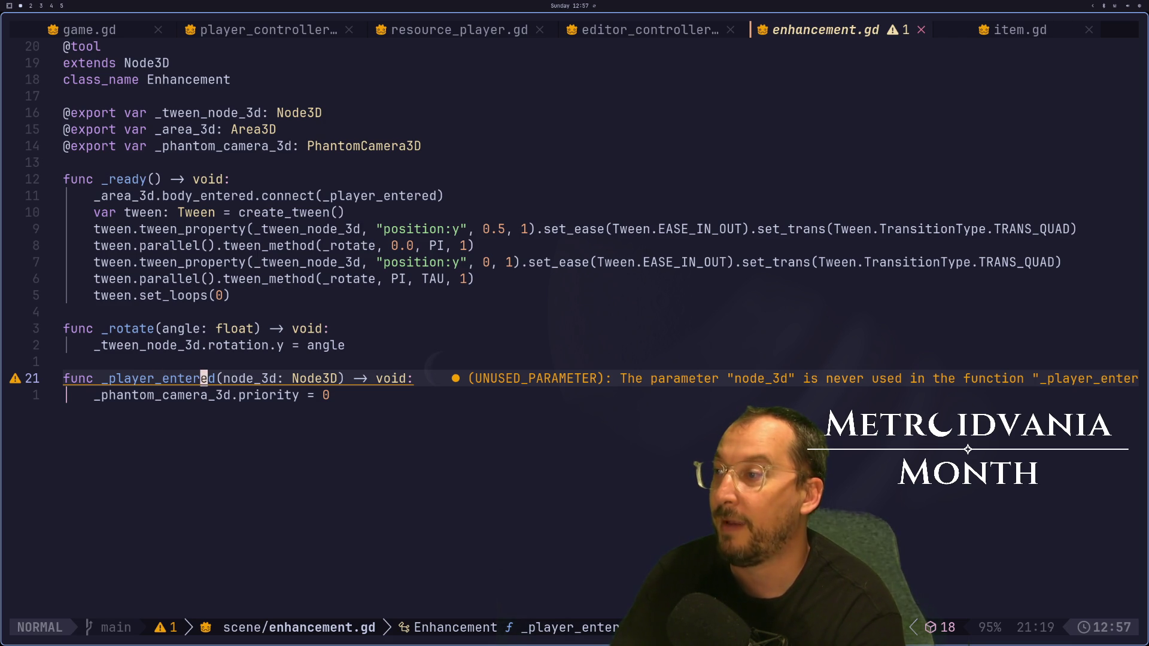
{"action": "key", "text": "v"}
{"action": "key", "text": "l"}
{"action": "key", "text": "l"}
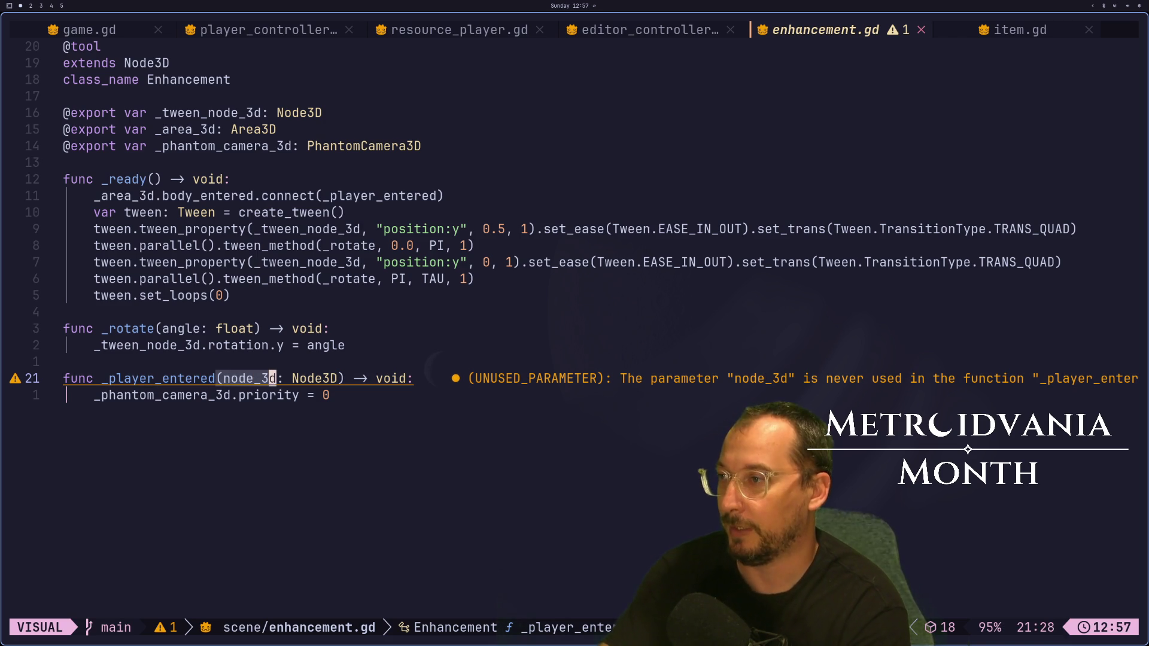
{"action": "key", "text": "Escape"}
{"action": "key", "text": "super+2"}
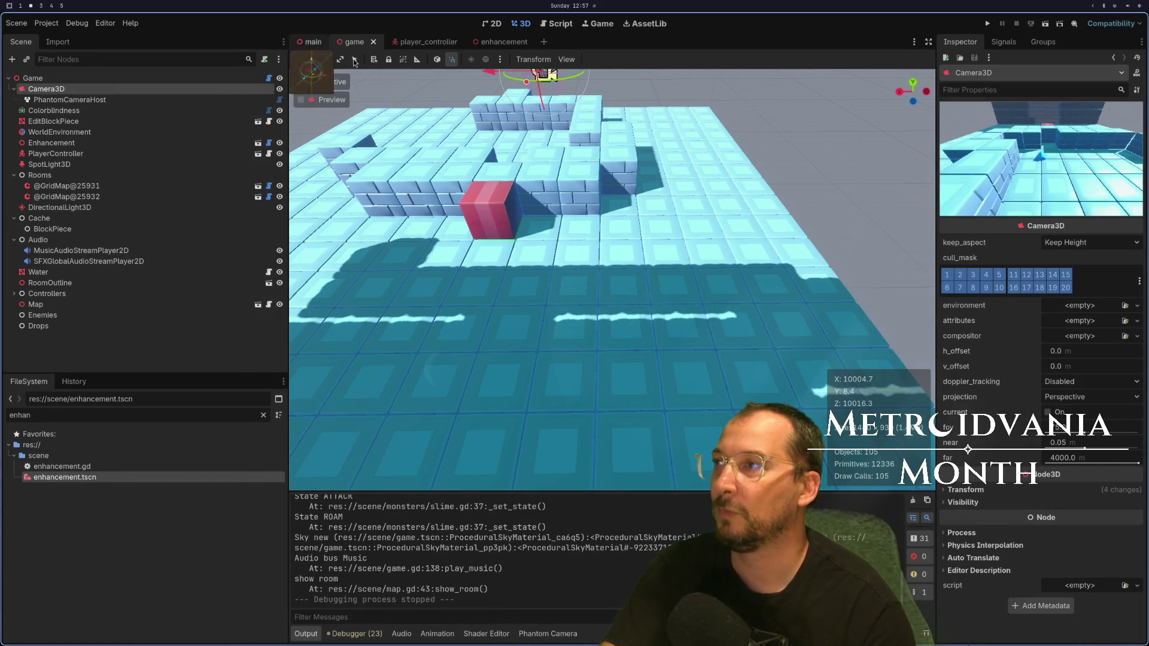
Open the enhancement scene, select Gimble, and orbit to view its camera frustum from above.
{"action": "left_click", "coordinate": [423, 41]}
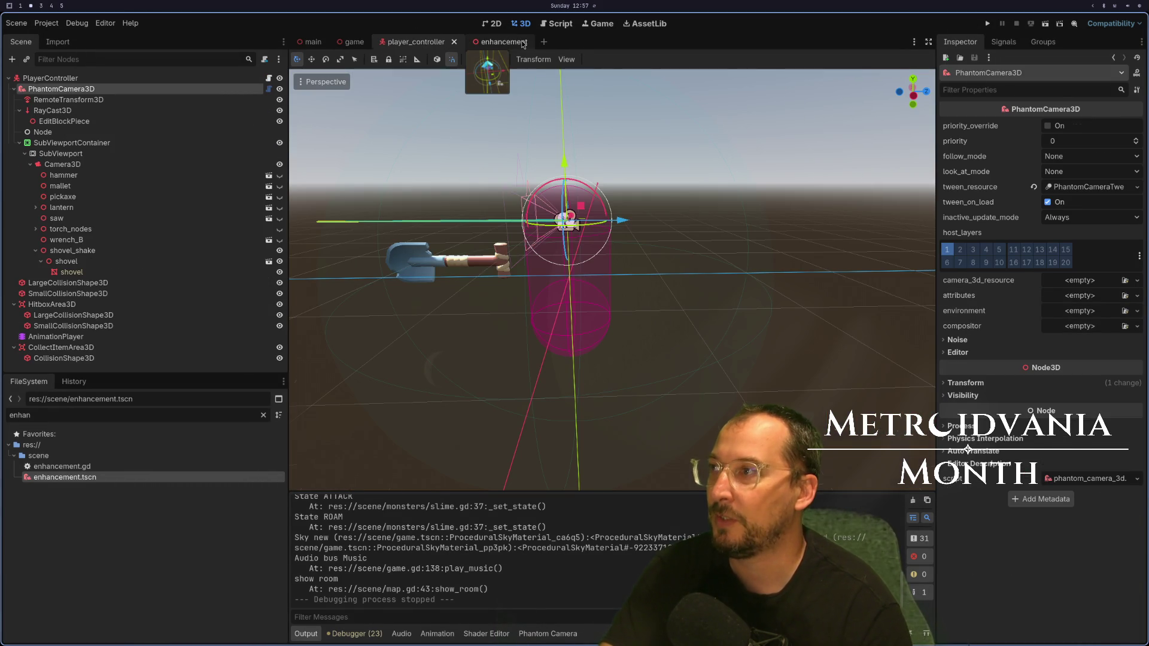
{"action": "left_click", "coordinate": [523, 43]}
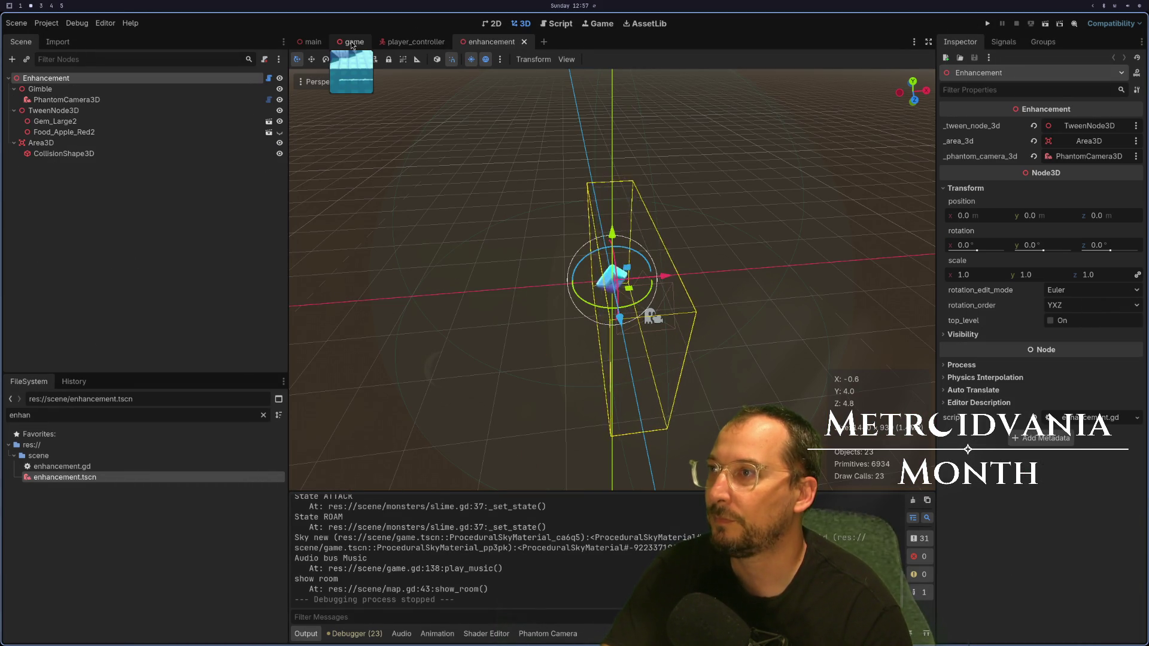
{"action": "left_click", "coordinate": [40, 89]}
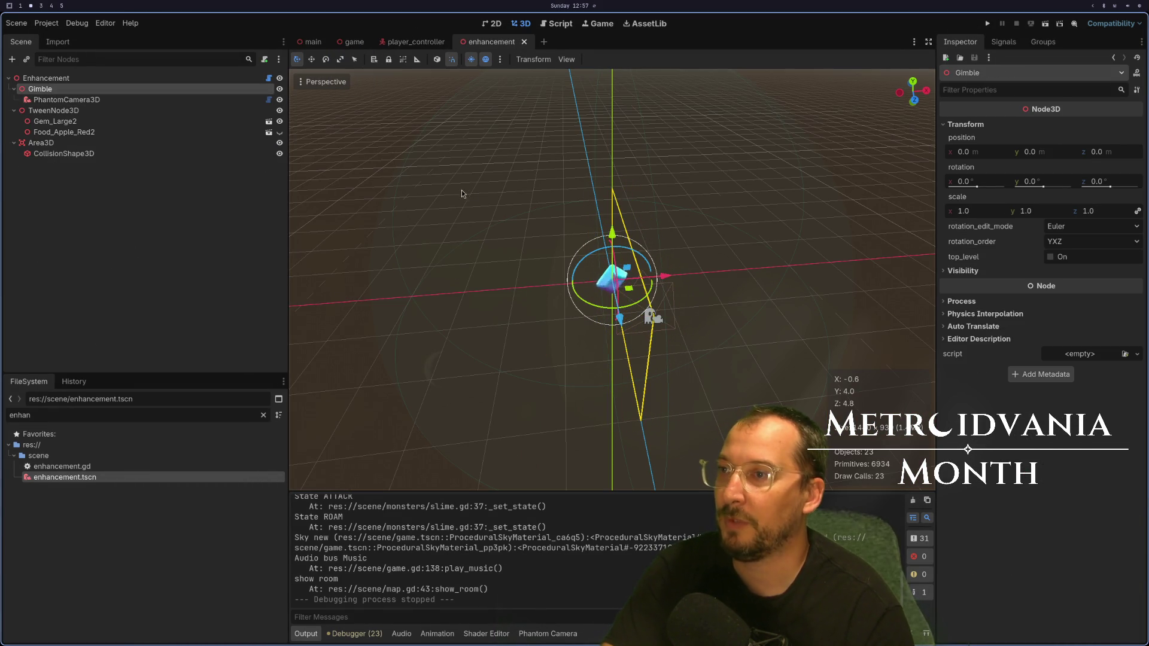
{"action": "left_click_drag", "start_coordinate": [610, 269], "coordinate": [647, 277]}
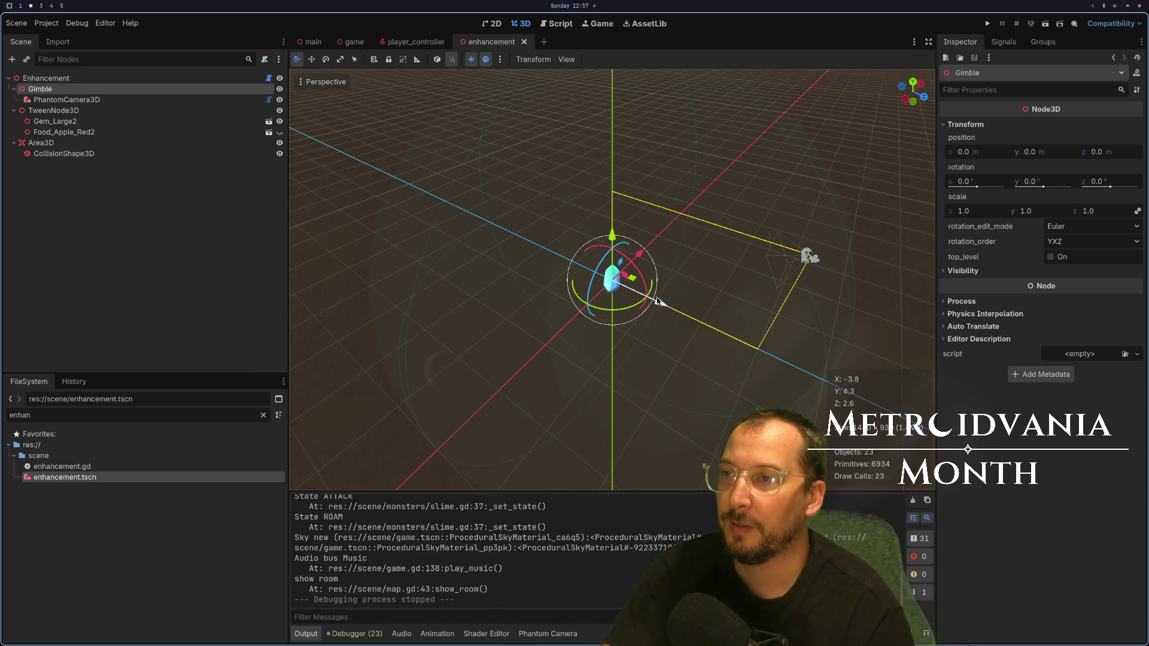
{"action": "left_click_drag", "start_coordinate": [647, 300], "coordinate": [507, 298]}
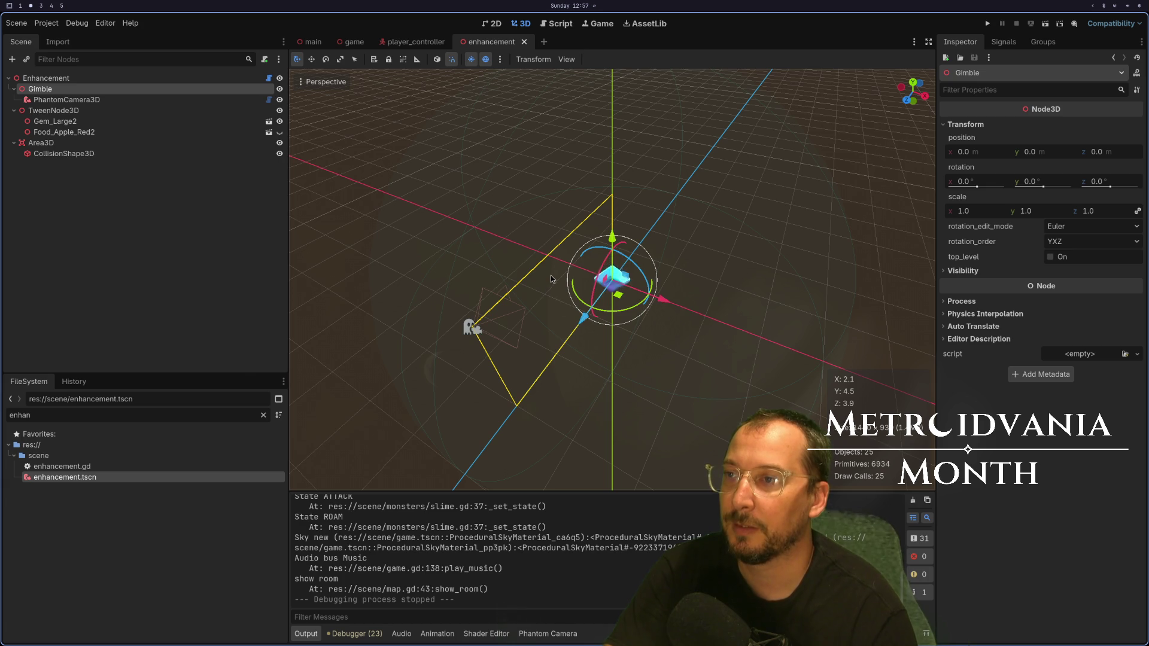
{"action": "key", "text": "super+3"}
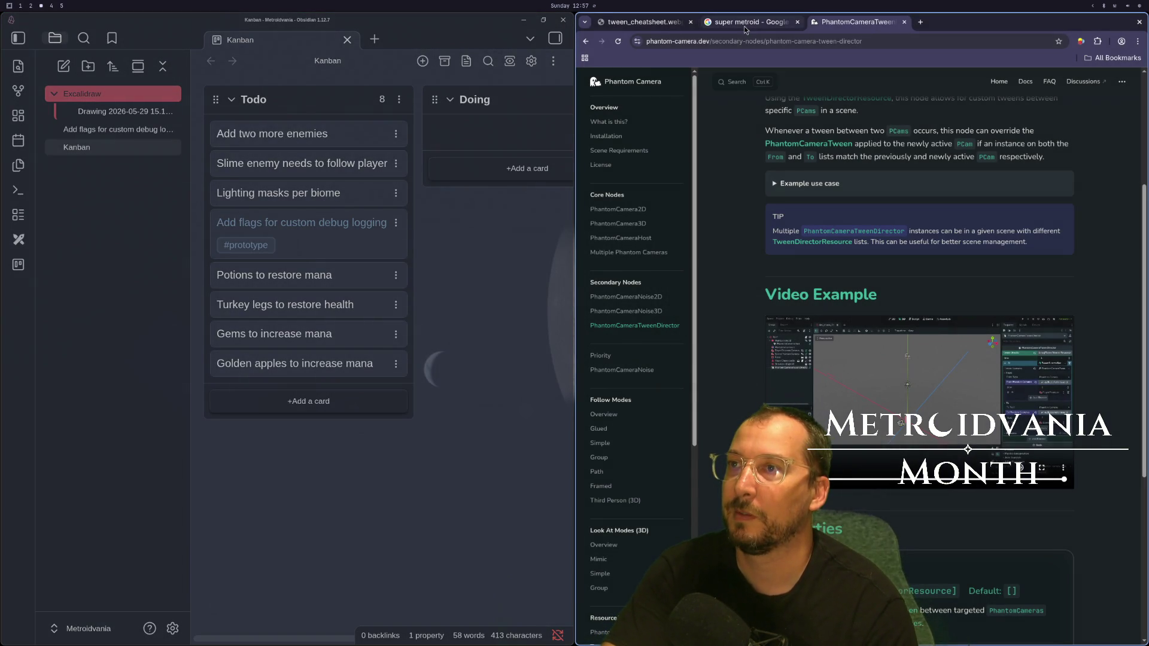
Replace the super metroid tab with a new tab and search 'godot node3d'.
{"action": "left_click", "coordinate": [797, 22]}
{"action": "left_click", "coordinate": [812, 23]}
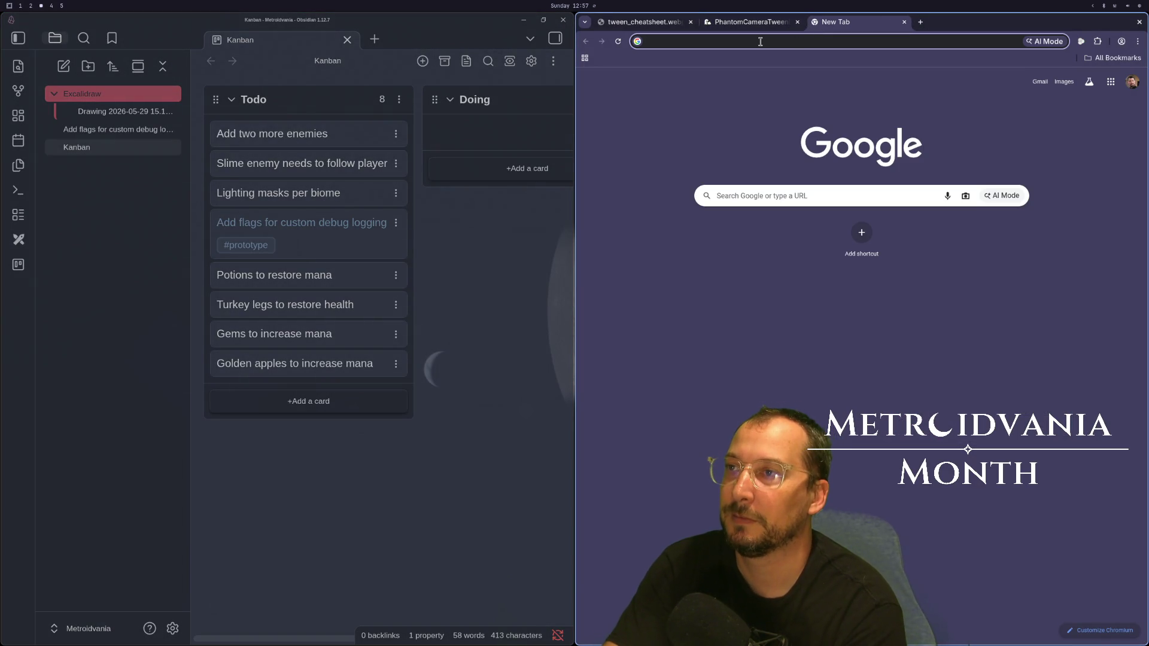
{"action": "type", "text": "godoto"}
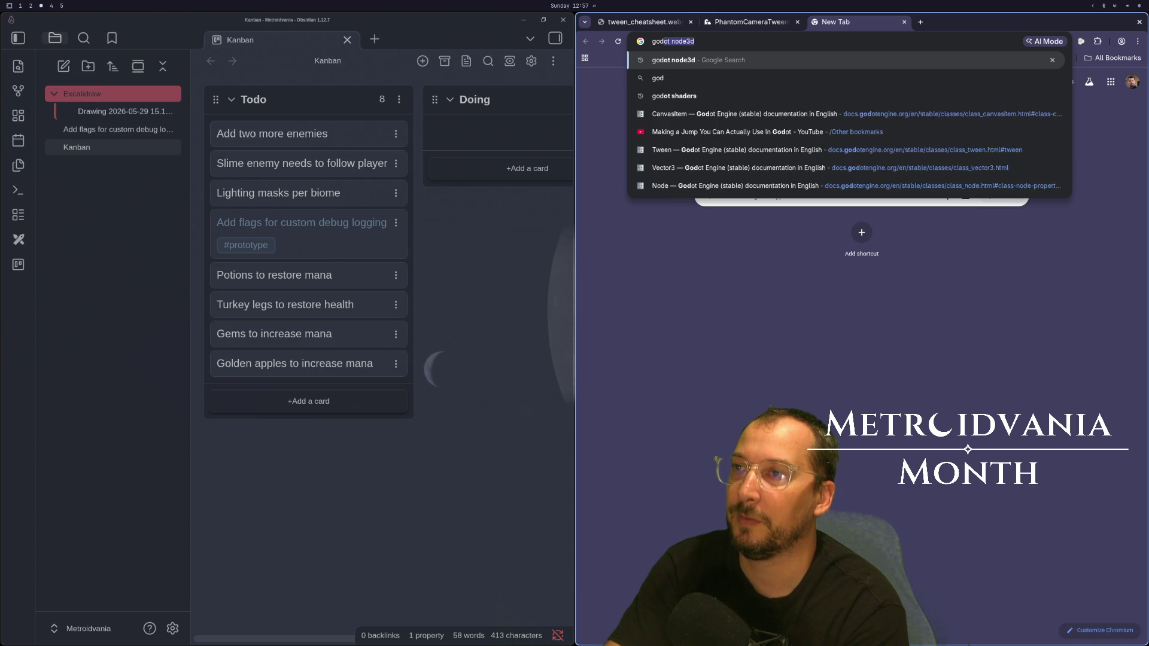
{"action": "key", "text": "BackSpace"}
{"action": "type", "text": "ot o"}
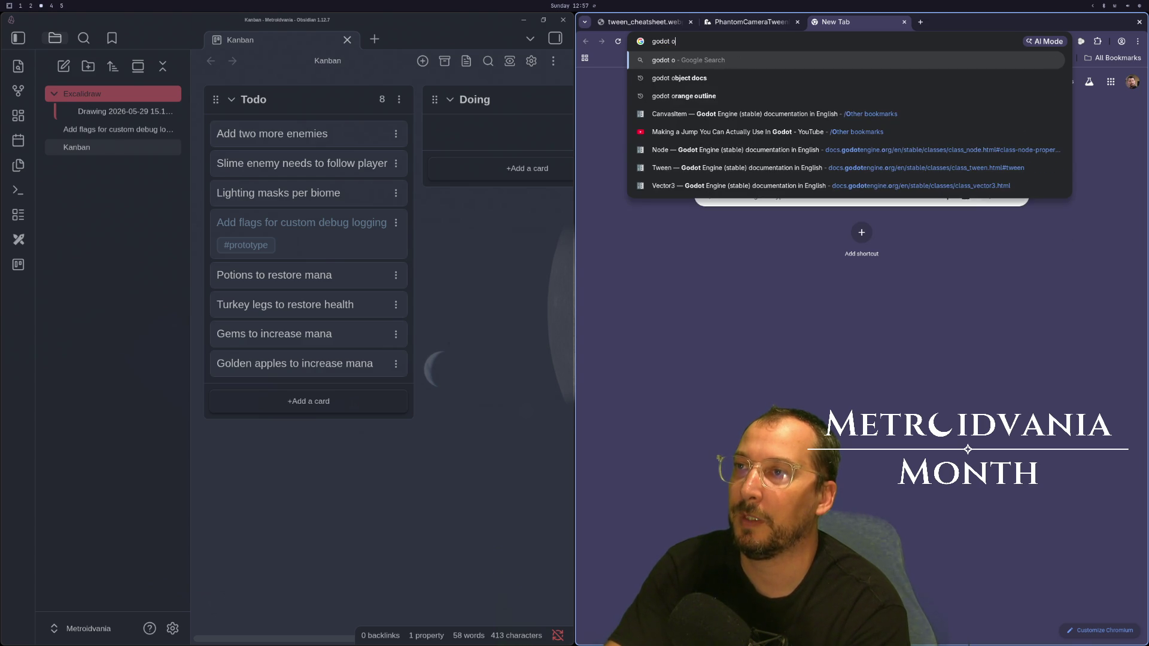
{"action": "key", "text": "BackSpace"}
{"action": "type", "text": "nod"}
{"action": "key", "text": "Return"}
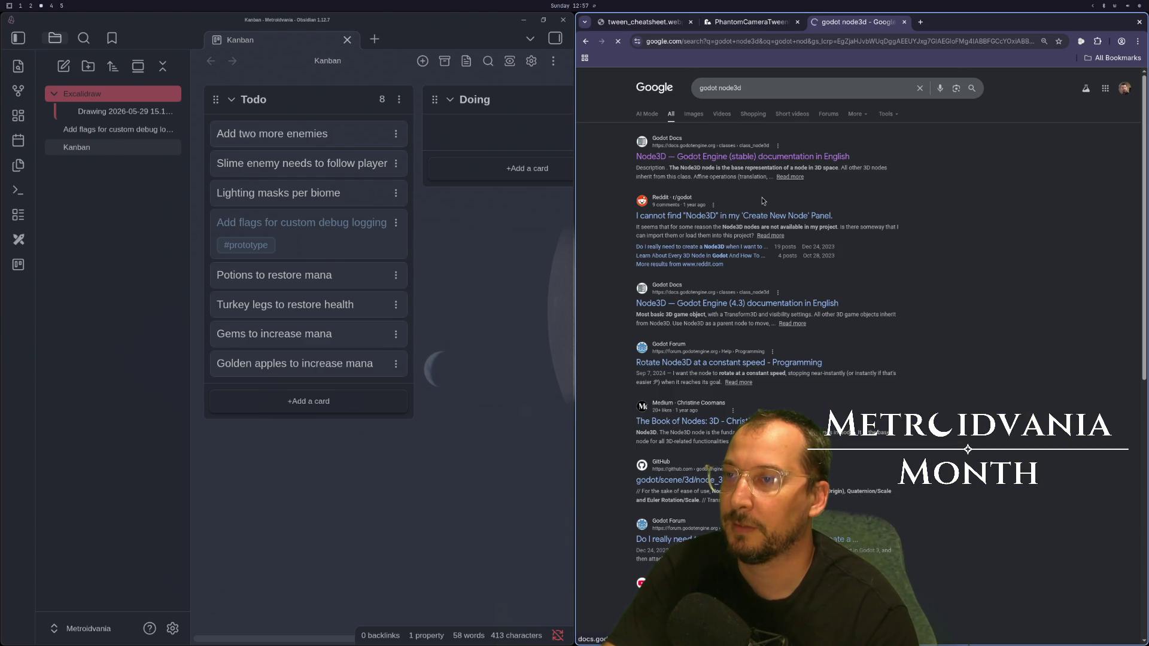
Find look_at on the Node3D docs page and open its method description.
{"action": "key", "text": "F11"}
{"action": "key", "text": "F11"}
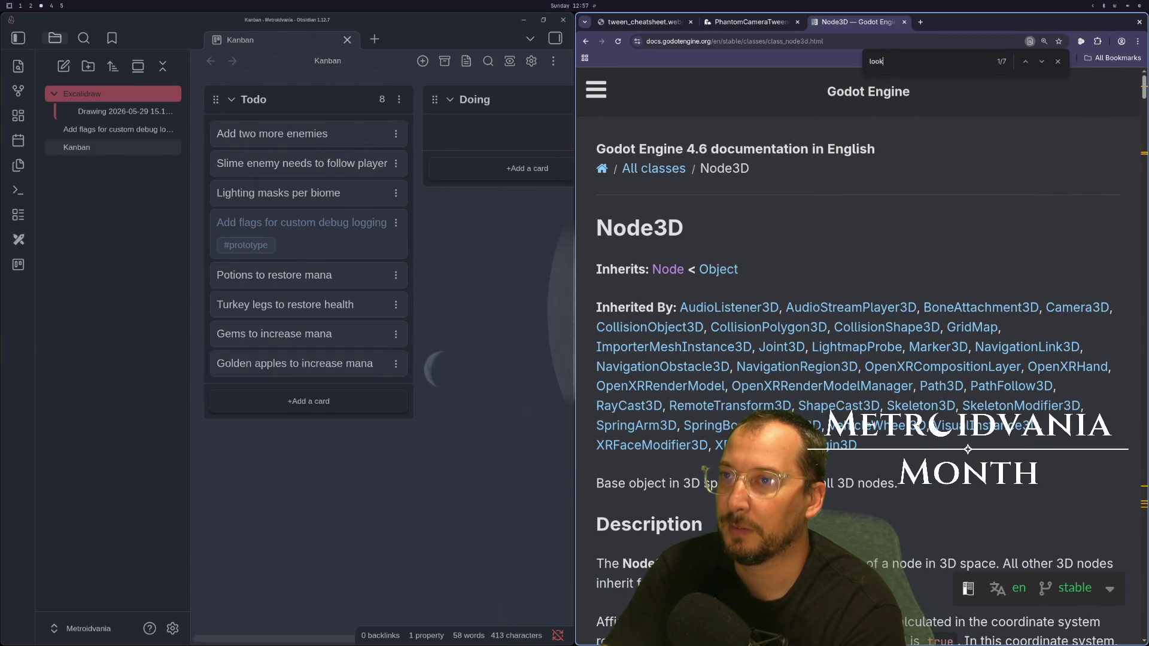
{"action": "type", "text": "_at"}
{"action": "key", "text": "Return"}
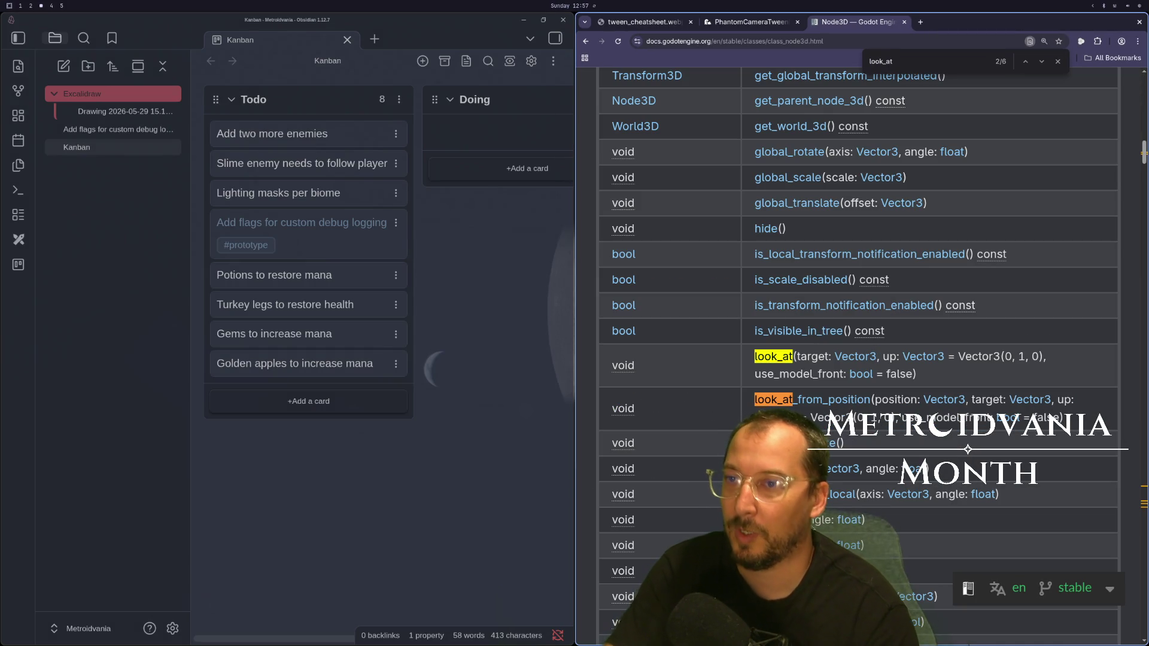
{"action": "left_click", "coordinate": [771, 358]}
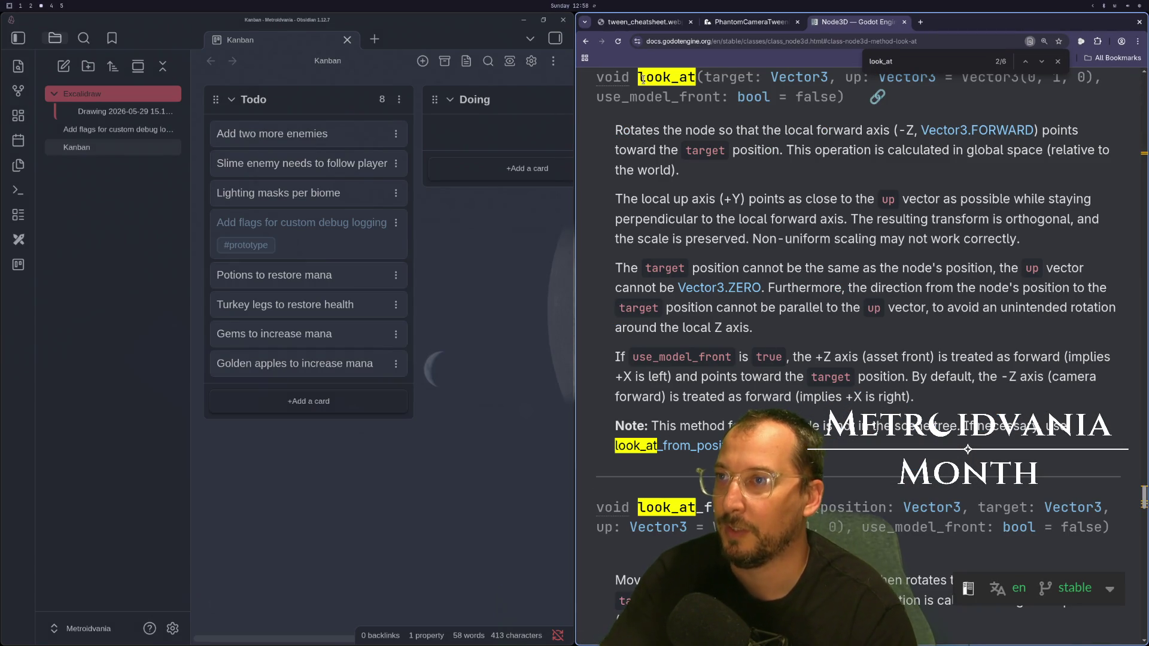
{"action": "key", "text": "super+1"}
{"action": "type", "text": "ode_3d: Node3D) -> void:"}
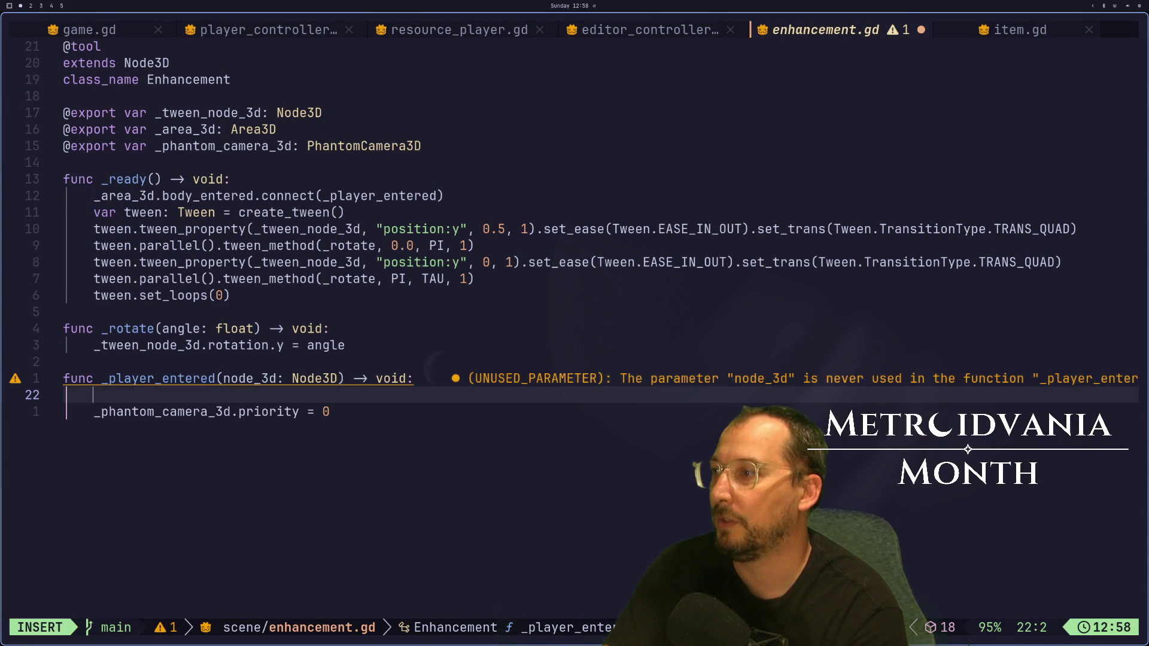
{"action": "type", "text": "_"}
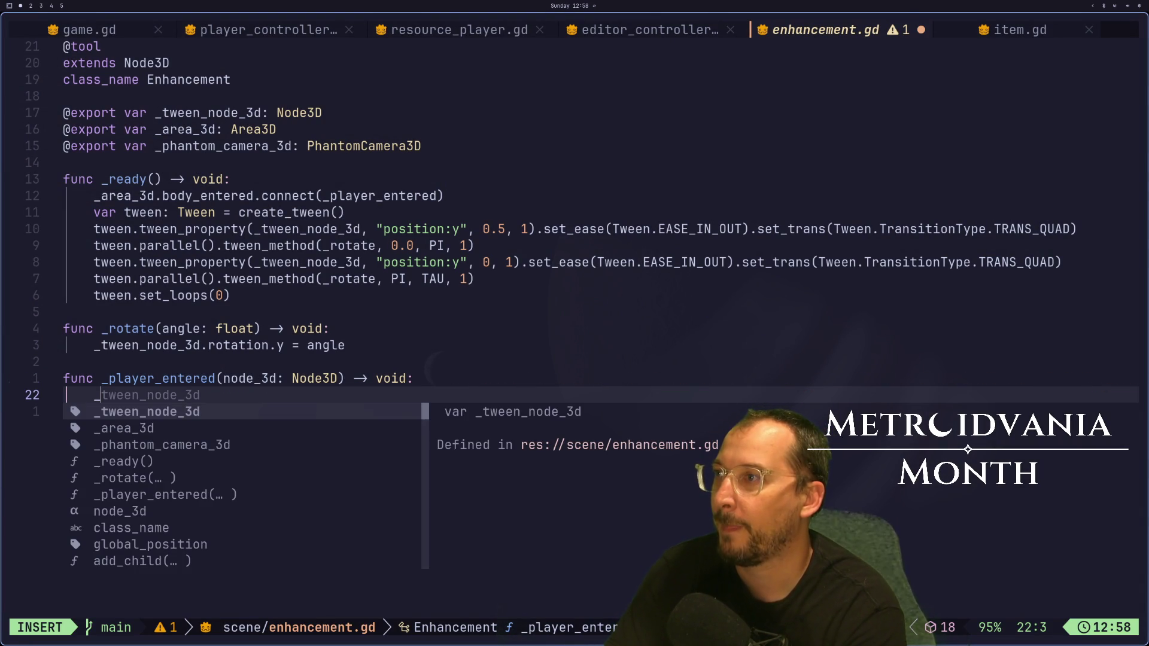
Delete the stray underscore line in enhancement.gd and save it.
{"action": "key", "text": "Escape"}
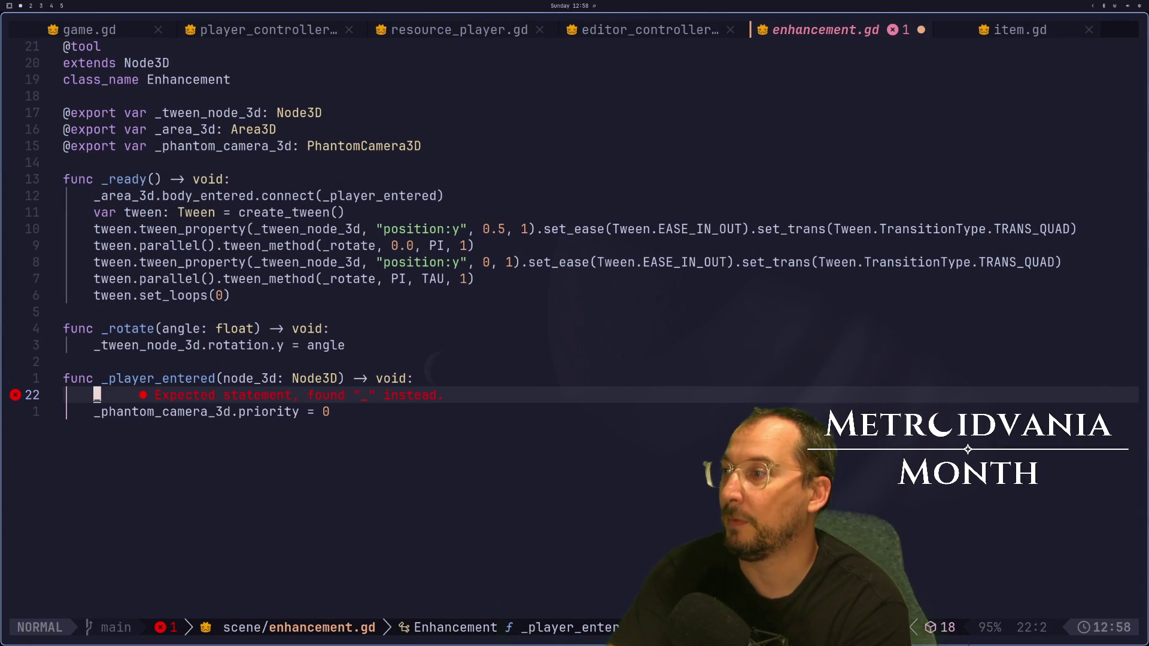
{"action": "key", "text": "d"}
{"action": "key", "text": "d"}
{"action": "type", "text": ":w"}
{"action": "key", "text": "Return"}
{"action": "key", "text": "super+2"}
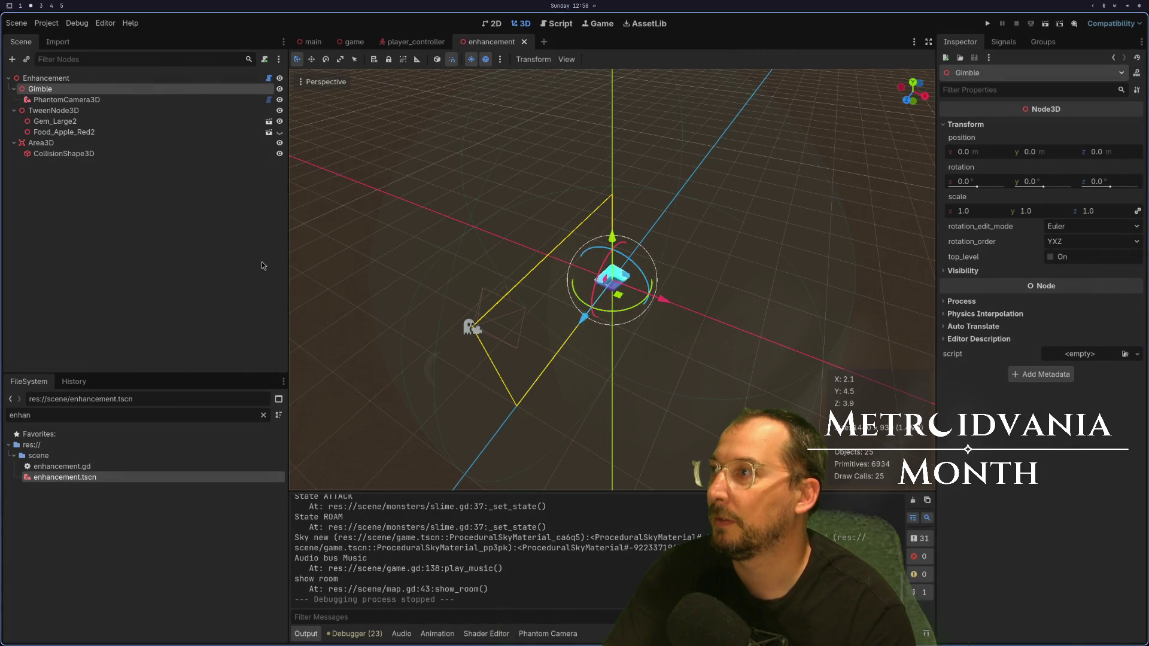
{"action": "key", "text": "super+1"}
Duplicate the _tween_node_3d export line and rename the copy to _gimble_node.
{"action": "key", "text": "1"}
{"action": "key", "text": "5"}
{"action": "key", "text": "k"}
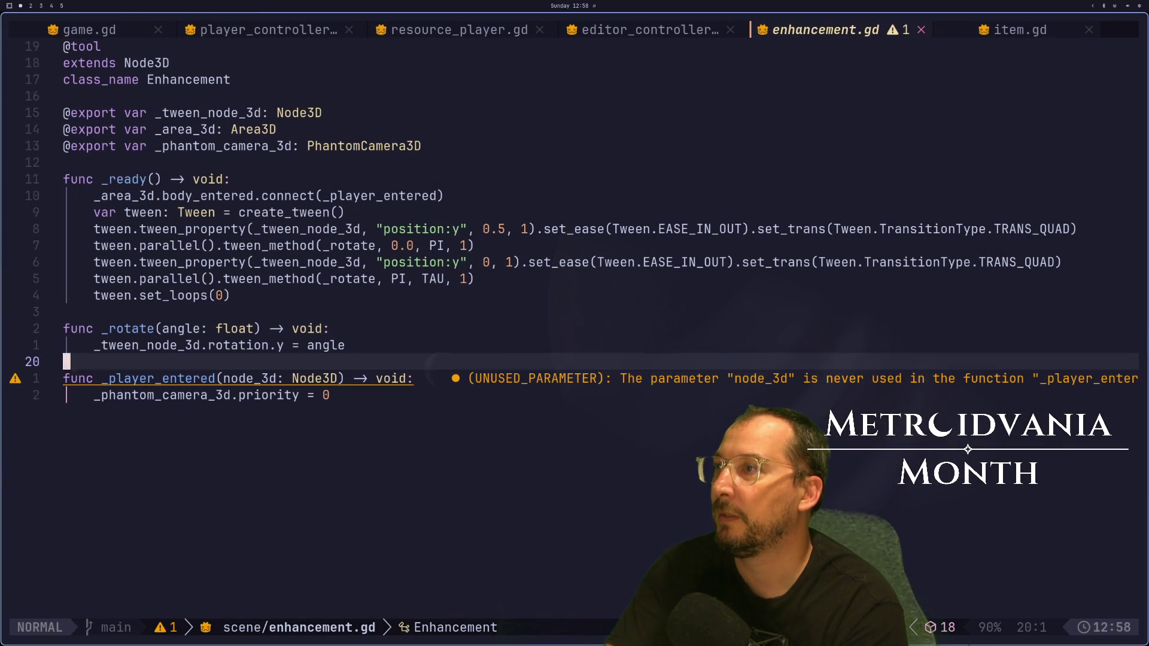
{"action": "key", "text": "k"}
{"action": "key", "text": "y"}
{"action": "key", "text": "y"}
{"action": "key", "text": "p"}
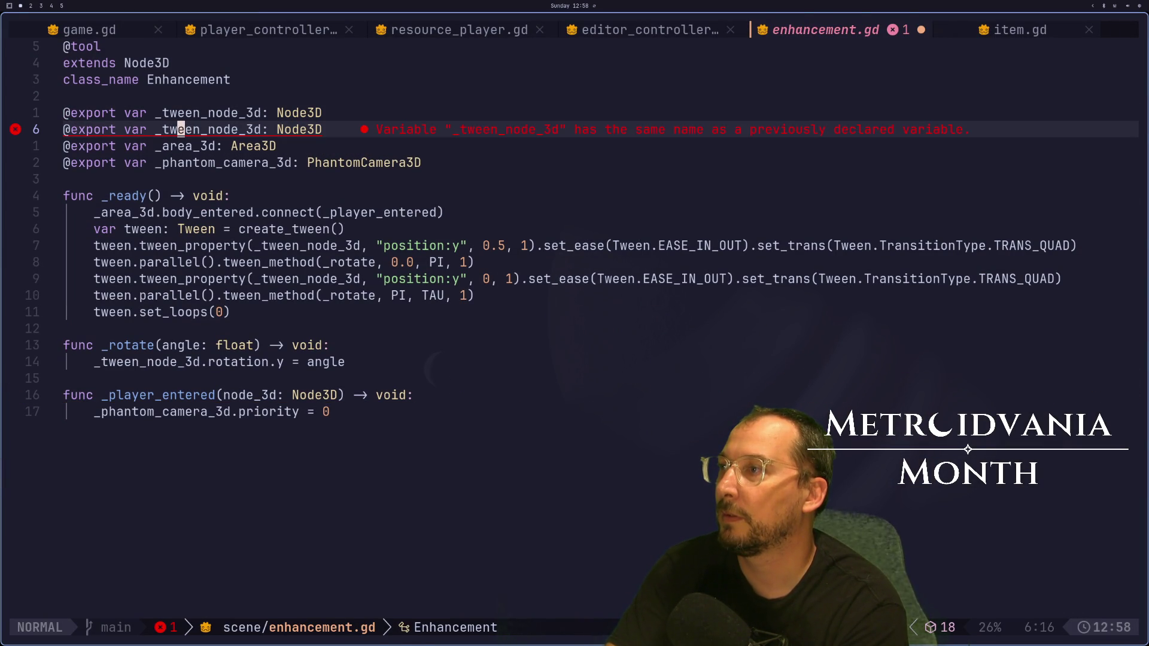
{"action": "key", "text": "h"}
{"action": "key", "text": "h"}
{"action": "type", "text": "dt:ibi"}
{"action": "key", "text": "BackSpace"}
{"action": "key", "text": "BackSpace"}
{"action": "type", "text": "gimble_"}
{"action": "type", "text": "node_3"}
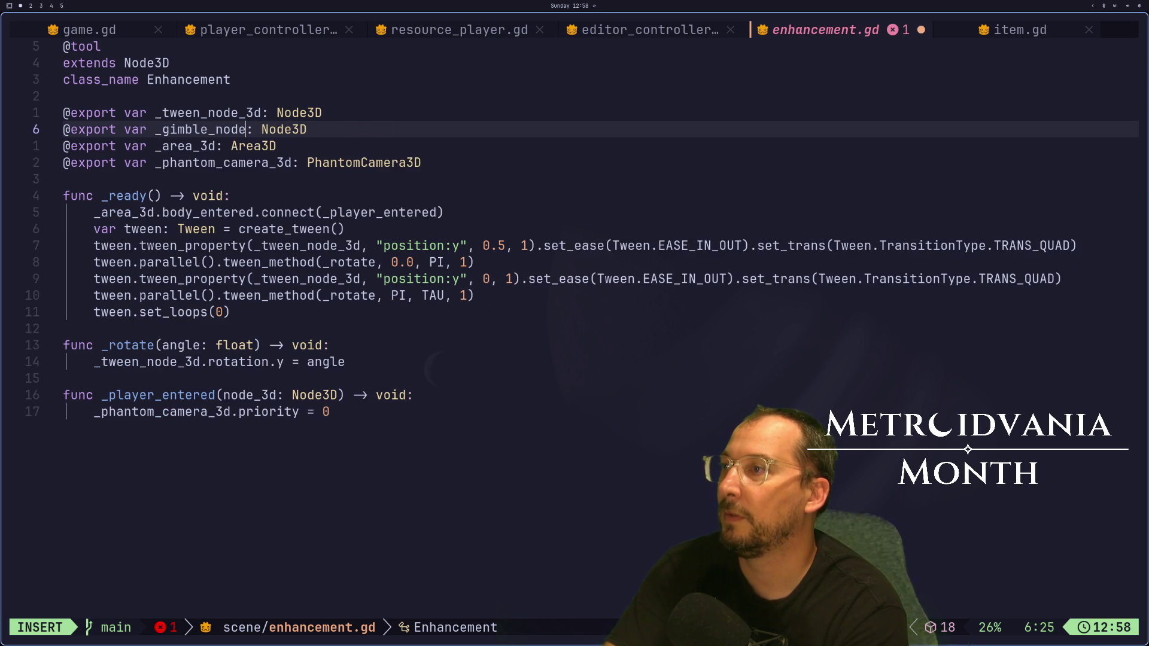